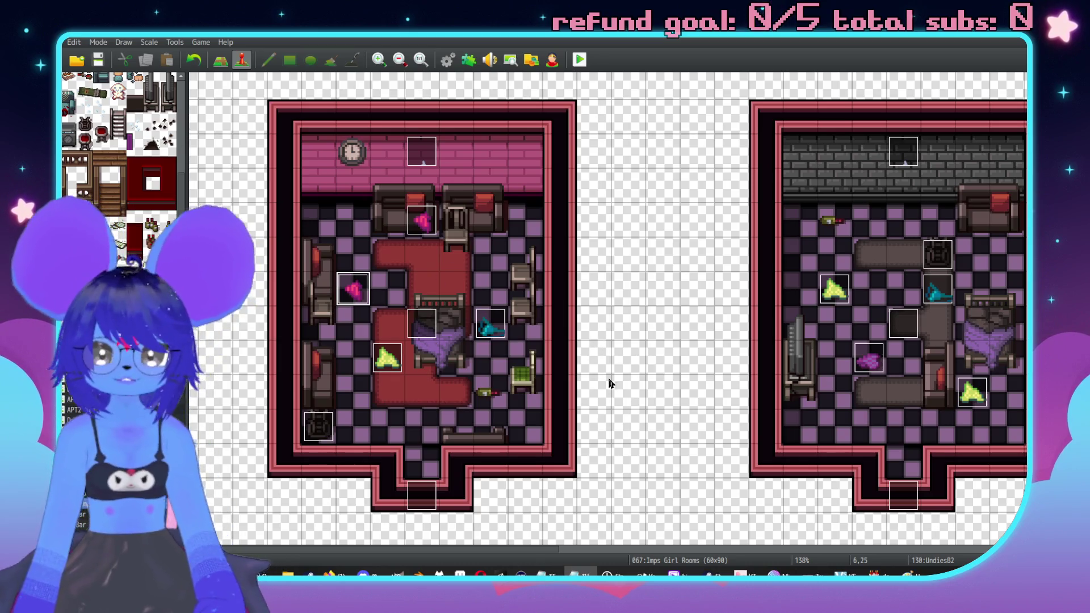
Step: Name the event by the grey-brick room's left wall UndiesA1
{"action": "scroll", "coordinate": [609, 375], "scroll_direction": "down", "scroll_amount": 10}
{"action": "scroll", "coordinate": [653, 363], "scroll_direction": "up", "scroll_amount": 2}
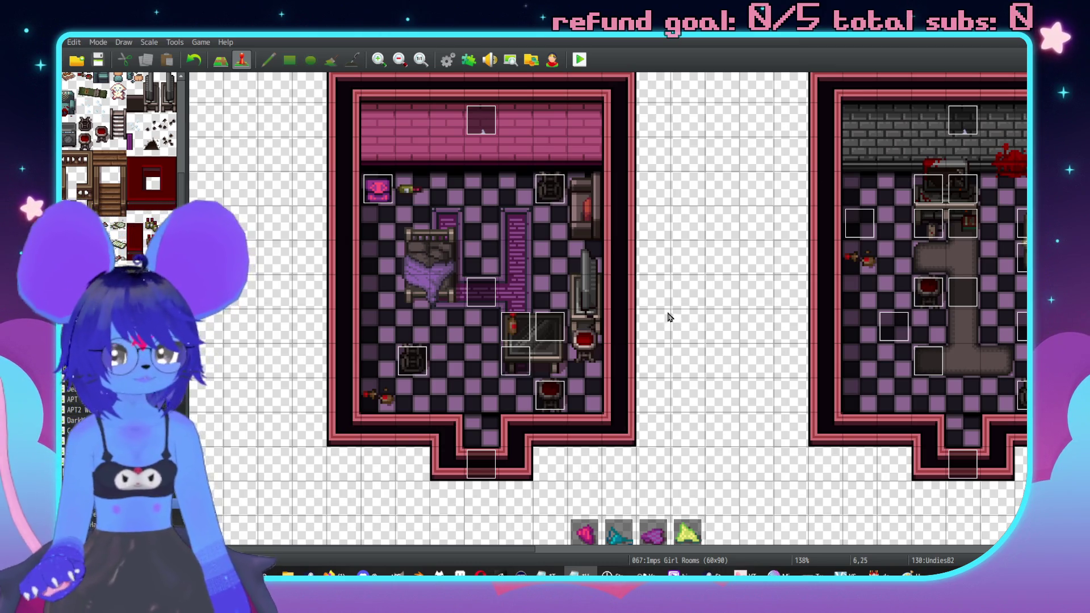
{"action": "scroll", "coordinate": [668, 317], "scroll_direction": "right", "scroll_amount": 5}
{"action": "scroll", "coordinate": [781, 352], "scroll_direction": "down", "scroll_amount": 5}
{"action": "scroll", "coordinate": [639, 393], "scroll_direction": "up", "scroll_amount": 5}
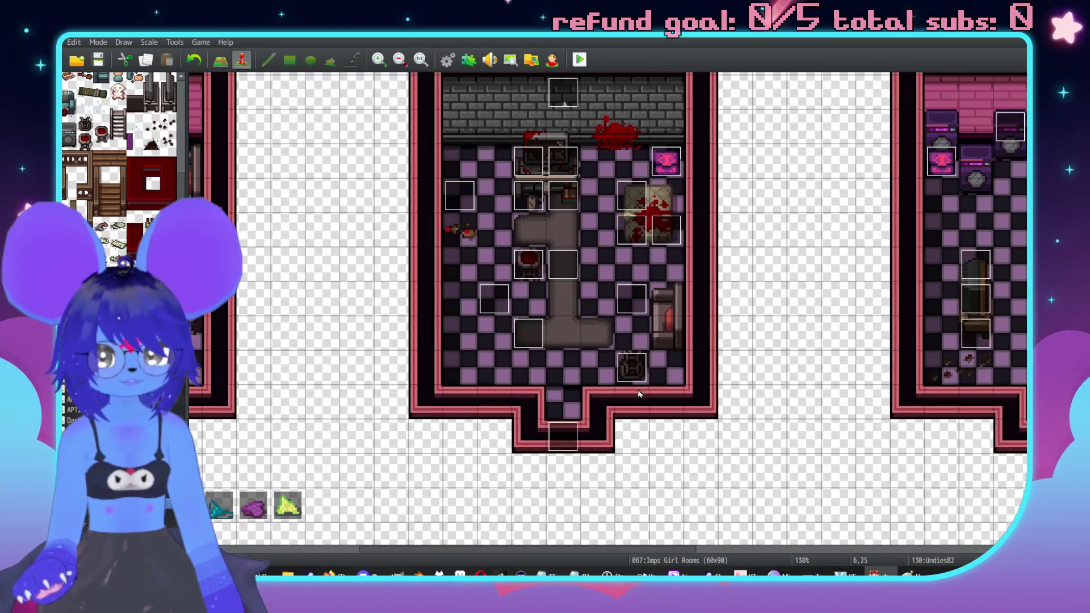
{"action": "double_click", "coordinate": [459, 193]}
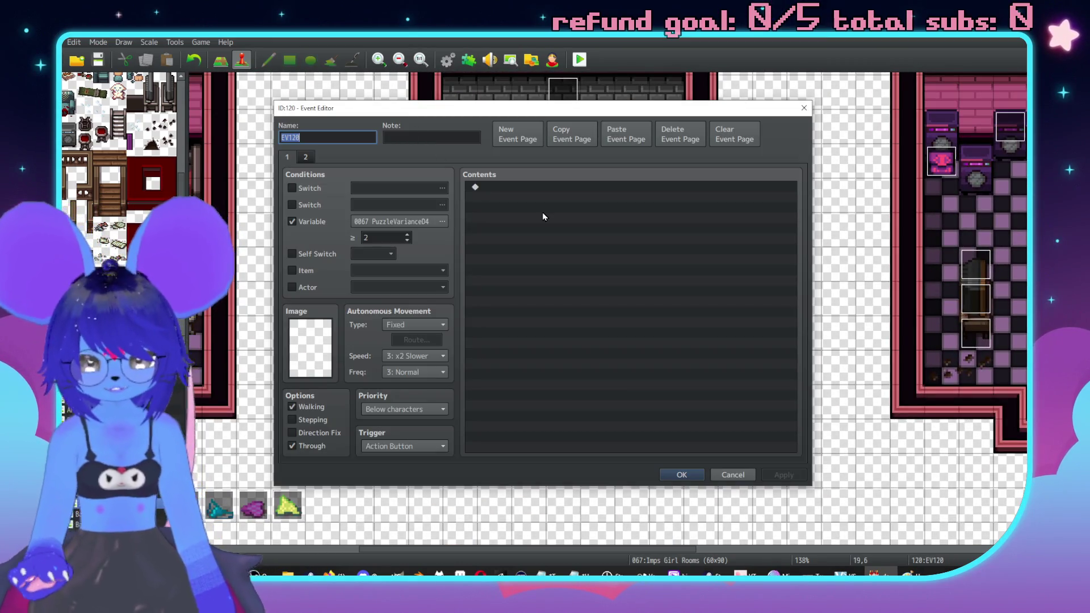
{"action": "type", "text": "UndiesA1"}
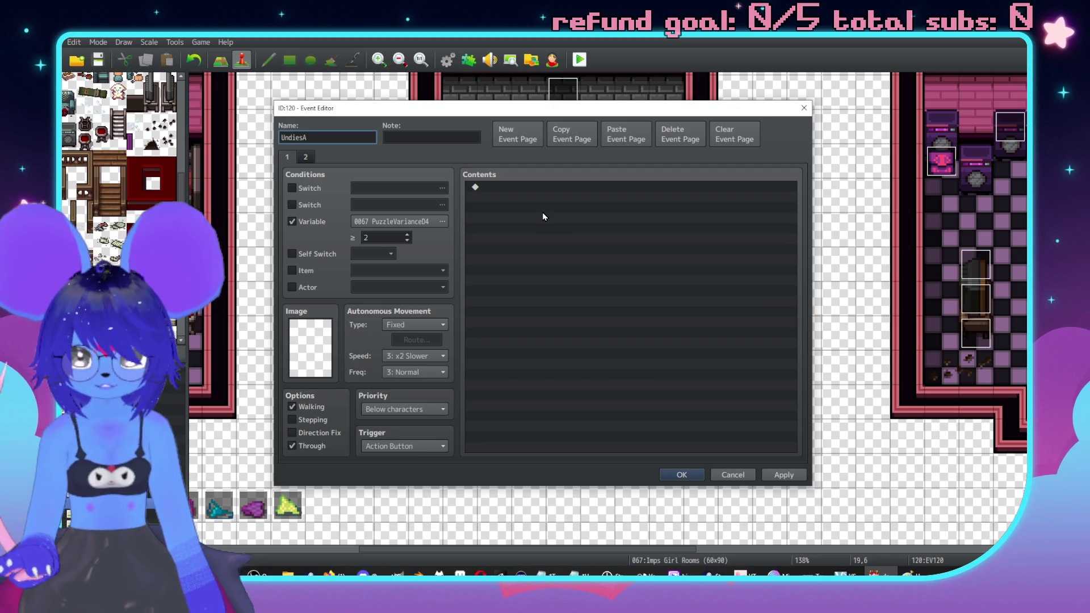
{"action": "key", "text": "Return"}
Step: Rename event 119 to UndiesB1
{"action": "scroll", "coordinate": [614, 217], "scroll_direction": "left", "scroll_amount": 2}
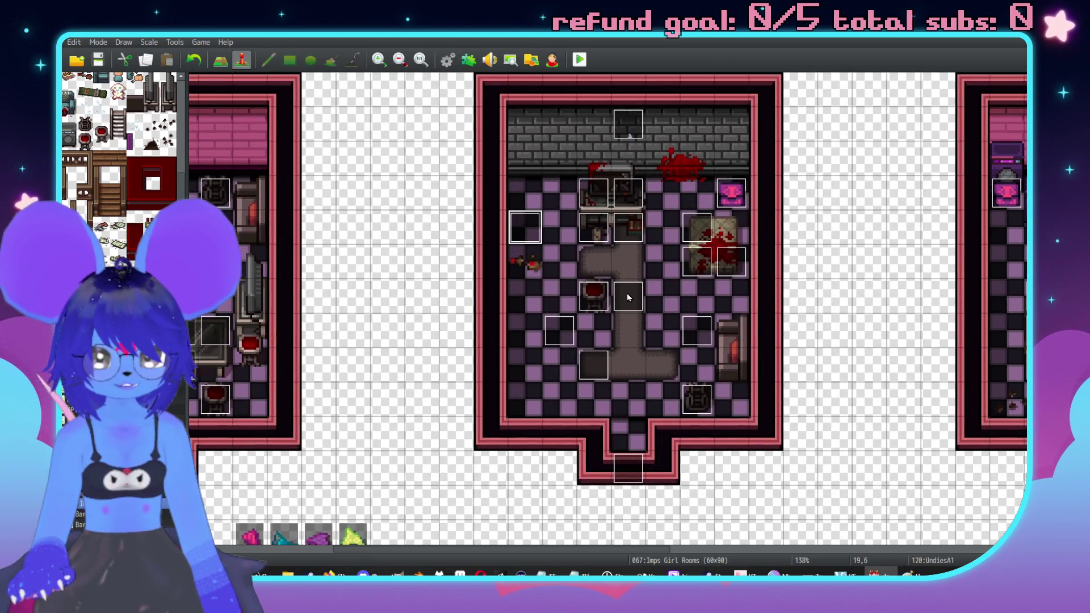
{"action": "double_click", "coordinate": [627, 293]}
{"action": "key", "text": "Escape"}
{"action": "double_click", "coordinate": [558, 328]}
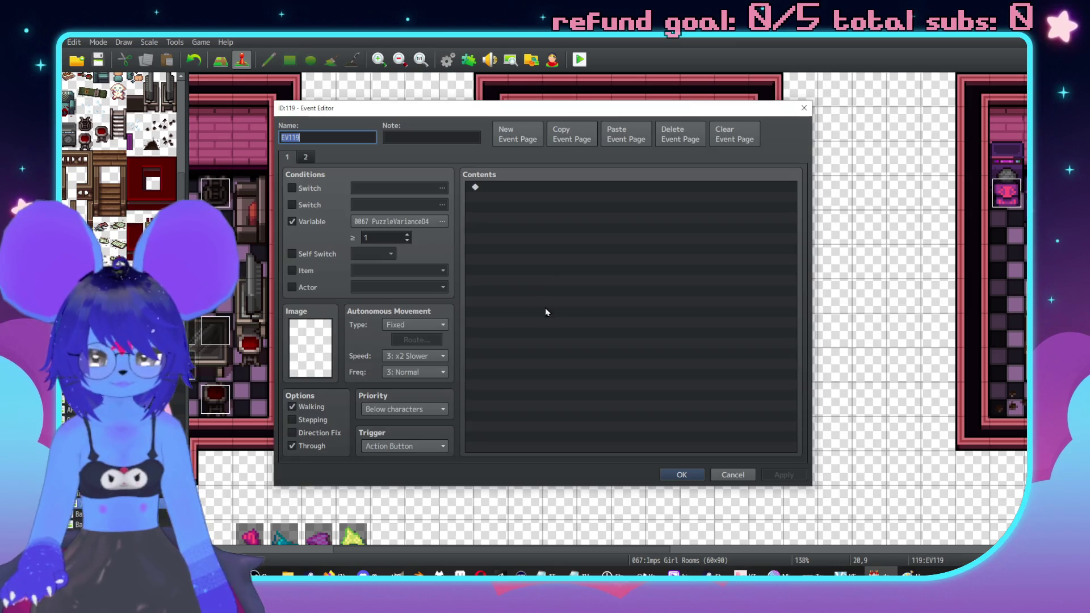
{"action": "type", "text": "UndiesB"}
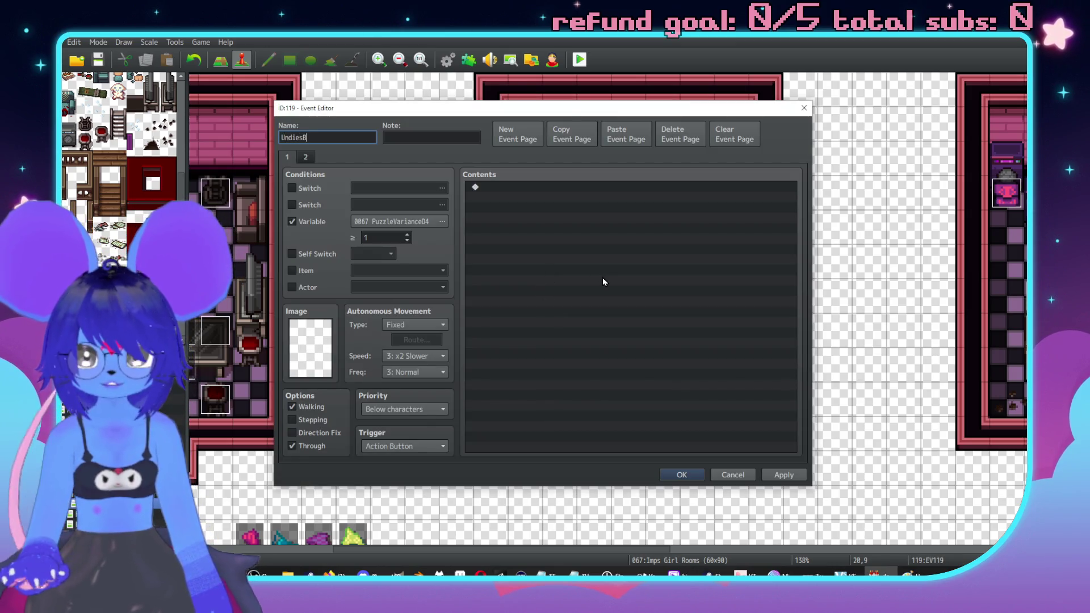
{"action": "key", "text": "Return"}
Step: Rename events 121 and 122 to UndiesC1 and UndiesD1
{"action": "double_click", "coordinate": [698, 335]}
{"action": "type", "text": "Undies"}
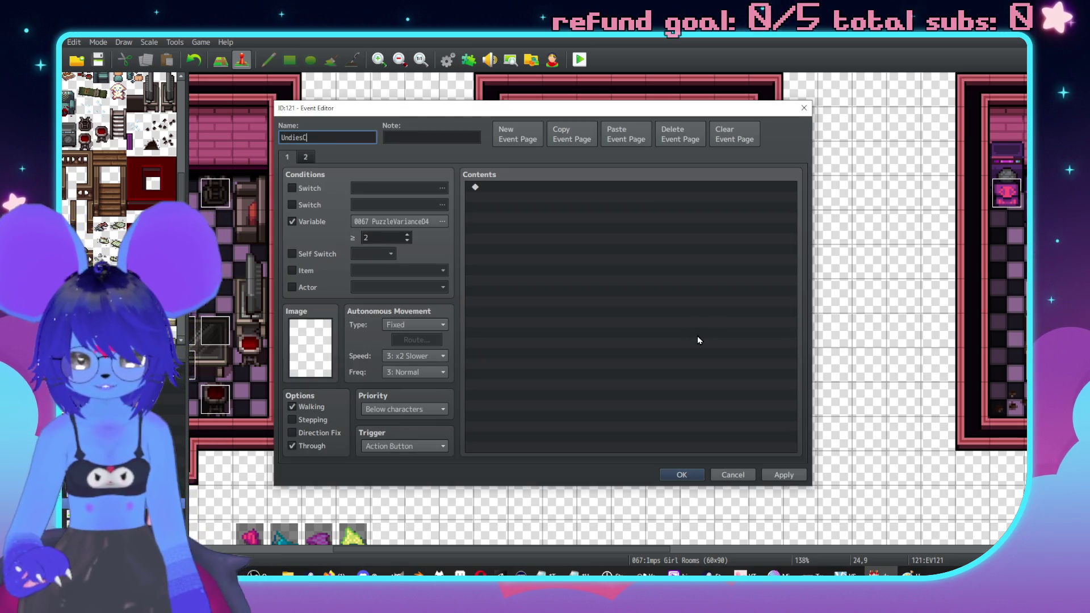
{"action": "key", "text": "Return"}
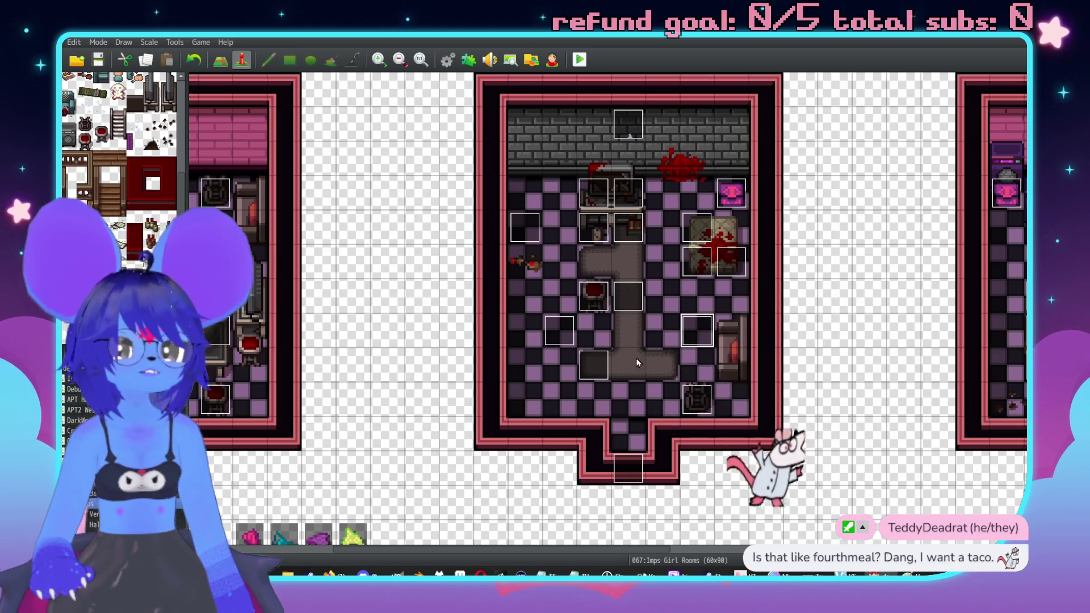
{"action": "double_click", "coordinate": [629, 301]}
{"action": "type", "text": "Undi"}
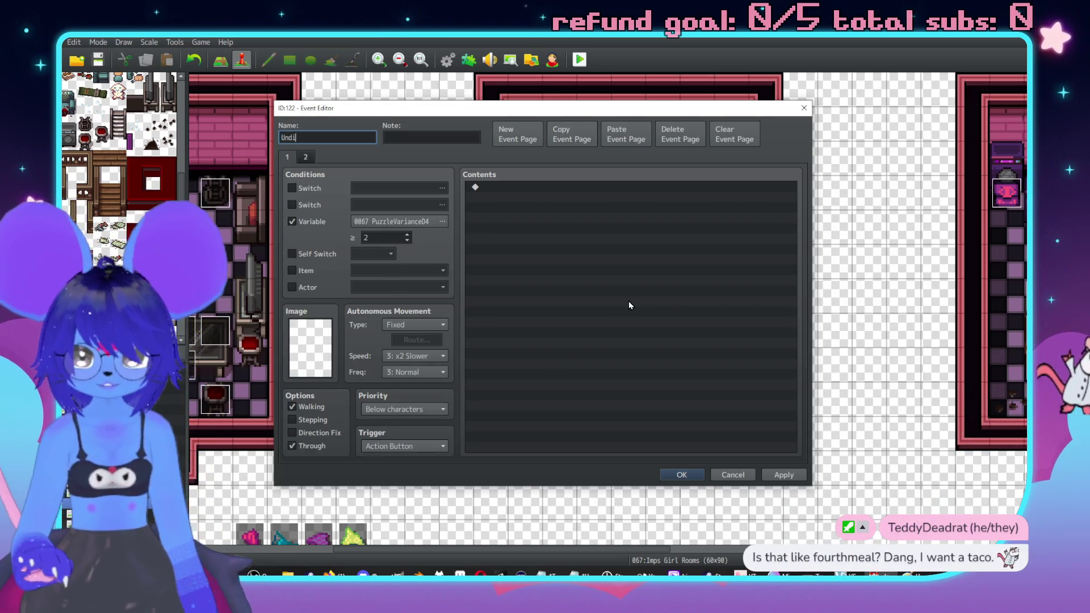
{"action": "type", "text": "esD"}
{"action": "key", "text": "Return"}
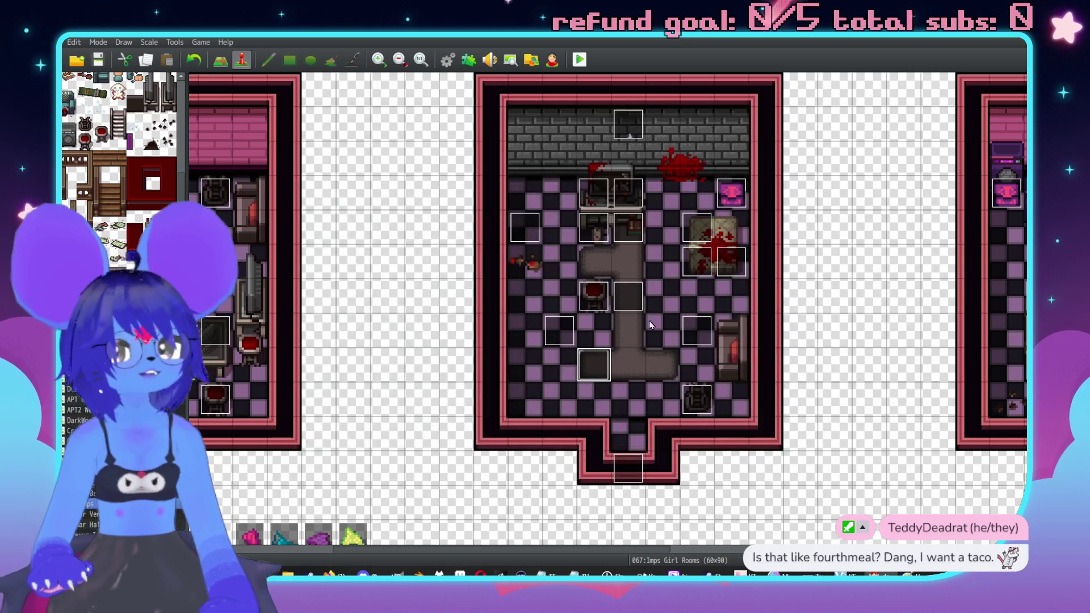
{"action": "scroll", "coordinate": [582, 548], "scroll_direction": "down", "scroll_amount": 10}
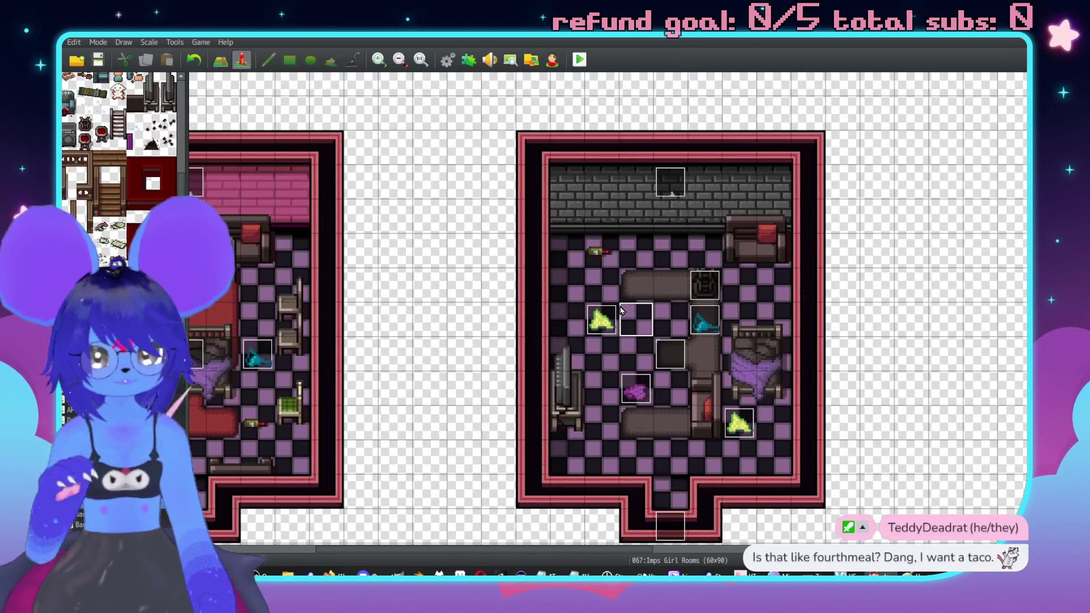
Step: Rename the cyan underwear event to UndiesB3
{"action": "double_click", "coordinate": [602, 319]}
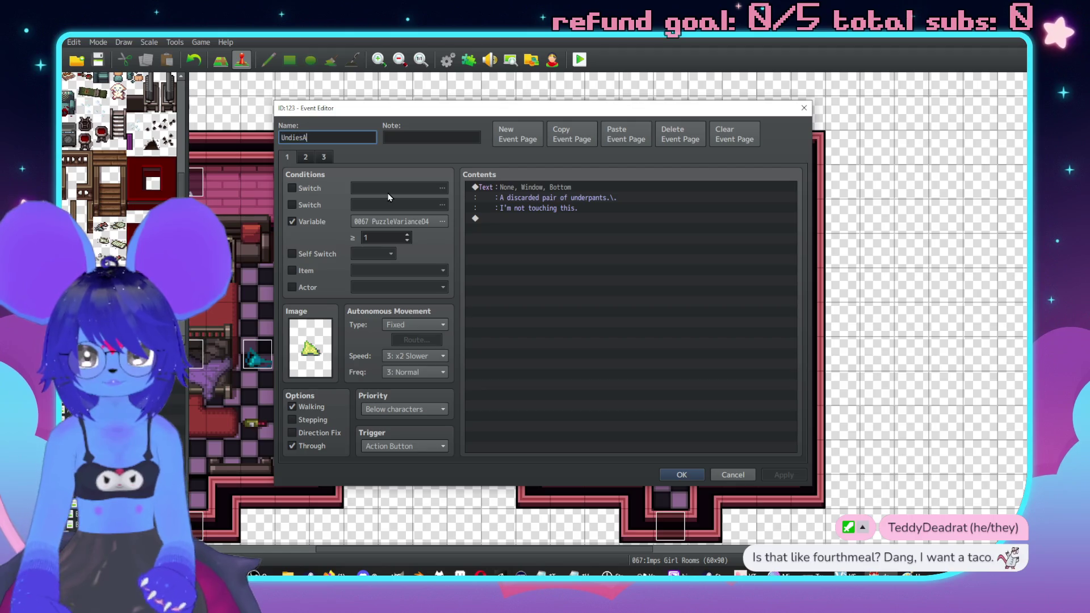
{"action": "key", "text": "Escape"}
{"action": "double_click", "coordinate": [707, 325]}
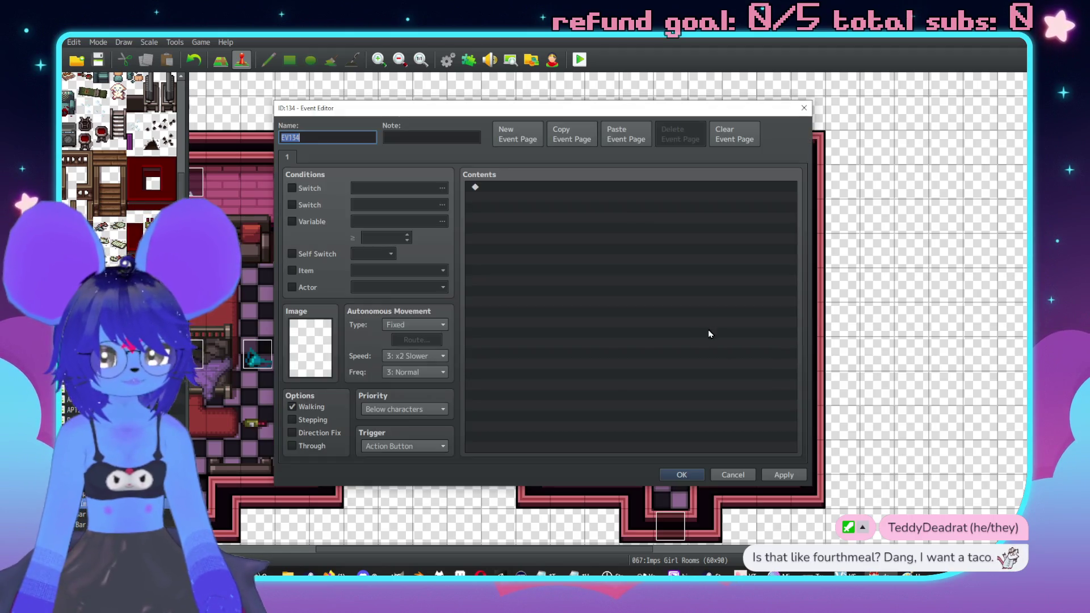
{"action": "key", "text": "Escape"}
{"action": "double_click", "coordinate": [707, 325]}
{"action": "type", "text": "3"}
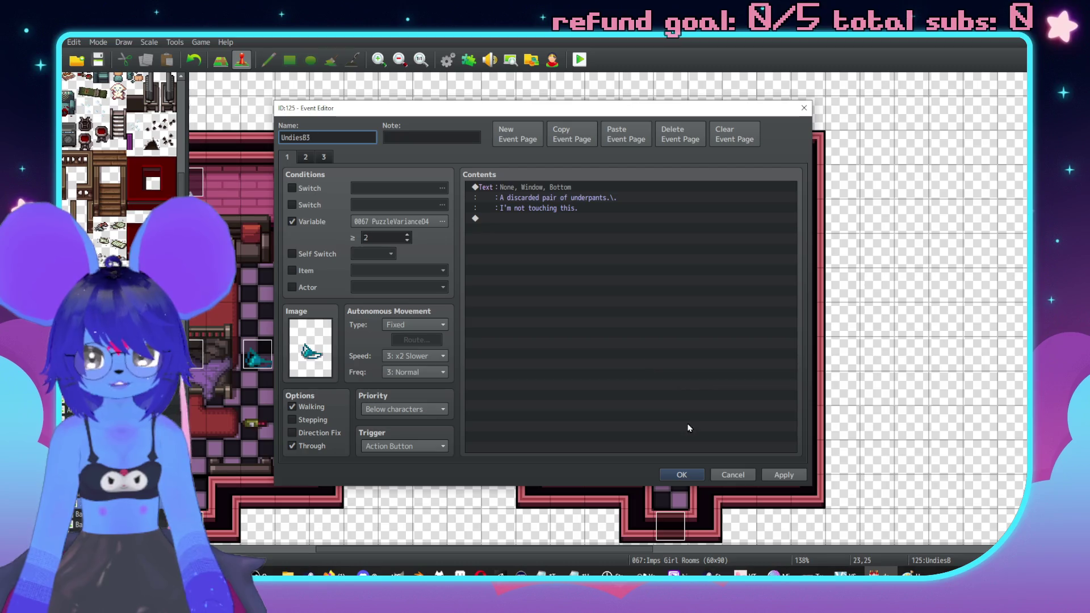
{"action": "left_click", "coordinate": [690, 475]}
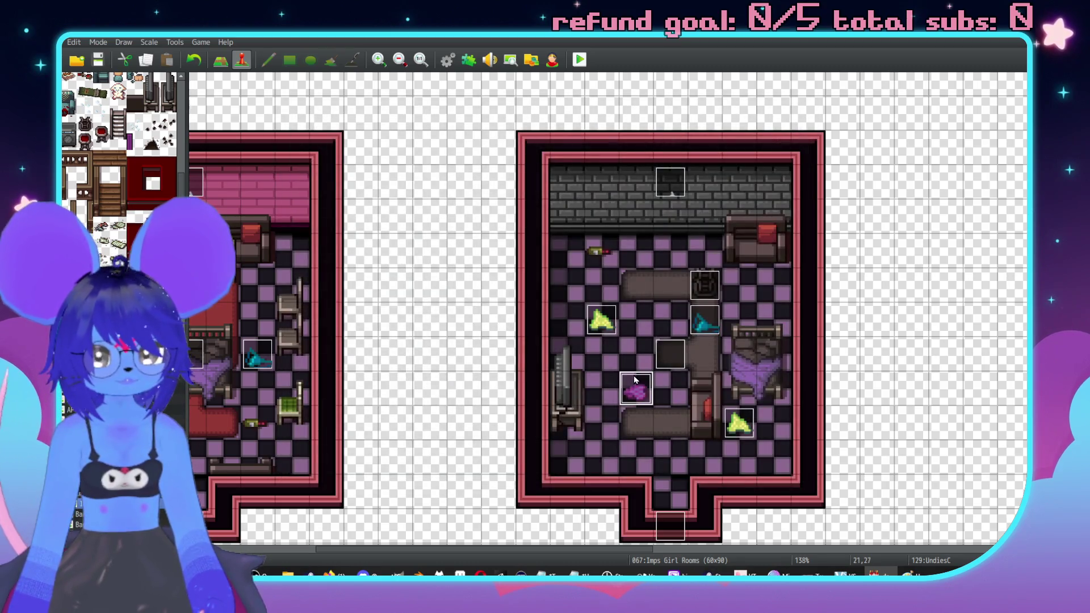
Step: Rename the purple and yellow underwear events to UndiesC3 and UndiesD3
{"action": "double_click", "coordinate": [634, 377]}
{"action": "type", "text": "3"}
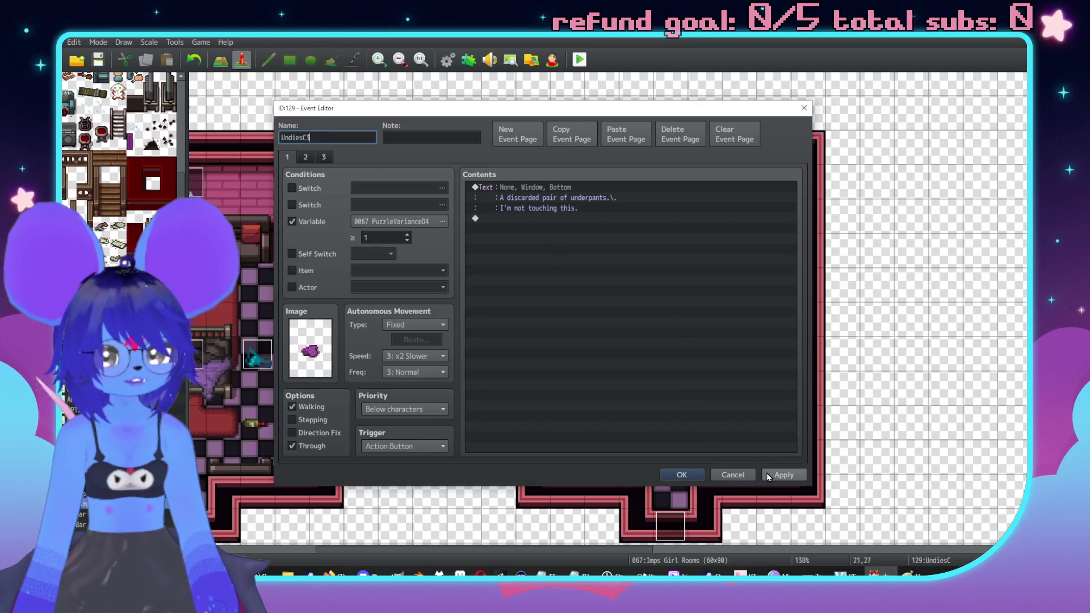
{"action": "left_click", "coordinate": [693, 476]}
{"action": "double_click", "coordinate": [740, 421]}
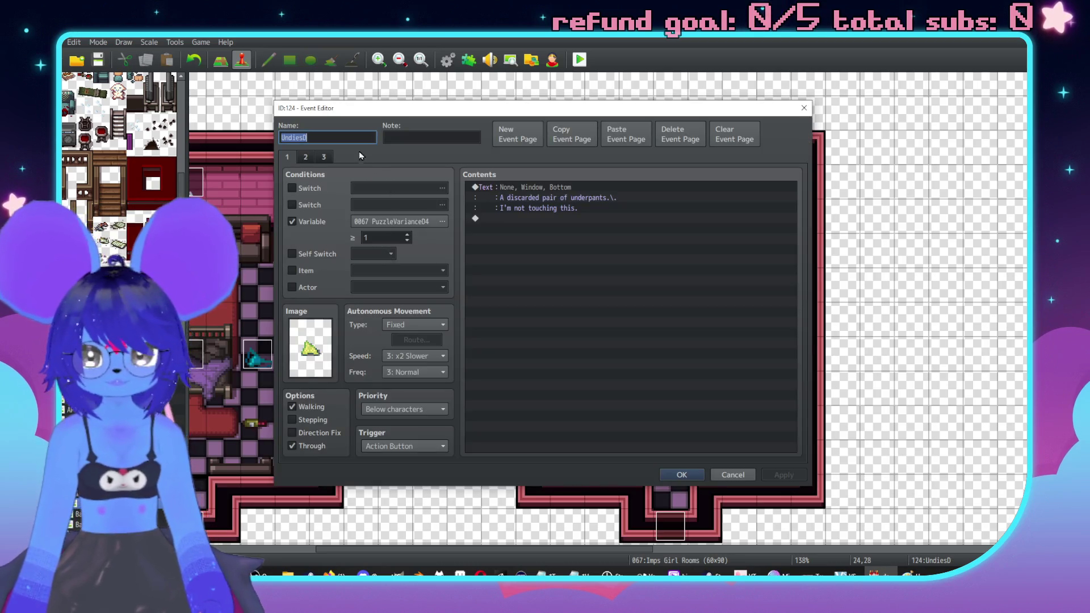
{"action": "type", "text": "3"}
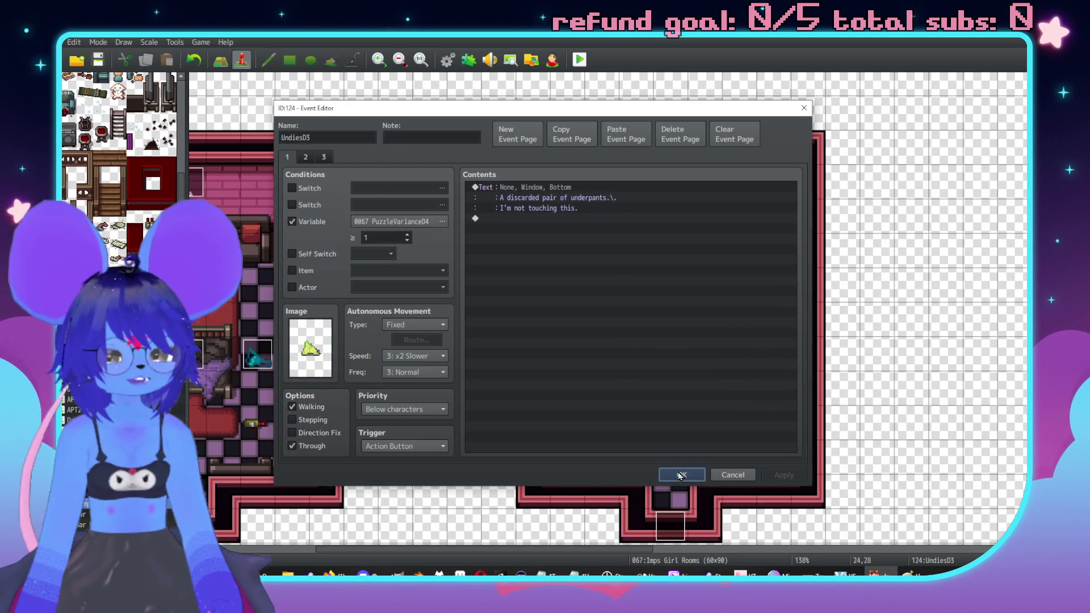
{"action": "left_click", "coordinate": [682, 475]}
{"action": "scroll", "coordinate": [513, 316], "scroll_direction": "up", "scroll_amount": 2}
{"action": "scroll", "coordinate": [452, 379], "scroll_direction": "left", "scroll_amount": 5}
{"action": "middle_click", "coordinate": [664, 344]}
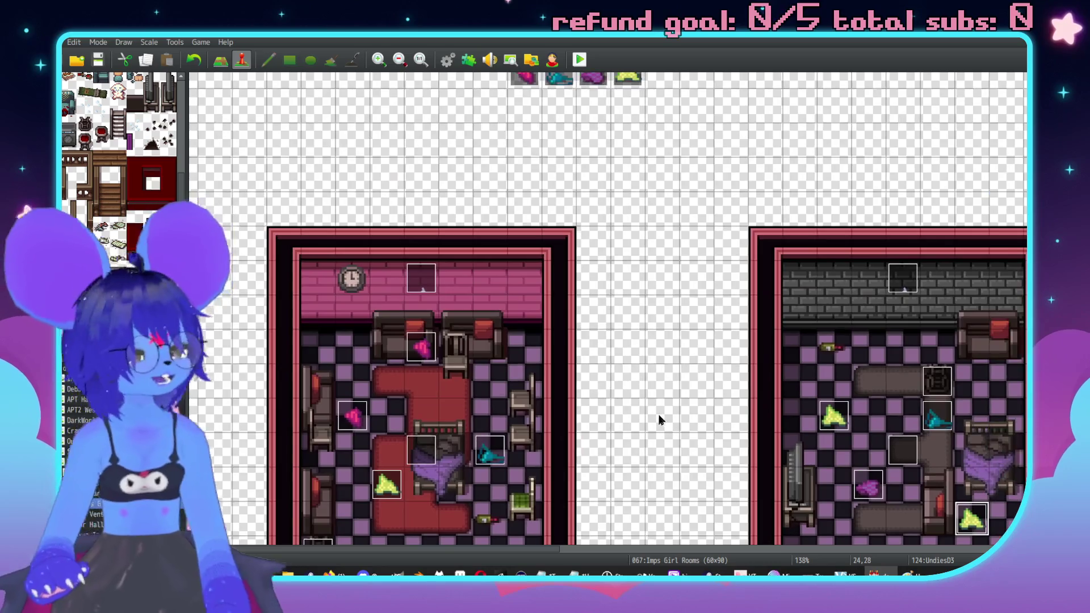
{"action": "middle_click", "coordinate": [729, 404]}
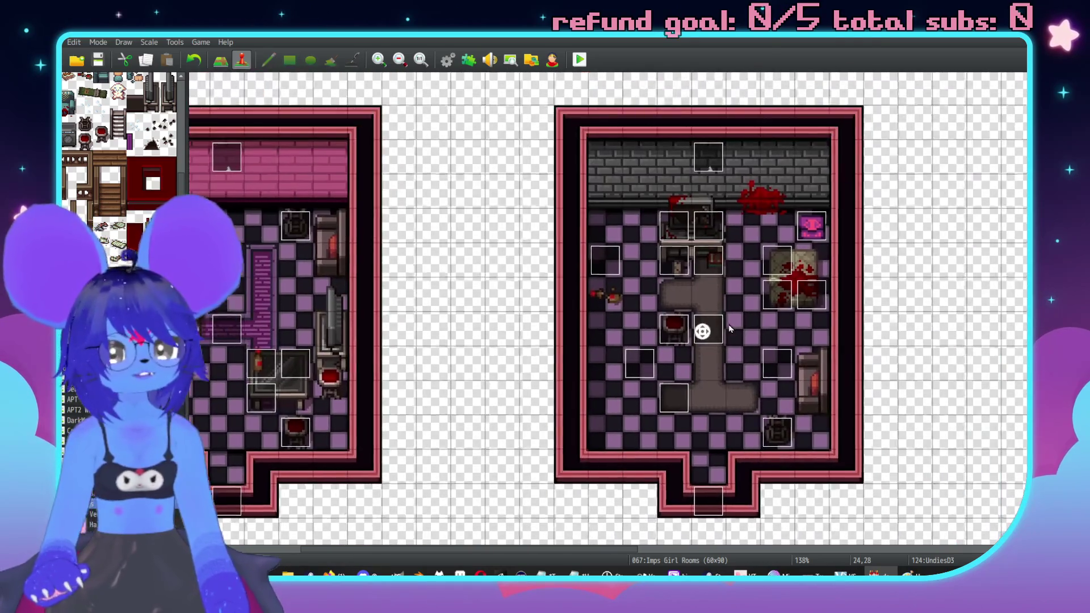
{"action": "middle_click", "coordinate": [571, 277]}
{"action": "double_click", "coordinate": [560, 280]}
{"action": "left_click", "coordinate": [305, 158]}
{"action": "key", "text": "Escape"}
{"action": "key", "text": "Right"}
{"action": "key", "text": "Right"}
{"action": "key", "text": "Right"}
{"action": "key", "text": "Down"}
{"action": "key", "text": "Down"}
{"action": "key", "text": "Return"}
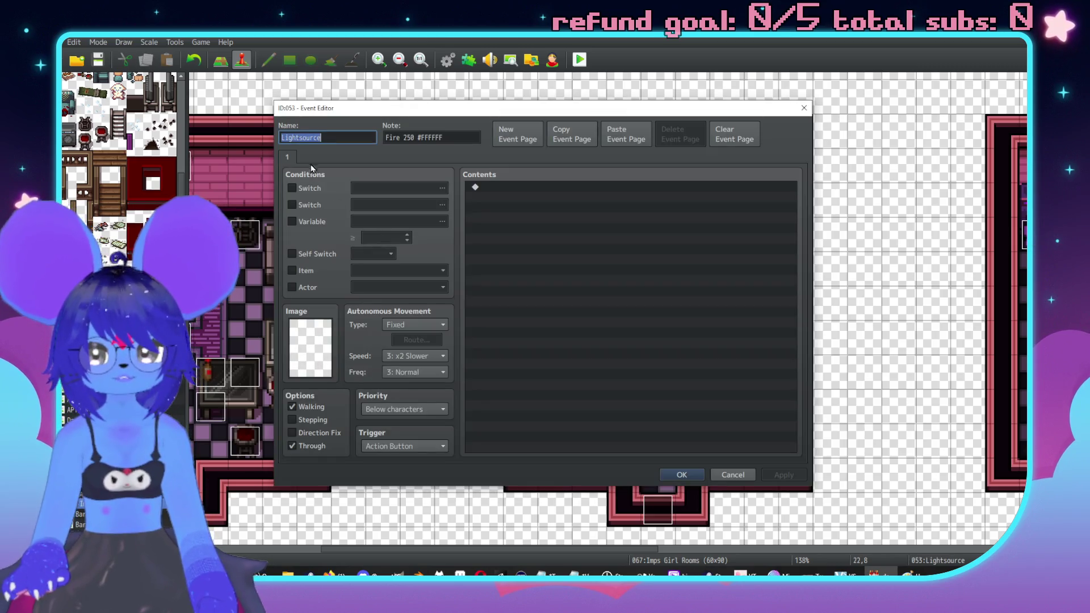
{"action": "key", "text": "Escape"}
{"action": "key", "text": "Left"}
{"action": "key", "text": "Left"}
{"action": "key", "text": "Down"}
{"action": "key", "text": "Return"}
{"action": "left_click", "coordinate": [307, 157]}
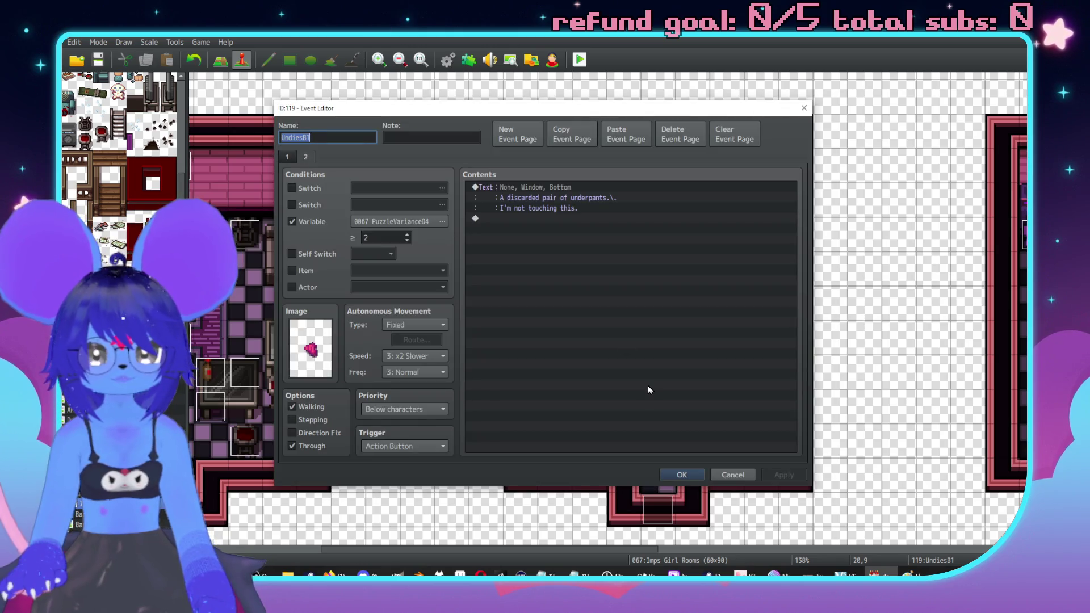
{"action": "key", "text": "Escape"}
{"action": "key", "text": "Right"}
{"action": "key", "text": "Down"}
{"action": "key", "text": "Return"}
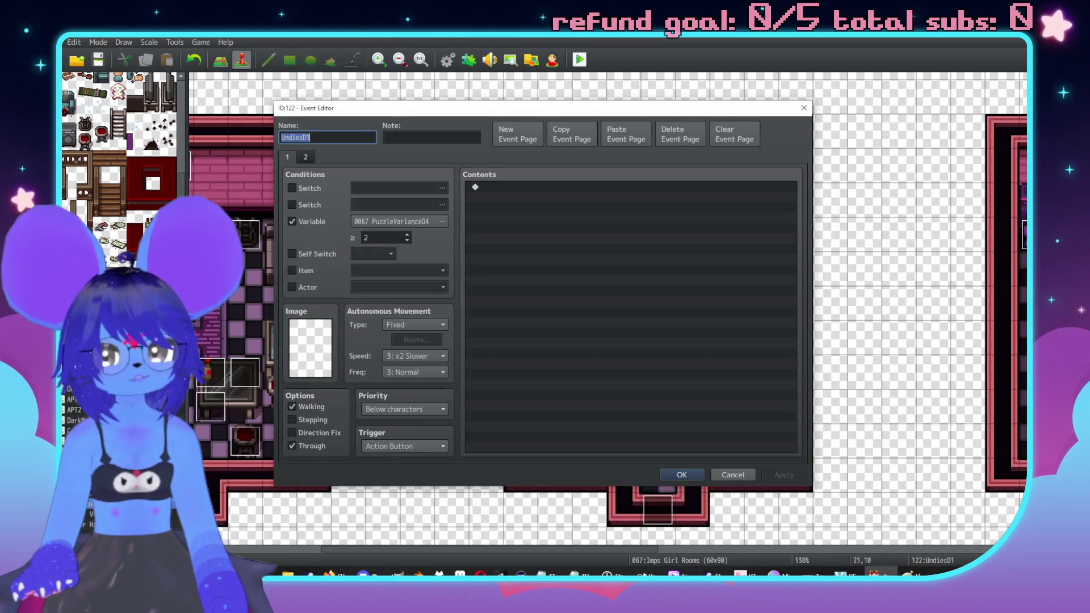
{"action": "left_click", "coordinate": [304, 157]}
{"action": "key", "text": "Escape"}
{"action": "key", "text": "Right"}
{"action": "key", "text": "Right"}
{"action": "key", "text": "Right"}
{"action": "key", "text": "Up"}
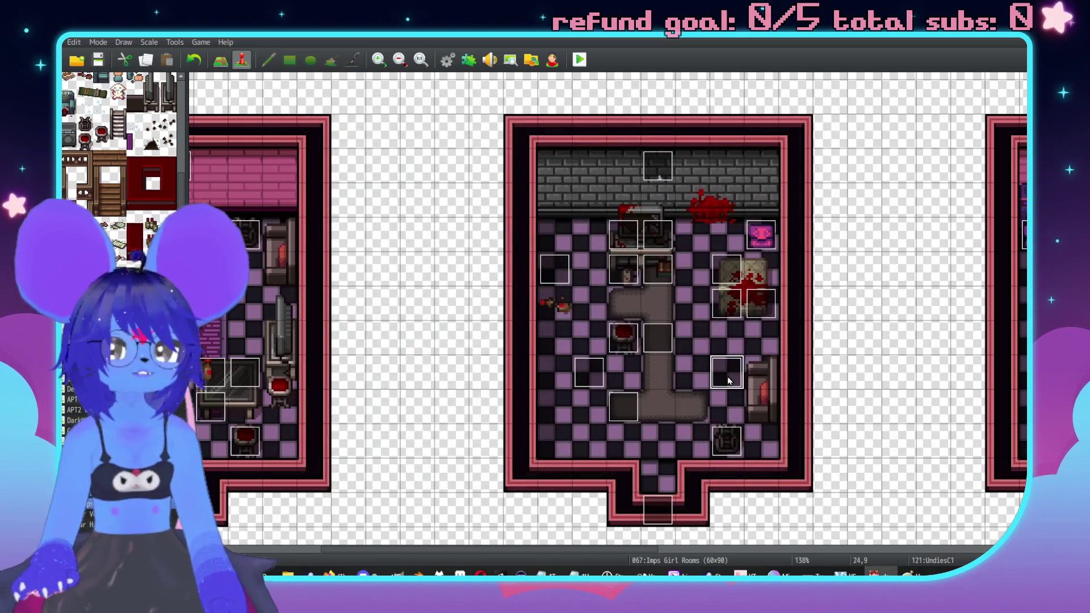
{"action": "key", "text": "Return"}
{"action": "left_click", "coordinate": [306, 157]}
{"action": "key", "text": "Escape"}
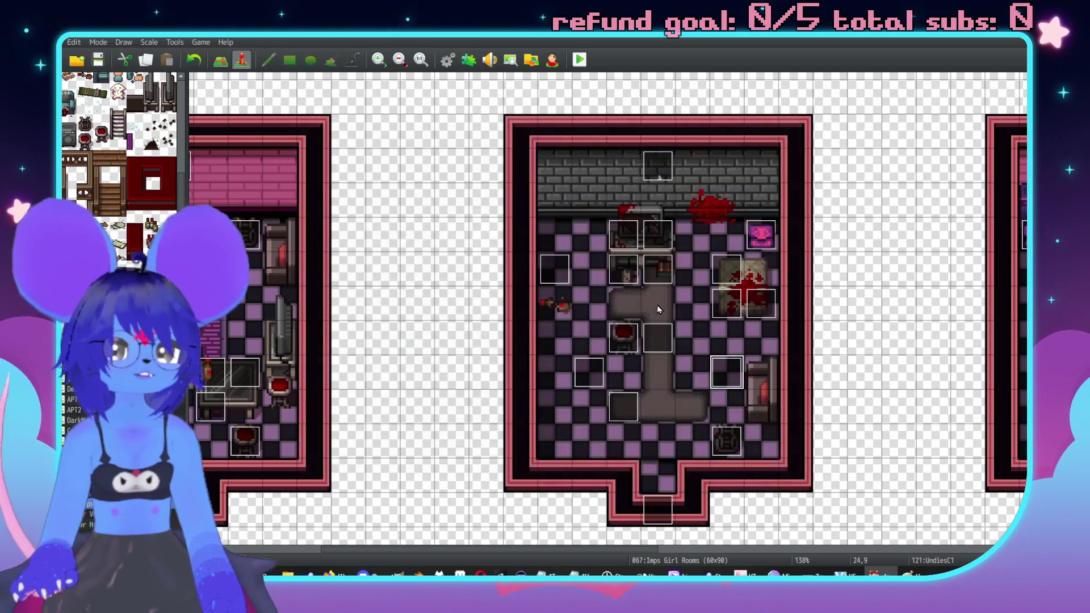
{"action": "scroll", "coordinate": [608, 357], "scroll_direction": "down", "scroll_amount": 5}
{"action": "scroll", "coordinate": [607, 357], "scroll_direction": "left", "scroll_amount": 5}
{"action": "scroll", "coordinate": [641, 368], "scroll_direction": "up", "scroll_amount": 3}
{"action": "scroll", "coordinate": [623, 305], "scroll_direction": "up", "scroll_amount": 1}
{"action": "scroll", "coordinate": [617, 350], "scroll_direction": "left", "scroll_amount": 1}
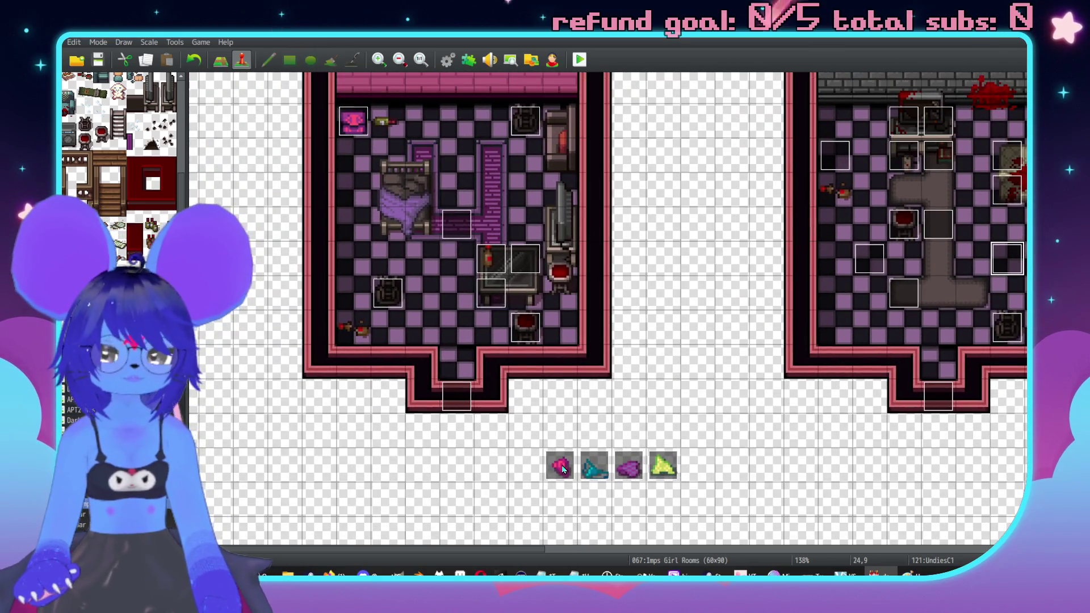
Step: Name the pink and teal underwear pickups UndiesA4 and UndiesB4
{"action": "double_click", "coordinate": [561, 466]}
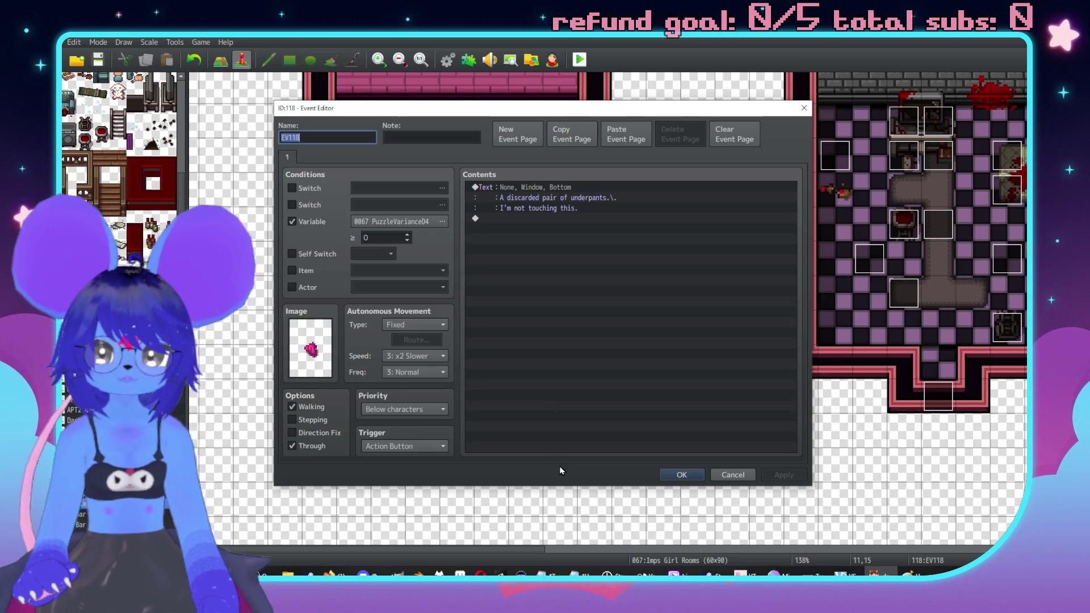
{"action": "type", "text": "Undies"}
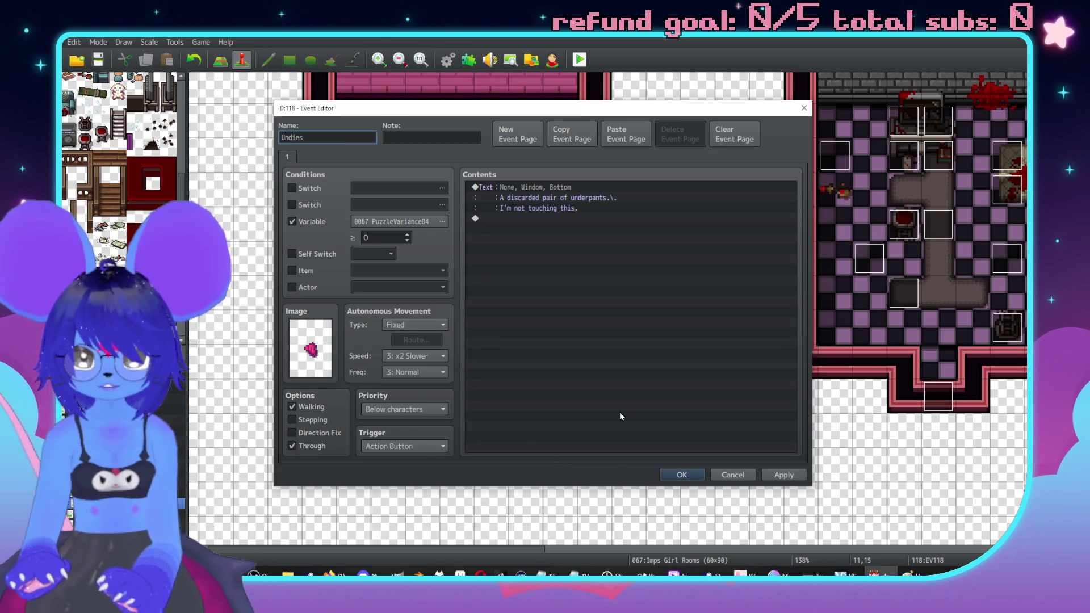
{"action": "type", "text": "A4"}
{"action": "key", "text": "Return"}
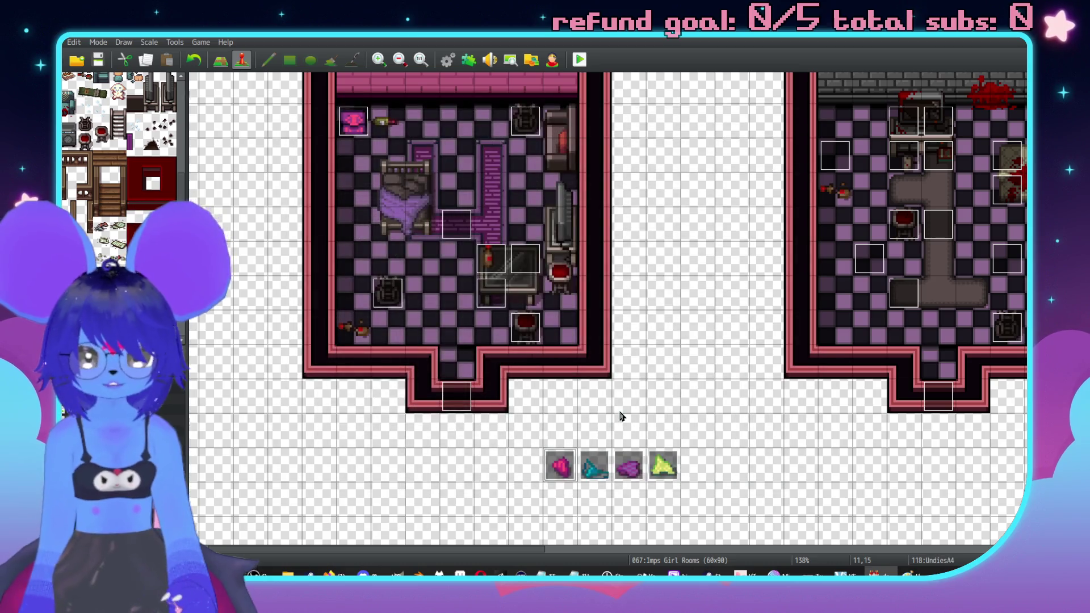
{"action": "double_click", "coordinate": [573, 474]}
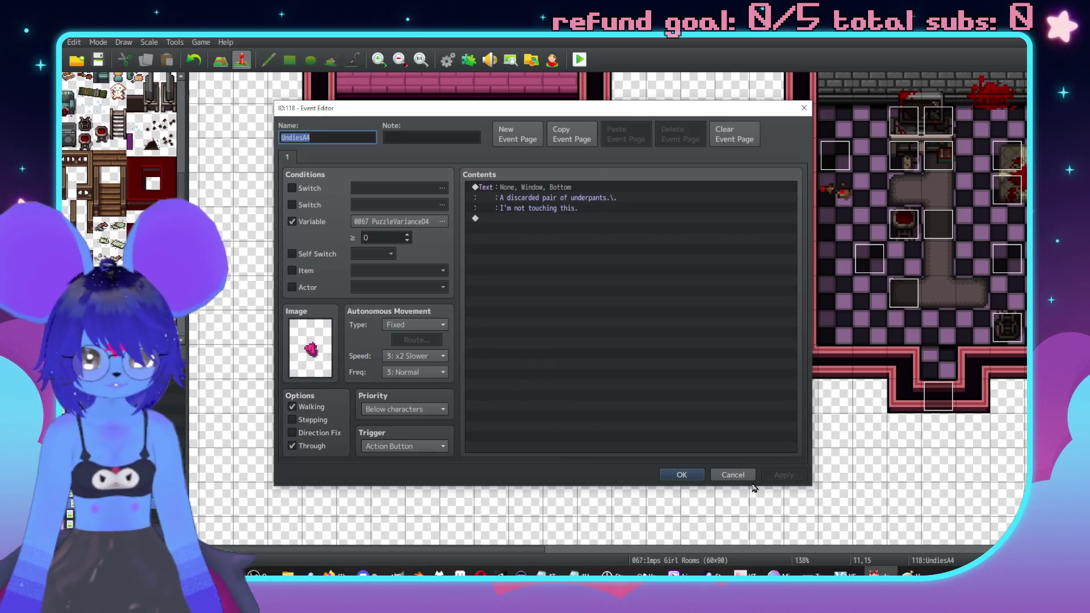
{"action": "left_click", "coordinate": [690, 475]}
{"action": "double_click", "coordinate": [601, 470]}
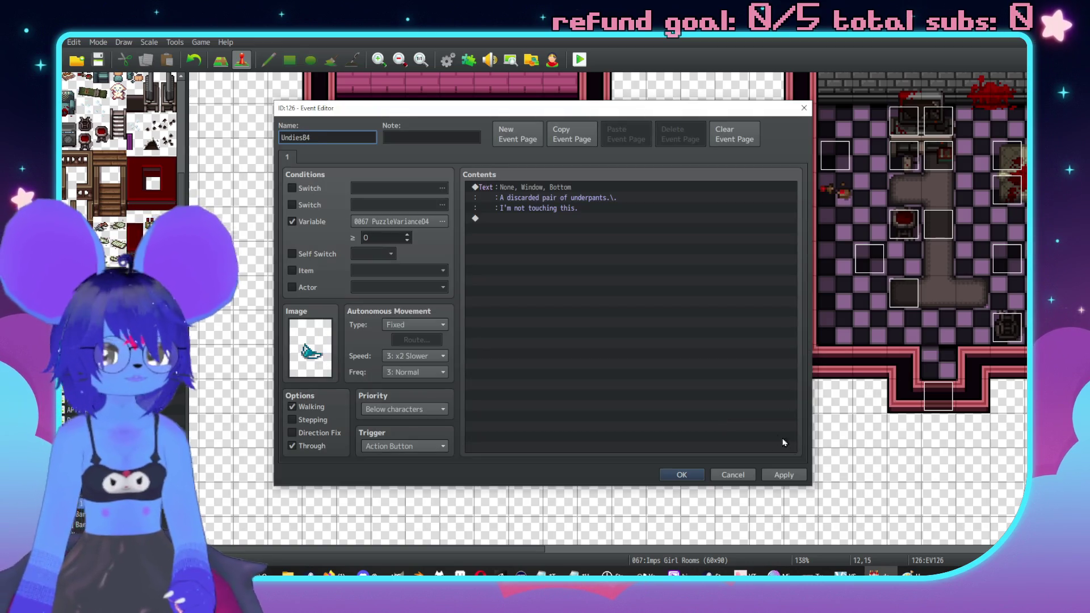
{"action": "left_click", "coordinate": [684, 474]}
Step: Name the purple and yellow underwear pickups UndiesC4 and UndiesD4
{"action": "double_click", "coordinate": [629, 467]}
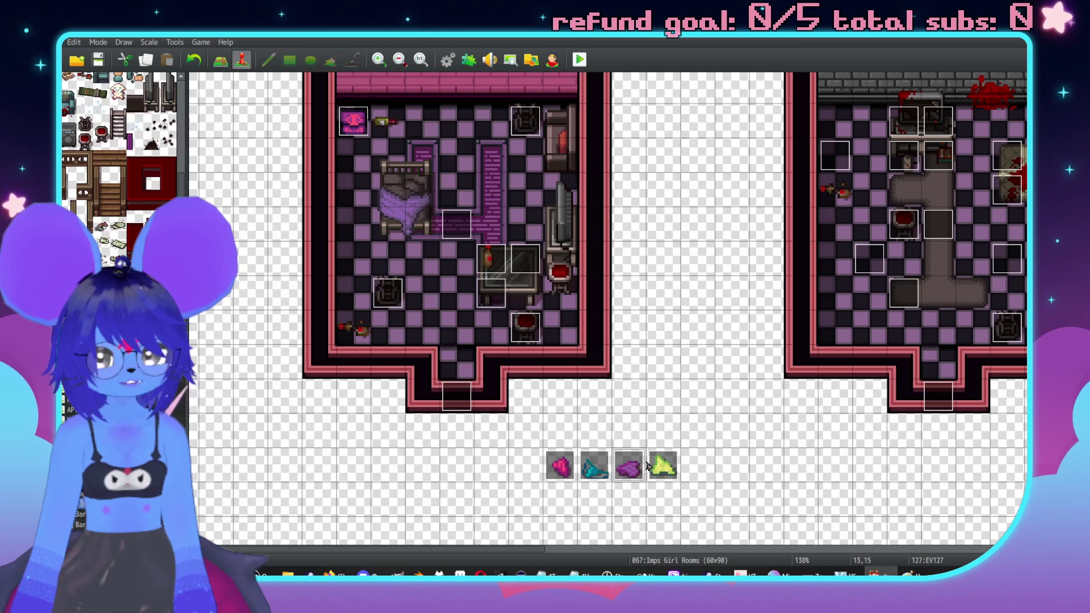
{"action": "type", "text": "UndiesC4"}
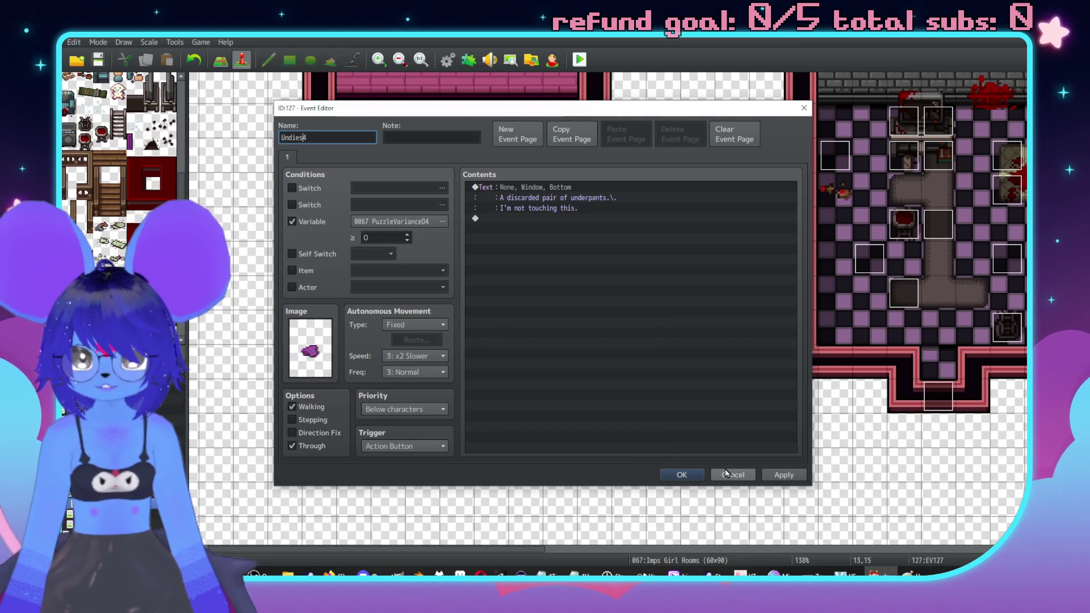
{"action": "key", "text": "Return"}
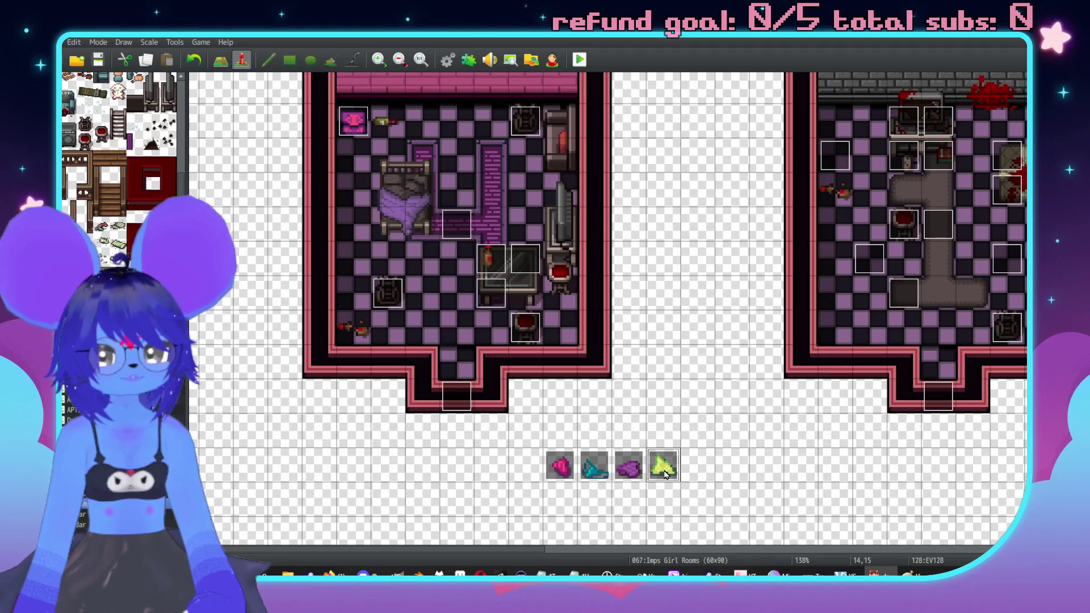
{"action": "double_click", "coordinate": [663, 467]}
{"action": "key", "text": "ctrl+a"}
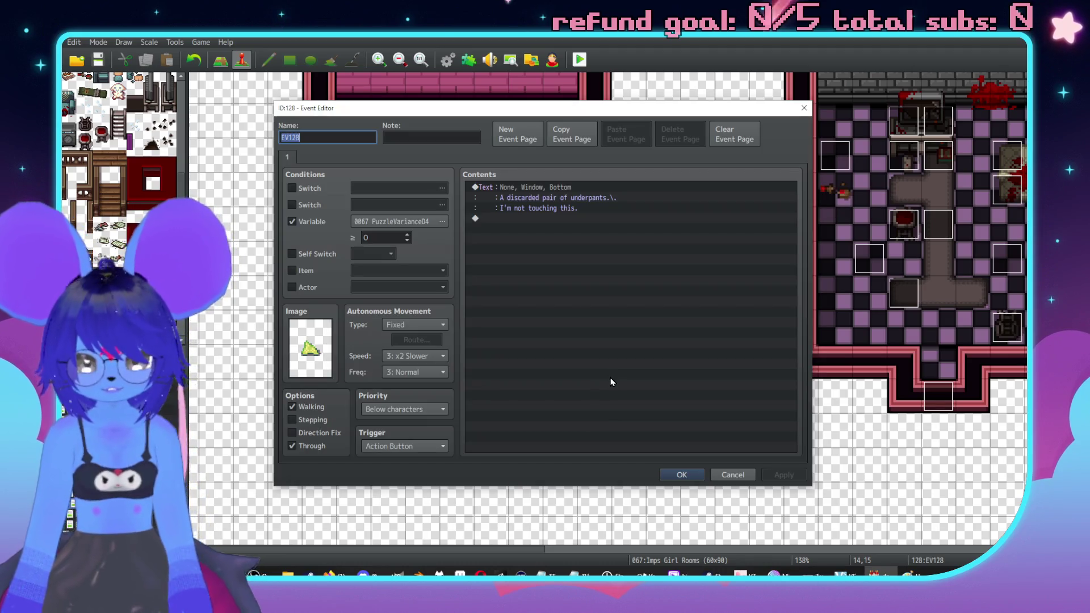
{"action": "type", "text": "UndiesA4"}
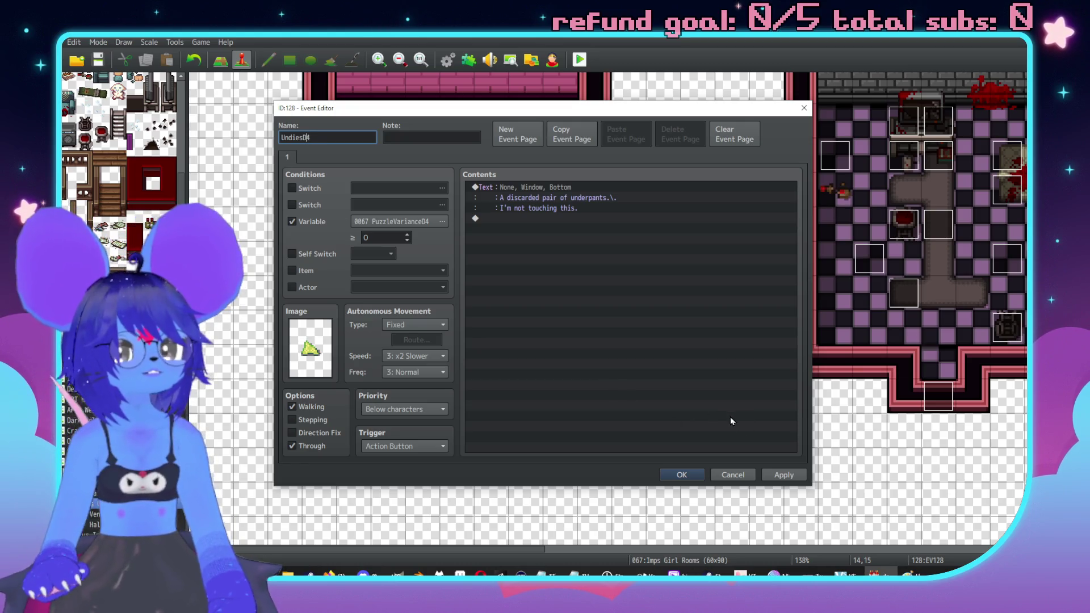
{"action": "left_click", "coordinate": [785, 476]}
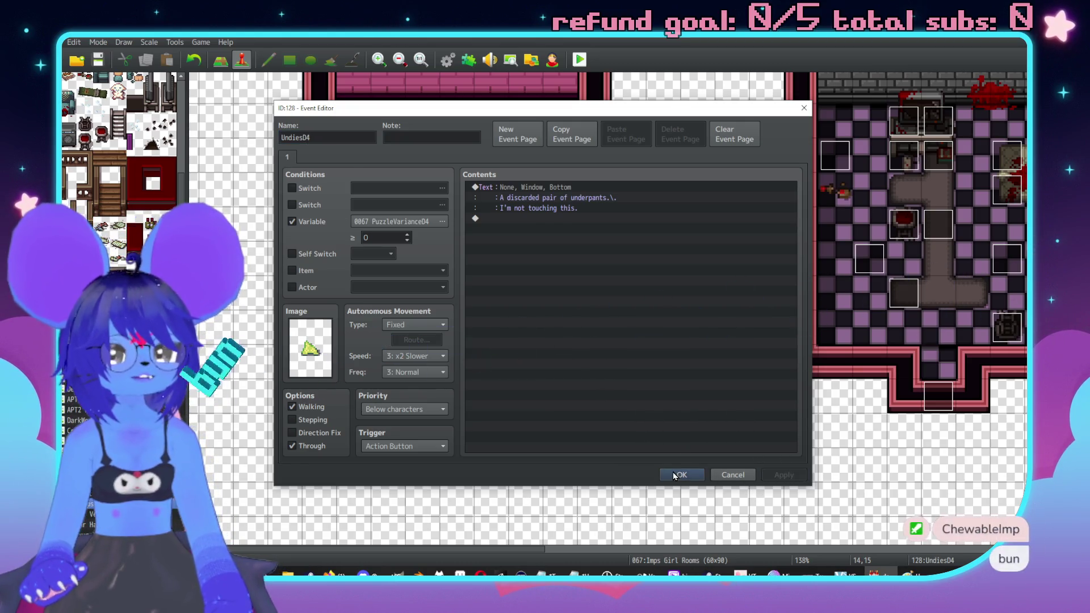
{"action": "left_click", "coordinate": [674, 474]}
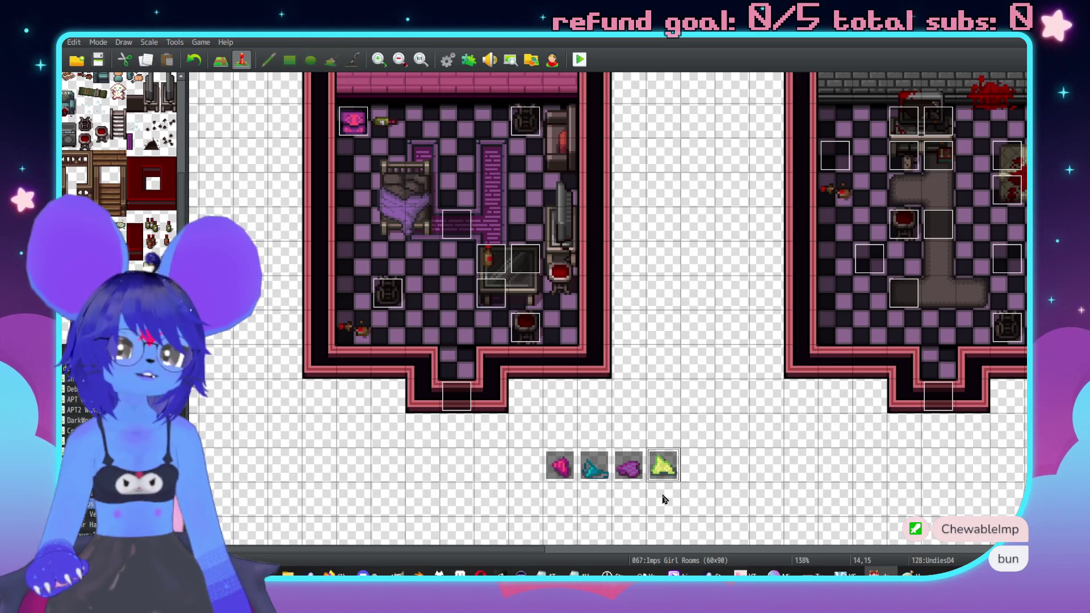
{"action": "scroll", "coordinate": [689, 428], "scroll_direction": "right", "scroll_amount": 1}
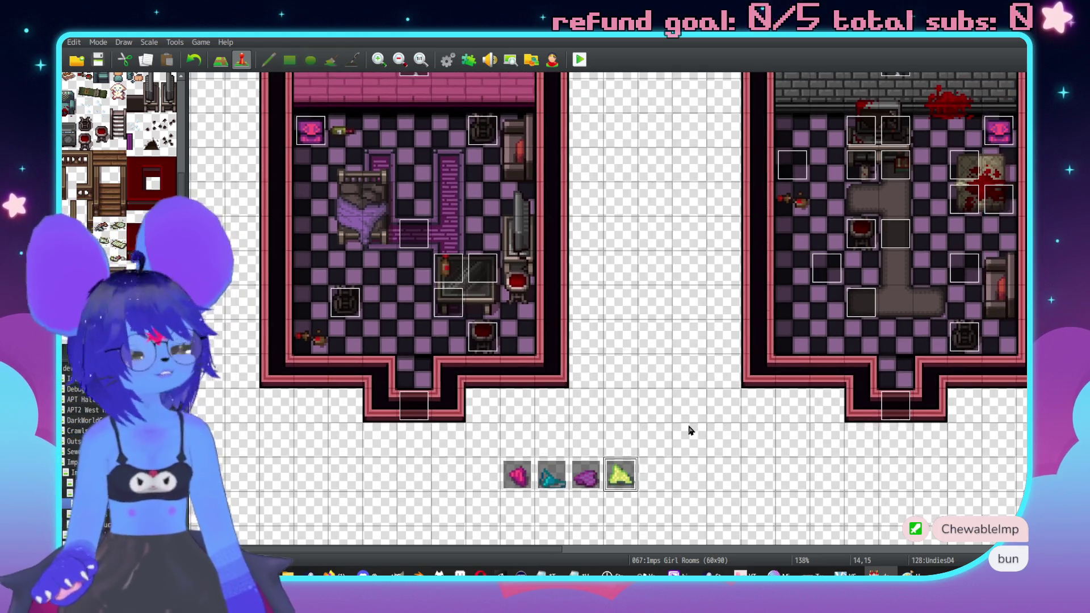
Step: Leave the Imps Girl Rooms map and switch to Aseprite's home screen
{"action": "scroll", "coordinate": [690, 438], "scroll_direction": "down", "scroll_amount": 3}
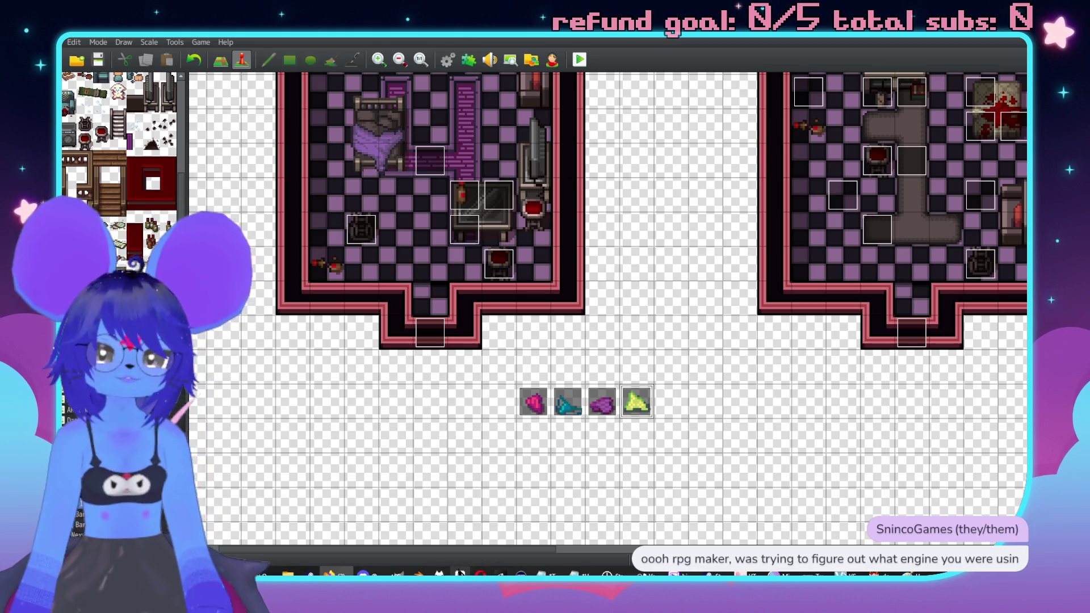
{"action": "key", "text": "alt+Tab"}
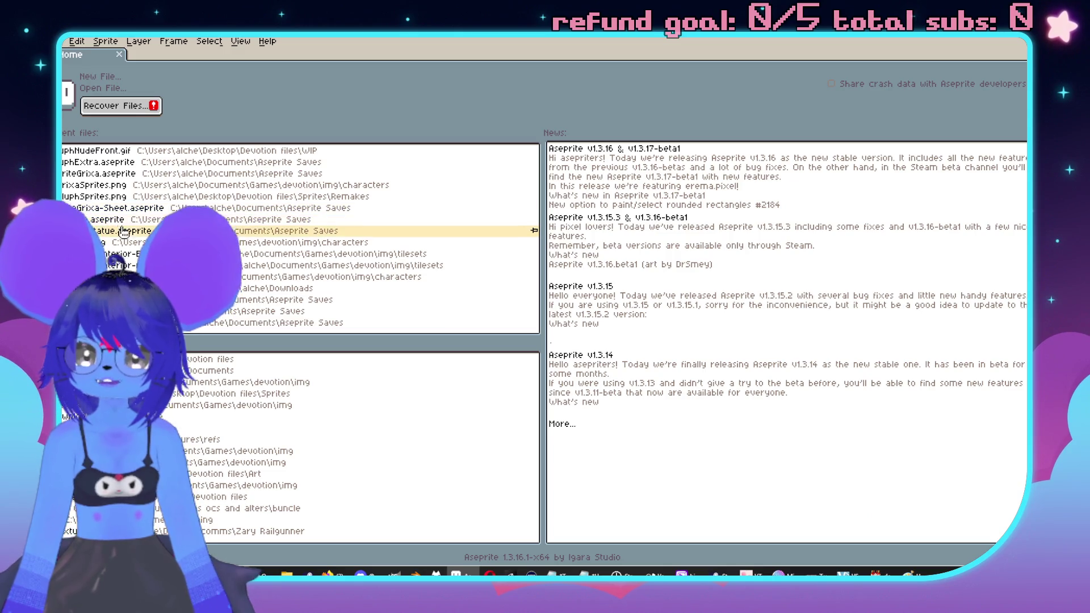
{"action": "left_click", "coordinate": [117, 197]}
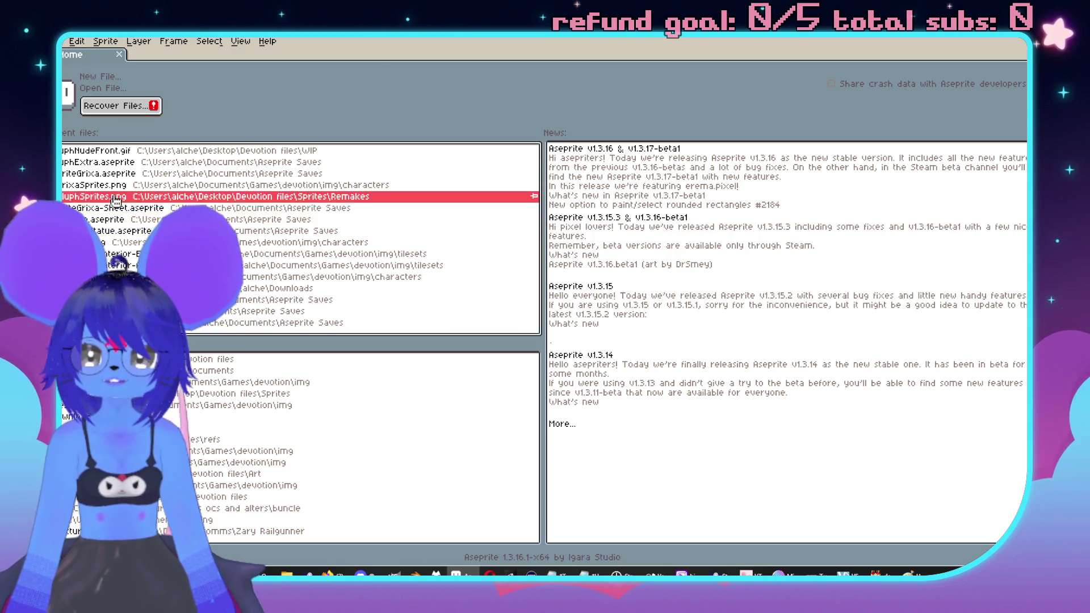
{"action": "scroll", "coordinate": [596, 284], "scroll_direction": "up", "scroll_amount": 1}
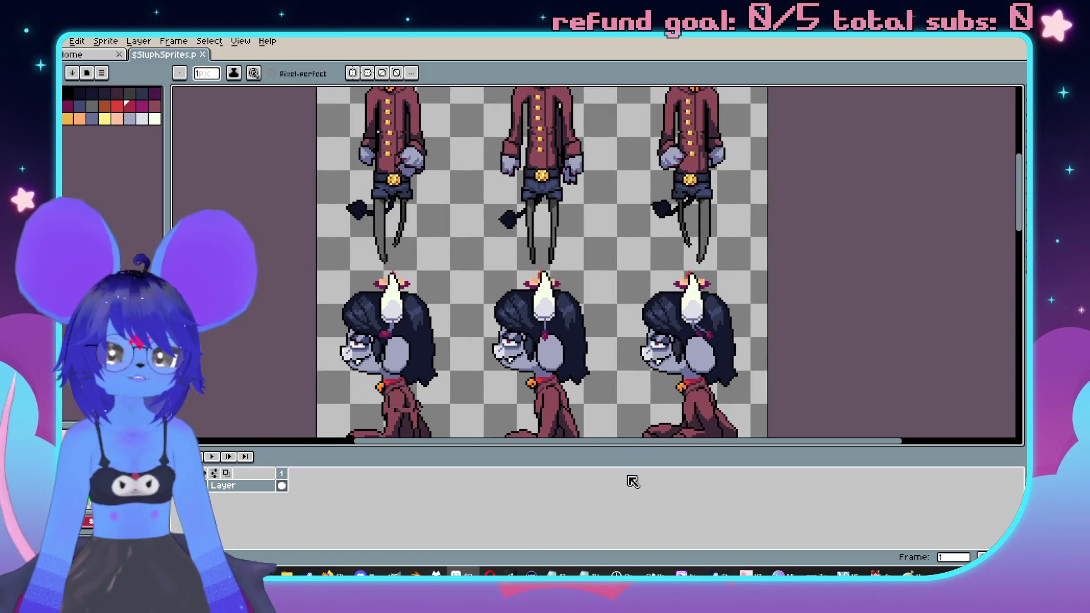
{"action": "left_click_drag", "start_coordinate": [622, 448], "coordinate": [622, 516]}
{"action": "scroll", "coordinate": [556, 296], "scroll_direction": "up", "scroll_amount": 3}
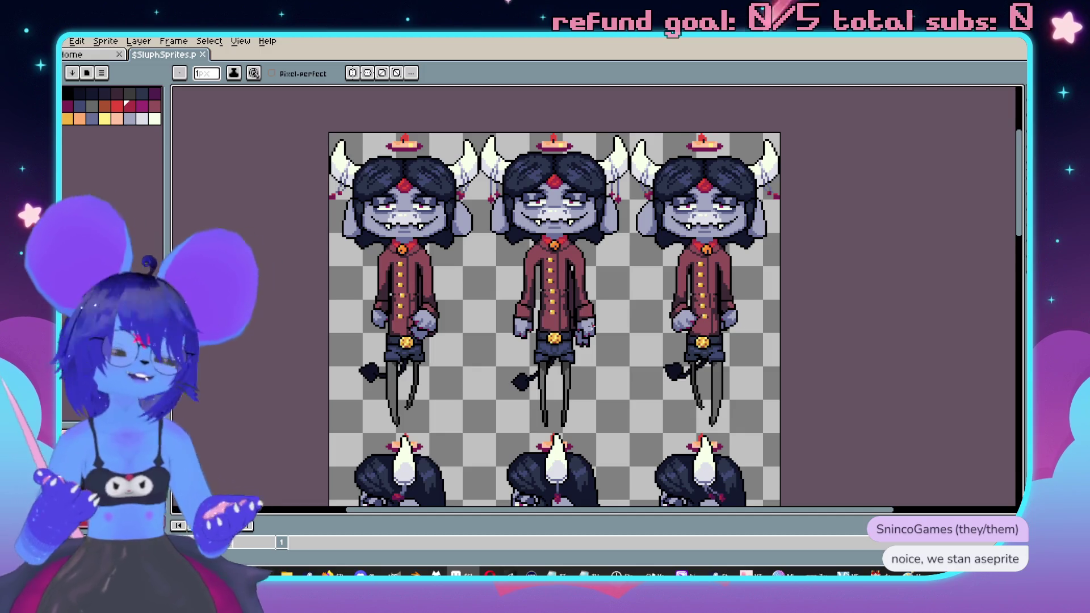
{"action": "scroll", "coordinate": [312, 232], "scroll_direction": "down", "scroll_amount": 3}
{"action": "left_click_drag", "start_coordinate": [704, 250], "coordinate": [741, 214]}
{"action": "scroll", "coordinate": [741, 214], "scroll_direction": "down", "scroll_amount": 5}
{"action": "scroll", "coordinate": [727, 272], "scroll_direction": "right", "scroll_amount": 2}
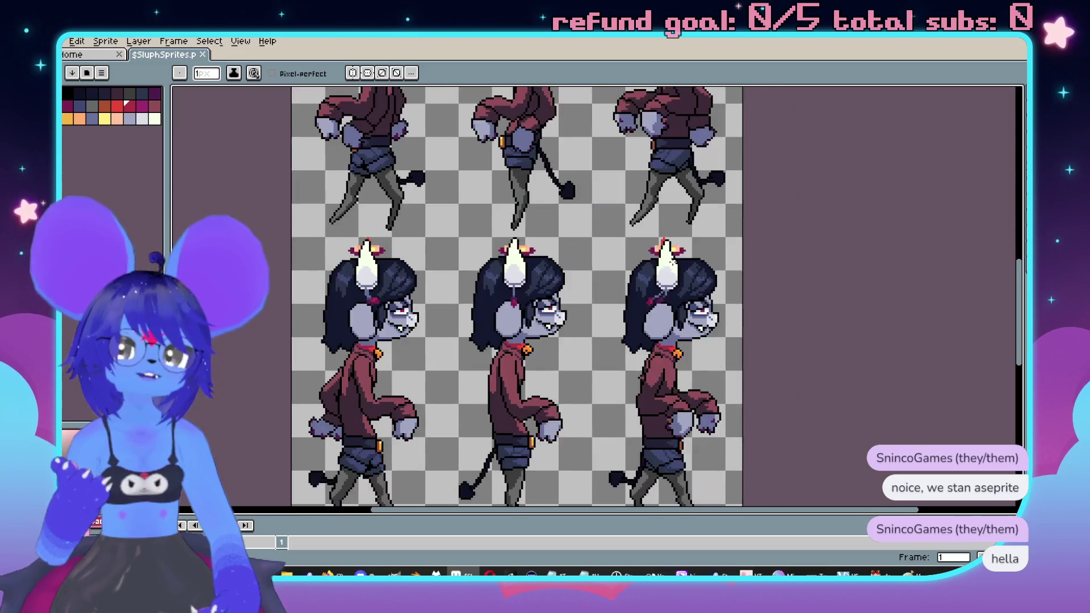
{"action": "scroll", "coordinate": [711, 357], "scroll_direction": "down", "scroll_amount": 2}
{"action": "scroll", "coordinate": [711, 358], "scroll_direction": "left", "scroll_amount": 1}
{"action": "scroll", "coordinate": [745, 338], "scroll_direction": "down", "scroll_amount": 2}
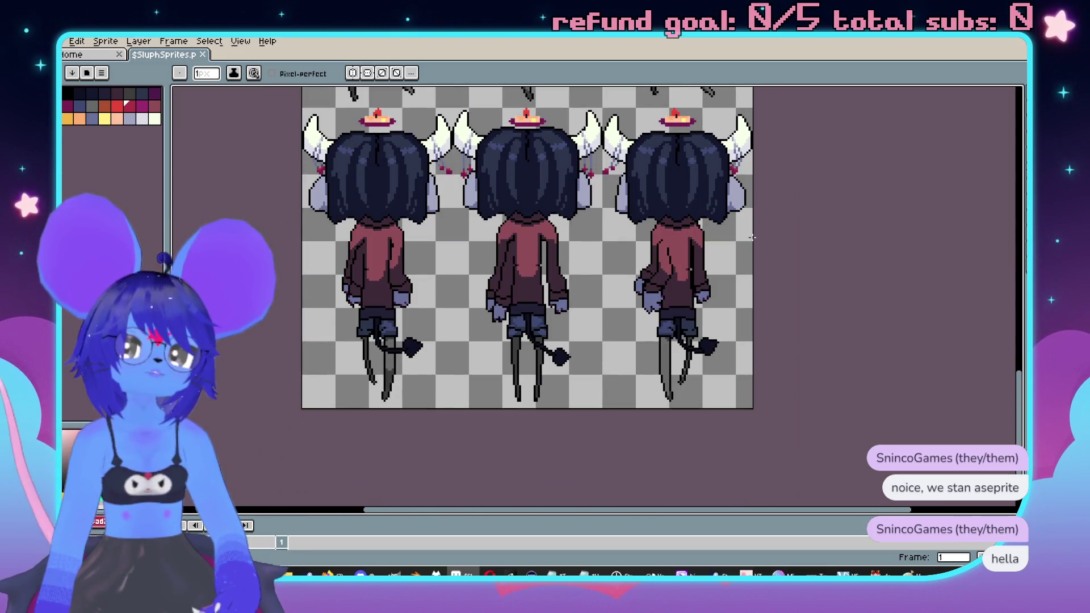
{"action": "scroll", "coordinate": [681, 205], "scroll_direction": "up", "scroll_amount": 10}
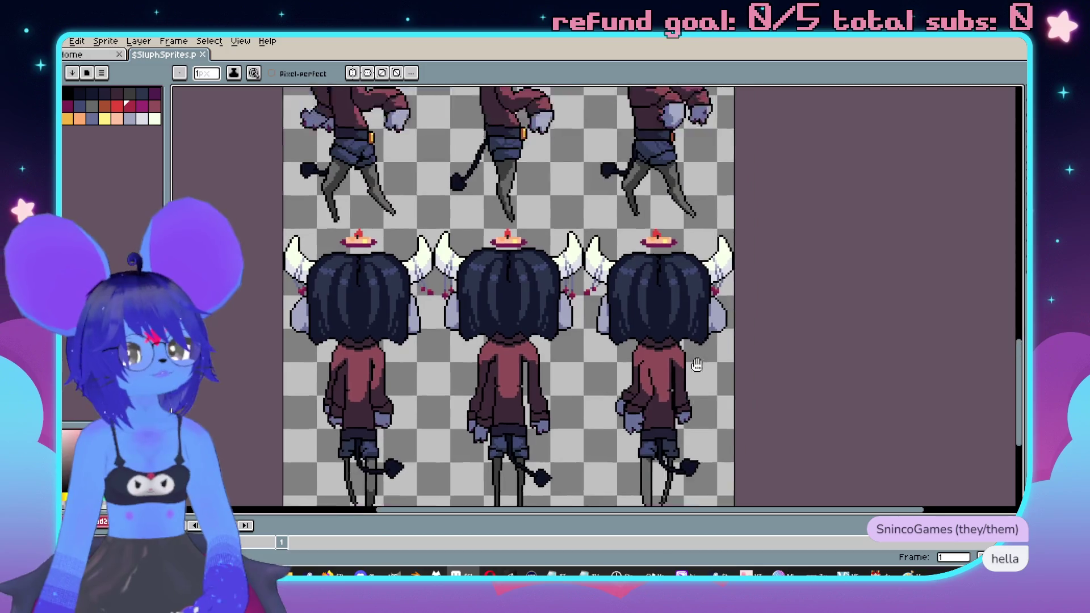
{"action": "scroll", "coordinate": [637, 237], "scroll_direction": "down", "scroll_amount": 1}
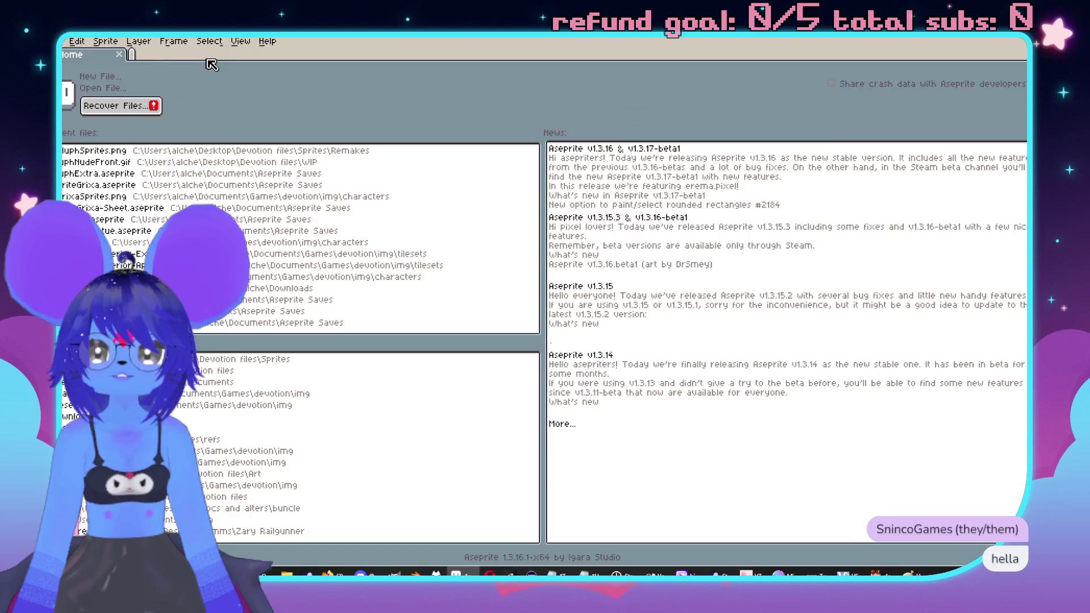
{"action": "left_click", "coordinate": [202, 55]}
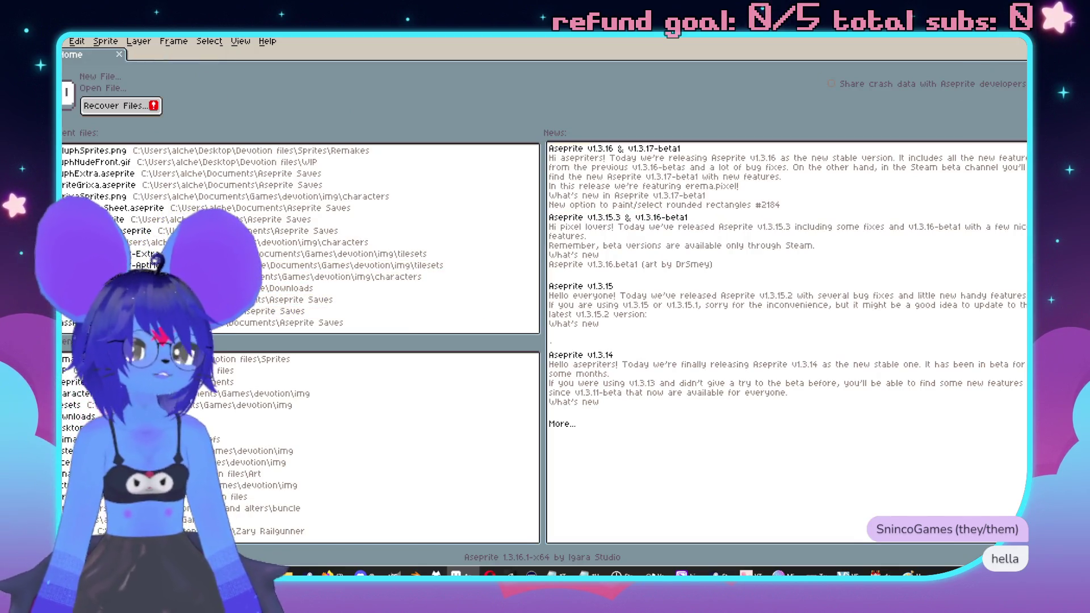
Step: Return to RPG Maker MV and scroll to the row of four coloured underwear pickups
{"action": "key", "text": "alt+Tab"}
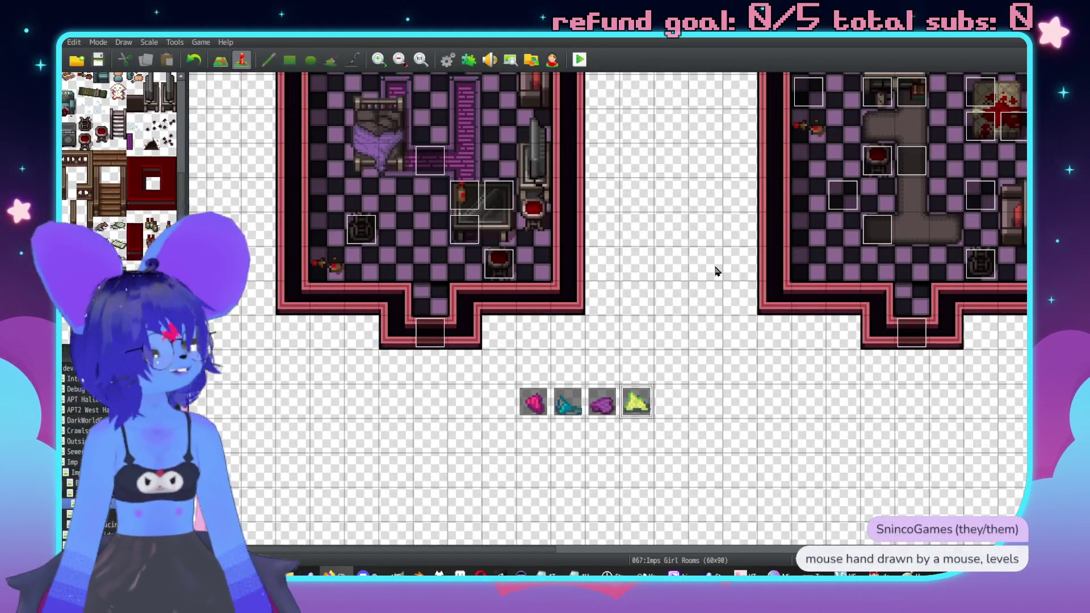
{"action": "scroll", "coordinate": [681, 227], "scroll_direction": "up", "scroll_amount": 2}
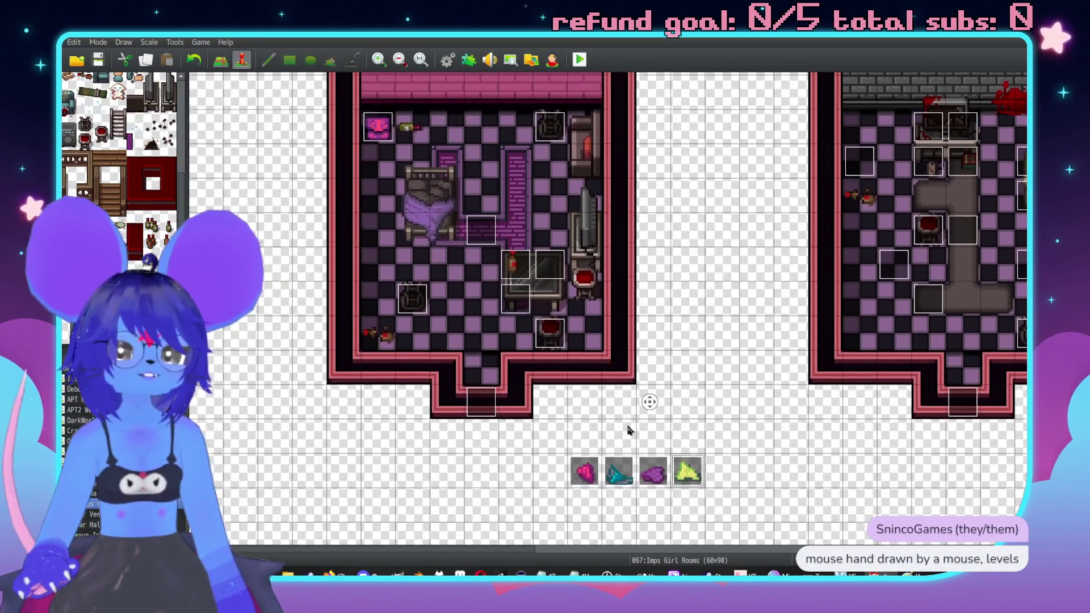
{"action": "scroll", "coordinate": [672, 346], "scroll_direction": "down", "scroll_amount": 2}
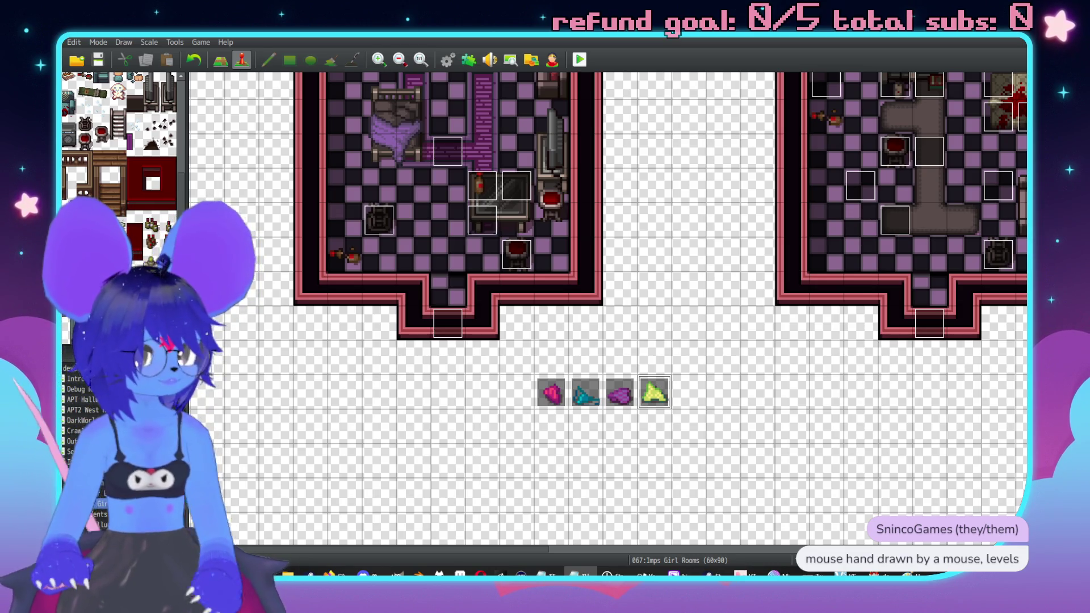
{"action": "scroll", "coordinate": [686, 311], "scroll_direction": "up", "scroll_amount": 3}
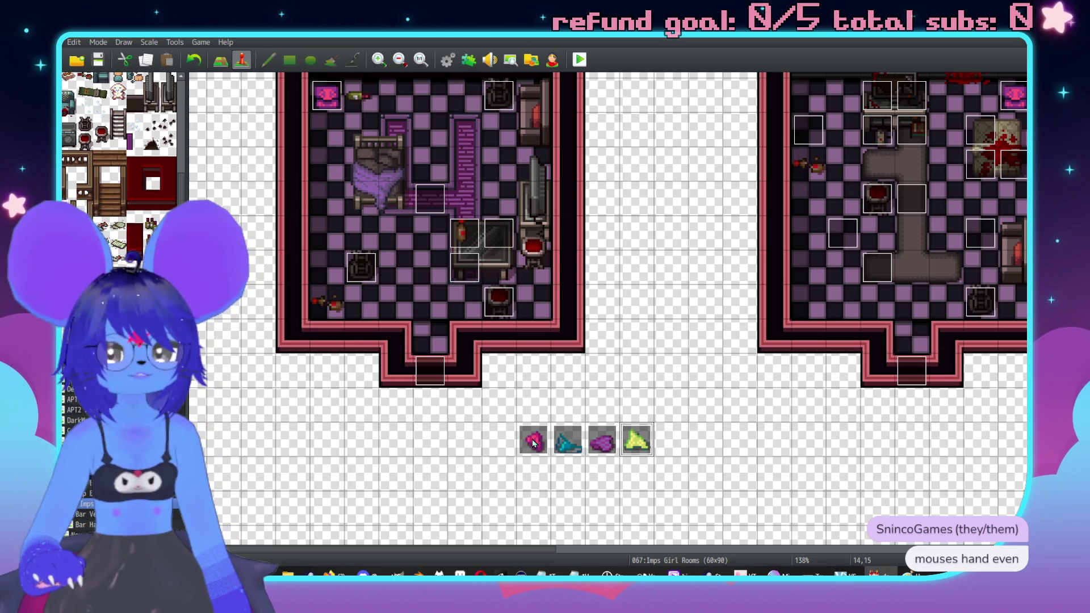
{"action": "scroll", "coordinate": [565, 370], "scroll_direction": "right", "scroll_amount": 1}
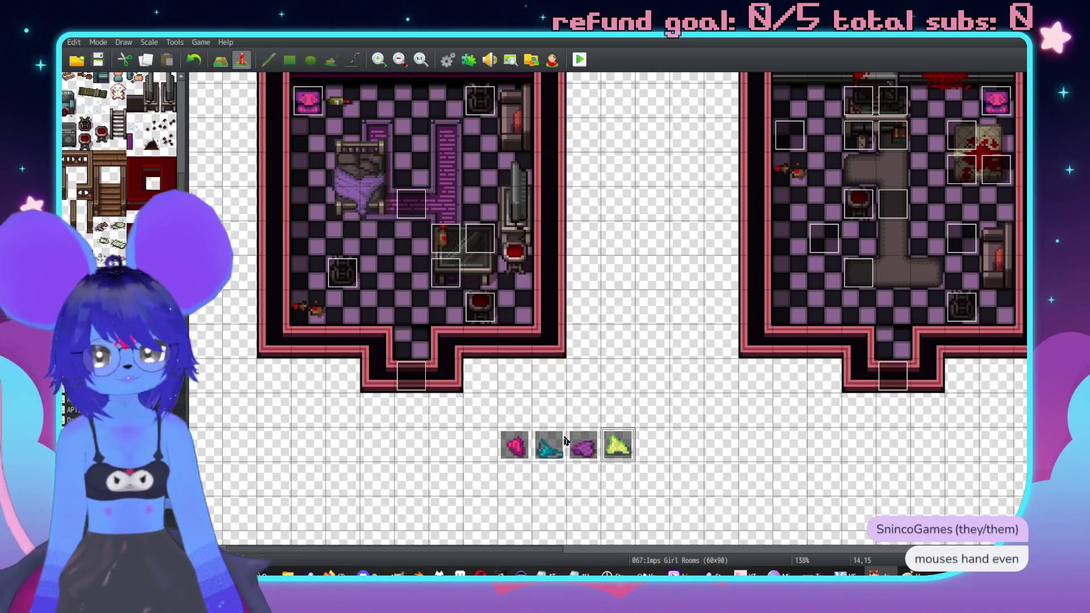
Step: Check UndiesC4, then pan over and open event 120, UndiesA1
{"action": "double_click", "coordinate": [581, 449]}
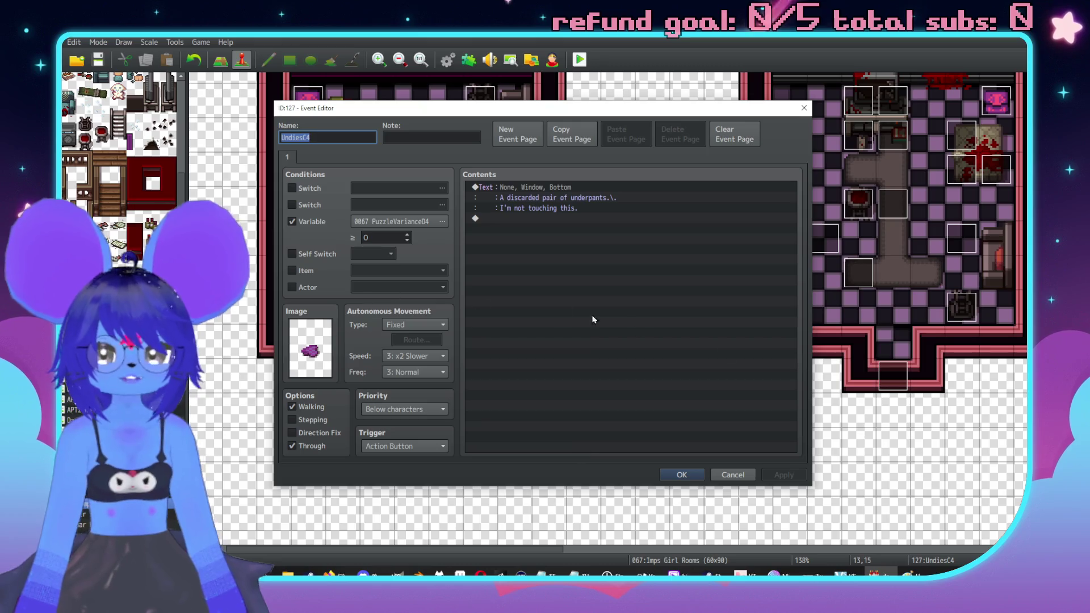
{"action": "left_click", "coordinate": [734, 481]}
{"action": "middle_click", "coordinate": [704, 447]}
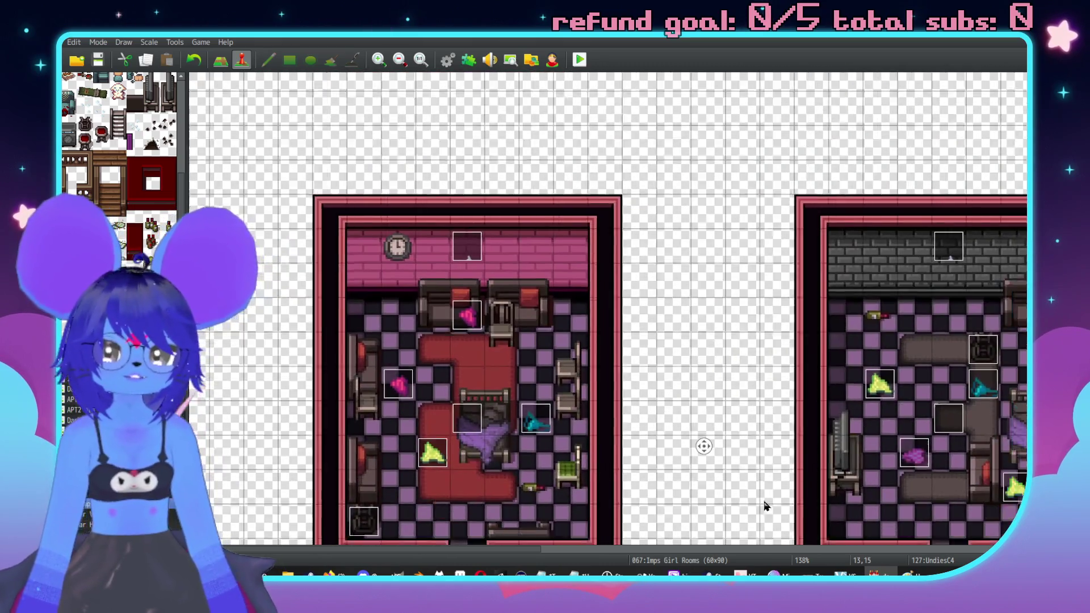
{"action": "middle_click", "coordinate": [759, 424]}
{"action": "middle_click", "coordinate": [621, 456]}
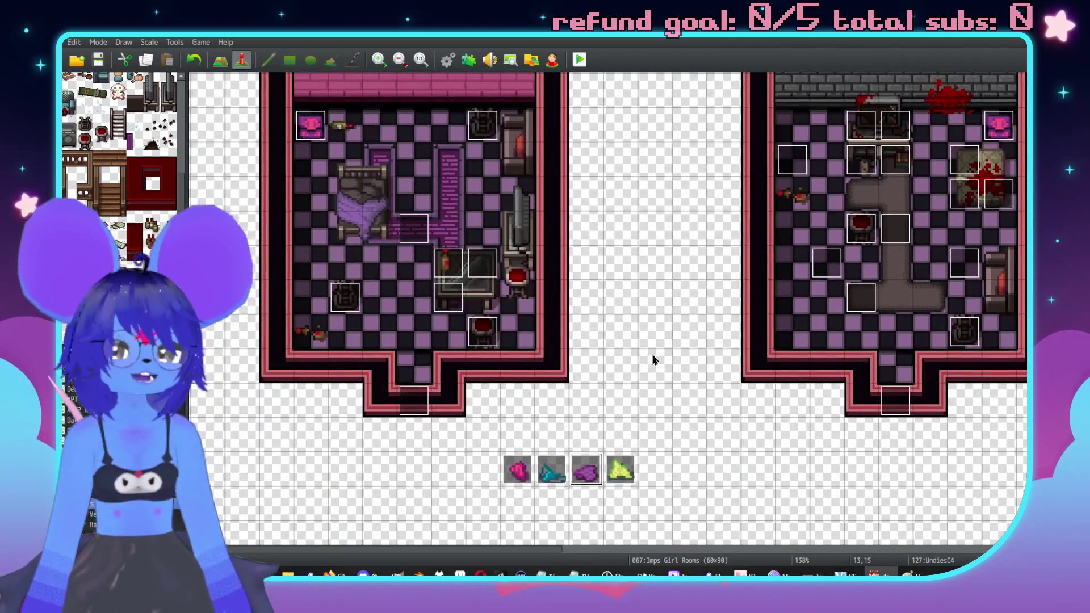
{"action": "middle_click", "coordinate": [656, 360]}
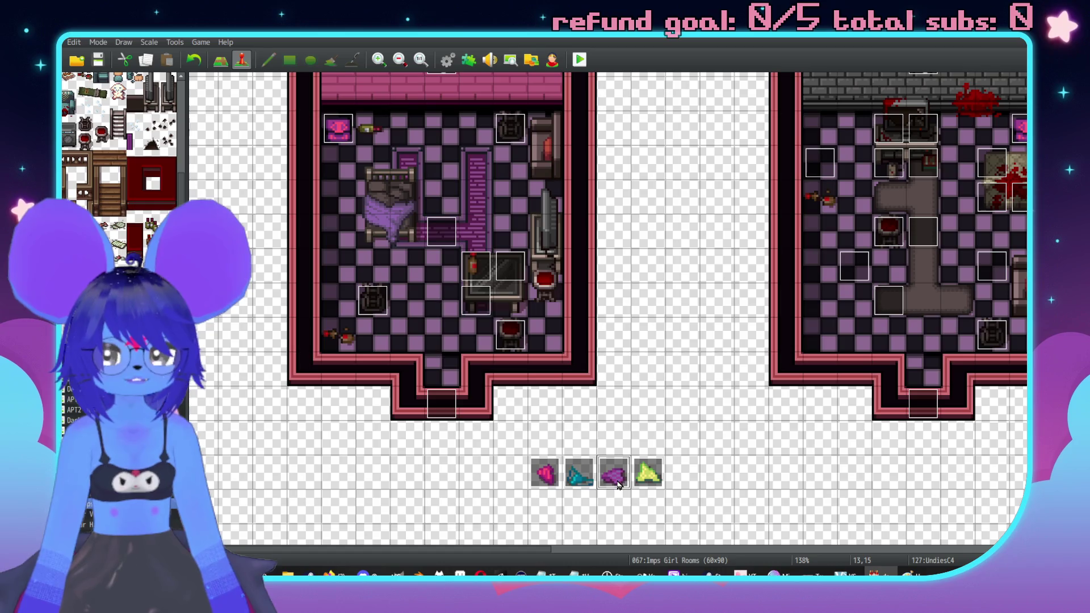
{"action": "middle_click", "coordinate": [669, 341]}
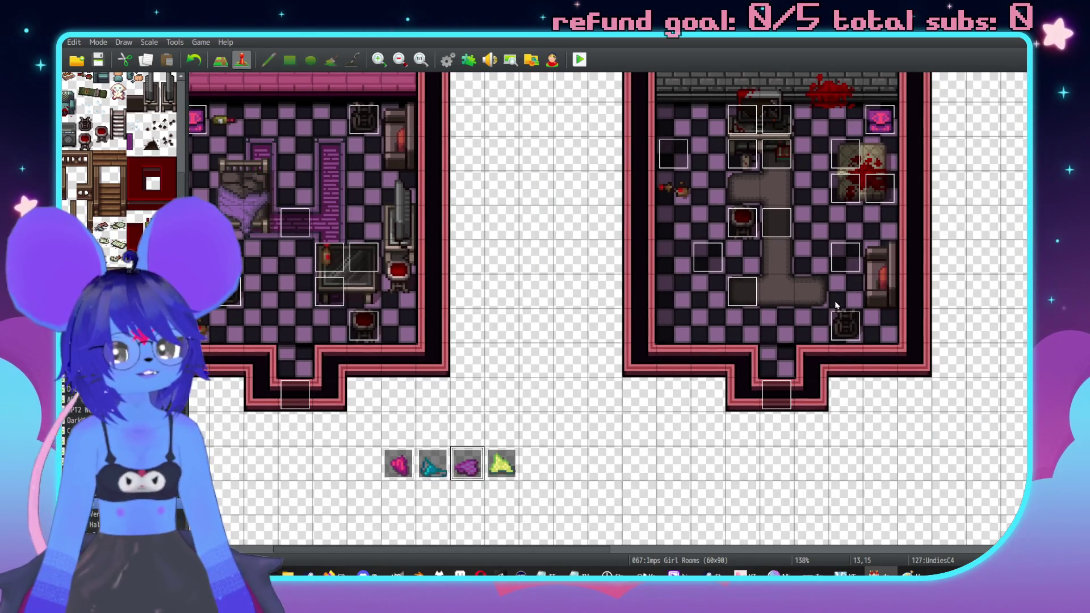
{"action": "double_click", "coordinate": [673, 153]}
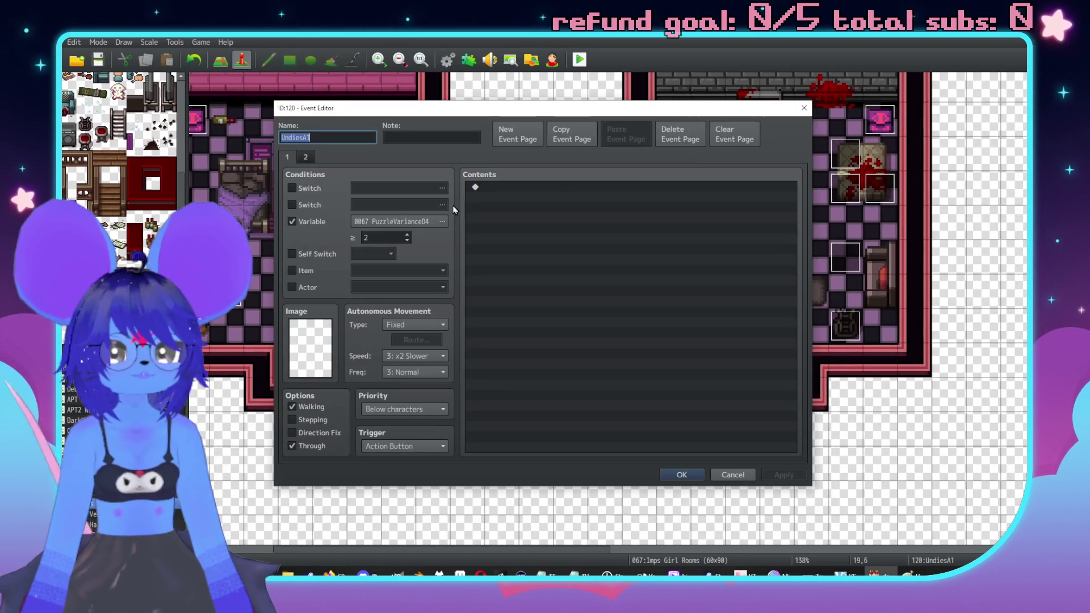
Step: Set the purple underpants graphic on UndiesA1's second page
{"action": "left_click", "coordinate": [309, 156]}
{"action": "double_click", "coordinate": [310, 348]}
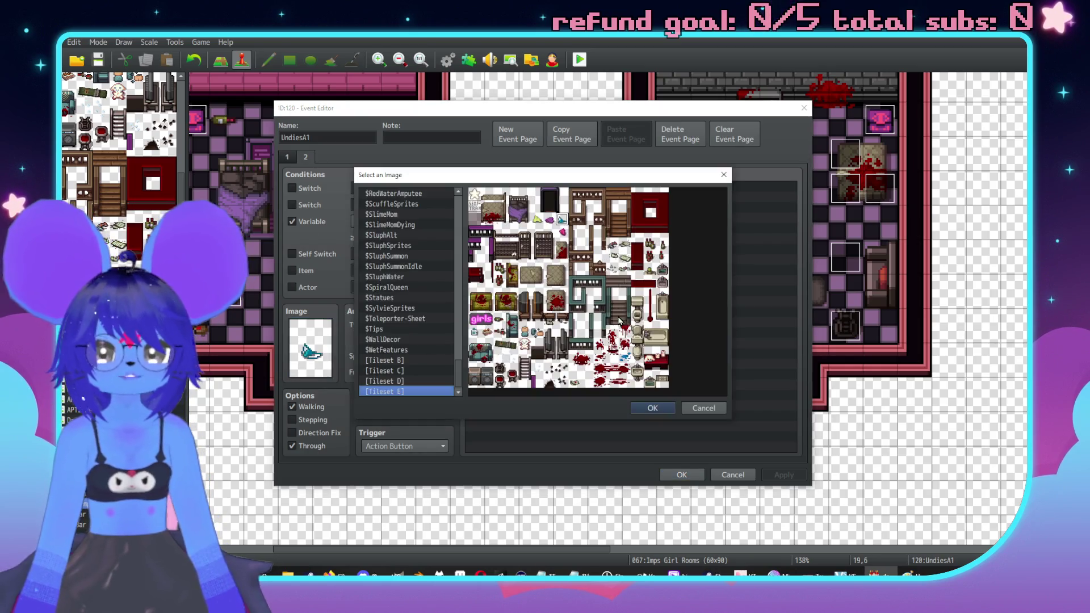
{"action": "double_click", "coordinate": [559, 226]}
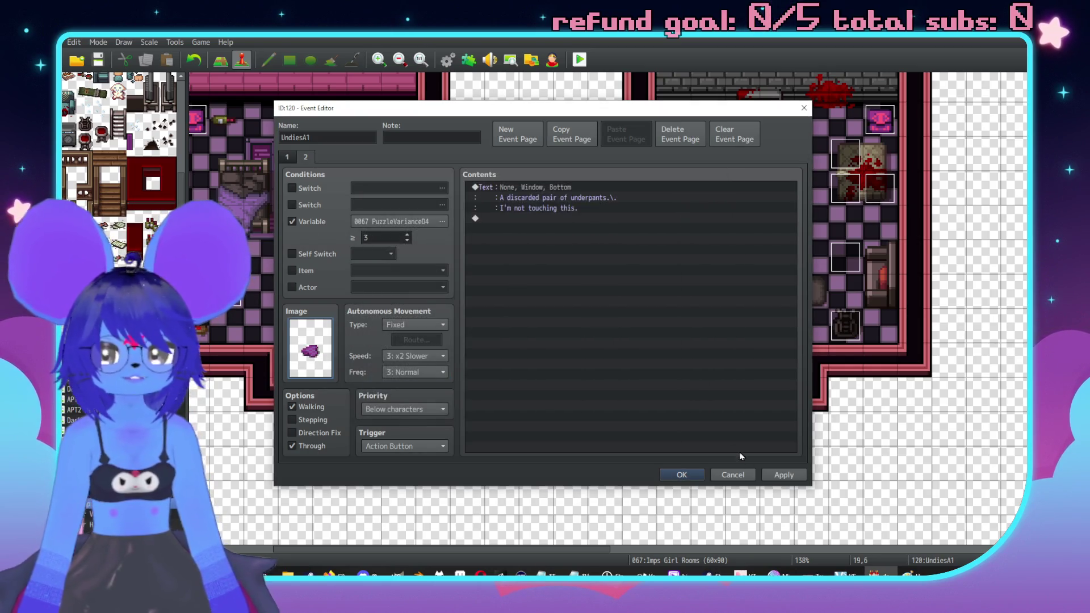
{"action": "left_click", "coordinate": [688, 473]}
Step: Inspect UndiesC1 without changes and return to the map view
{"action": "double_click", "coordinate": [846, 257]}
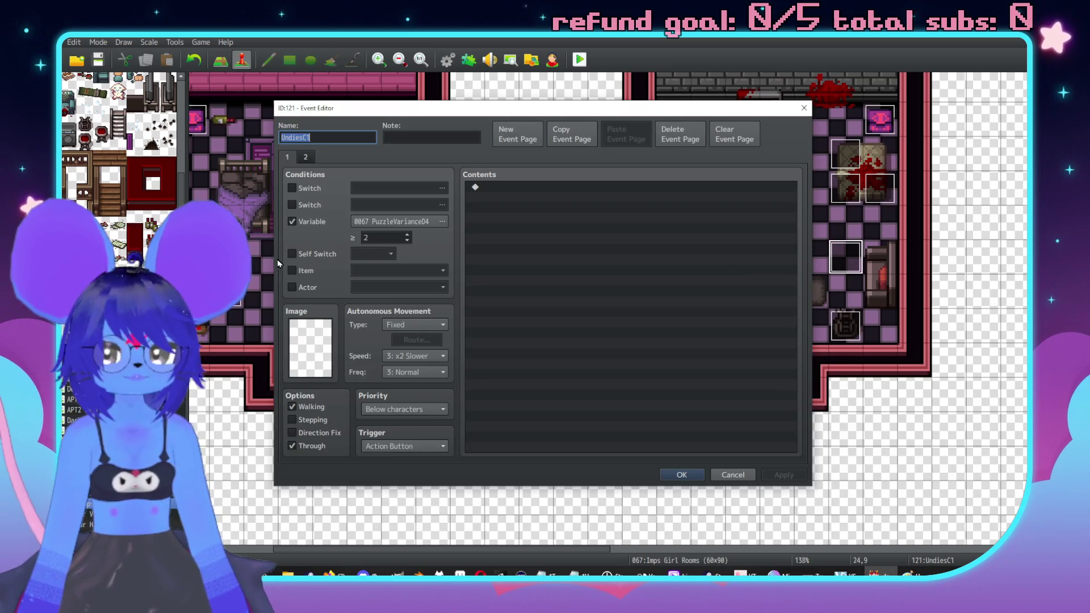
{"action": "left_click", "coordinate": [733, 474]}
{"action": "scroll", "coordinate": [653, 310], "scroll_direction": "left", "scroll_amount": 5}
{"action": "scroll", "coordinate": [653, 309], "scroll_direction": "down", "scroll_amount": 3}
{"action": "scroll", "coordinate": [739, 385], "scroll_direction": "up", "scroll_amount": 3}
{"action": "scroll", "coordinate": [748, 390], "scroll_direction": "down", "scroll_amount": 1}
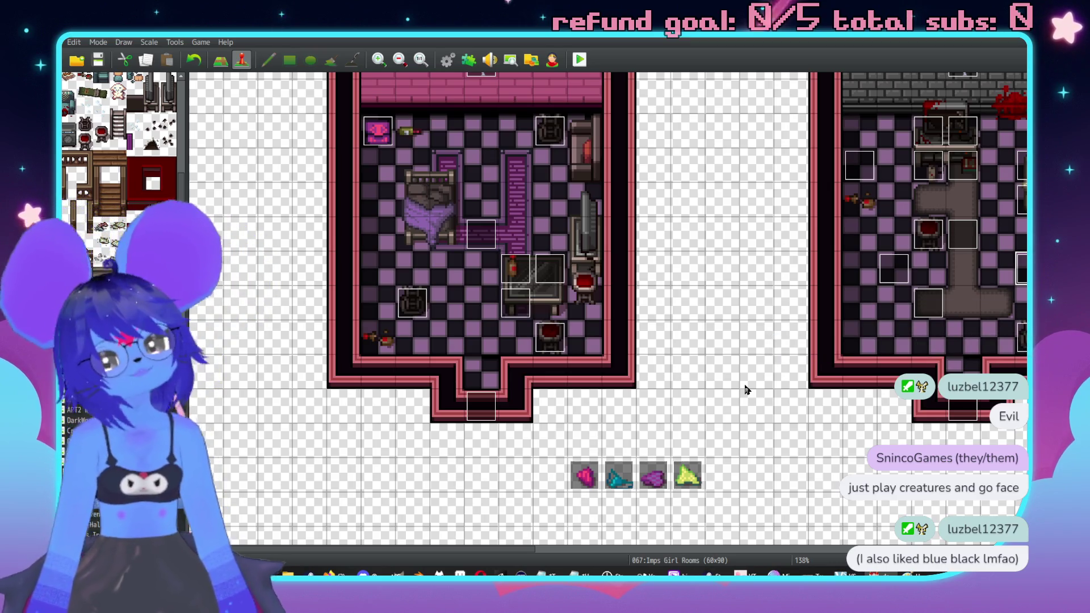
Step: After glancing at UndiesA4, set UndiesC4's PuzzleVariance04 condition to ≥ 1 and apply
{"action": "scroll", "coordinate": [640, 310], "scroll_direction": "up", "scroll_amount": 1}
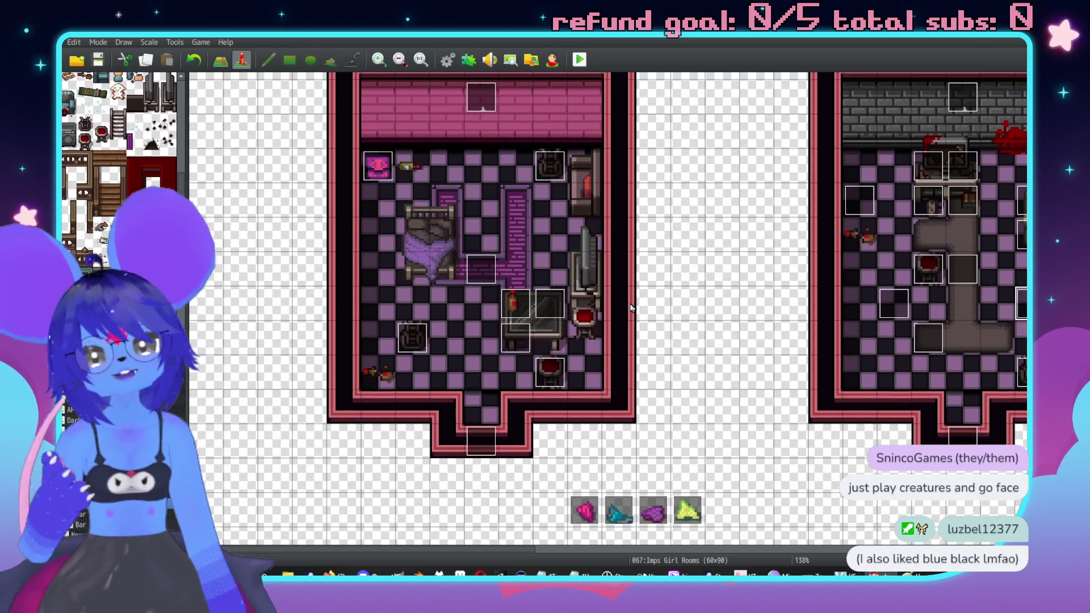
{"action": "scroll", "coordinate": [656, 333], "scroll_direction": "up", "scroll_amount": 1}
{"action": "scroll", "coordinate": [659, 380], "scroll_direction": "down", "scroll_amount": 5}
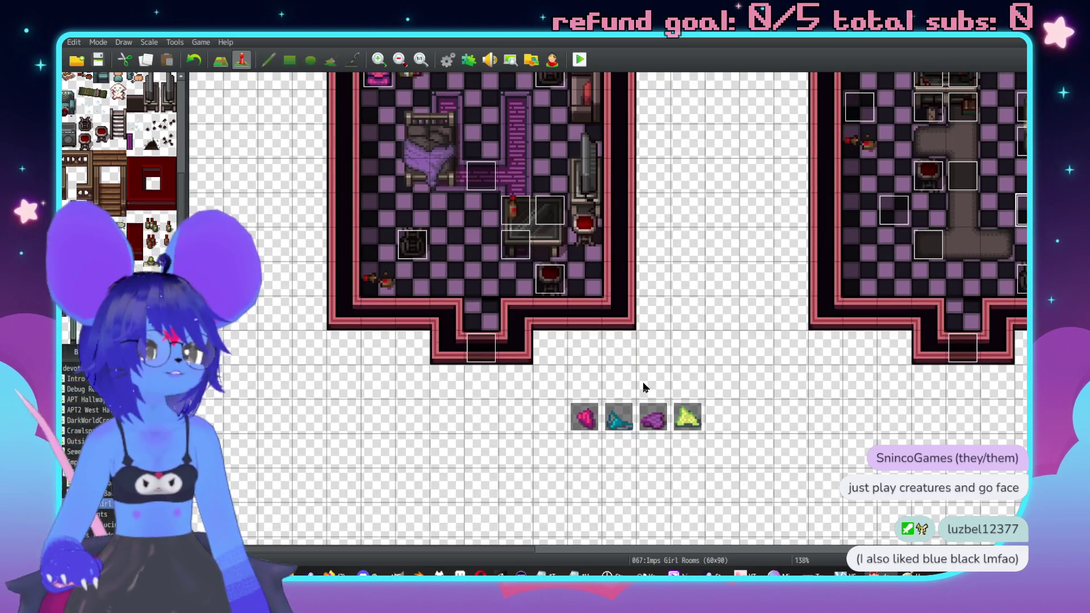
{"action": "double_click", "coordinate": [583, 420]}
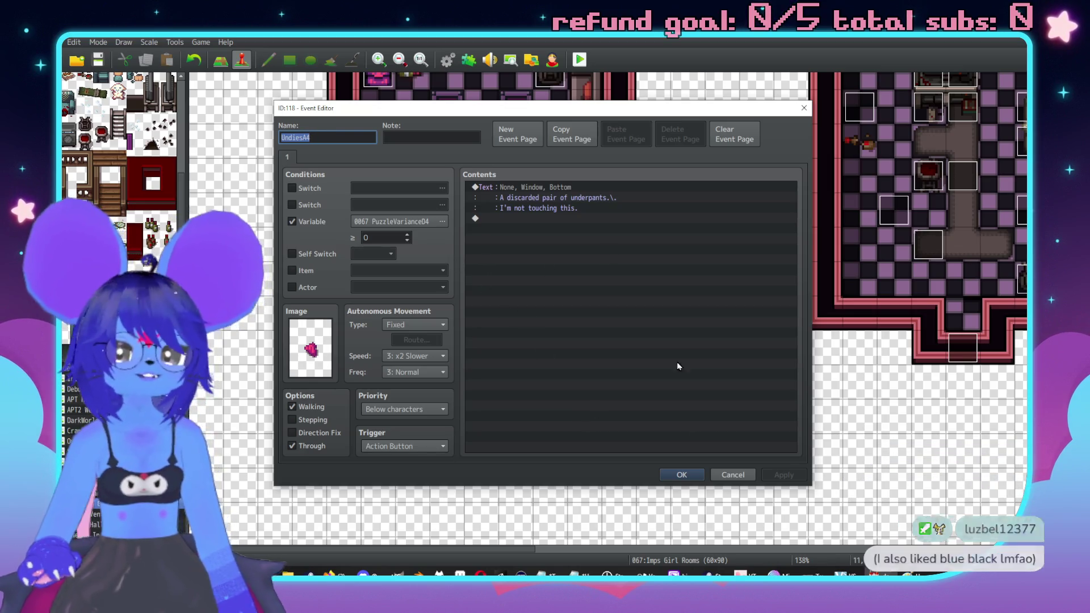
{"action": "left_click", "coordinate": [682, 474]}
{"action": "double_click", "coordinate": [659, 421]}
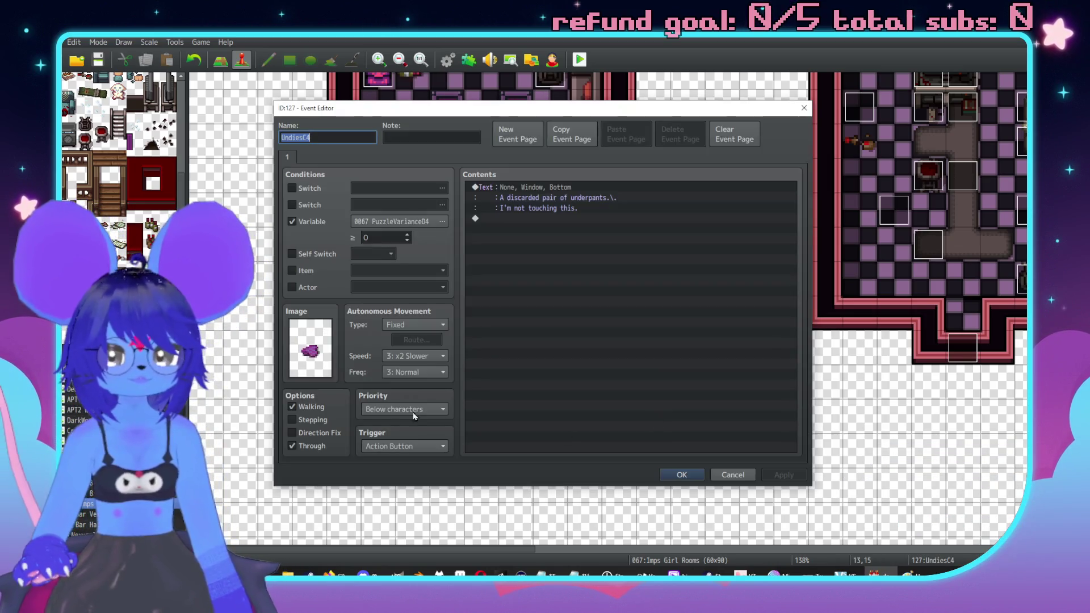
{"action": "left_click", "coordinate": [379, 238]}
{"action": "type", "text": "1"}
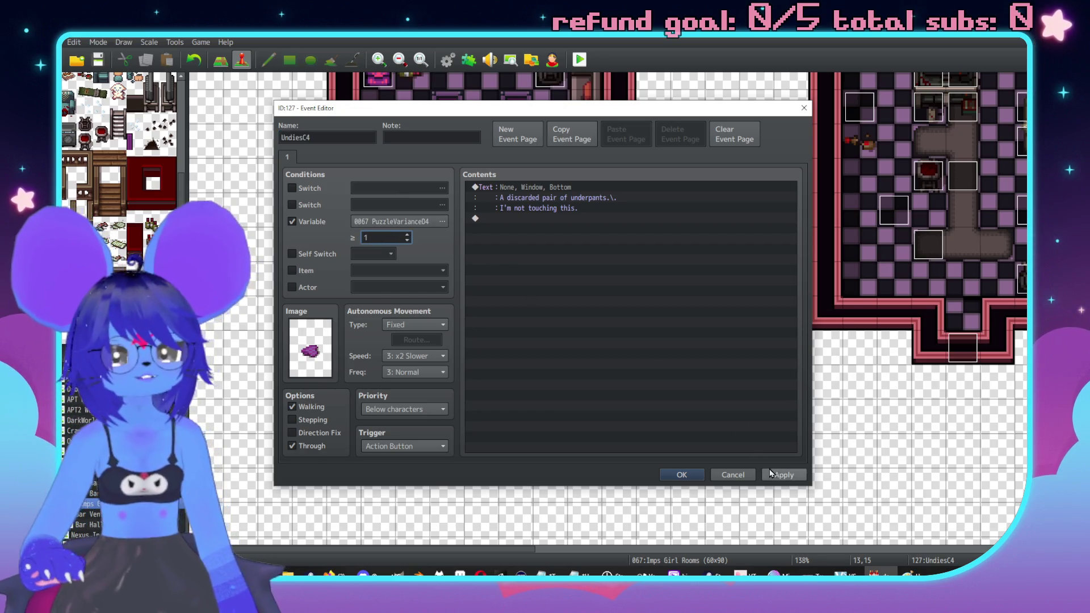
{"action": "left_click", "coordinate": [780, 474]}
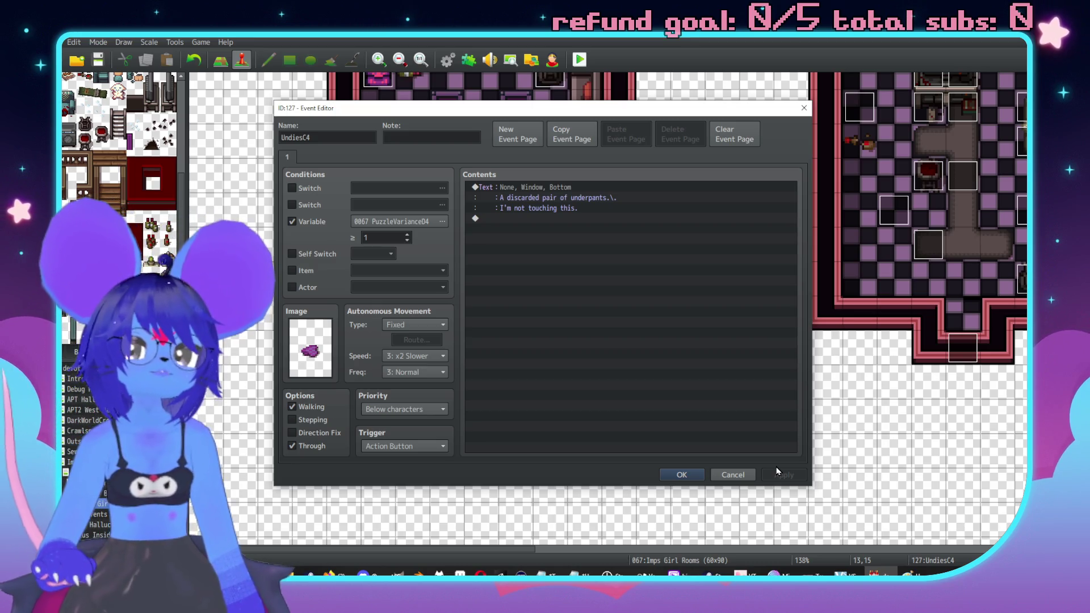
Step: Move the purple UndiesC4 pickup into the left room
{"action": "left_click", "coordinate": [682, 474]}
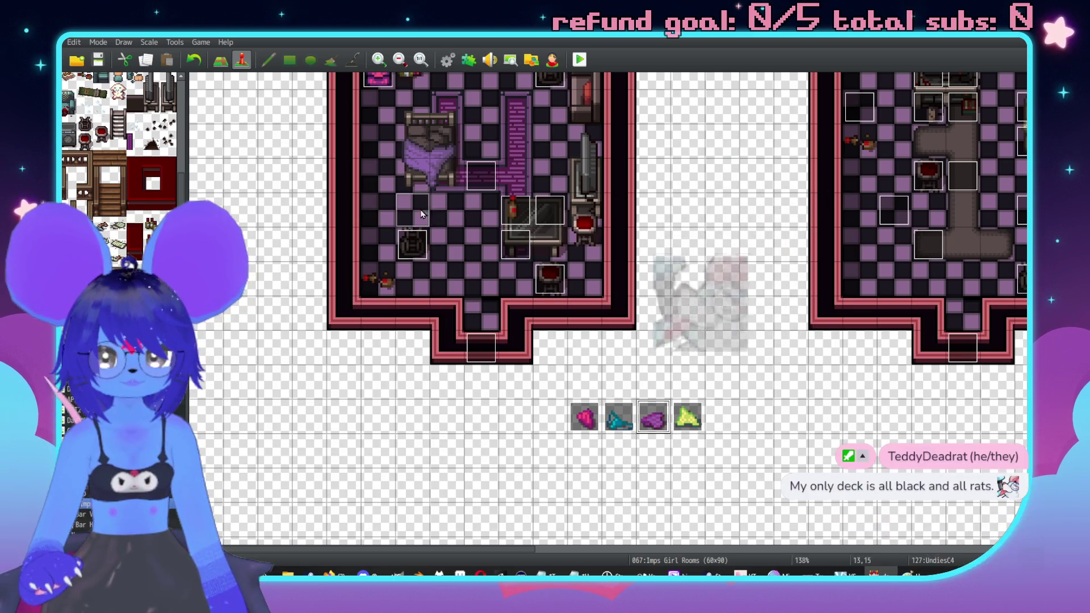
{"action": "left_click_drag", "start_coordinate": [653, 417], "coordinate": [412, 211]}
{"action": "scroll", "coordinate": [721, 317], "scroll_direction": "up", "scroll_amount": 3}
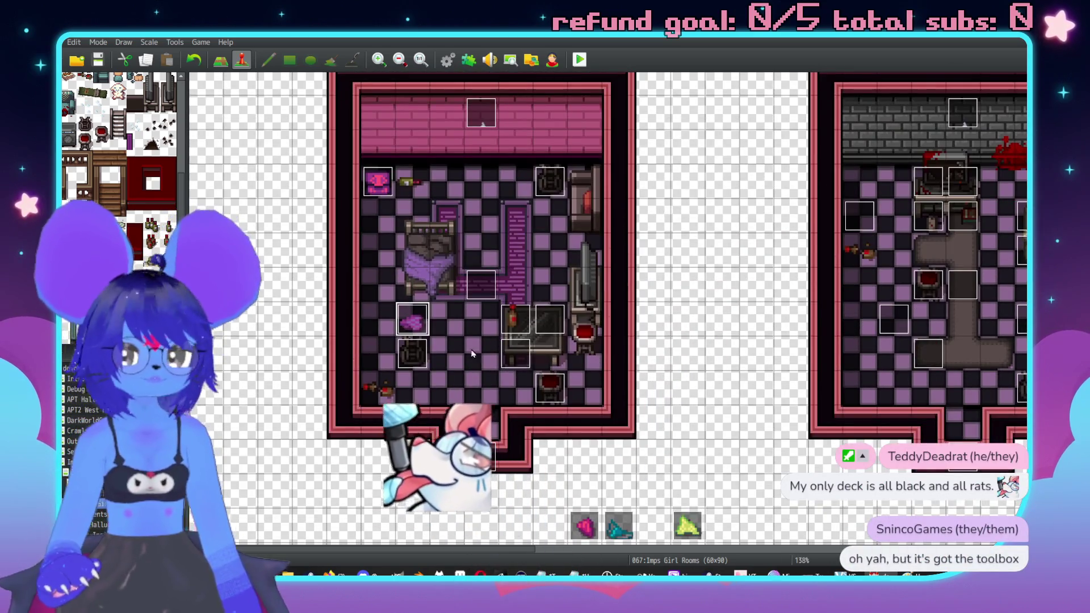
{"action": "double_click", "coordinate": [423, 323]}
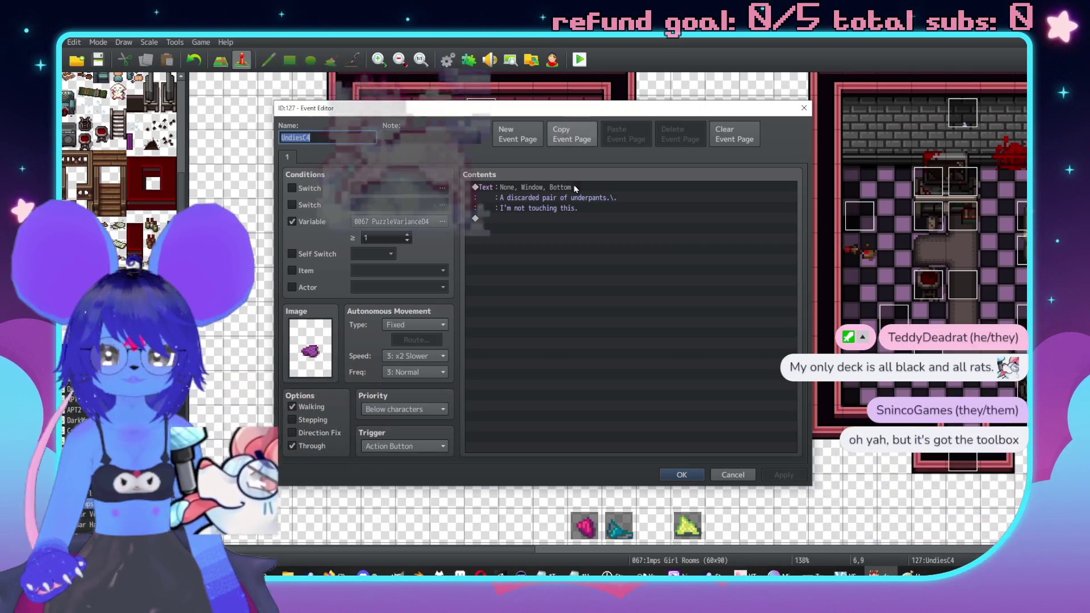
{"action": "key", "text": "Escape"}
Step: Compare with UndiesA1's pages, then add a new second page to UndiesC4
{"action": "double_click", "coordinate": [857, 226]}
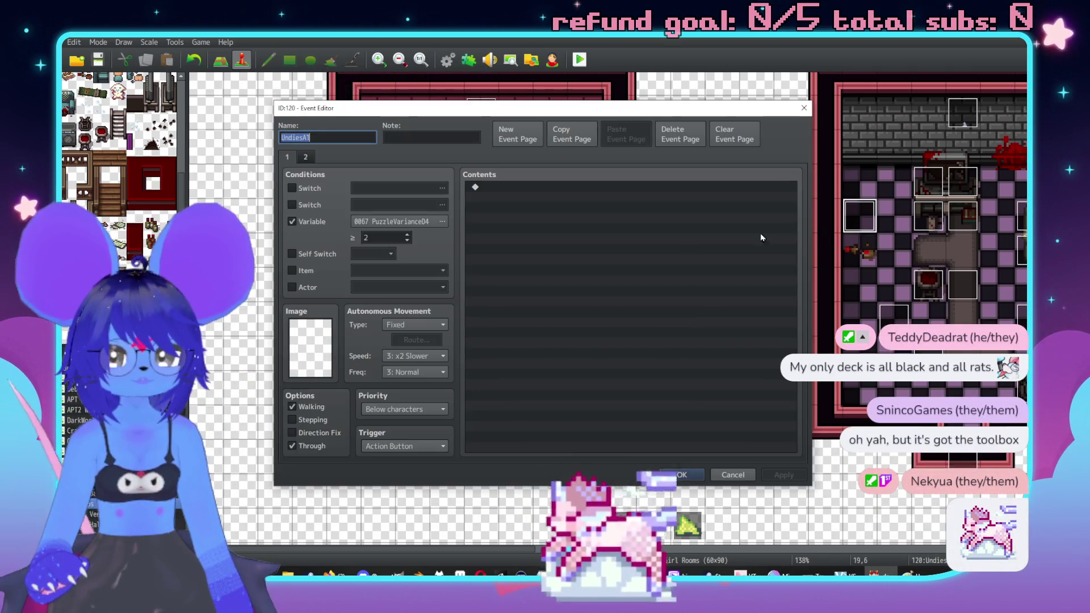
{"action": "left_click", "coordinate": [709, 475]}
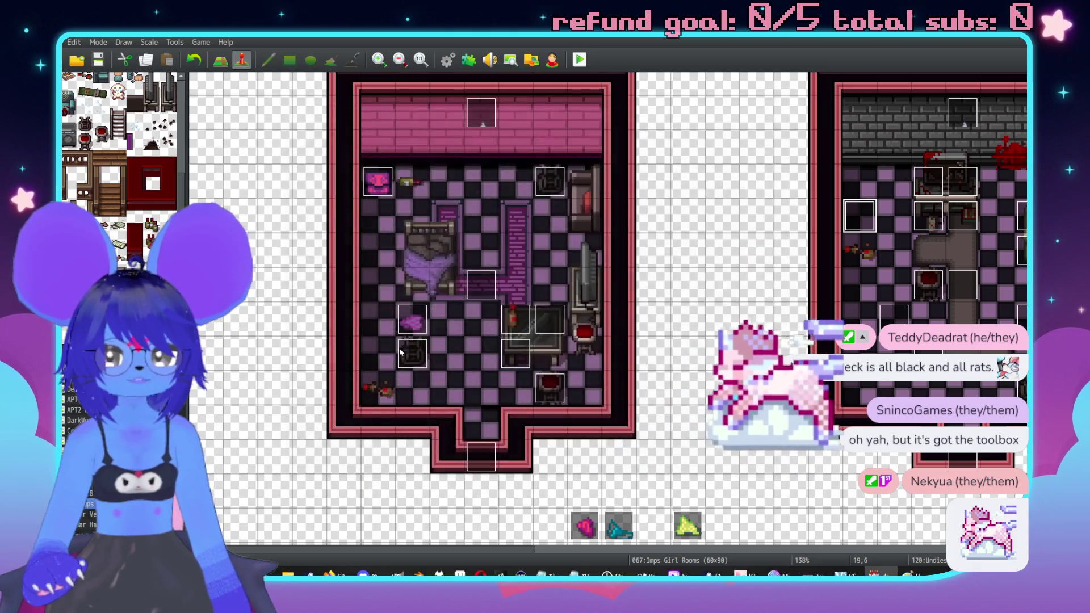
{"action": "double_click", "coordinate": [423, 323]}
{"action": "left_click", "coordinate": [619, 133]}
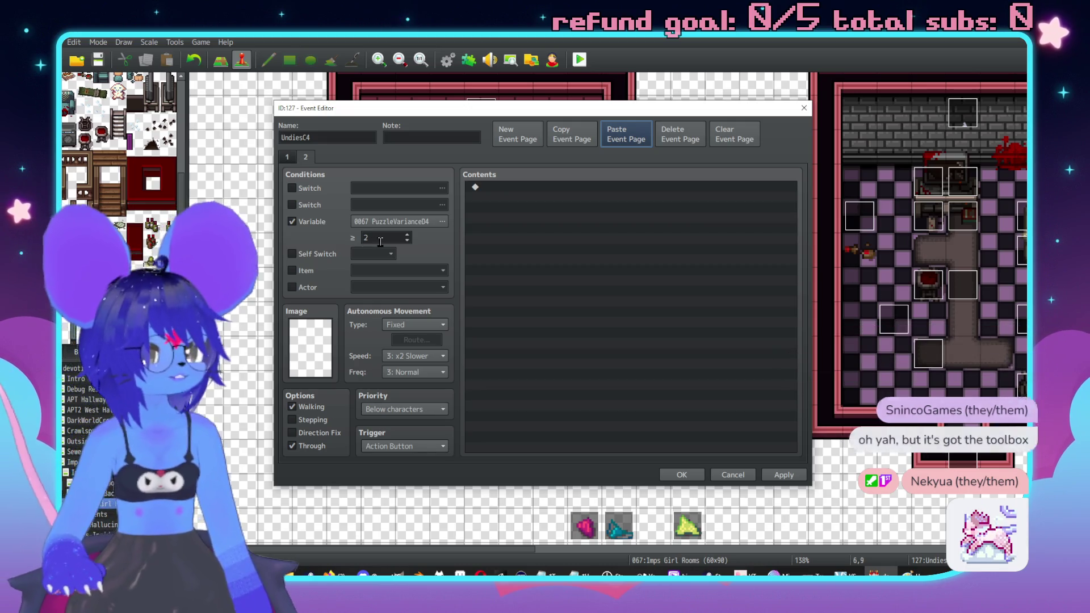
Step: Copy UndiesC4's first page into a new third page requiring PuzzleVariance04 ≥ 4
{"action": "left_click", "coordinate": [287, 156]}
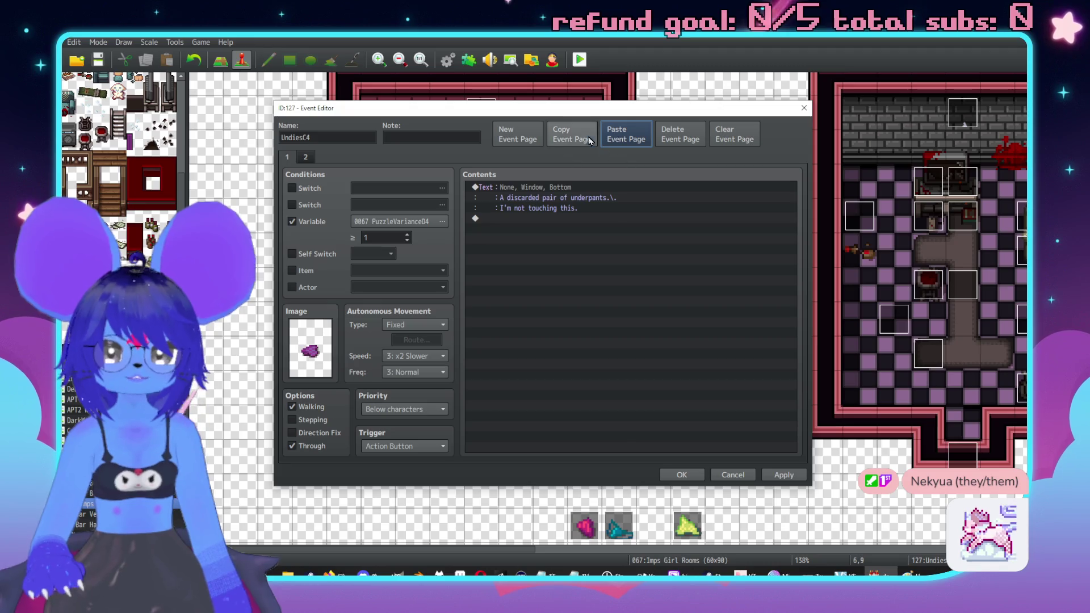
{"action": "left_click", "coordinate": [571, 134]}
{"action": "left_click", "coordinate": [305, 157]}
{"action": "left_click", "coordinate": [633, 140]}
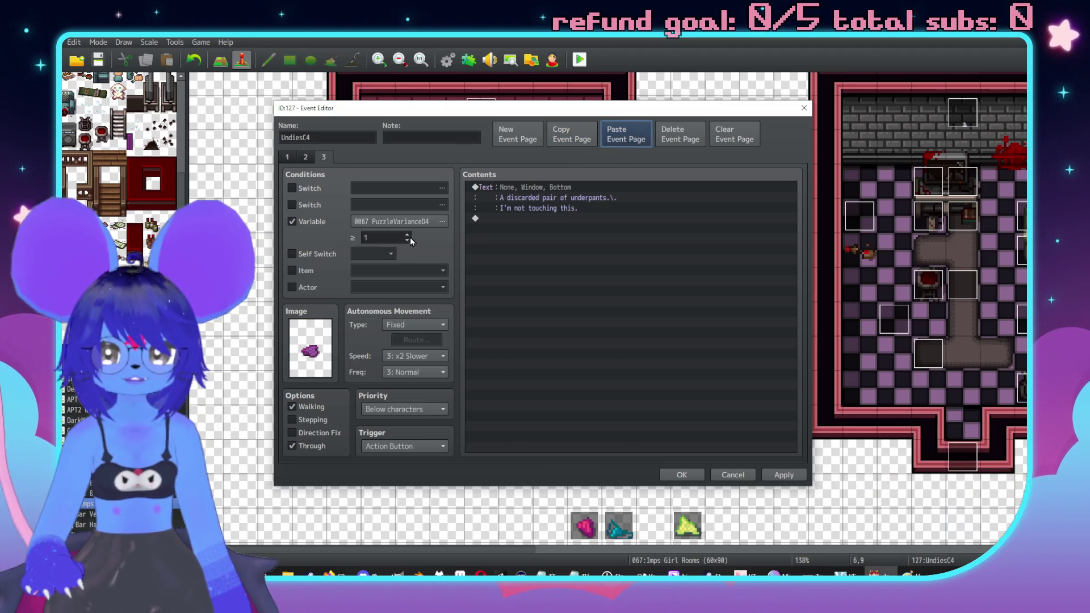
{"action": "double_click", "coordinate": [398, 237]}
{"action": "type", "text": "4"}
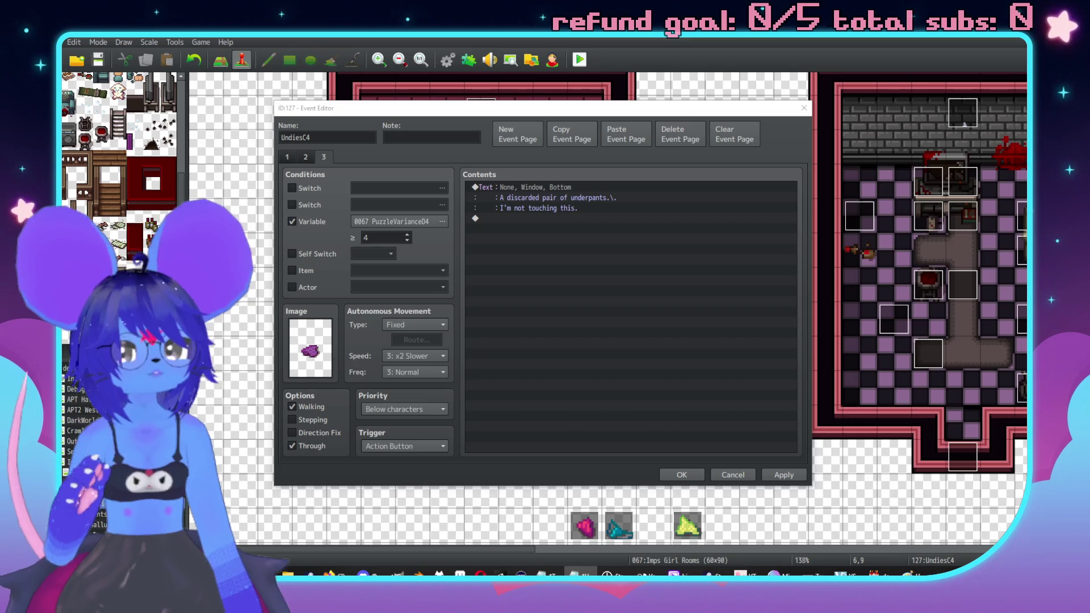
Step: Set the empty second page's condition to PuzzleVariance04 ≥ 3 and save the event
{"action": "left_click", "coordinate": [306, 157]}
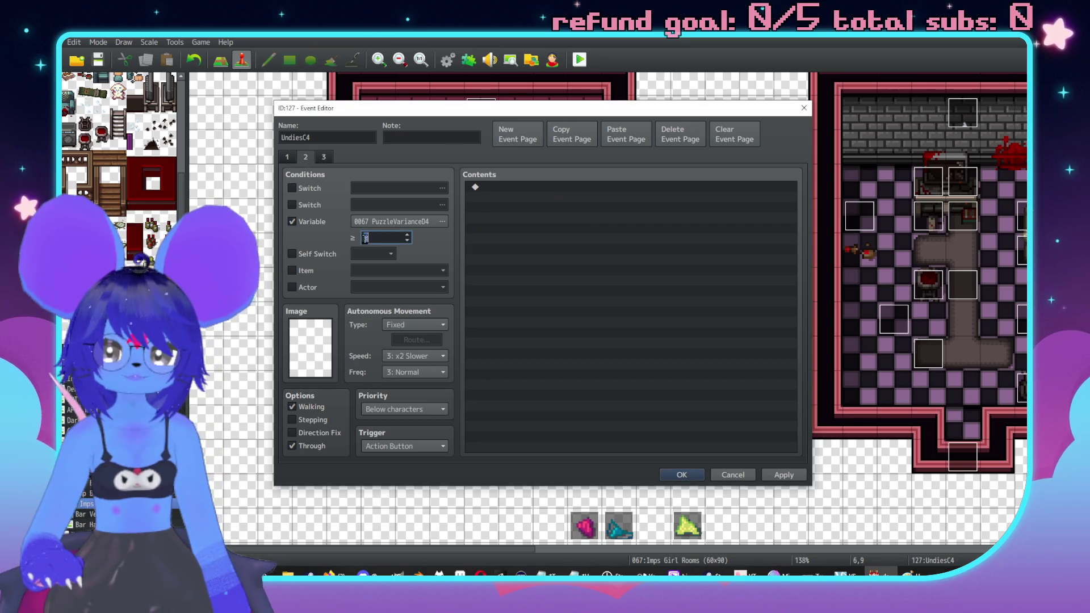
{"action": "type", "text": "3"}
{"action": "left_click", "coordinate": [625, 322]}
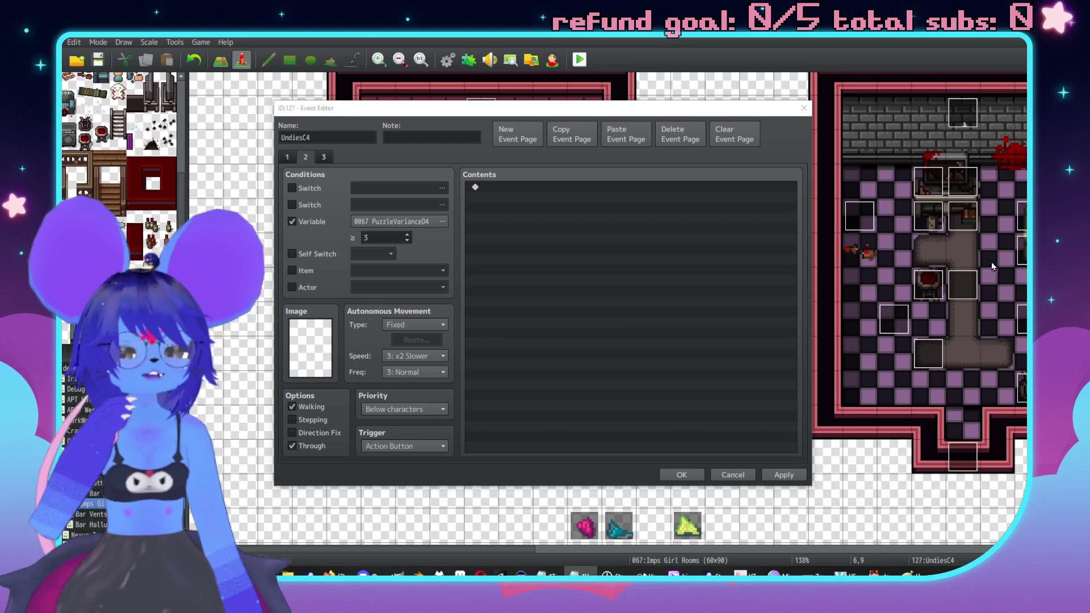
{"action": "left_click", "coordinate": [784, 474]}
{"action": "left_click", "coordinate": [683, 474]}
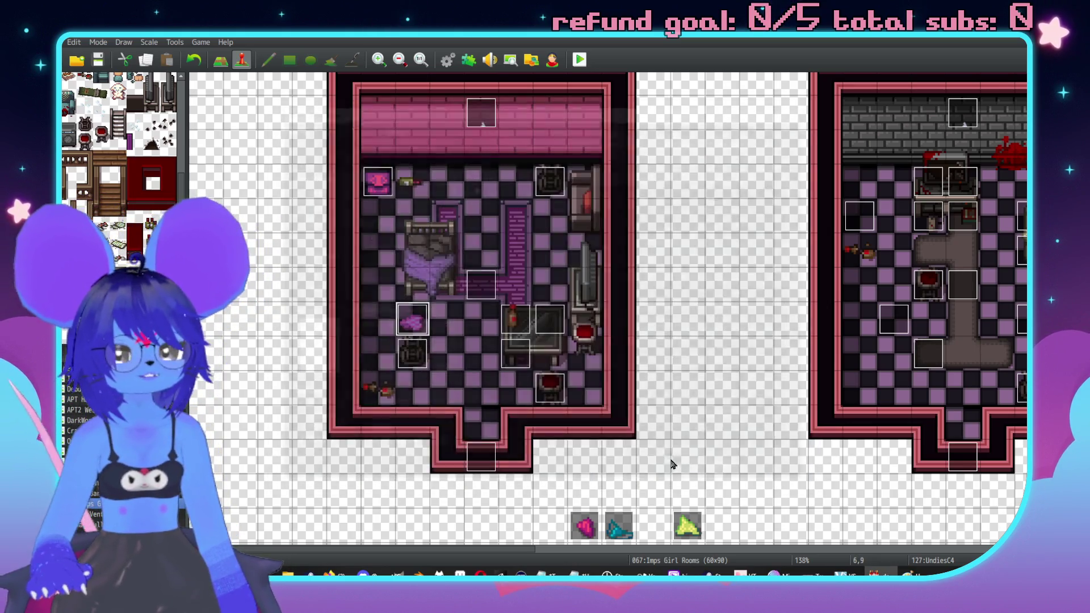
Step: Copy the empty event page from the UndiesB1 event
{"action": "scroll", "coordinate": [591, 360], "scroll_direction": "down", "scroll_amount": 3}
{"action": "scroll", "coordinate": [787, 259], "scroll_direction": "right", "scroll_amount": 5}
{"action": "double_click", "coordinate": [731, 231]}
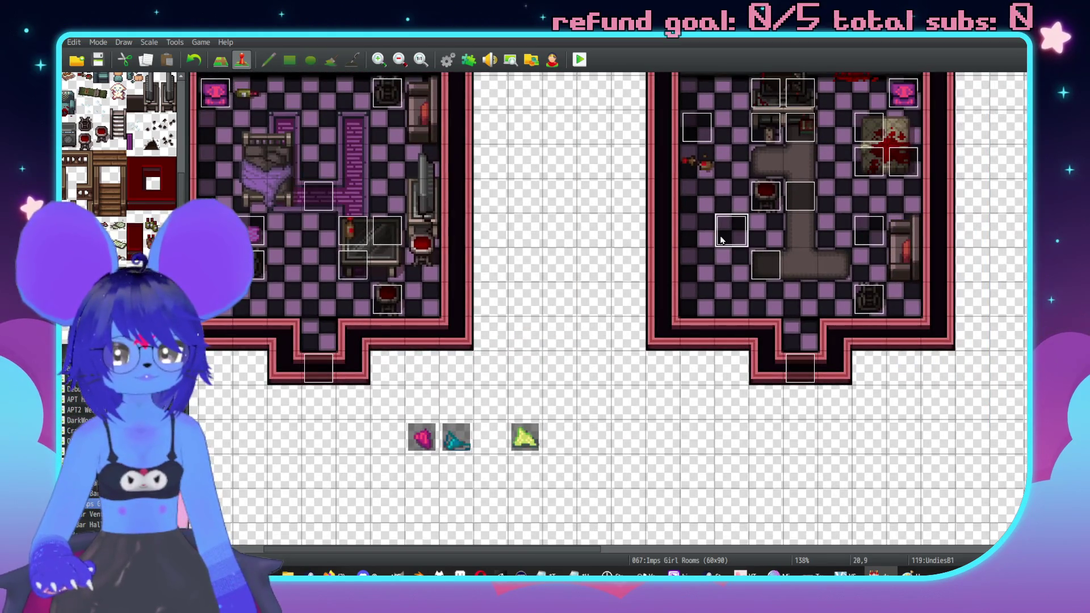
{"action": "left_click", "coordinate": [575, 139]}
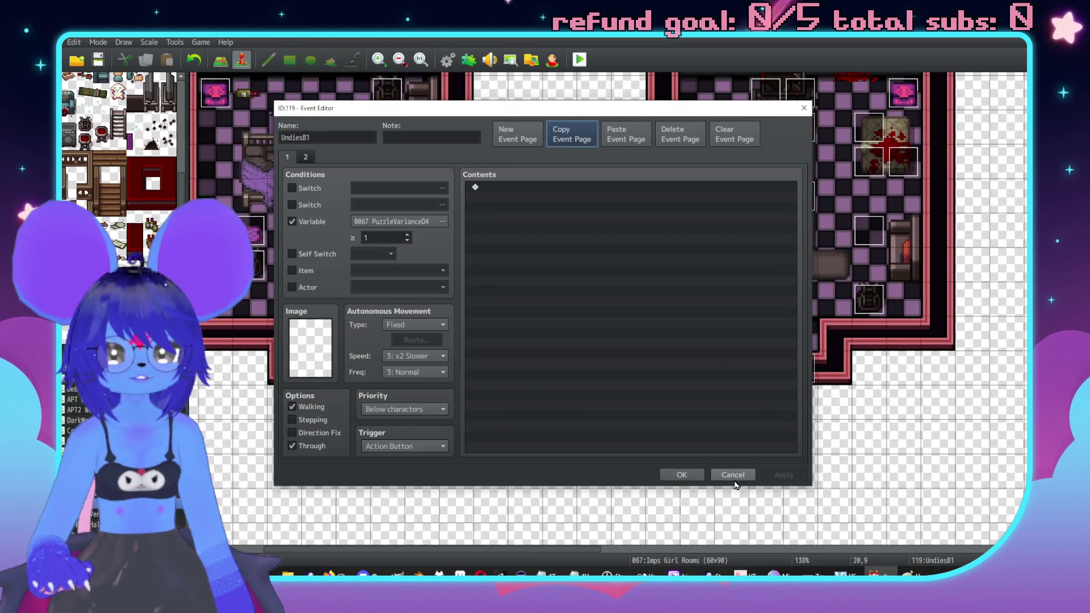
{"action": "left_click", "coordinate": [732, 474]}
{"action": "scroll", "coordinate": [653, 391], "scroll_direction": "left", "scroll_amount": 4}
Step: Paste the empty page into the pink UndiesA4 event, then remove the extra pasted pages
{"action": "double_click", "coordinate": [597, 416]}
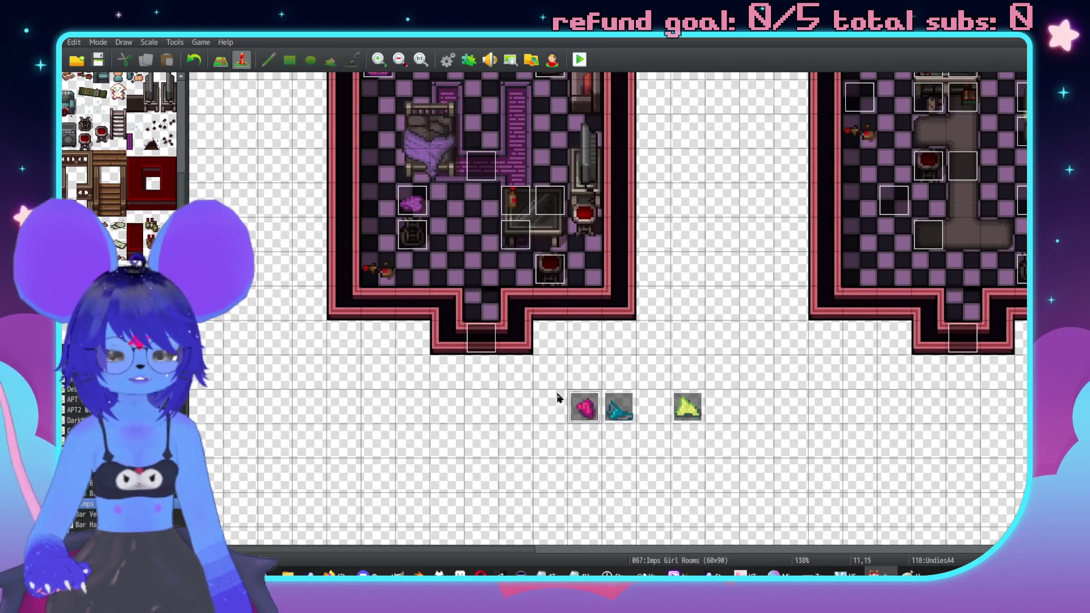
{"action": "left_click", "coordinate": [625, 136]}
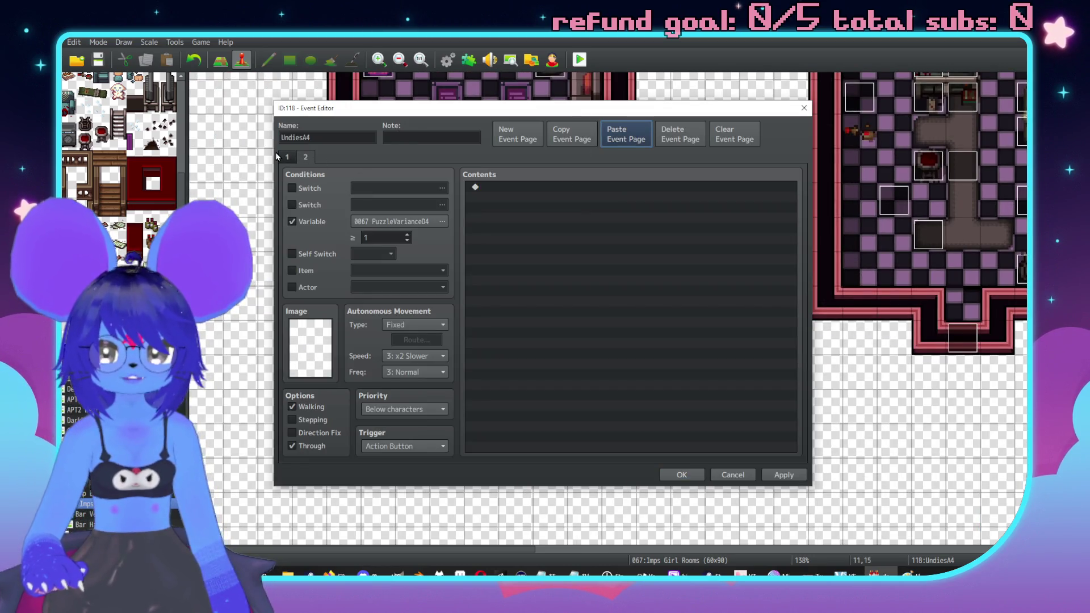
{"action": "left_click", "coordinate": [514, 134]}
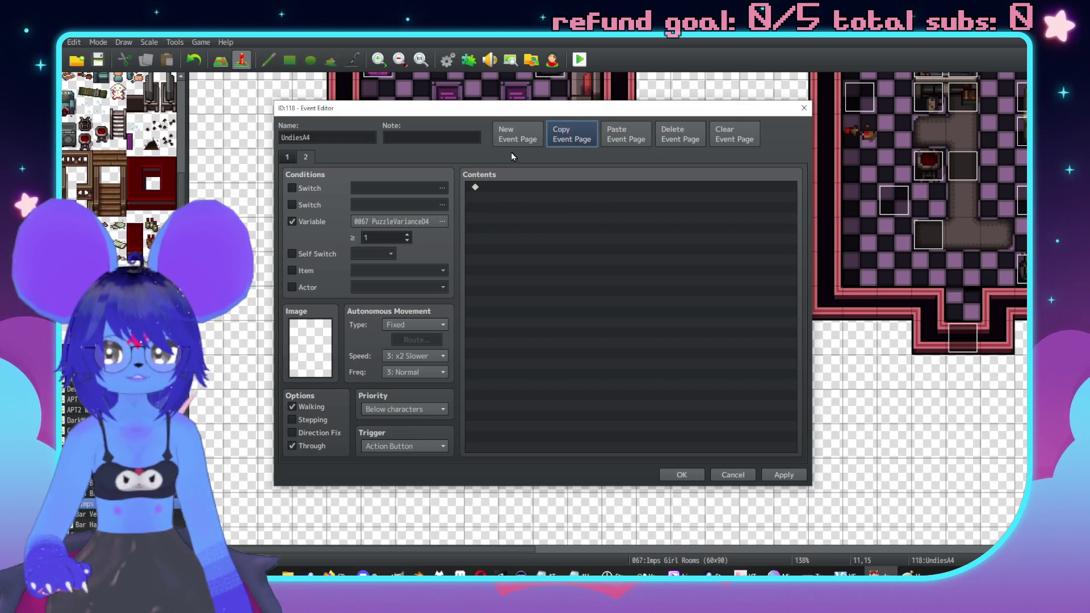
{"action": "left_click", "coordinate": [625, 134]}
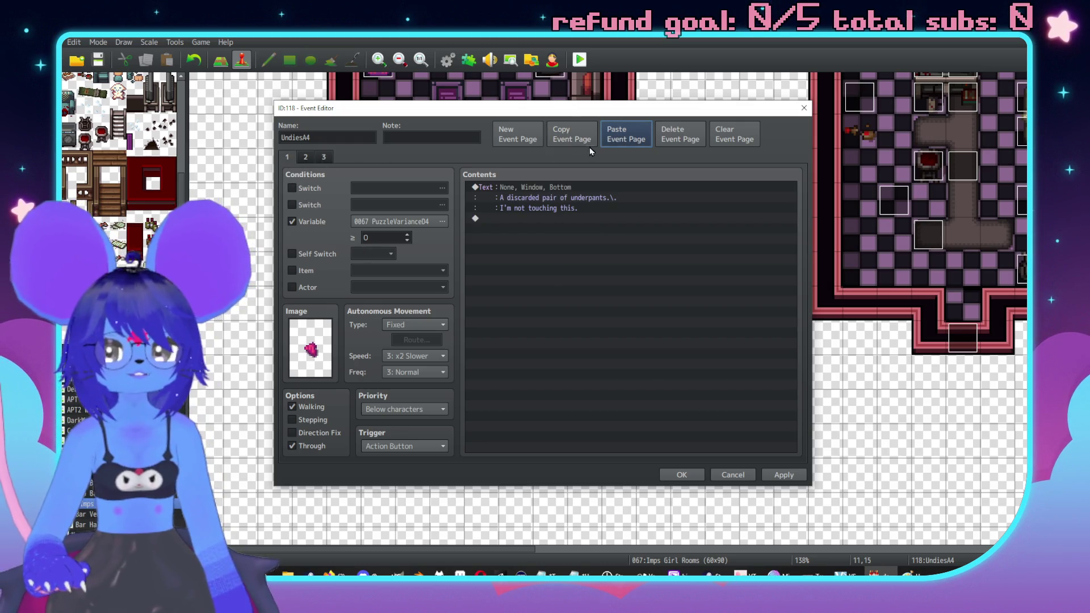
{"action": "left_click", "coordinate": [680, 135]}
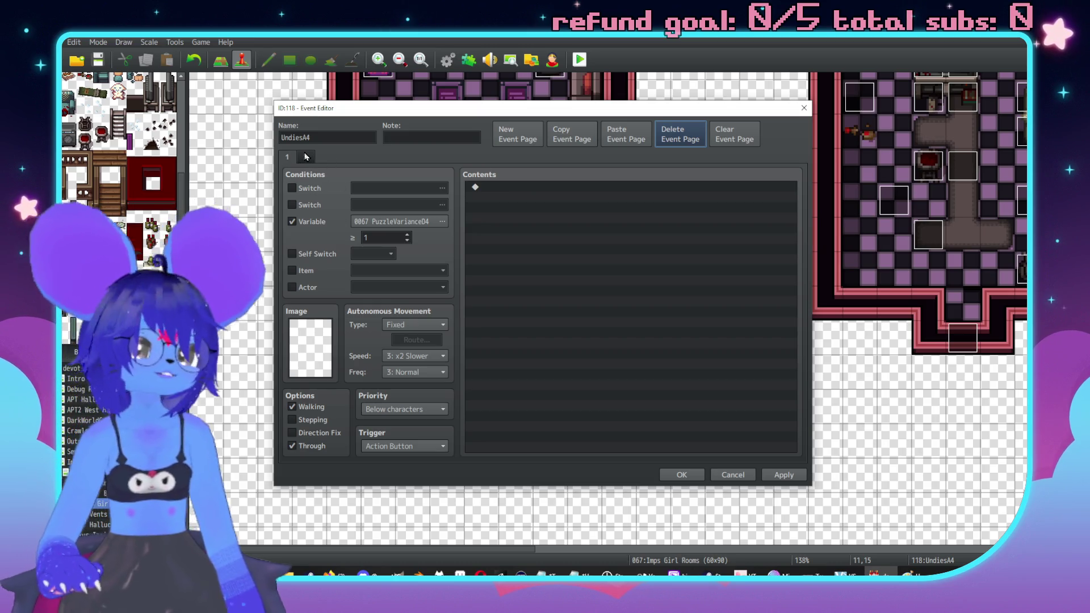
{"action": "key", "text": "space"}
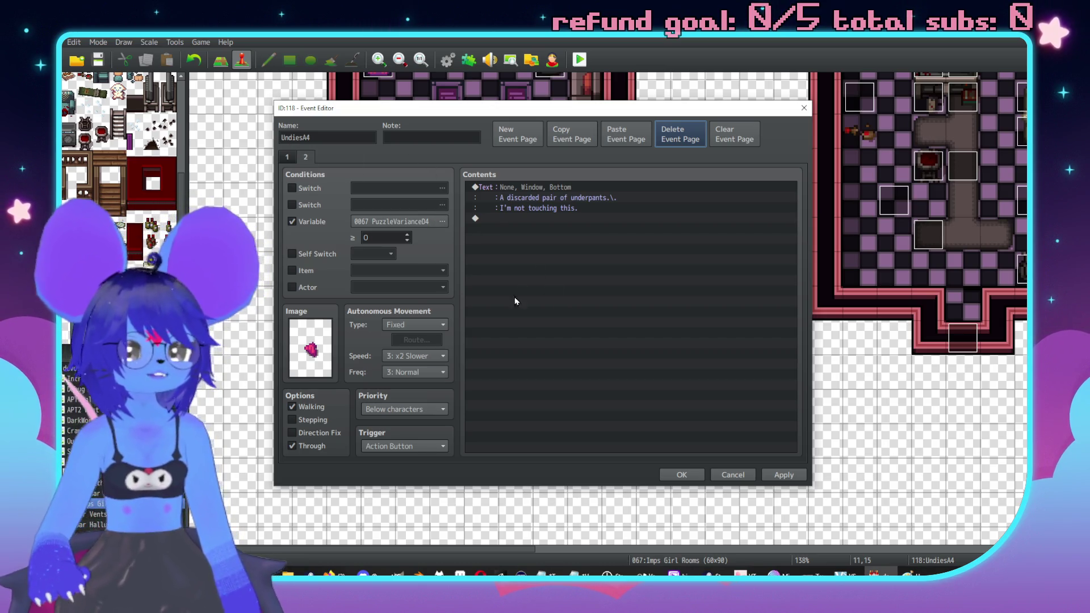
Step: Copy UndiesA4's first and second pages to create pages 3 and 4
{"action": "double_click", "coordinate": [377, 239]}
{"action": "left_click", "coordinate": [284, 159]}
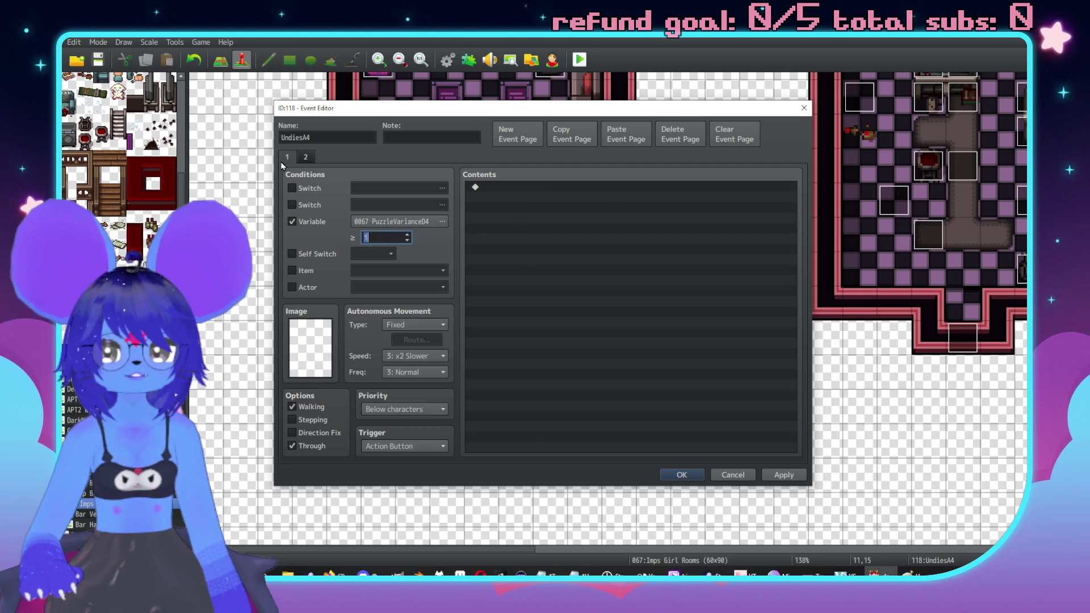
{"action": "left_click", "coordinate": [565, 138]}
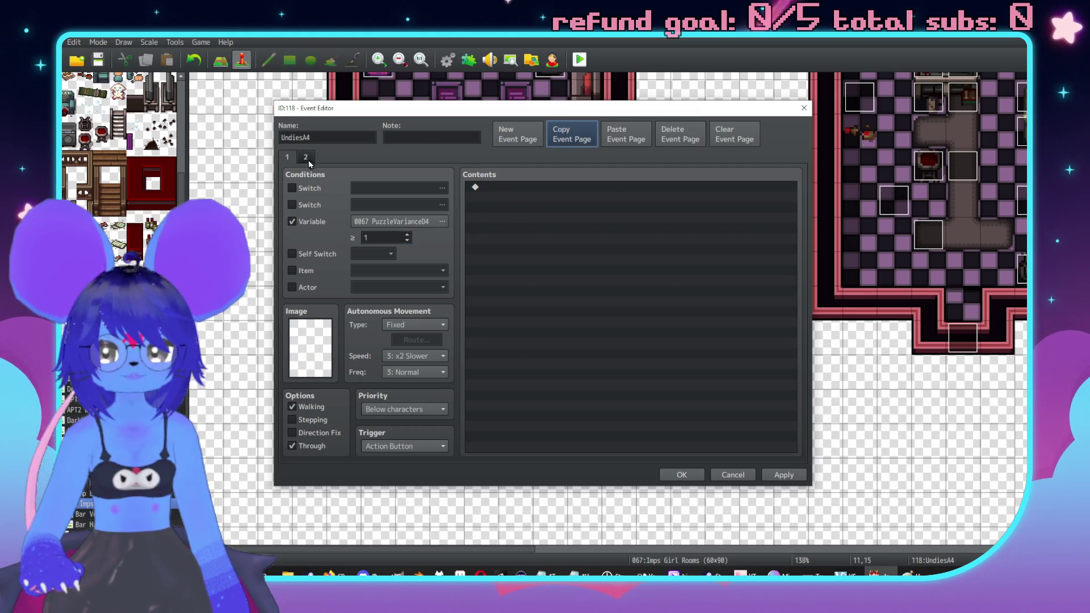
{"action": "left_click", "coordinate": [624, 137]}
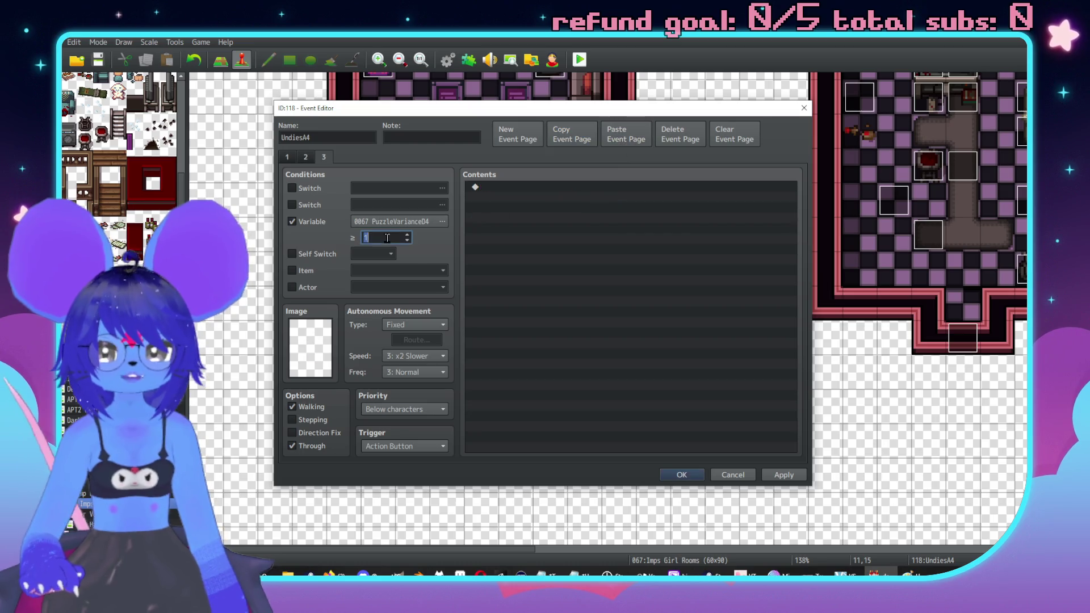
{"action": "type", "text": "3"}
{"action": "left_click", "coordinate": [305, 157]}
{"action": "left_click", "coordinate": [568, 139]}
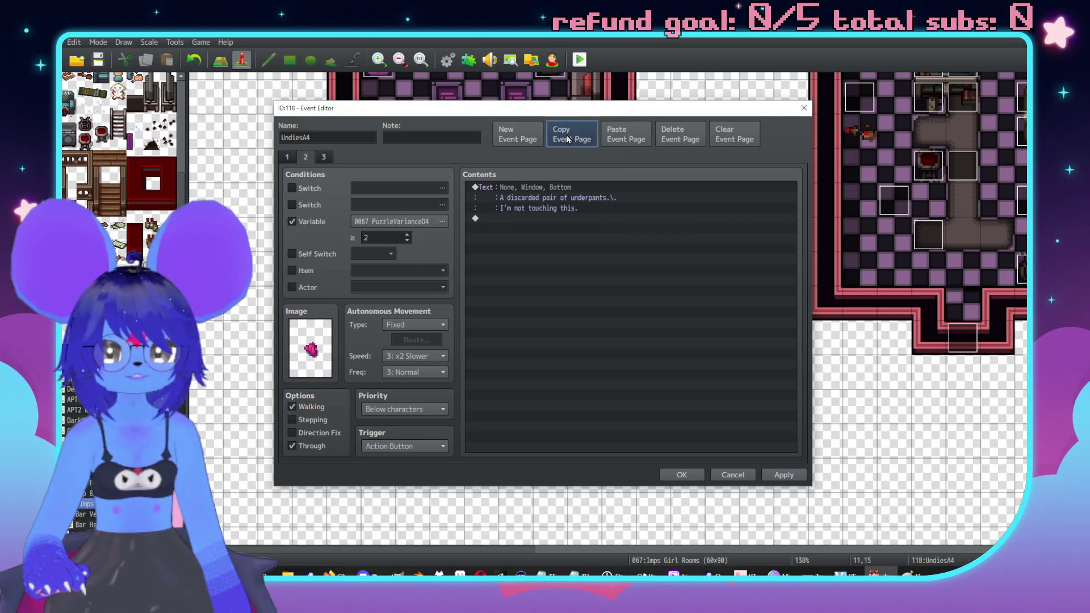
{"action": "left_click", "coordinate": [329, 157]}
{"action": "left_click", "coordinate": [607, 141]}
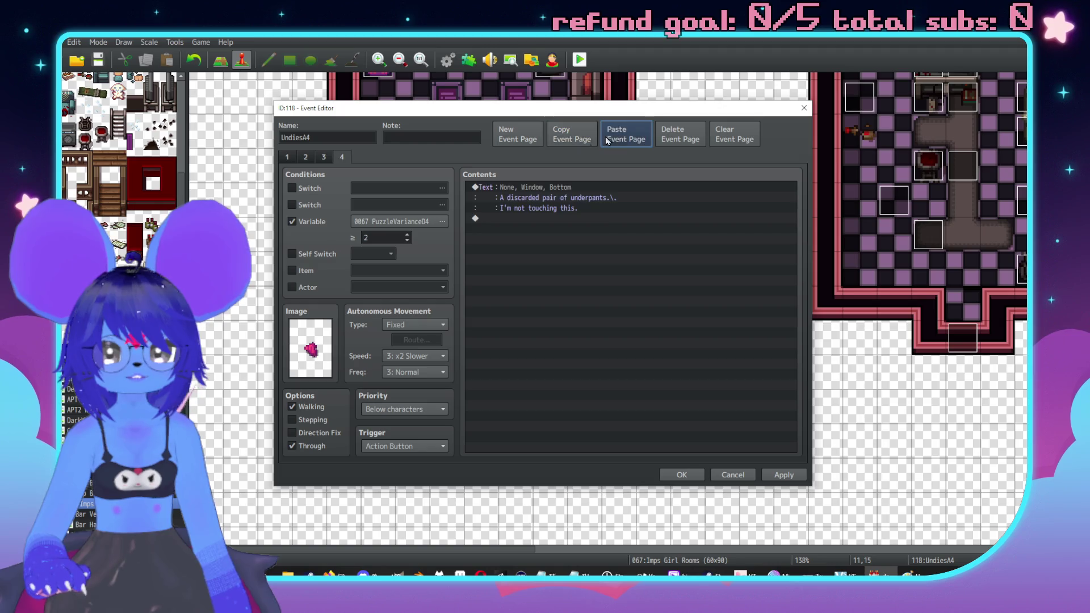
Step: Set page 4's PuzzleVariance04 threshold to 4 and apply the changes
{"action": "double_click", "coordinate": [374, 237]}
{"action": "type", "text": "4"}
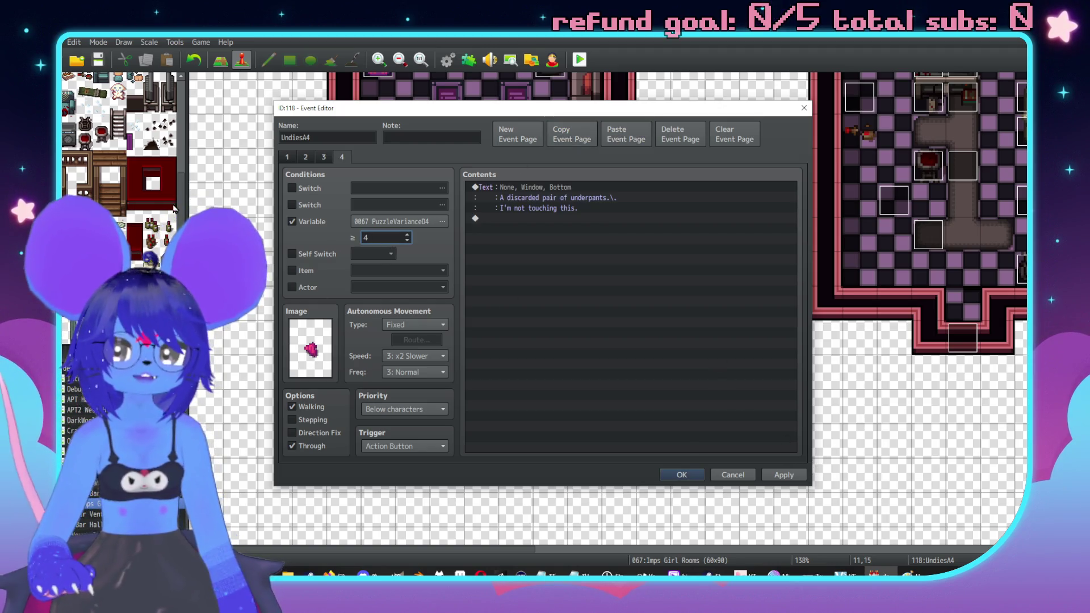
{"action": "key", "text": "alt+Tab"}
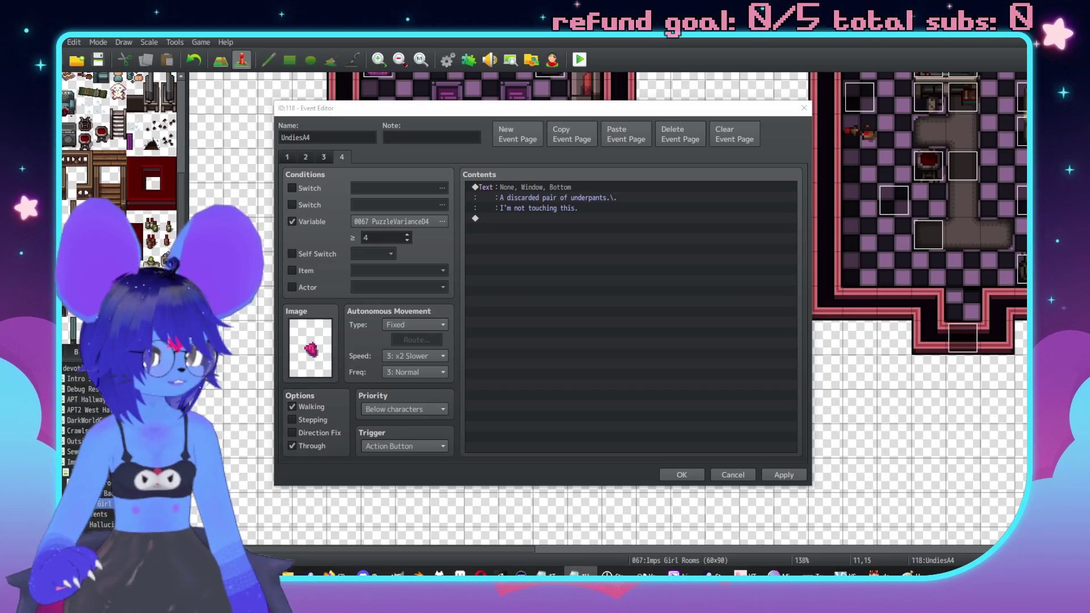
{"action": "left_click", "coordinate": [792, 474]}
{"action": "left_click", "coordinate": [677, 475]}
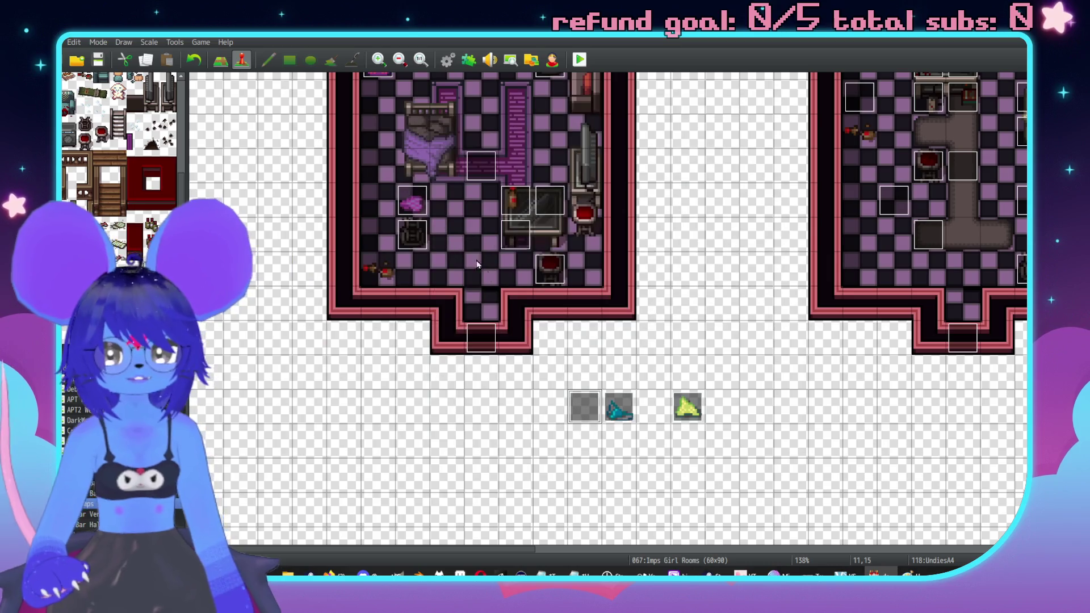
{"action": "left_click", "coordinate": [550, 131]}
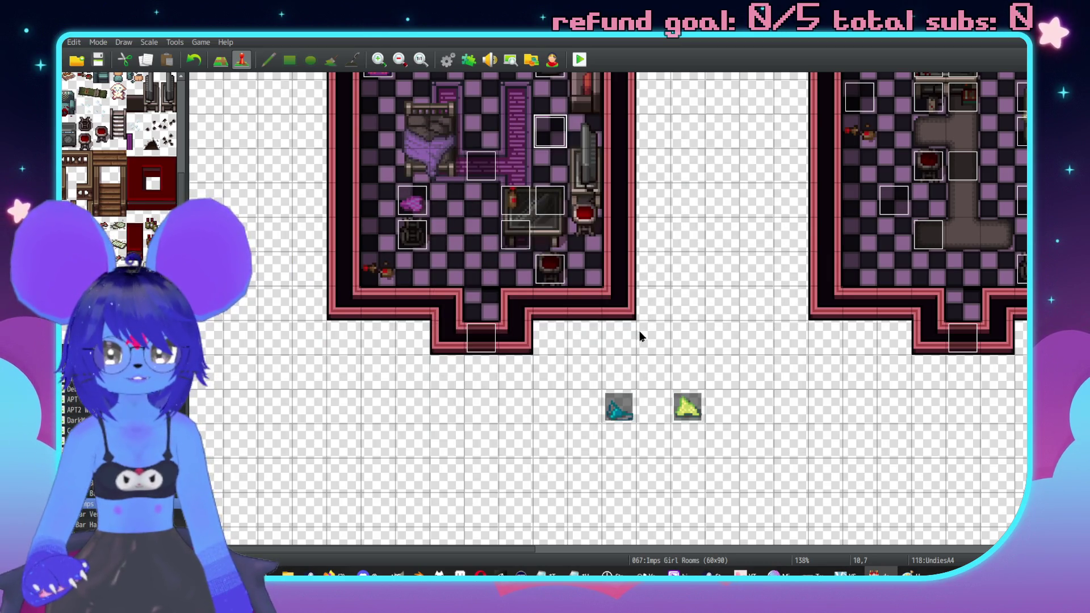
{"action": "scroll", "coordinate": [636, 318], "scroll_direction": "up", "scroll_amount": 2}
{"action": "scroll", "coordinate": [663, 261], "scroll_direction": "up", "scroll_amount": 1}
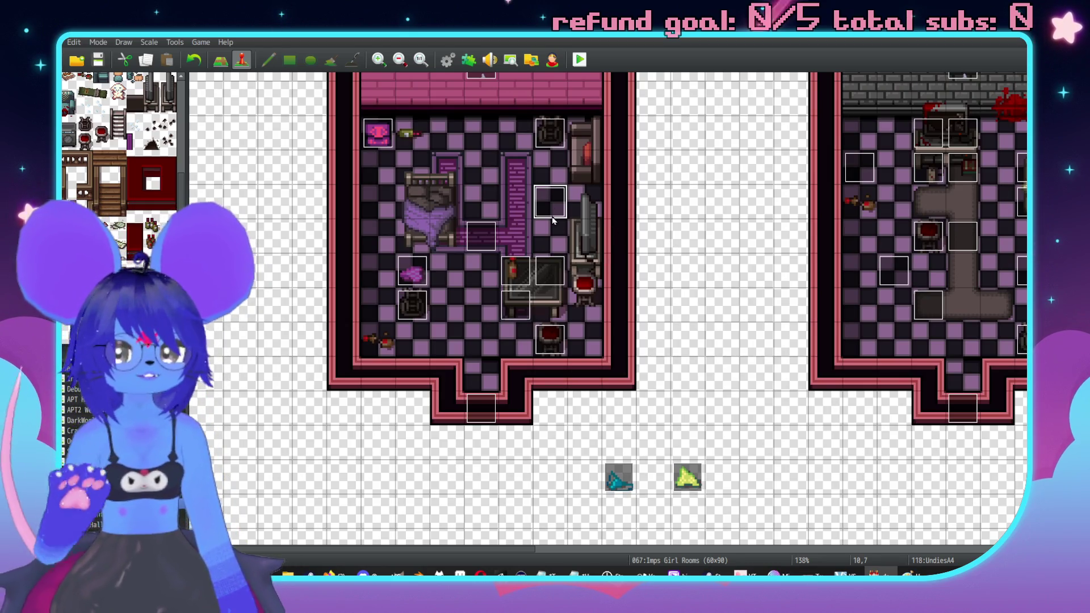
{"action": "key", "text": "Left"}
{"action": "key", "text": "Left"}
{"action": "key", "text": "Up"}
{"action": "key", "text": "Up"}
{"action": "scroll", "coordinate": [637, 224], "scroll_direction": "up", "scroll_amount": 2}
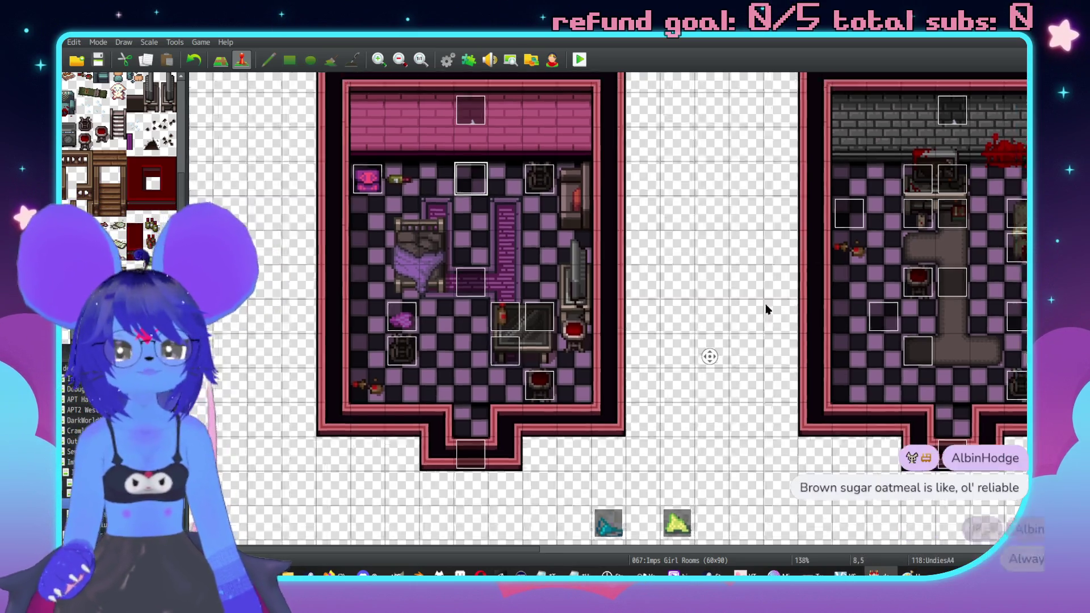
{"action": "scroll", "coordinate": [765, 309], "scroll_direction": "up", "scroll_amount": 3}
{"action": "scroll", "coordinate": [764, 309], "scroll_direction": "right", "scroll_amount": 4}
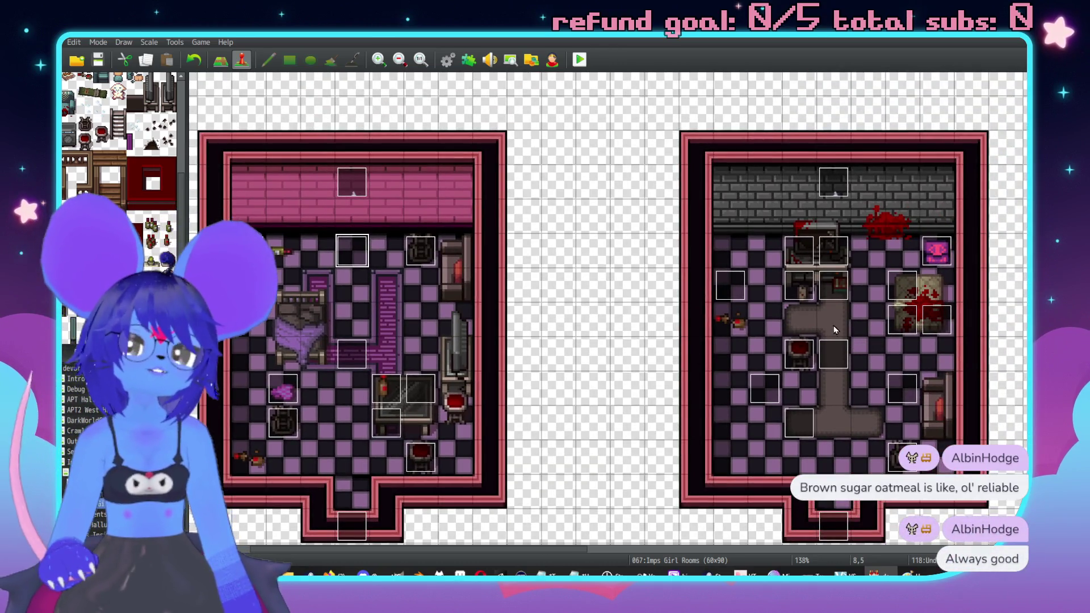
{"action": "scroll", "coordinate": [834, 325], "scroll_direction": "down", "scroll_amount": 2}
{"action": "scroll", "coordinate": [722, 368], "scroll_direction": "right", "scroll_amount": 3}
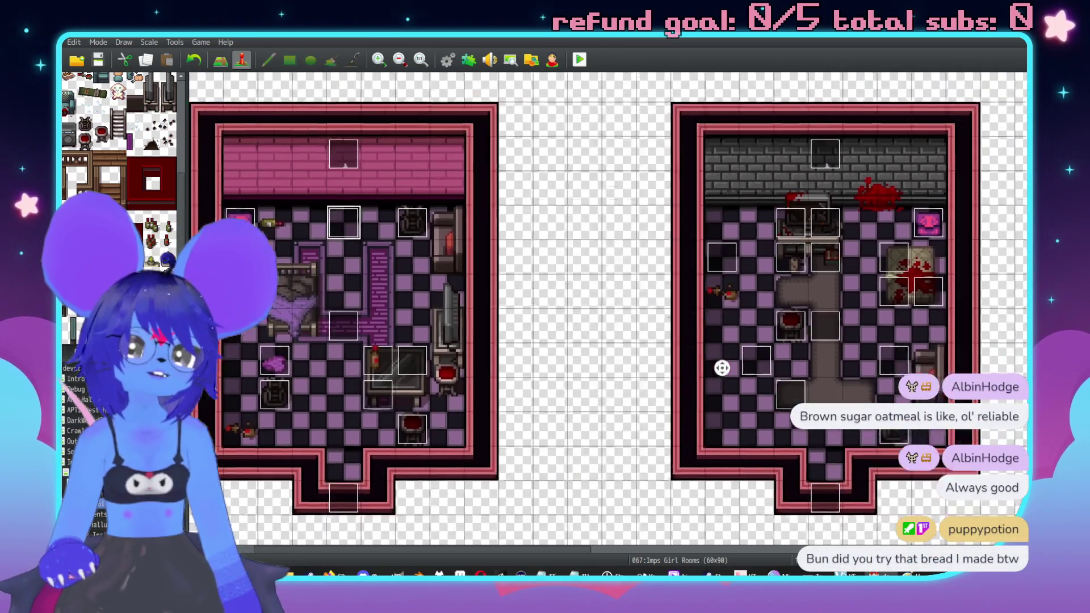
{"action": "scroll", "coordinate": [722, 367], "scroll_direction": "down", "scroll_amount": 3}
{"action": "scroll", "coordinate": [715, 375], "scroll_direction": "left", "scroll_amount": 4}
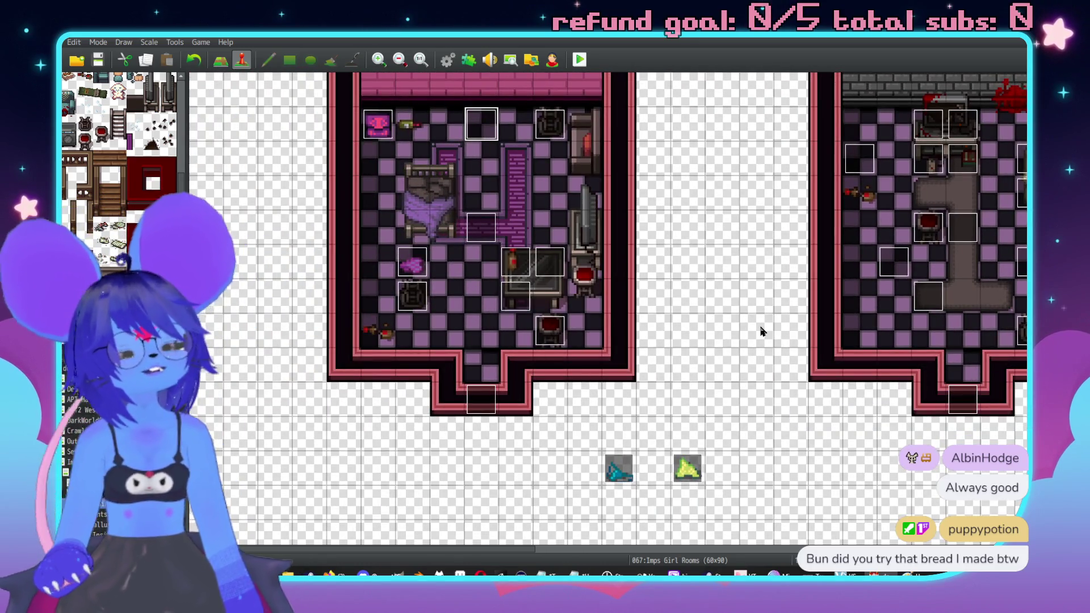
{"action": "scroll", "coordinate": [790, 318], "scroll_direction": "up", "scroll_amount": 1}
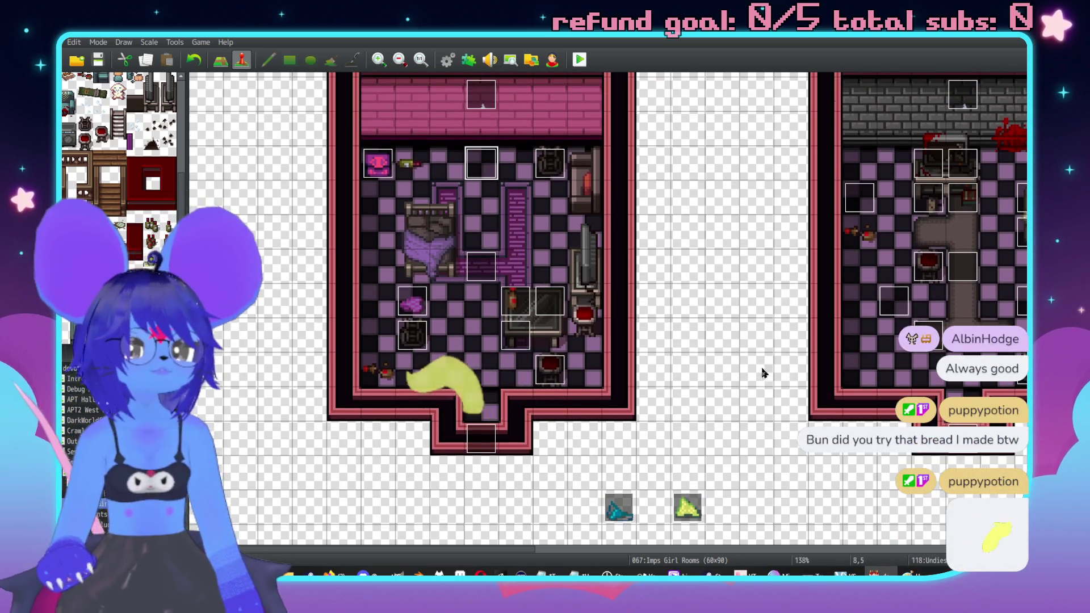
{"action": "scroll", "coordinate": [806, 370], "scroll_direction": "right", "scroll_amount": 4}
{"action": "scroll", "coordinate": [822, 392], "scroll_direction": "left", "scroll_amount": 4}
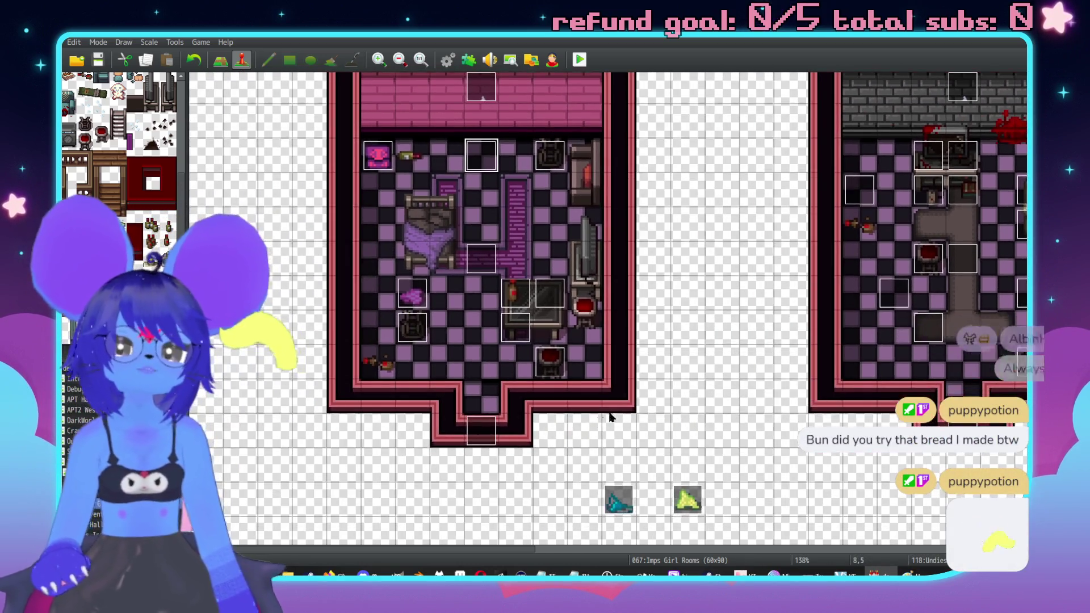
{"action": "scroll", "coordinate": [640, 465], "scroll_direction": "down", "scroll_amount": 3}
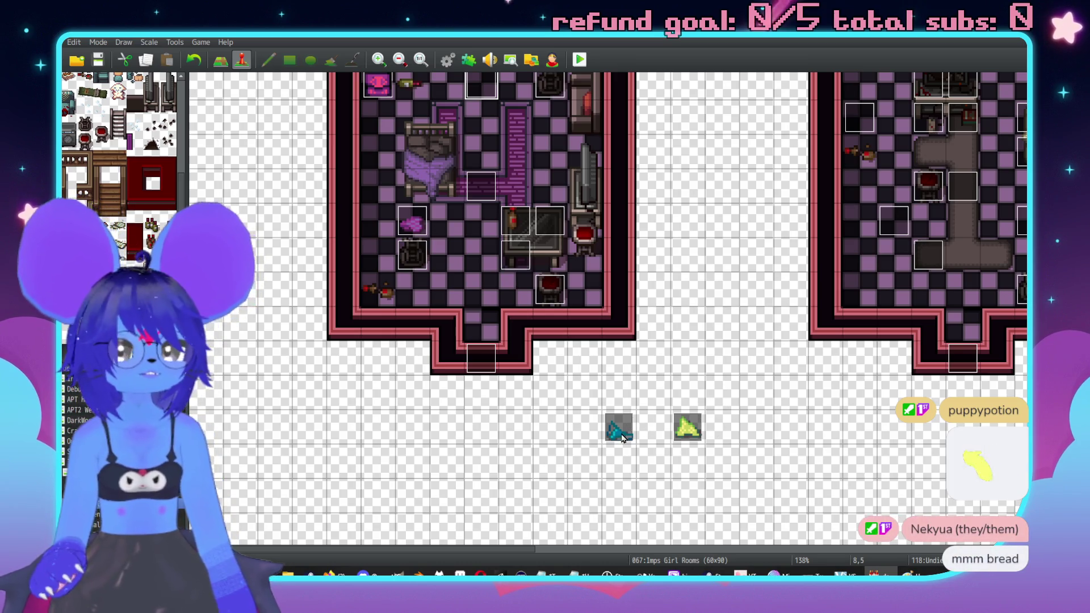
Step: Copy the underpants event page from UndiesA4
{"action": "double_click", "coordinate": [482, 183]}
{"action": "key", "text": "Escape"}
{"action": "double_click", "coordinate": [475, 81]}
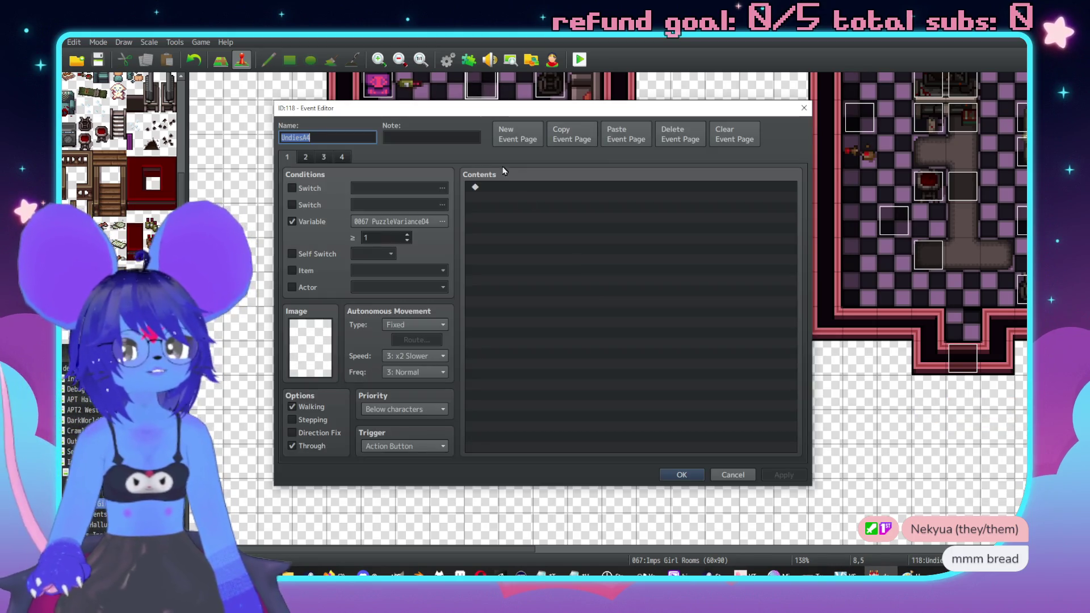
{"action": "left_click", "coordinate": [572, 136]}
{"action": "key", "text": "Escape"}
Step: Paste the copied page into UndiesB4 as page 2, deleting the extra third page
{"action": "double_click", "coordinate": [689, 426]}
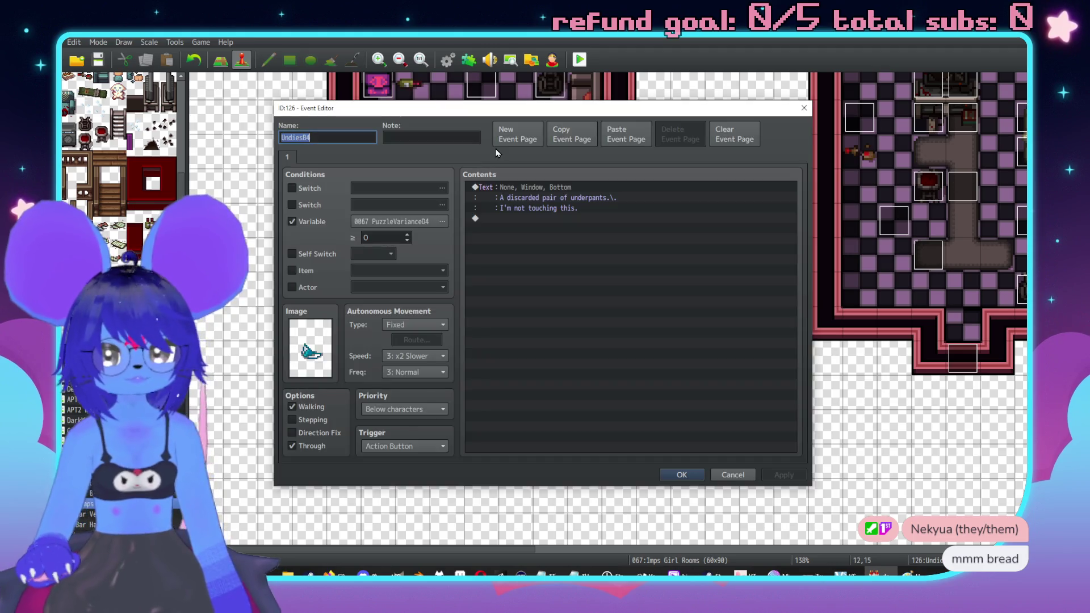
{"action": "left_click", "coordinate": [626, 137]}
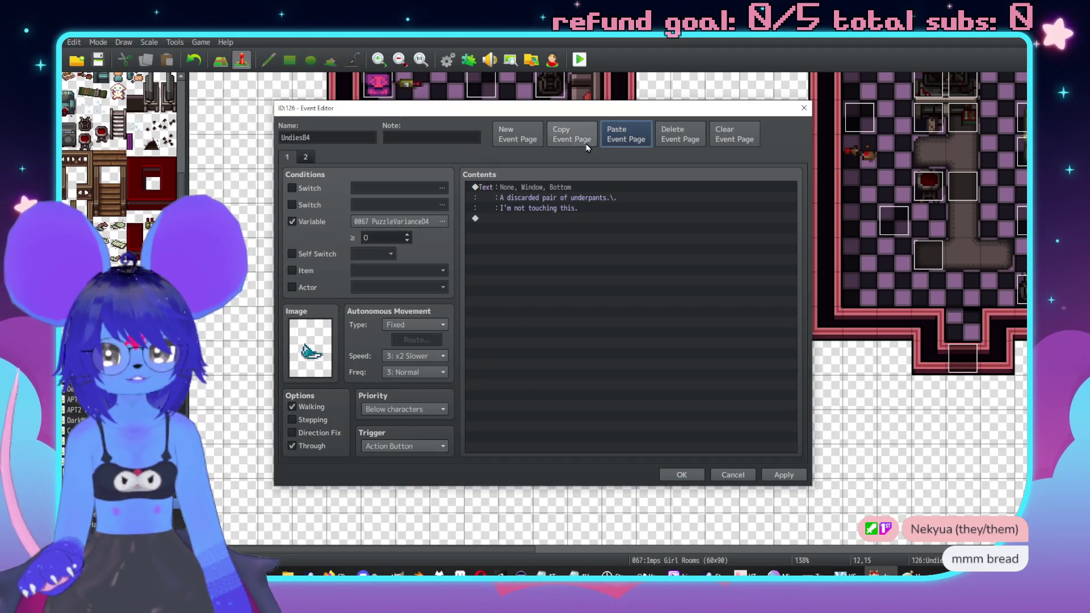
{"action": "left_click", "coordinate": [517, 136]}
{"action": "left_click", "coordinate": [624, 139]}
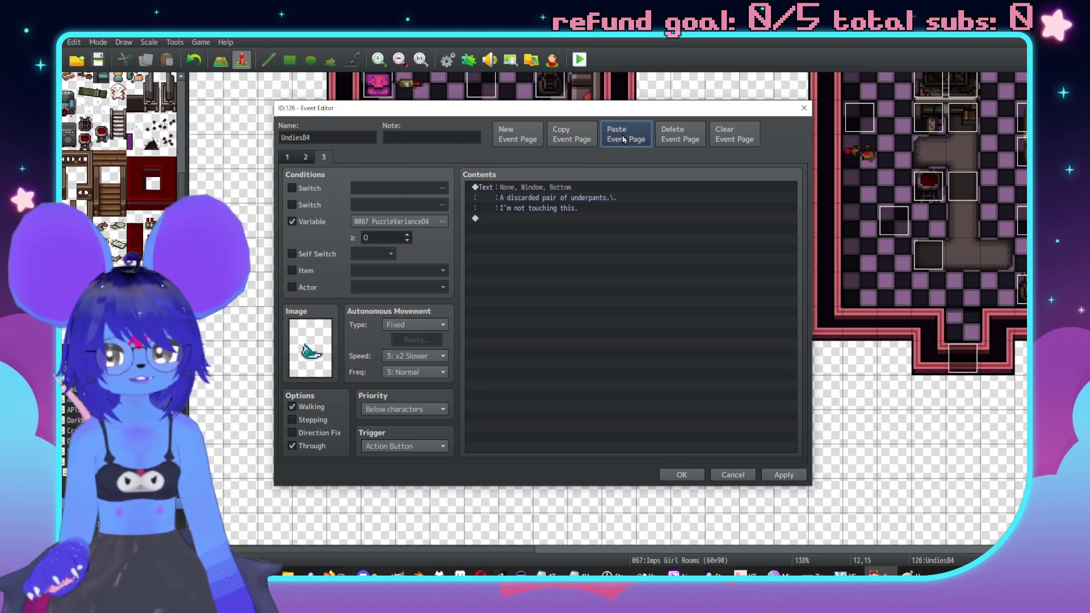
{"action": "left_click", "coordinate": [680, 137]}
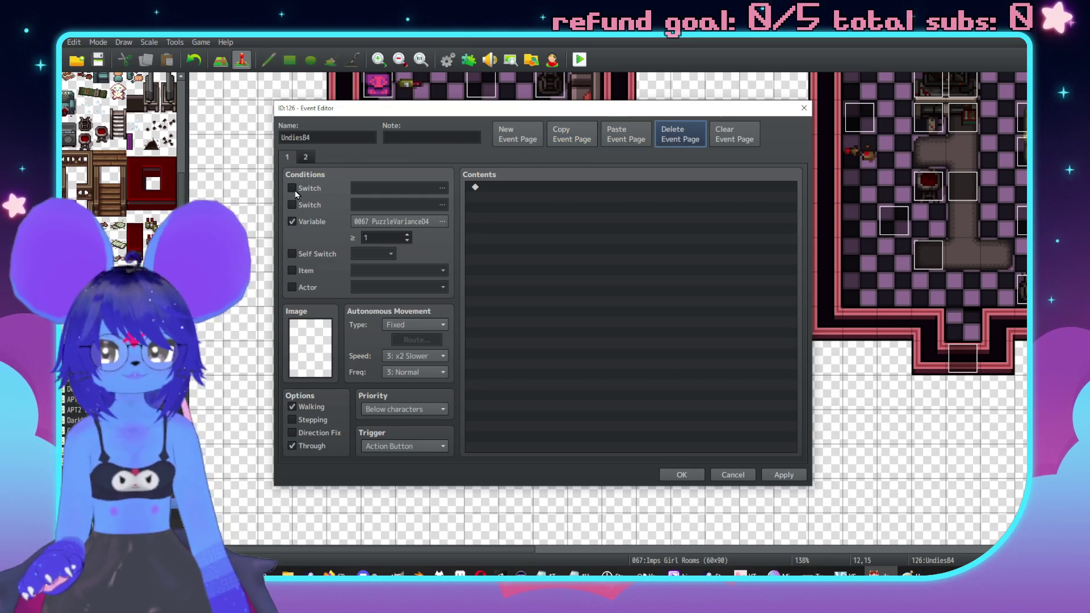
Step: Set UndiesB4 page 2 to PuzzleVariance04 ≥ 4, confirm, and drag the event into the left room
{"action": "left_click", "coordinate": [305, 157]}
{"action": "left_click", "coordinate": [391, 235]}
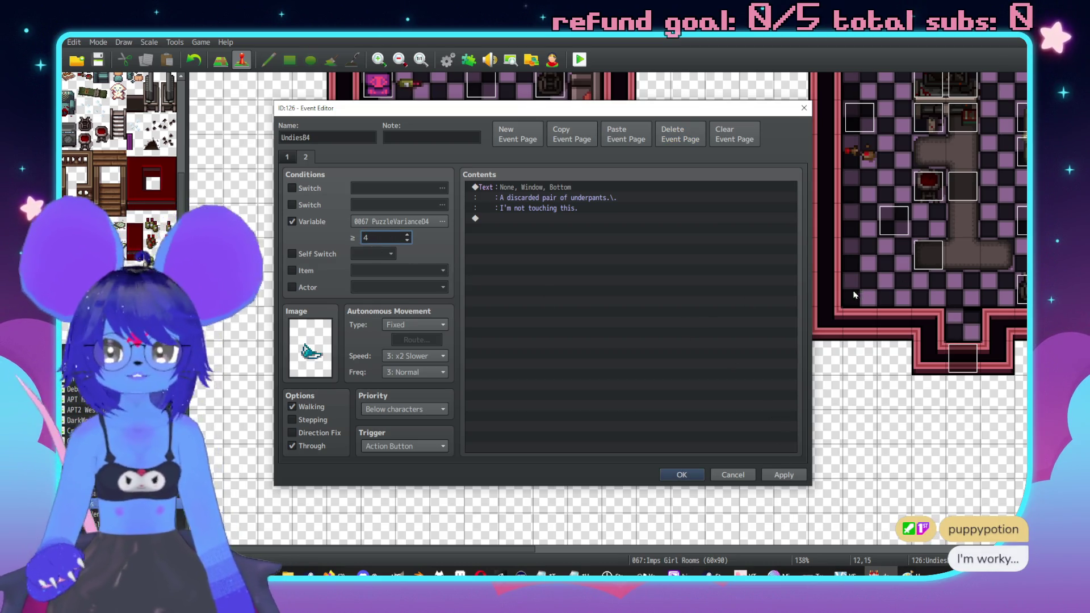
{"action": "key", "text": "alt+Tab"}
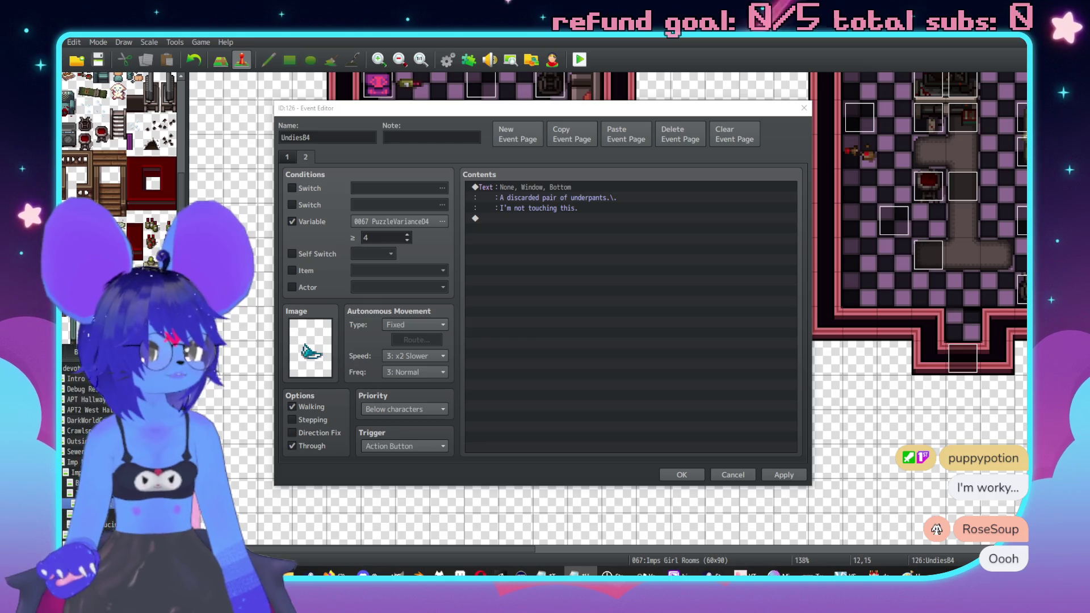
{"action": "left_click", "coordinate": [768, 474]}
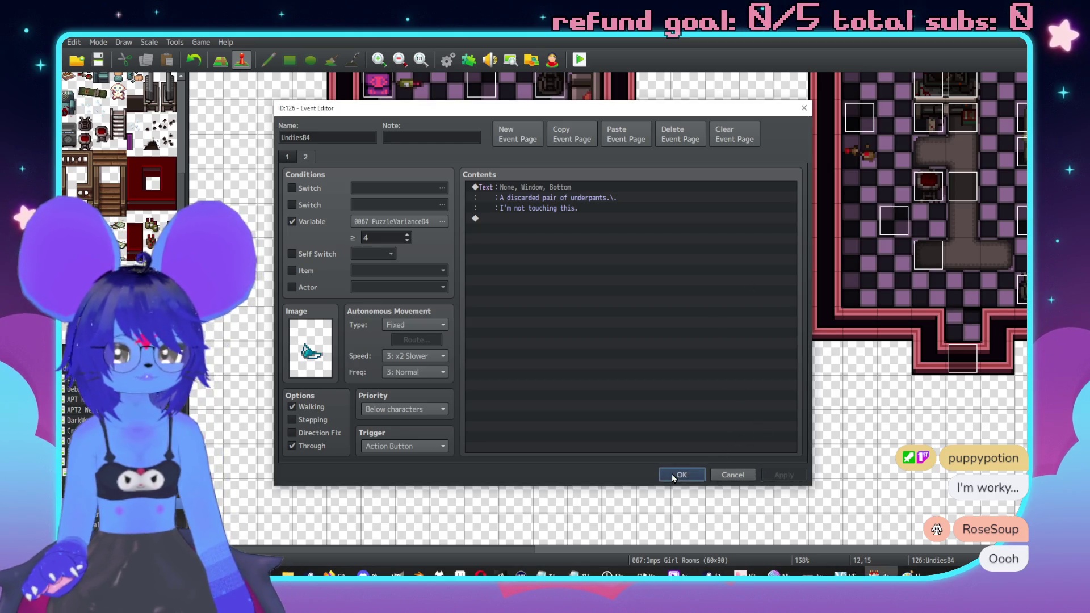
{"action": "left_click", "coordinate": [672, 475]}
{"action": "mouse_move", "coordinate": [481, 294]}
{"action": "left_mouse_down"}
{"action": "mouse_move", "coordinate": [506, 327]}
{"action": "mouse_move", "coordinate": [530, 216]}
{"action": "mouse_move", "coordinate": [549, 195]}
{"action": "mouse_move", "coordinate": [550, 228]}
{"action": "mouse_move", "coordinate": [555, 195]}
{"action": "left_mouse_up"}
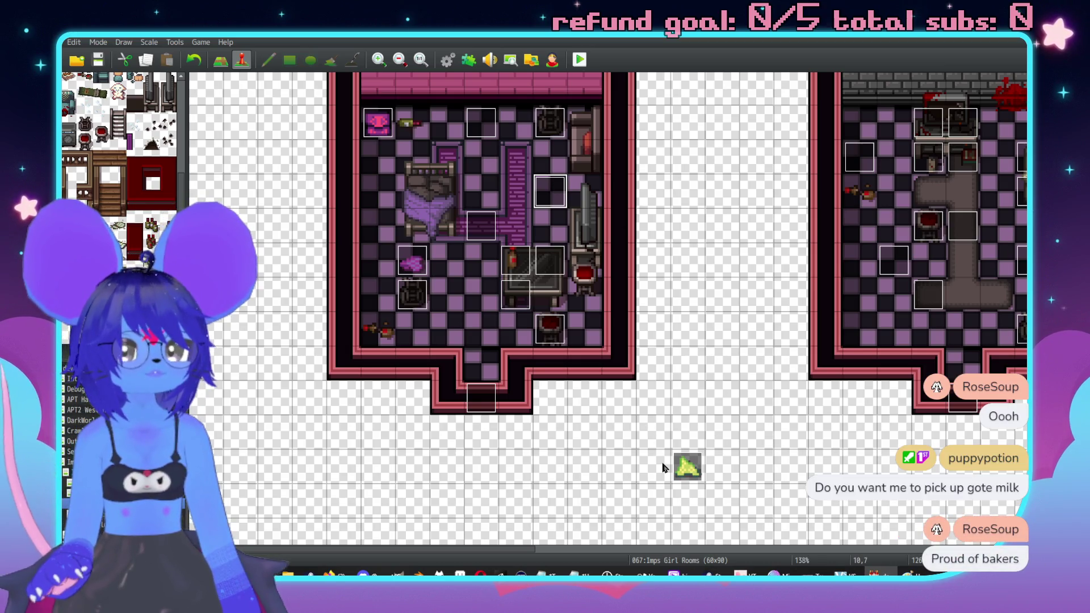
Step: Duplicate UndiesD4's first page as a second page
{"action": "double_click", "coordinate": [684, 467]}
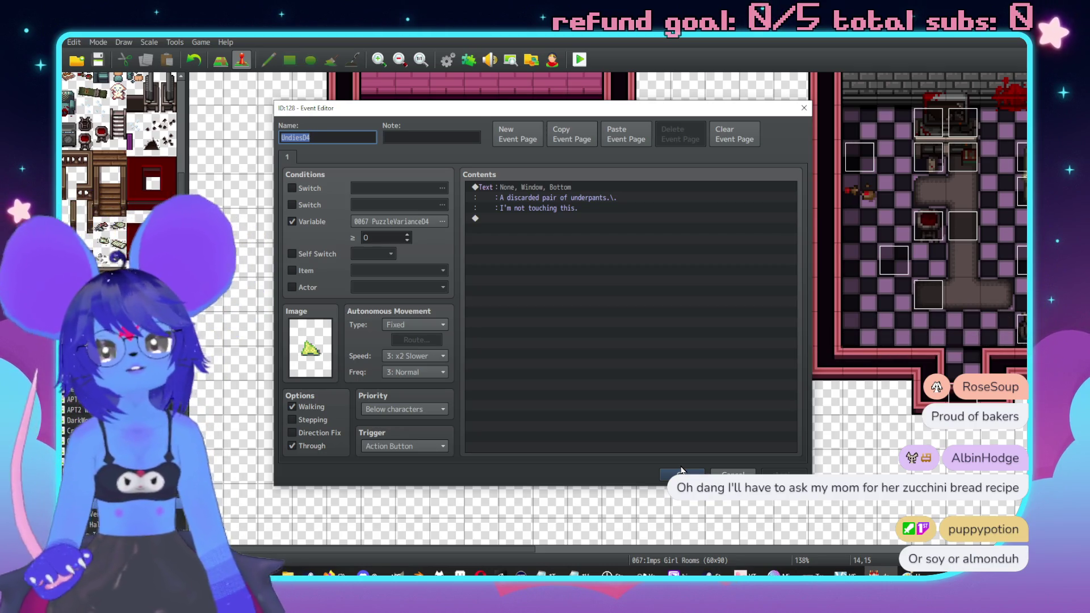
{"action": "left_click", "coordinate": [571, 134]}
{"action": "left_click", "coordinate": [624, 135]}
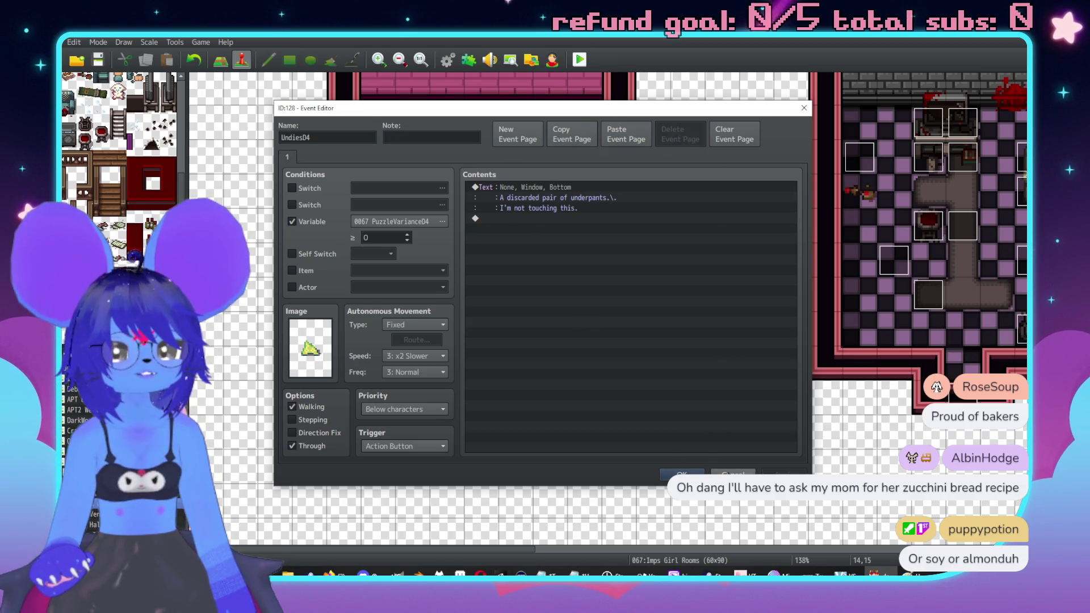
{"action": "left_click", "coordinate": [681, 475]}
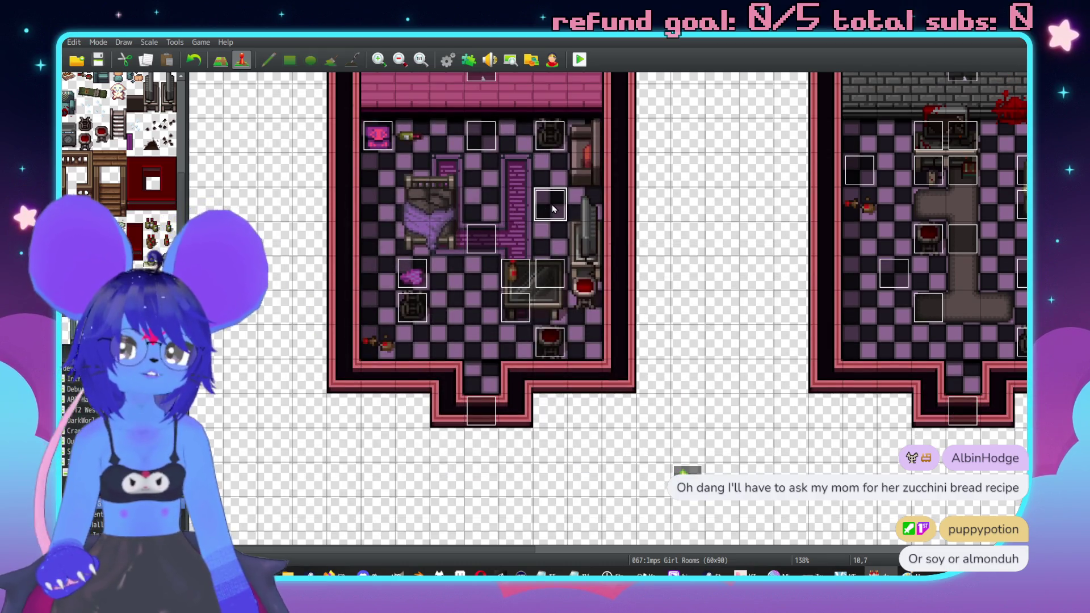
Step: Copy the underpants page from UndiesB4 and paste it into UndiesD4
{"action": "double_click", "coordinate": [550, 204]}
{"action": "left_click", "coordinate": [681, 476]}
{"action": "double_click", "coordinate": [686, 480]}
{"action": "left_click", "coordinate": [685, 477]}
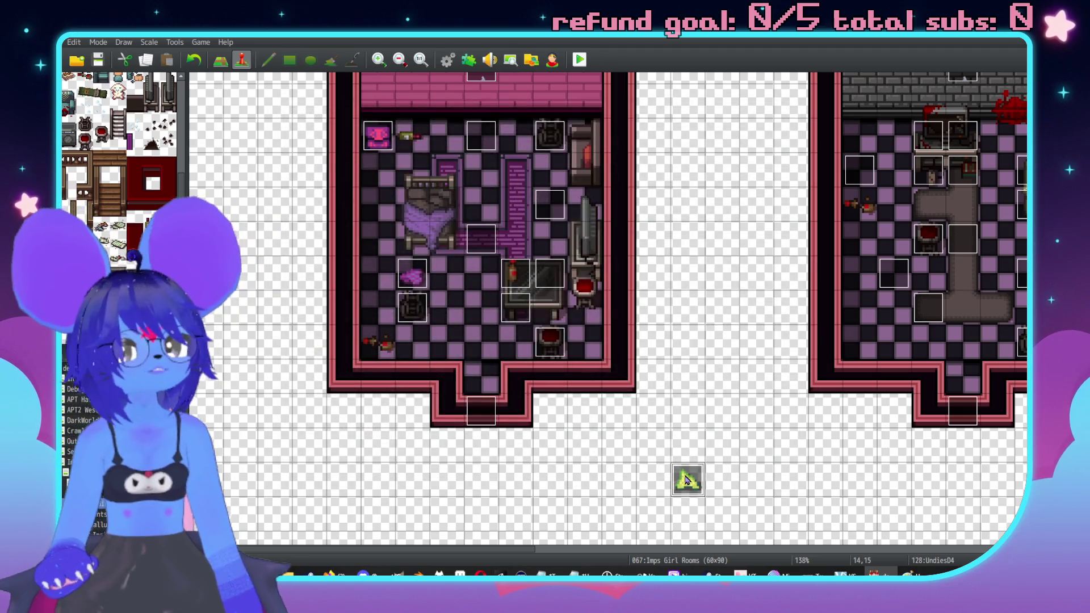
{"action": "double_click", "coordinate": [686, 480]}
{"action": "left_click", "coordinate": [624, 134]}
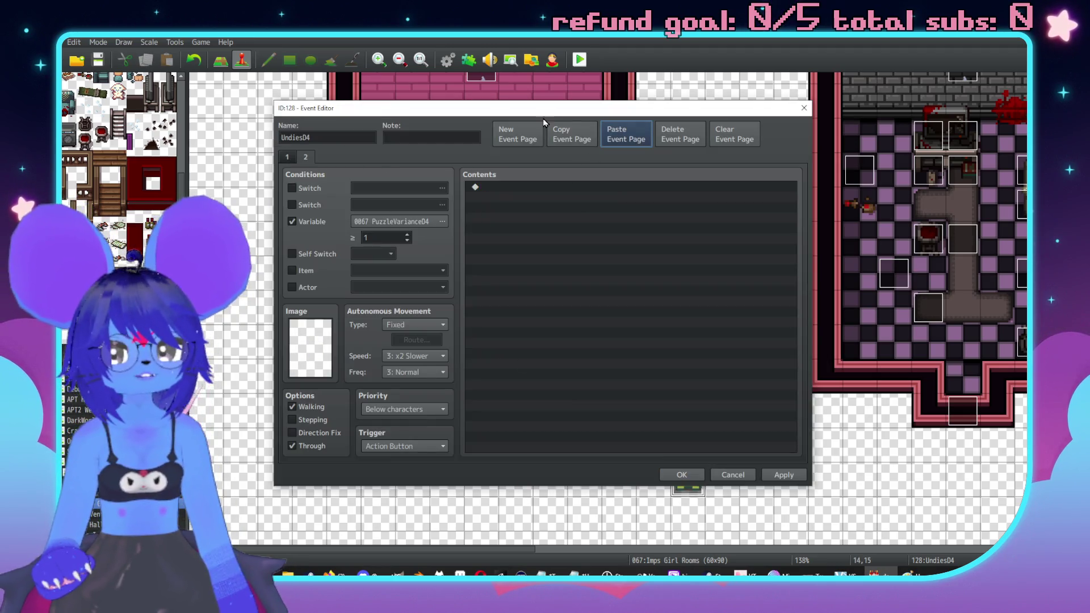
Step: Copy the underpants page into another page and delete UndiesD4's unwanted first page
{"action": "left_click", "coordinate": [288, 162]}
{"action": "left_click", "coordinate": [313, 157]}
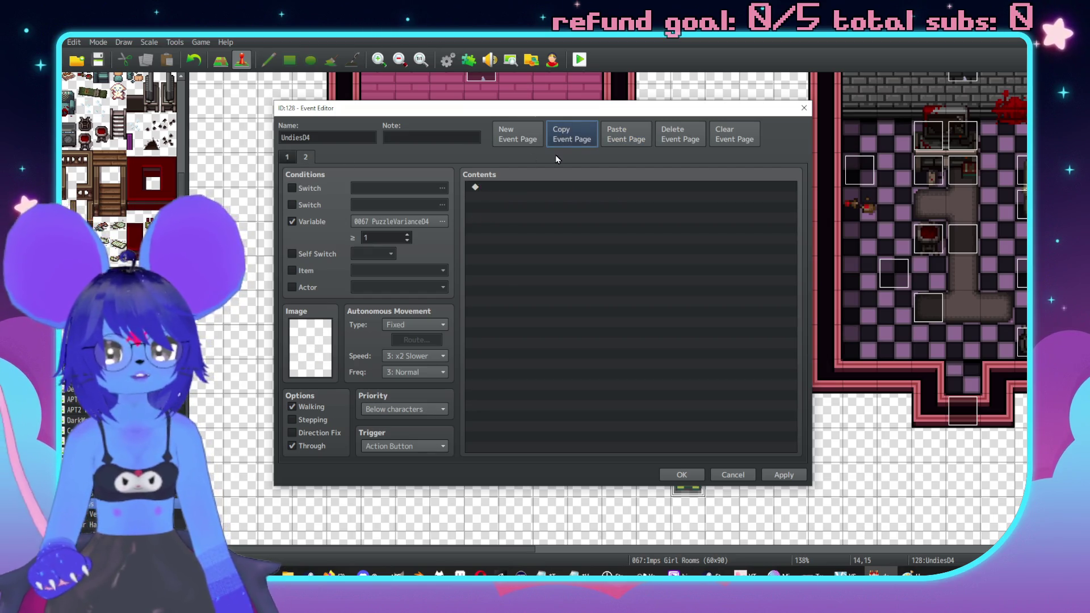
{"action": "left_click", "coordinate": [627, 136]}
{"action": "left_click", "coordinate": [286, 157]}
{"action": "left_click", "coordinate": [680, 135]}
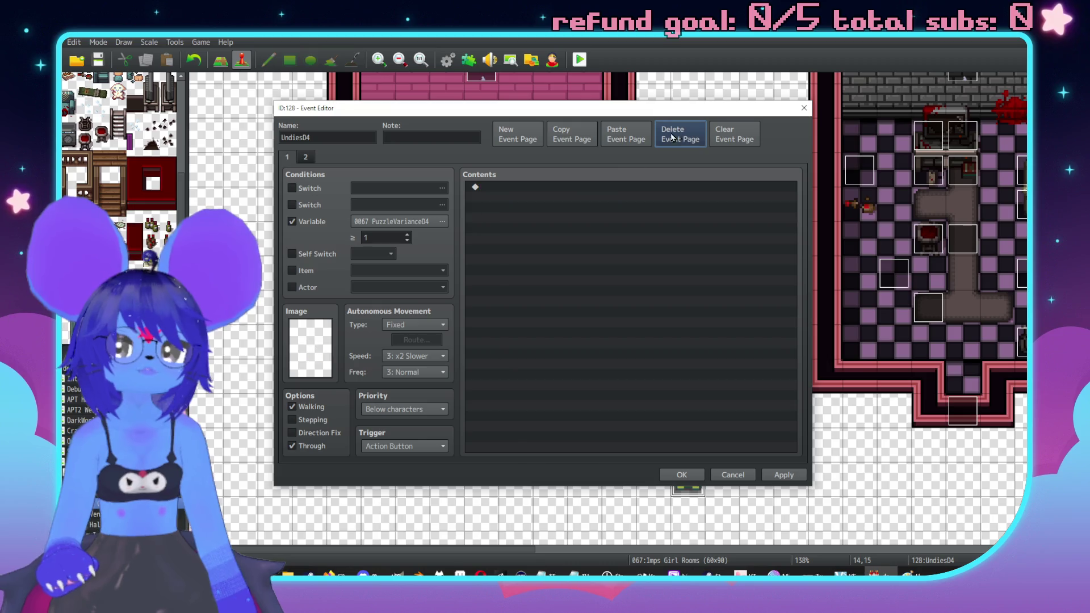
Step: Set the description page to PuzzleVariance04 ≥ 4, save, and move UndiesD4 to tile 7,11
{"action": "left_click", "coordinate": [305, 157]}
{"action": "left_click", "coordinate": [384, 237]}
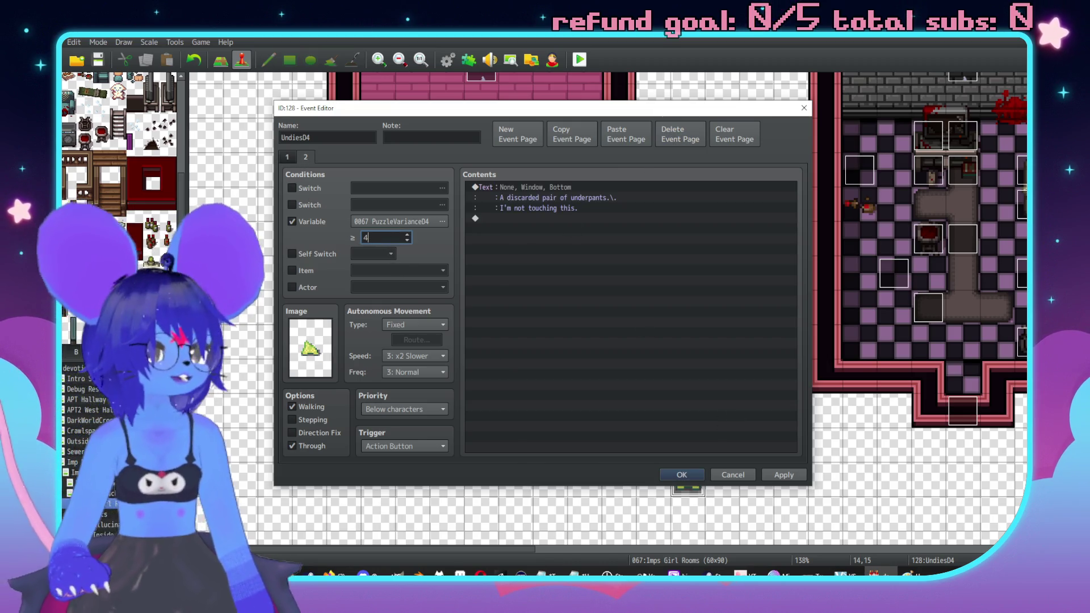
{"action": "key", "text": "alt+Tab"}
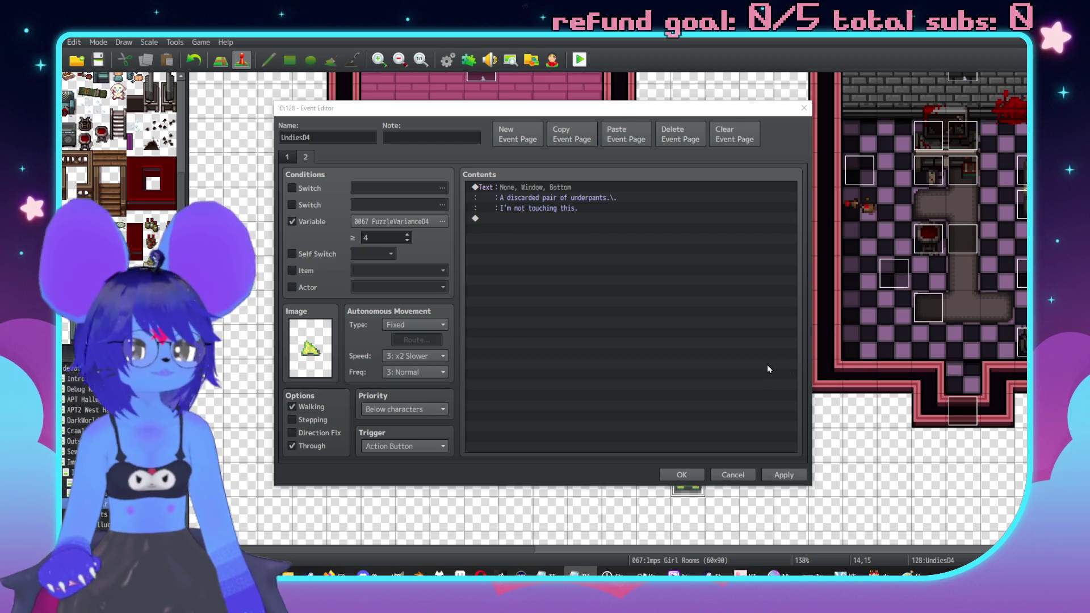
{"action": "left_click", "coordinate": [781, 474]}
{"action": "left_click", "coordinate": [683, 475]}
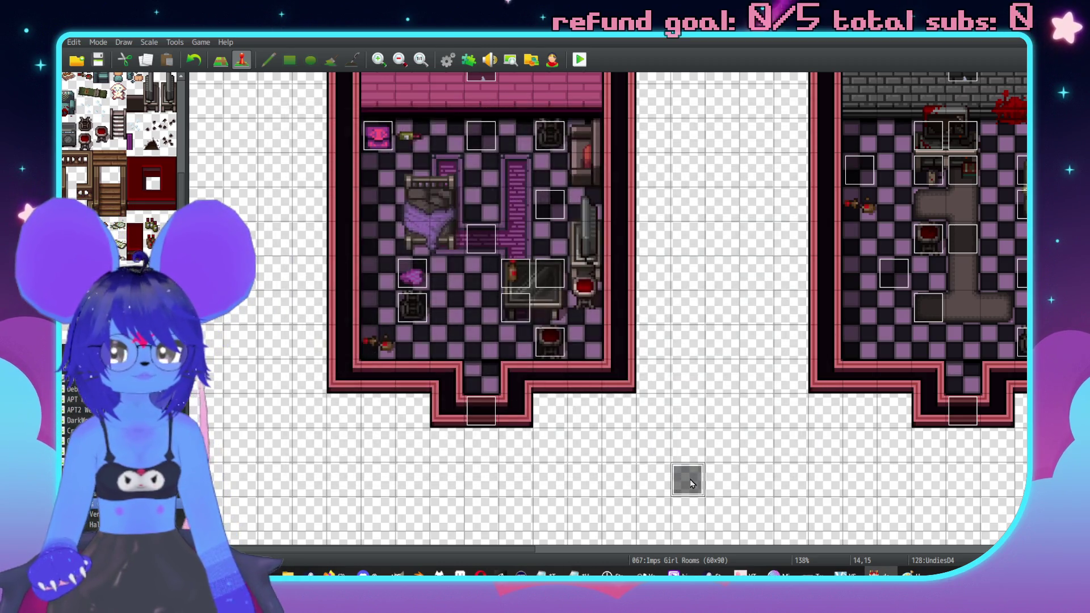
{"action": "left_click_drag", "start_coordinate": [428, 333], "coordinate": [462, 333]}
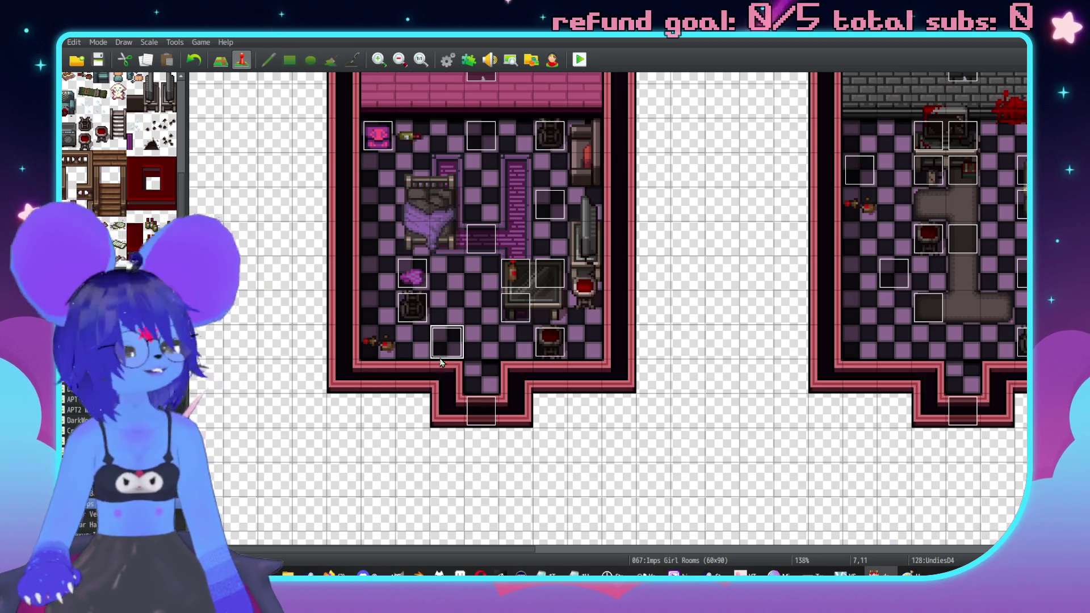
{"action": "scroll", "coordinate": [468, 280], "scroll_direction": "up", "scroll_amount": 2}
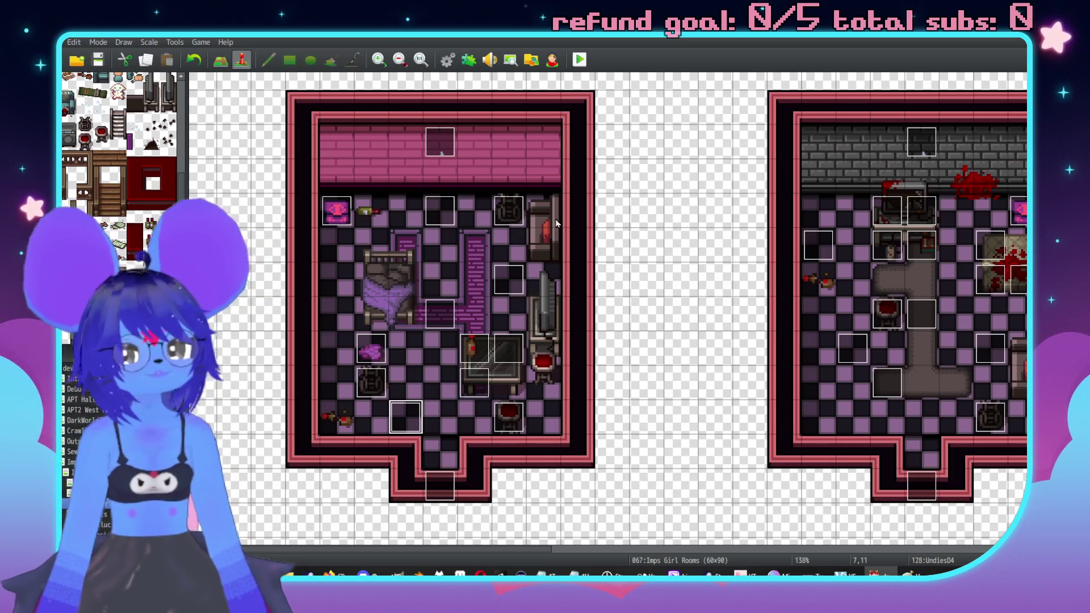
{"action": "scroll", "coordinate": [584, 292], "scroll_direction": "down", "scroll_amount": 5}
{"action": "scroll", "coordinate": [585, 293], "scroll_direction": "right", "scroll_amount": 5}
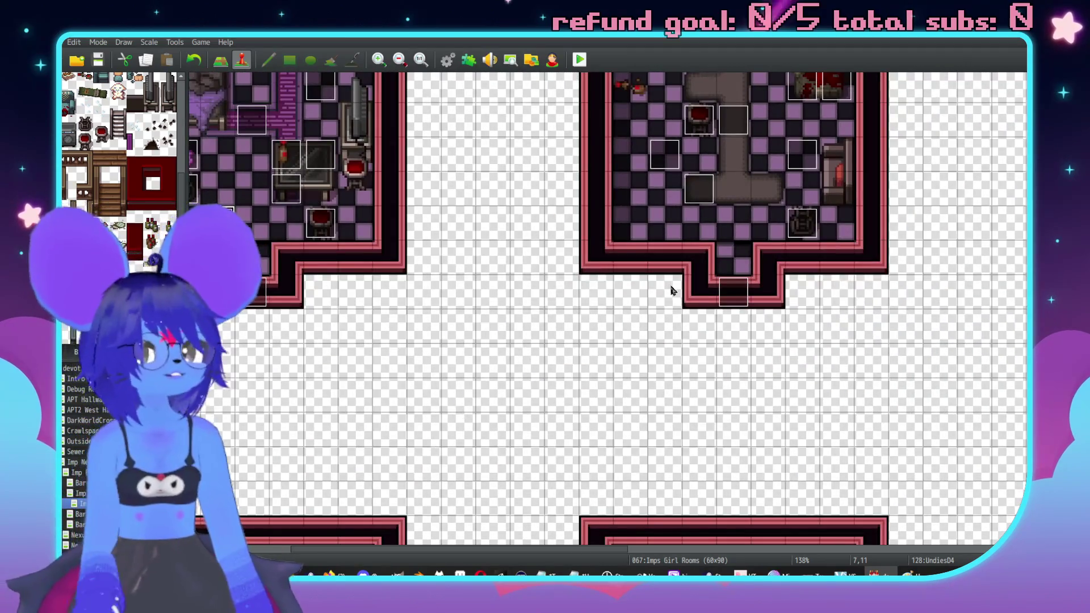
Step: Open map 065 Imp Bar Back Rooms and bring its checkered corridor into view
{"action": "scroll", "coordinate": [558, 361], "scroll_direction": "down", "scroll_amount": 9}
{"action": "scroll", "coordinate": [551, 237], "scroll_direction": "left", "scroll_amount": 6}
{"action": "scroll", "coordinate": [677, 273], "scroll_direction": "right", "scroll_amount": 2}
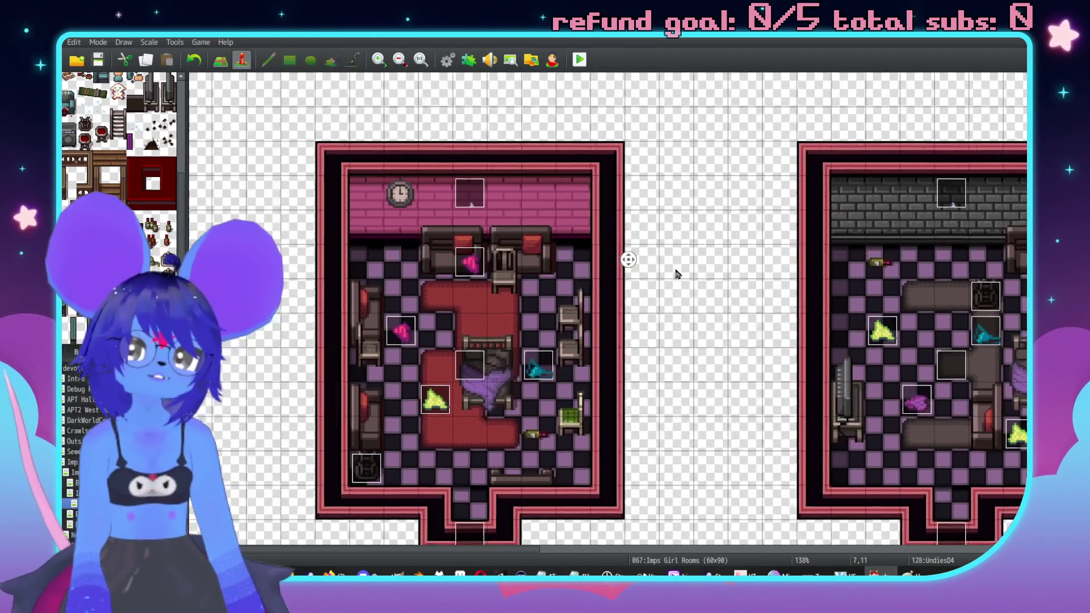
{"action": "left_click", "coordinate": [79, 514]}
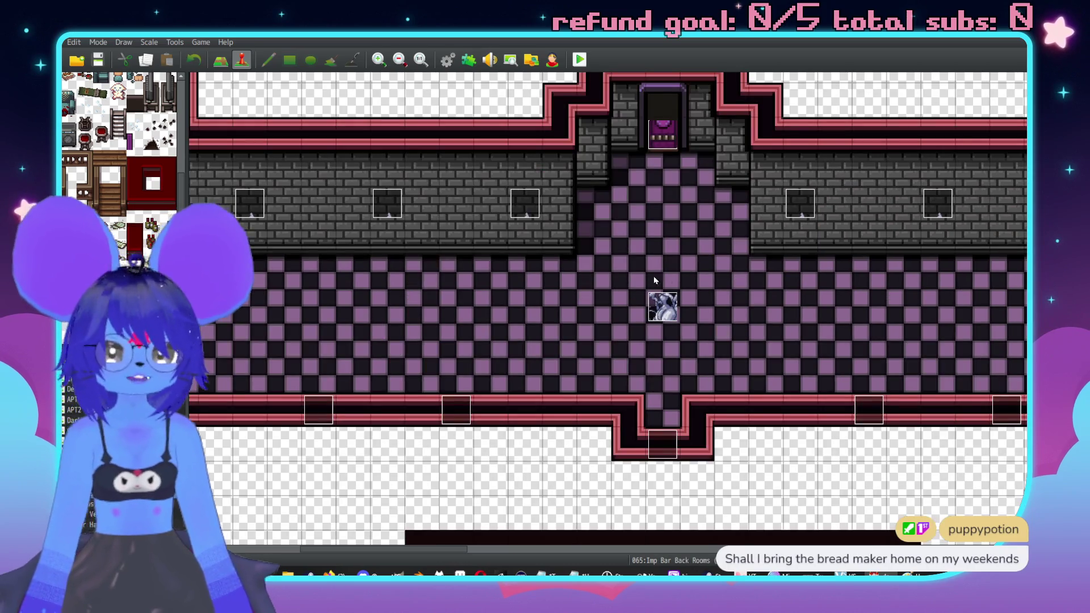
{"action": "scroll", "coordinate": [756, 273], "scroll_direction": "right", "scroll_amount": 4}
{"action": "scroll", "coordinate": [756, 273], "scroll_direction": "down", "scroll_amount": 10}
{"action": "scroll", "coordinate": [756, 273], "scroll_direction": "right", "scroll_amount": 3}
{"action": "scroll", "coordinate": [799, 283], "scroll_direction": "left", "scroll_amount": 2}
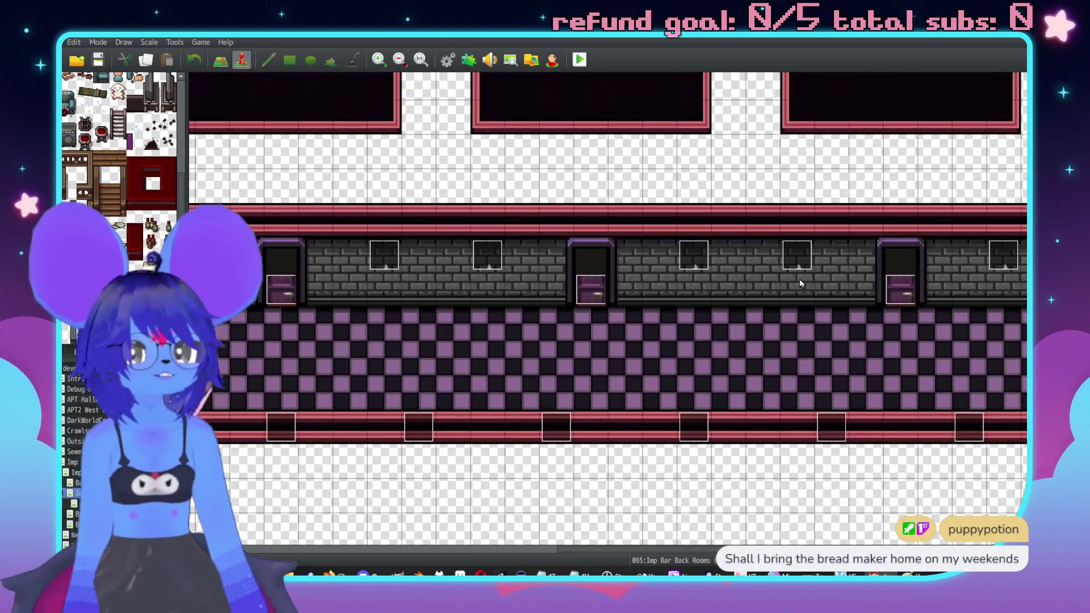
{"action": "scroll", "coordinate": [800, 282], "scroll_direction": "right", "scroll_amount": 1}
{"action": "scroll", "coordinate": [795, 298], "scroll_direction": "right", "scroll_amount": 3}
{"action": "scroll", "coordinate": [795, 298], "scroll_direction": "up", "scroll_amount": 1}
{"action": "scroll", "coordinate": [738, 310], "scroll_direction": "left", "scroll_amount": 4}
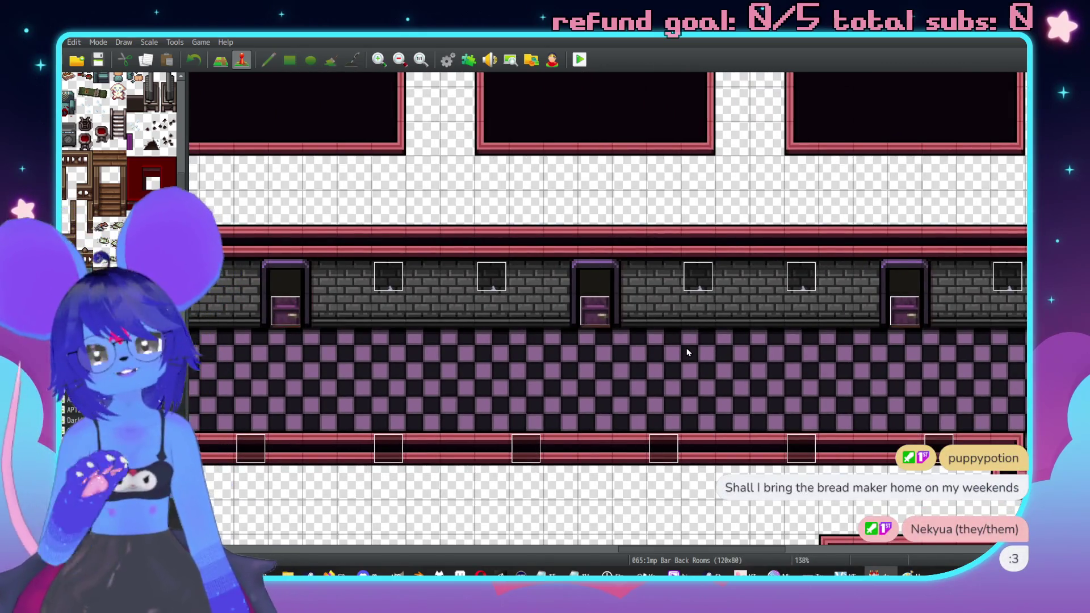
{"action": "scroll", "coordinate": [748, 321], "scroll_direction": "down", "scroll_amount": 1}
{"action": "scroll", "coordinate": [766, 335], "scroll_direction": "left", "scroll_amount": 8}
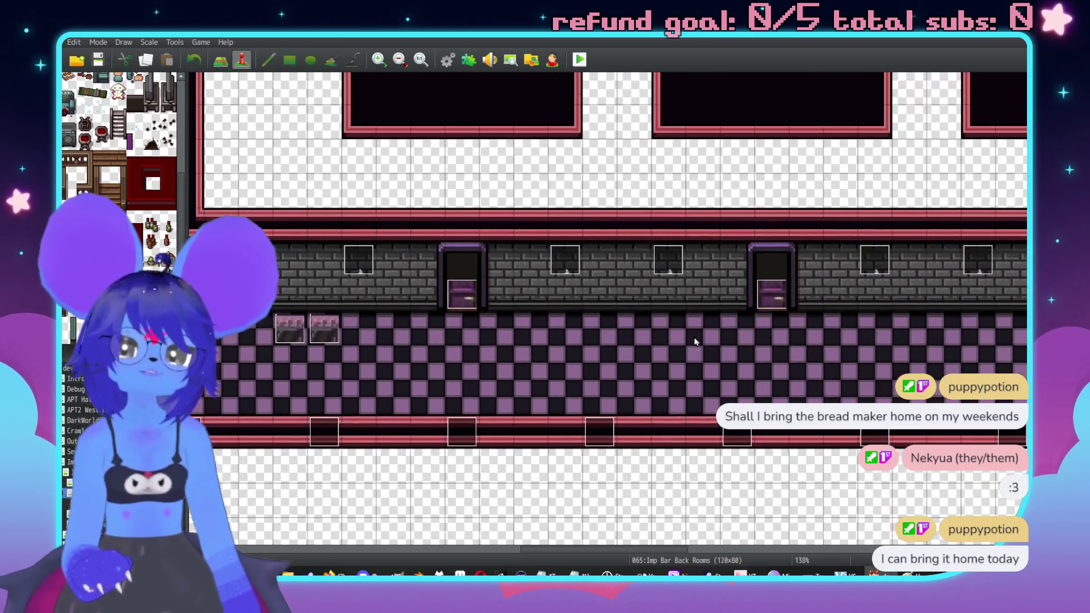
{"action": "middle_click", "coordinate": [613, 364]}
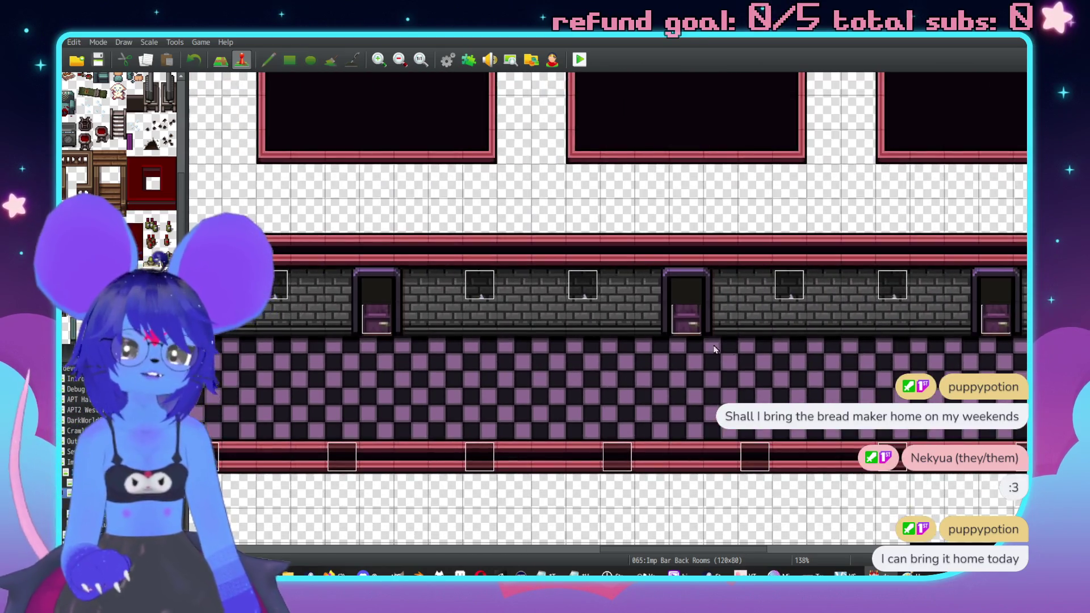
{"action": "middle_click", "coordinate": [840, 313]}
Step: Set the player's start location on a corridor tile and create a new event there
{"action": "right_click", "coordinate": [822, 312]}
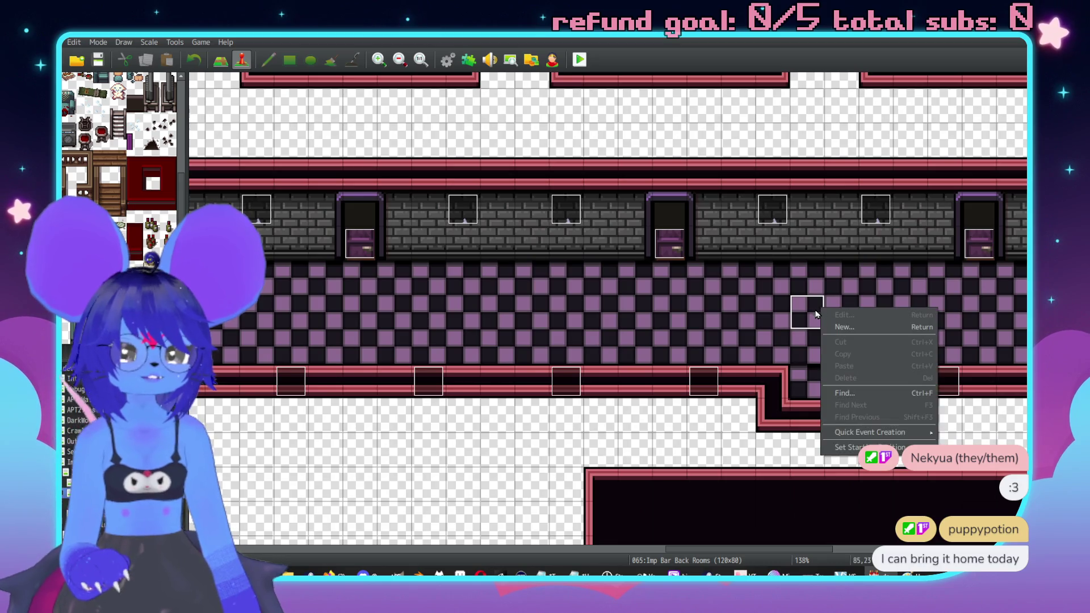
{"action": "mouse_move", "coordinate": [858, 448]}
{"action": "middle_click", "coordinate": [806, 309]}
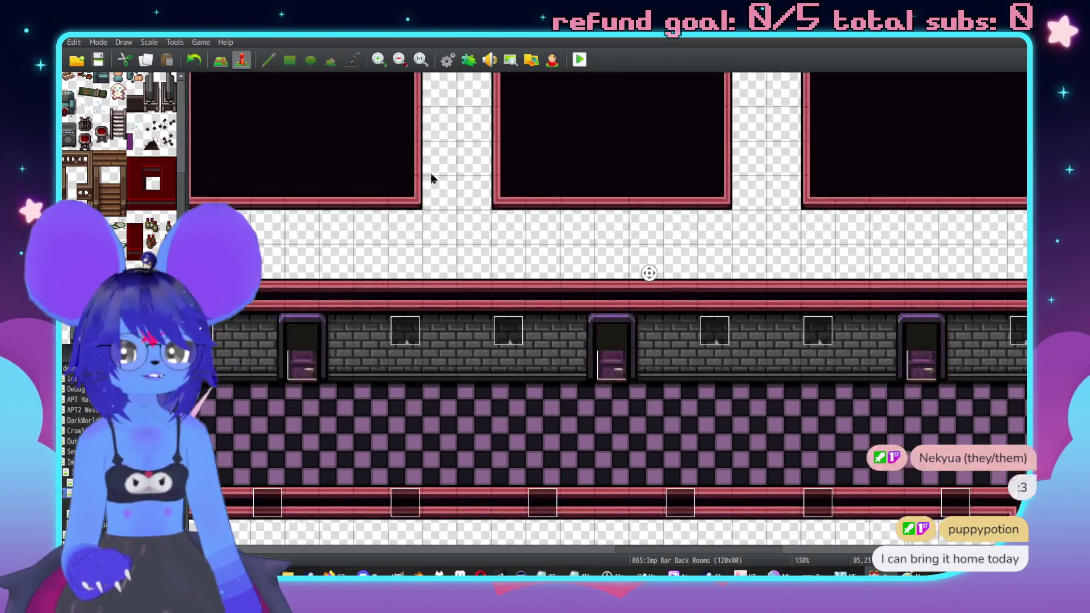
{"action": "middle_click", "coordinate": [487, 196]}
{"action": "scroll", "coordinate": [956, 406], "scroll_direction": "down", "scroll_amount": 3}
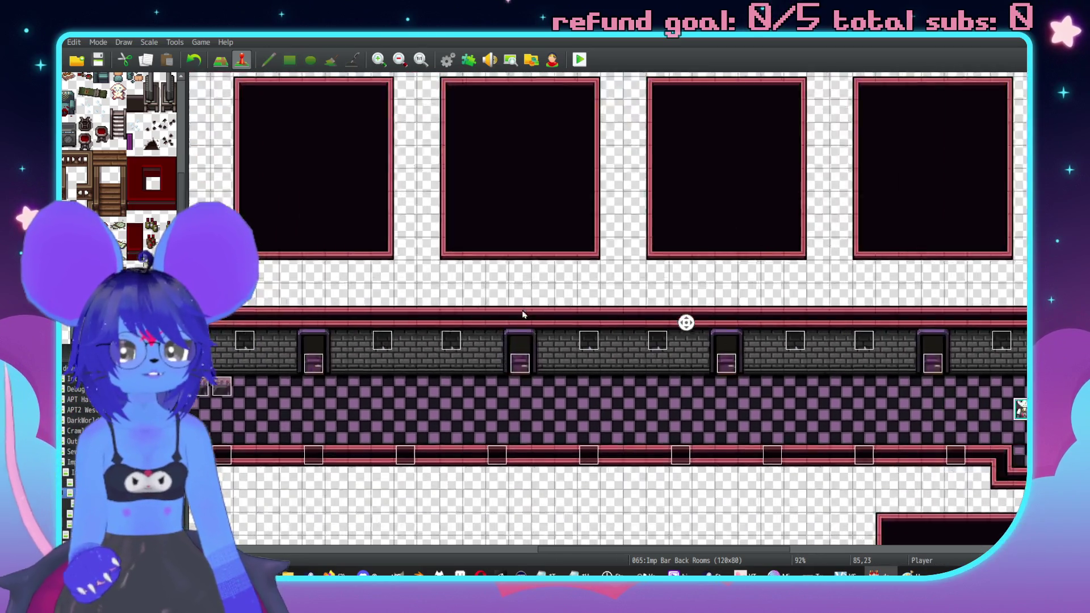
{"action": "middle_click", "coordinate": [651, 371]}
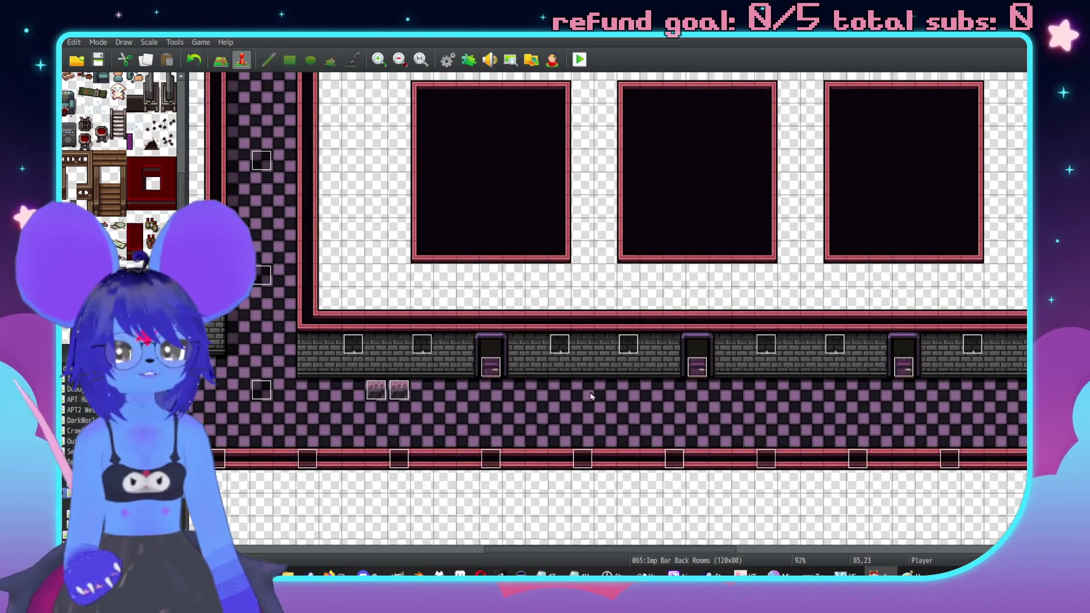
{"action": "double_click", "coordinate": [583, 385]}
Step: Give the new event the standing red imp graphic from $ImpChecker
{"action": "double_click", "coordinate": [310, 348]}
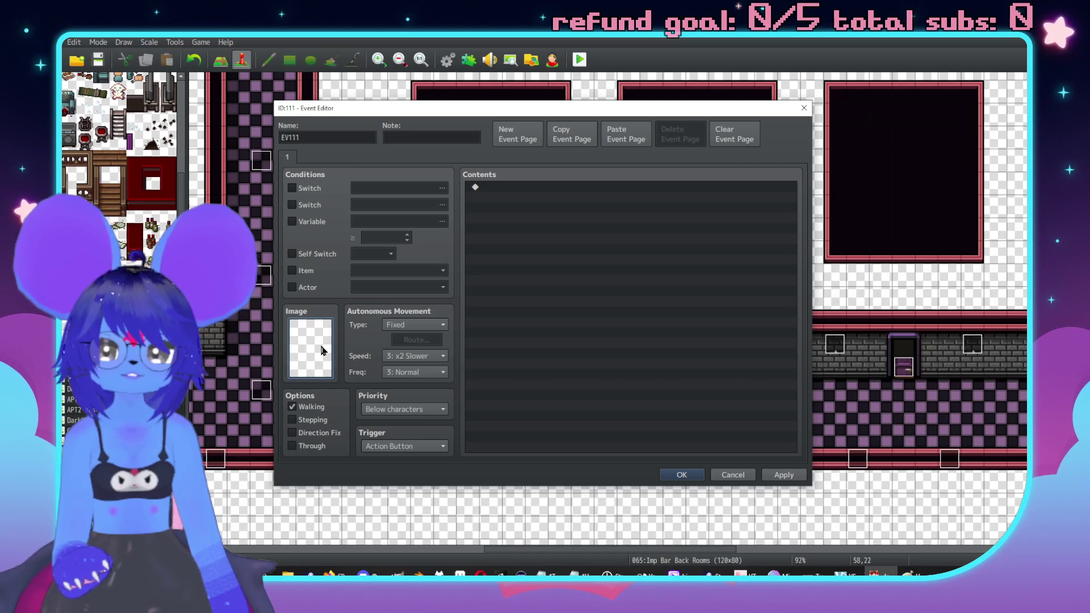
{"action": "left_click", "coordinate": [397, 236]}
{"action": "scroll", "coordinate": [407, 314], "scroll_direction": "down", "scroll_amount": 6}
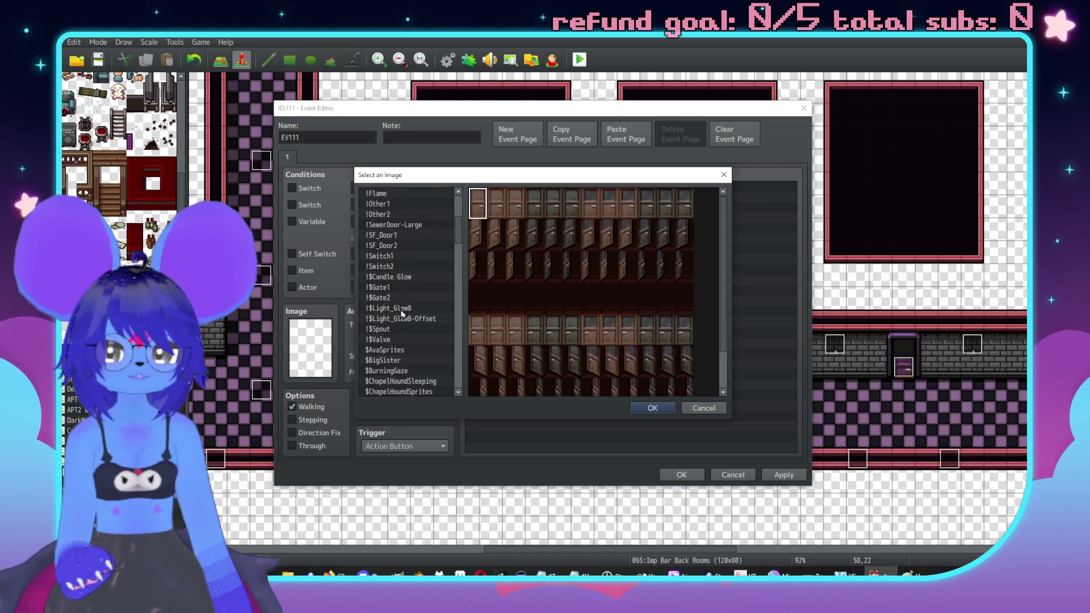
{"action": "left_click", "coordinate": [414, 329]}
{"action": "scroll", "coordinate": [414, 336], "scroll_direction": "down", "scroll_amount": 3}
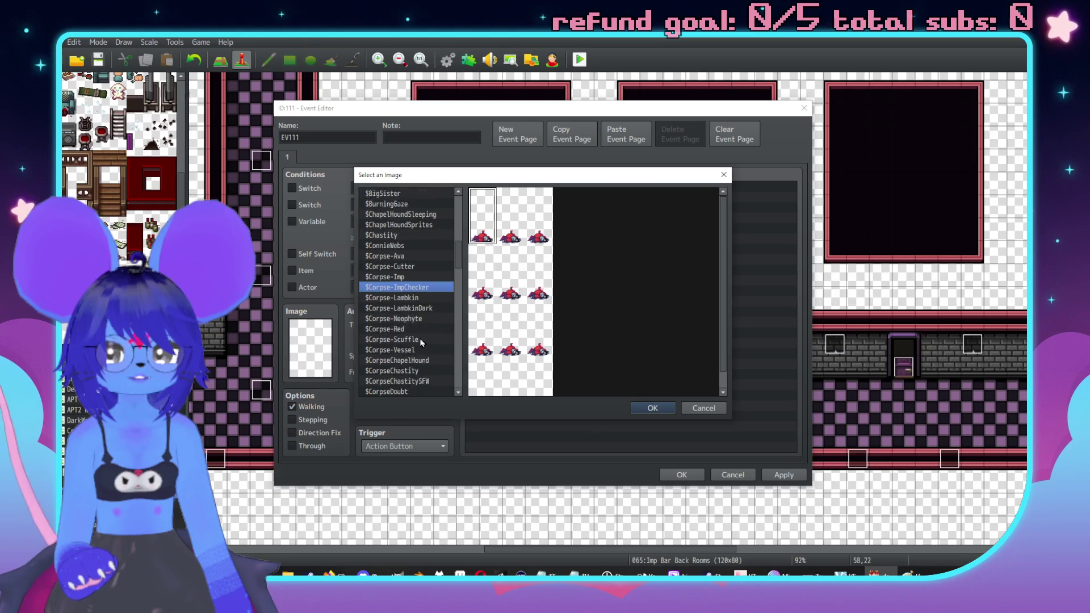
{"action": "scroll", "coordinate": [418, 286], "scroll_direction": "down", "scroll_amount": 9}
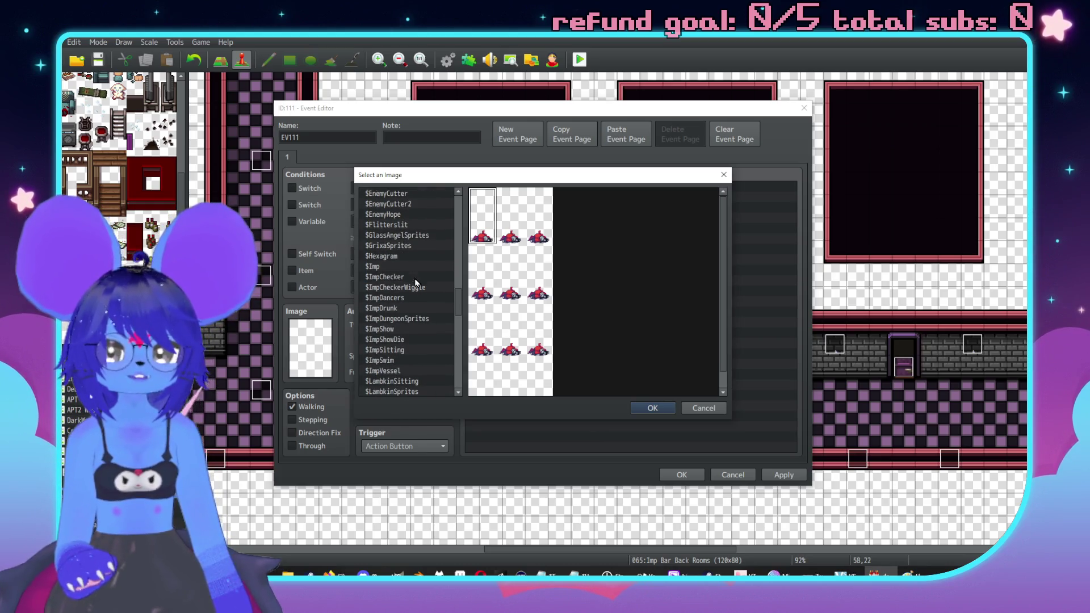
{"action": "left_click", "coordinate": [415, 277]}
{"action": "double_click", "coordinate": [511, 202]}
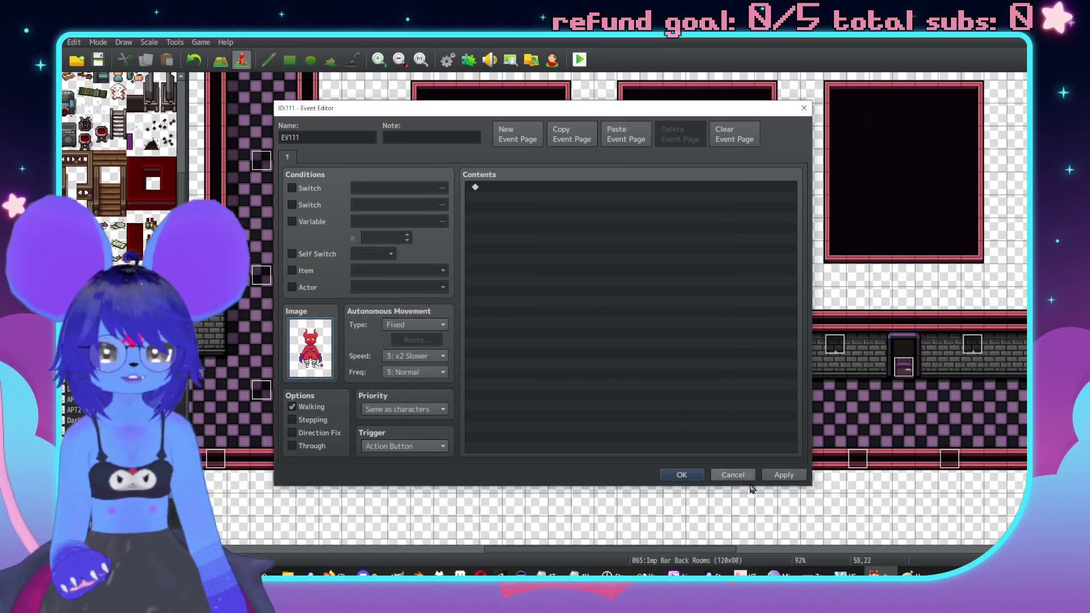
{"action": "left_click", "coordinate": [783, 474]}
Step: Add a Common Event command calling Imp Talk
{"action": "double_click", "coordinate": [491, 188]}
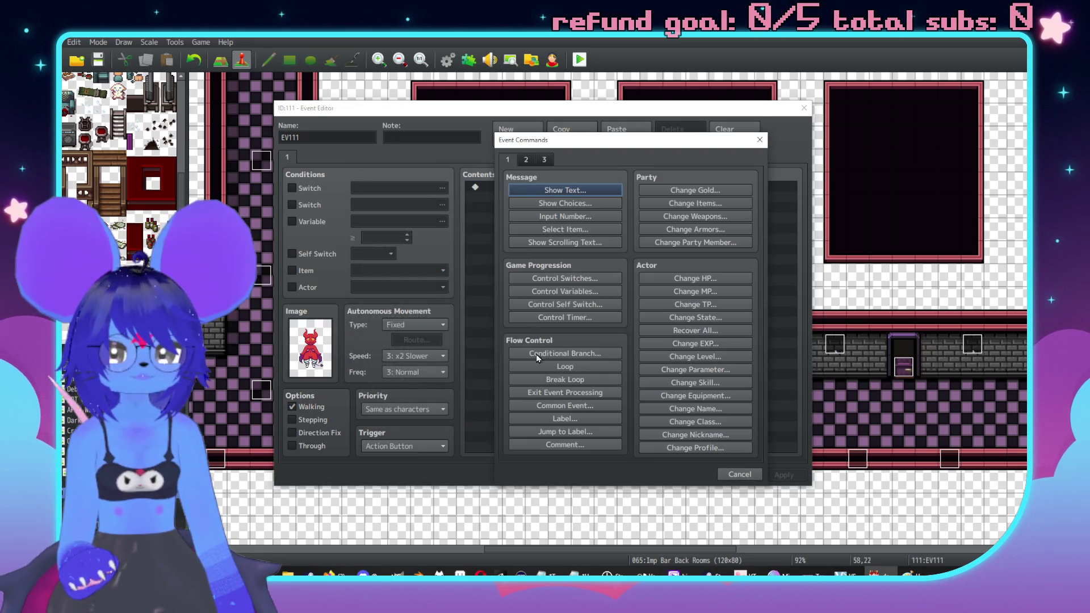
{"action": "left_click", "coordinate": [558, 407]}
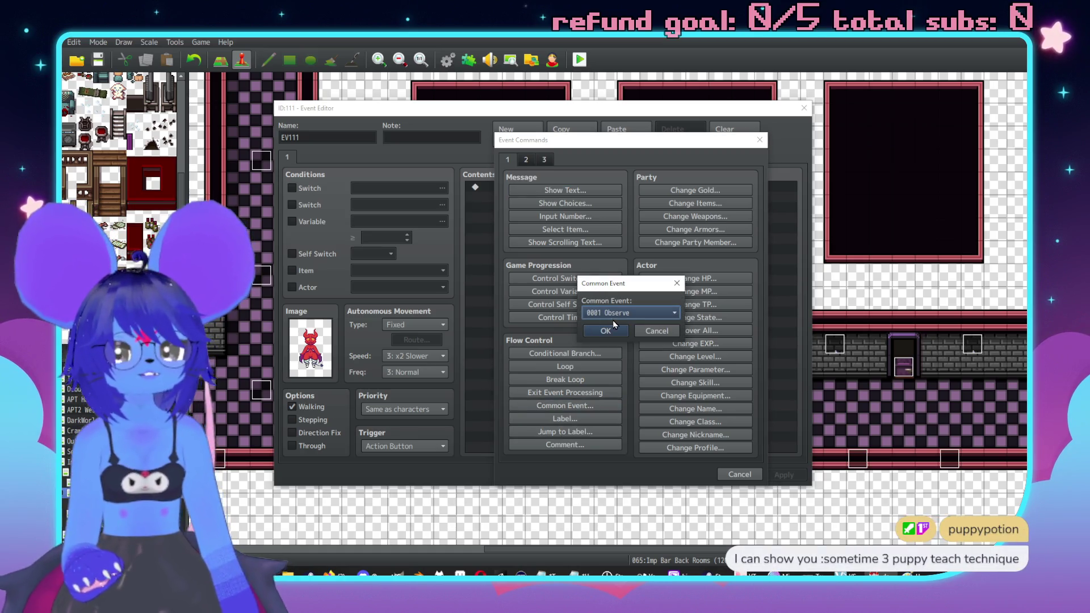
{"action": "left_click", "coordinate": [616, 313]}
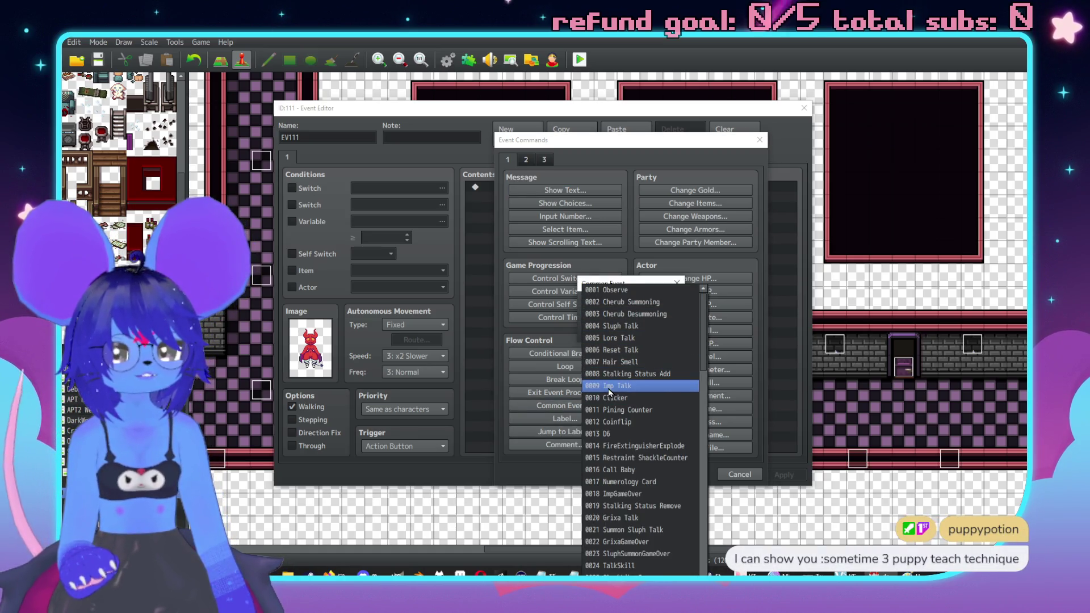
{"action": "left_click", "coordinate": [610, 386]}
{"action": "left_click", "coordinate": [605, 334]}
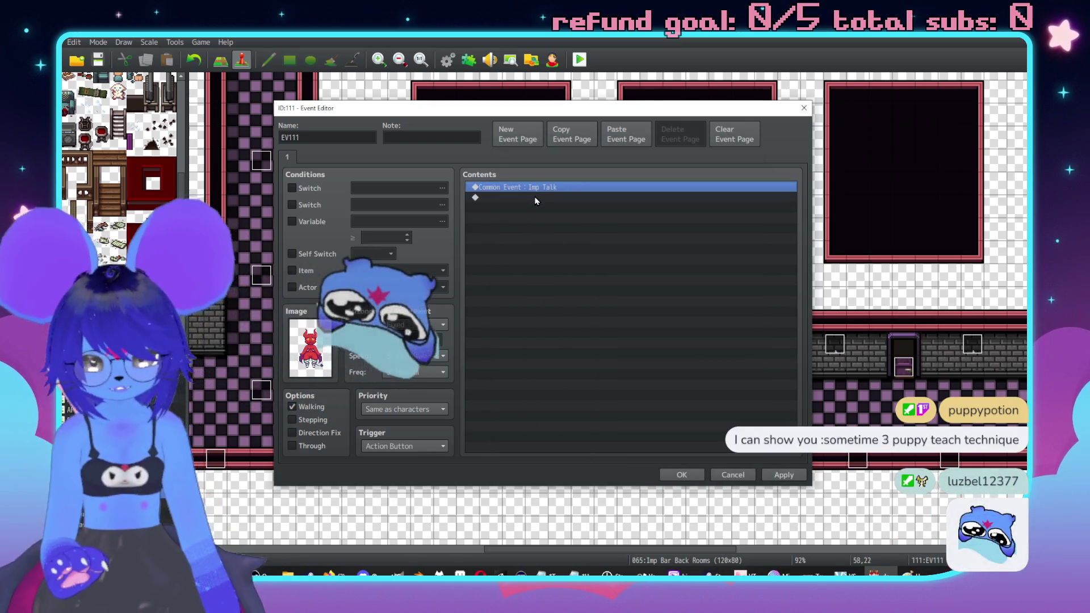
Step: Duplicate the Imp Talk call and change the copy to Reset Talk
{"action": "key", "text": "ctrl+c"}
{"action": "key", "text": "ctrl+v"}
{"action": "double_click", "coordinate": [536, 200]}
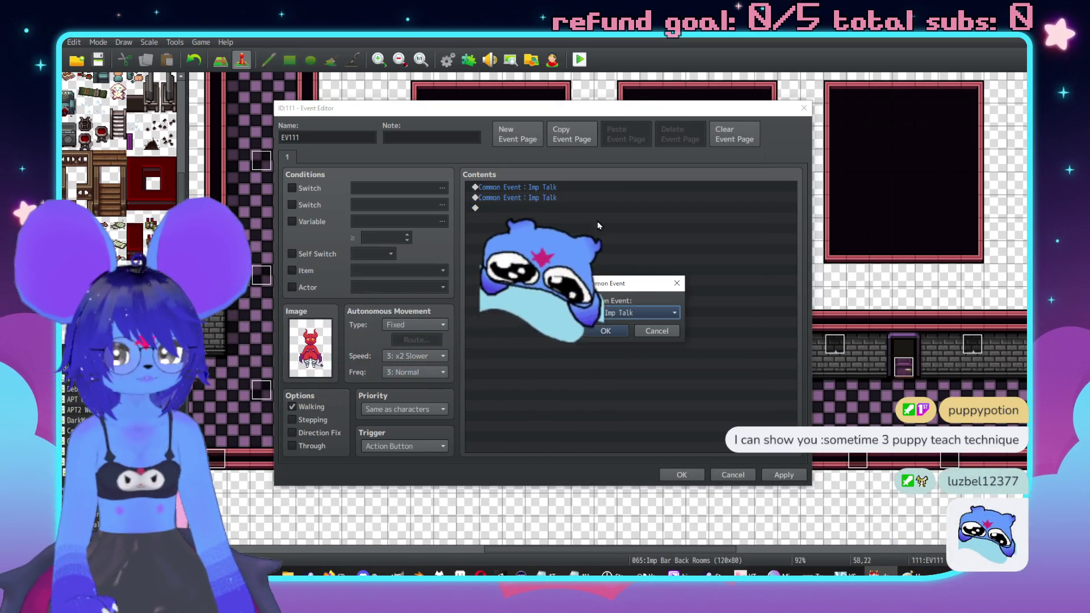
{"action": "left_click", "coordinate": [616, 312]}
{"action": "left_click", "coordinate": [609, 344]}
{"action": "left_click", "coordinate": [605, 331]}
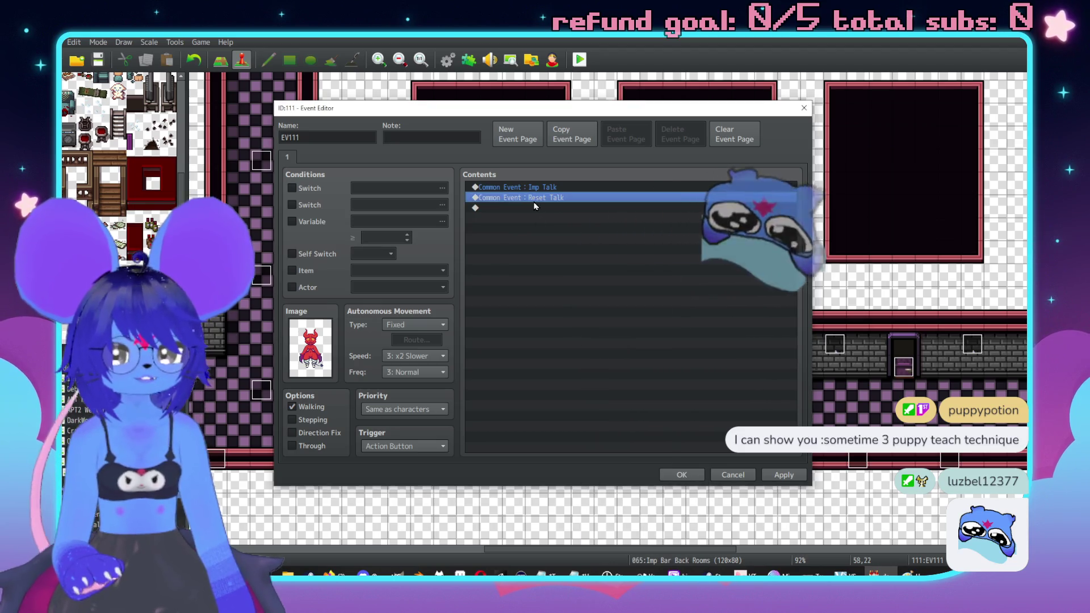
{"action": "double_click", "coordinate": [535, 207]}
Step: Add a Show Text command using the red imp face from Face Tiles3
{"action": "left_click", "coordinate": [555, 191]}
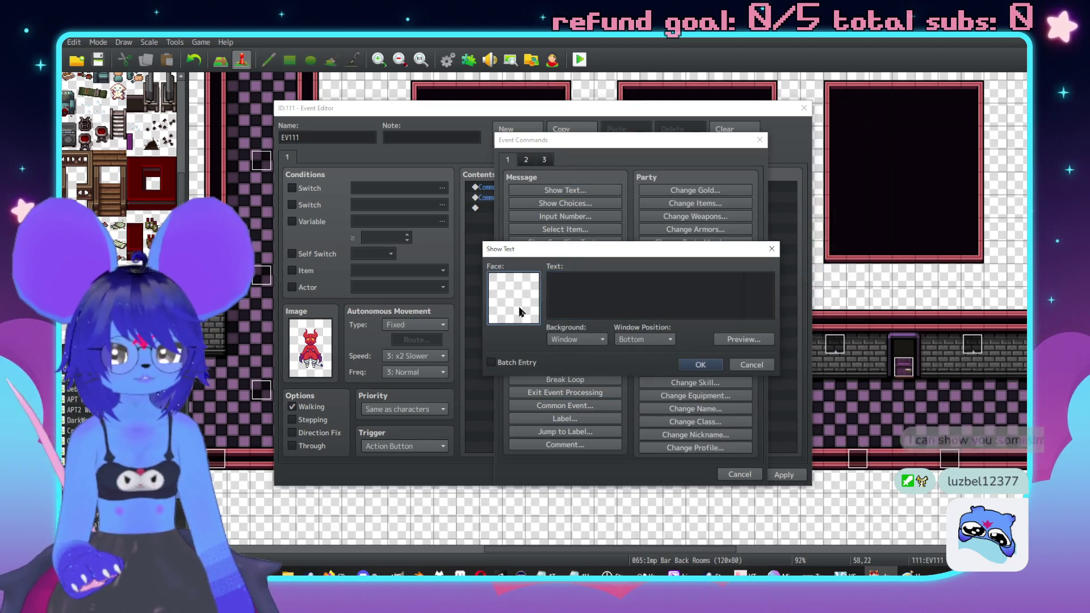
{"action": "double_click", "coordinate": [520, 312]}
{"action": "left_click", "coordinate": [502, 229]}
{"action": "left_click", "coordinate": [504, 243]}
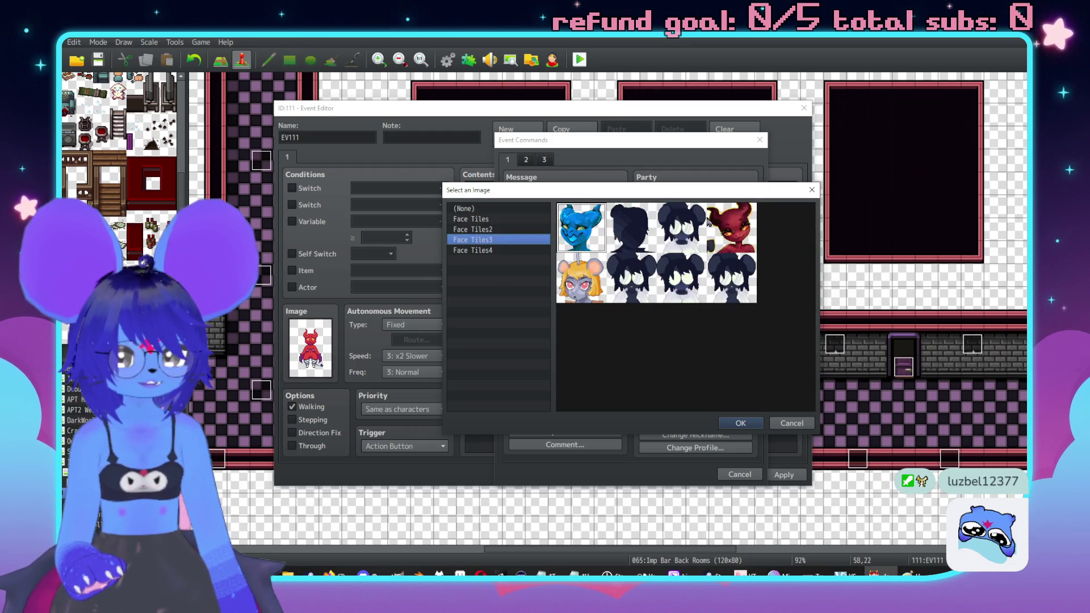
{"action": "double_click", "coordinate": [707, 222]}
Step: Write the message reporting puzzle variable \v[67] and asking 'Change it?'
{"action": "type", "text": "He"}
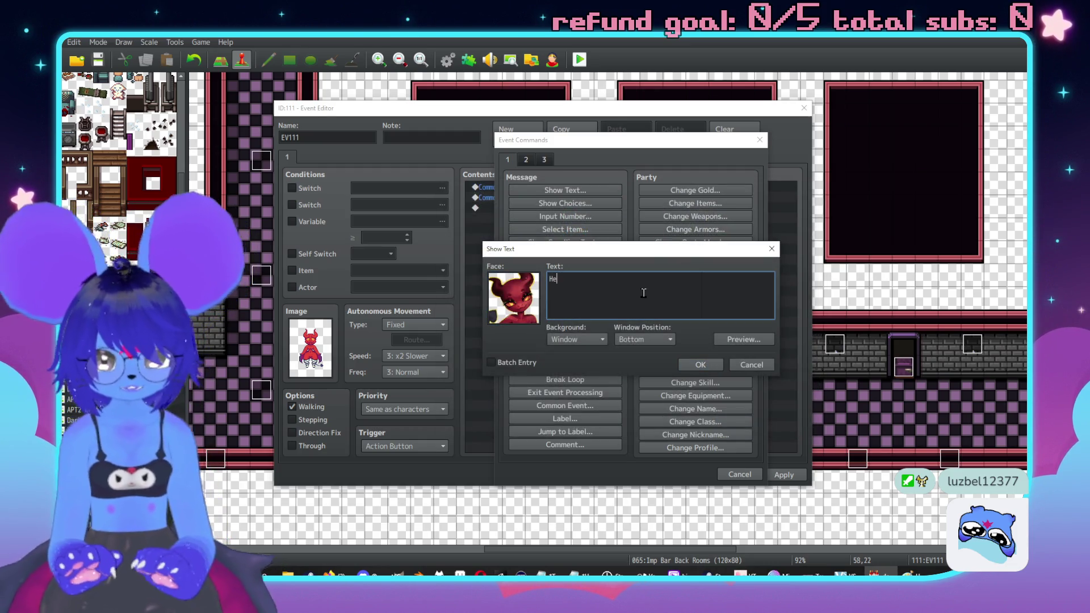
{"action": "key", "text": "BackSpace"}
{"action": "key", "text": "BackSpace"}
{"action": "type", "text": "Wh"}
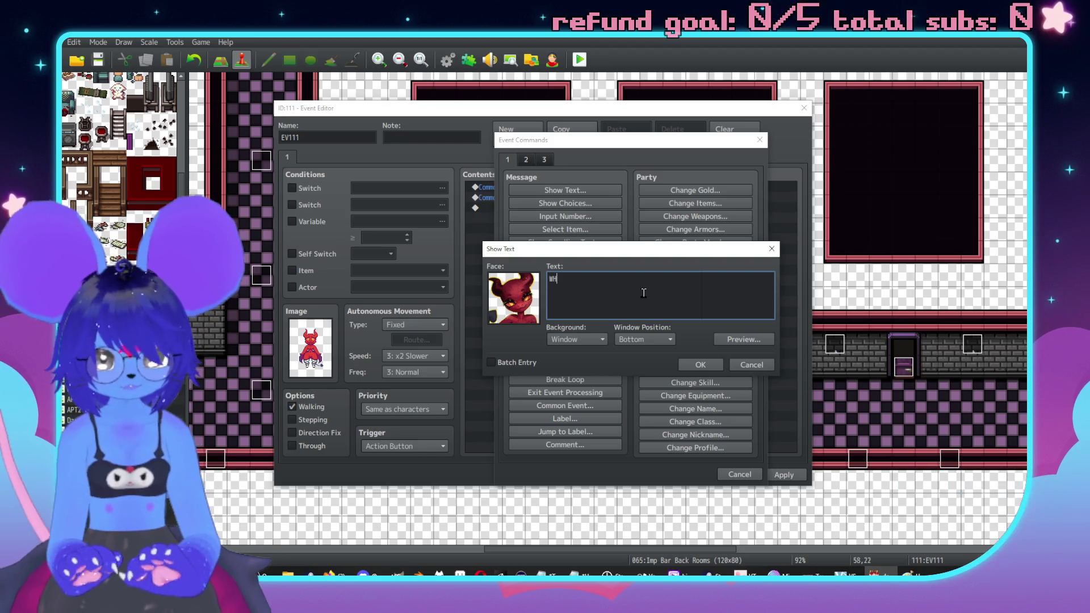
{"action": "type", "text": ". Bitch!!\\."}
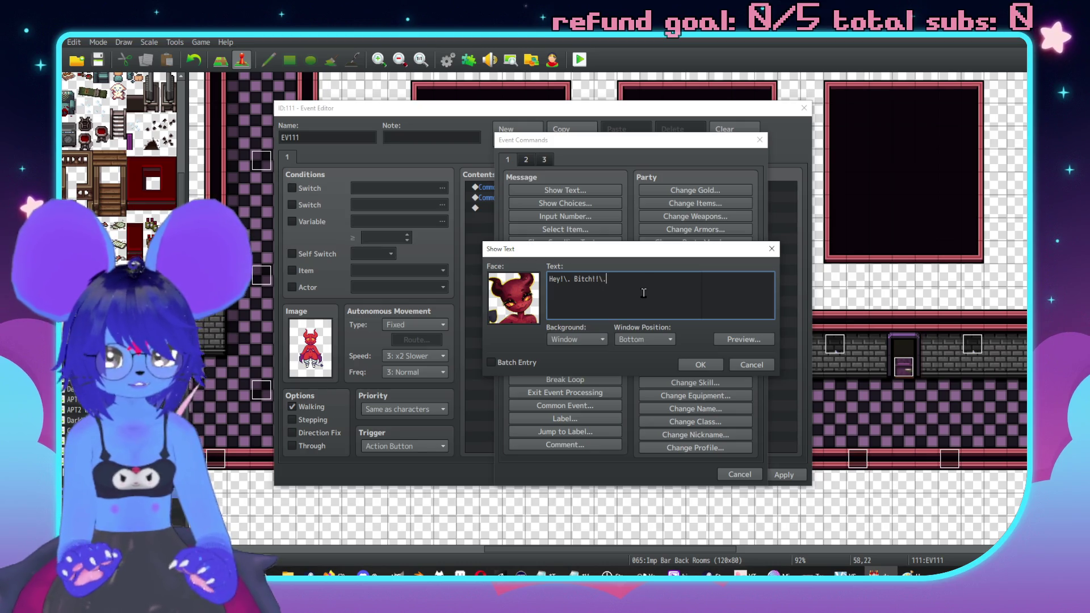
{"action": "type", "text": "Cu"}
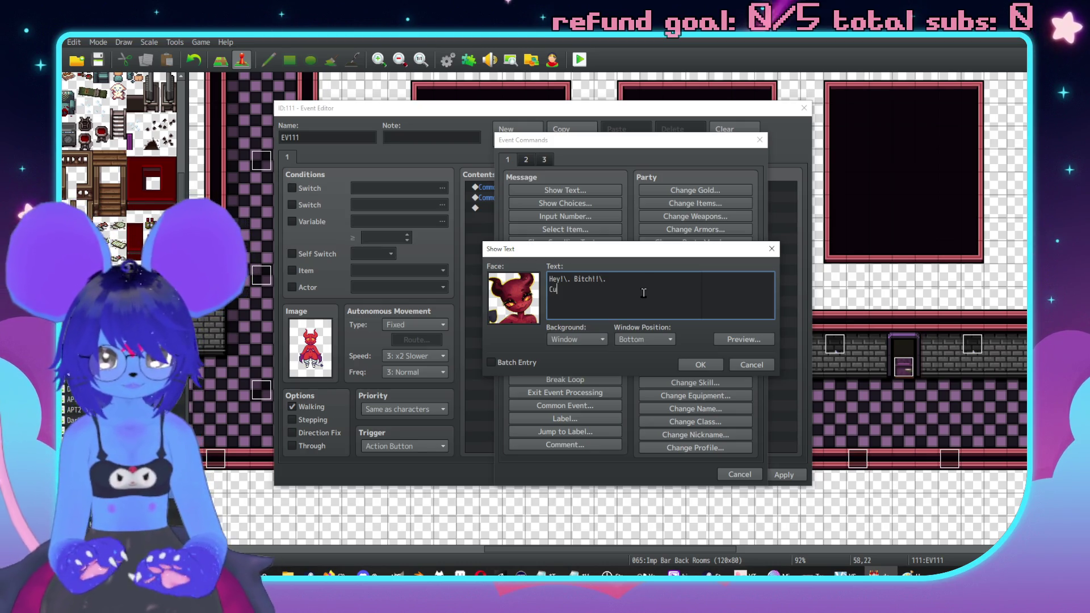
{"action": "type", "text": "rre puzzle variable is \\v[6"}
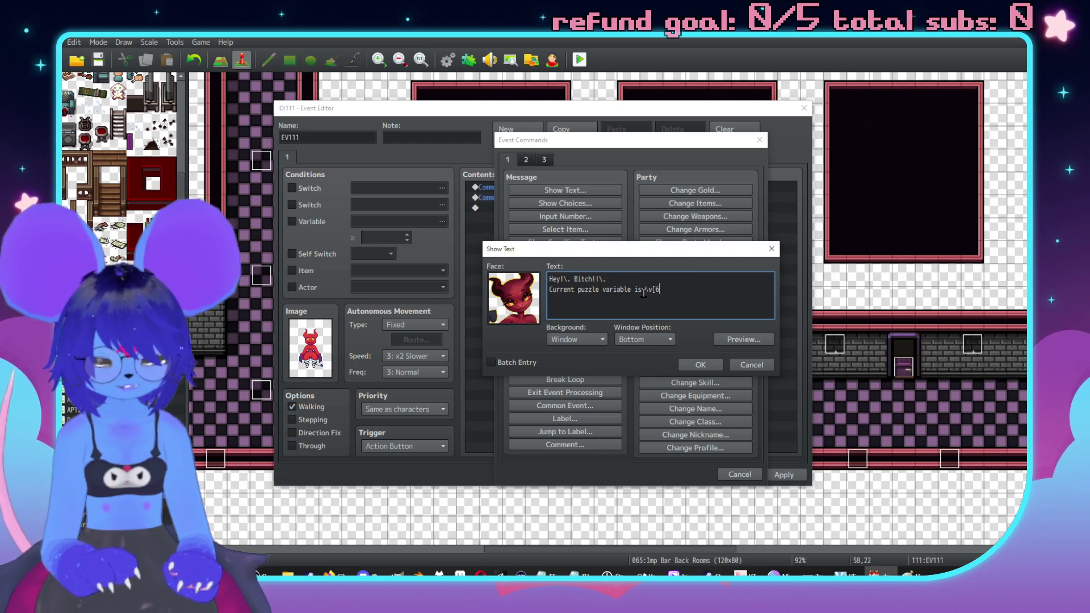
{"action": "type", "text": "7]."}
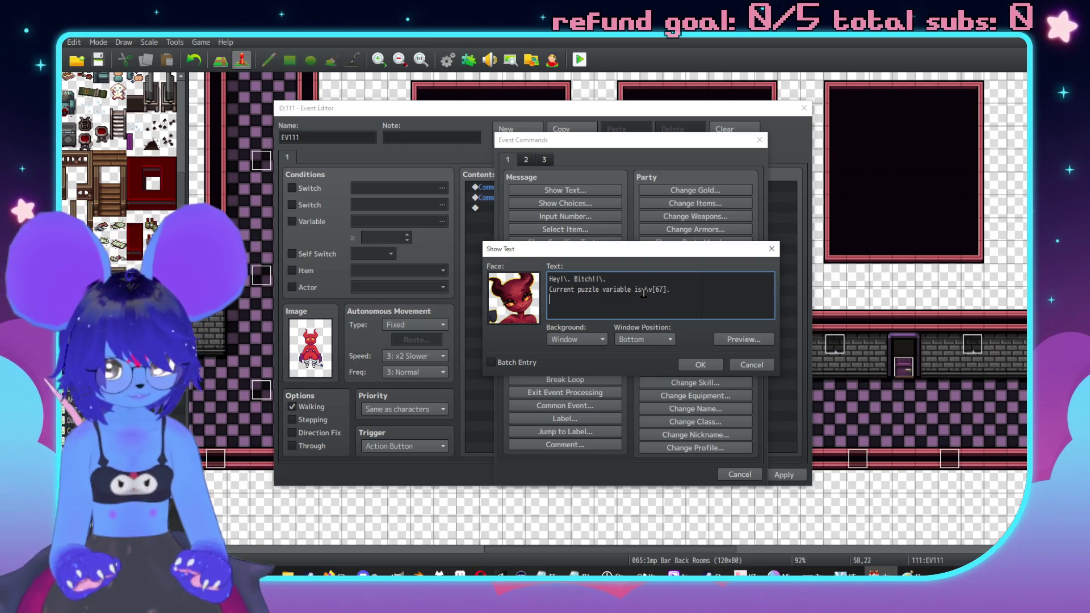
{"action": "key", "text": "Return"}
{"action": "type", "text": "Change it?"}
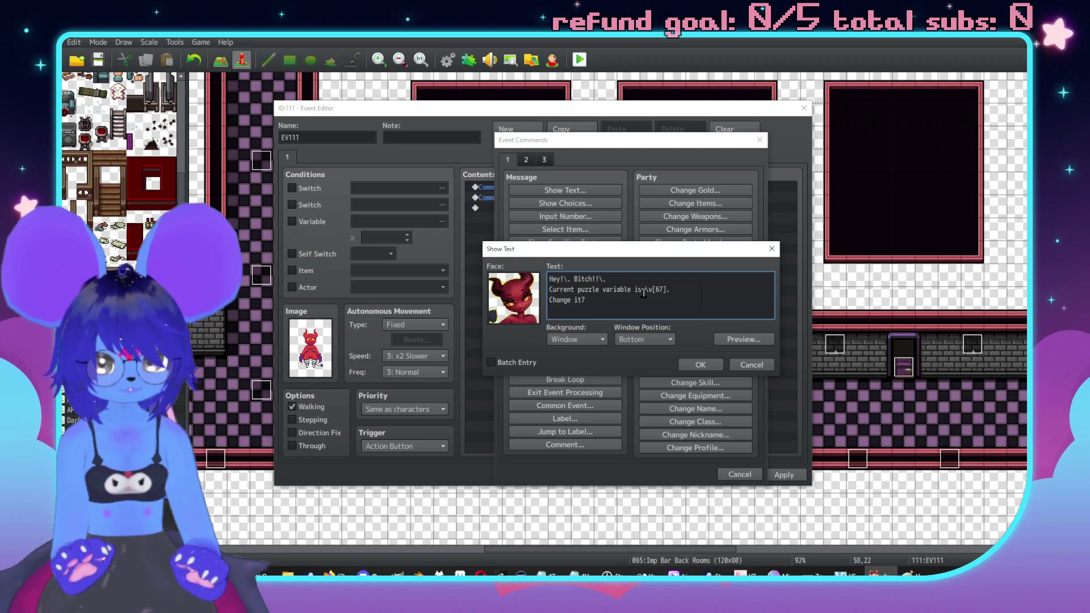
{"action": "type", "text": "\\."}
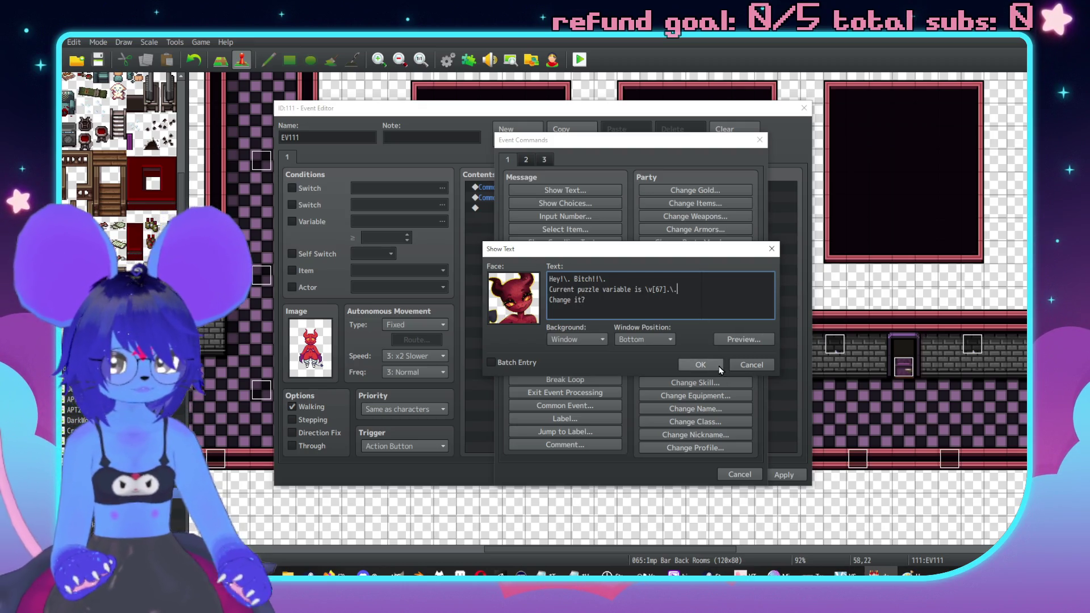
{"action": "left_click", "coordinate": [700, 365]}
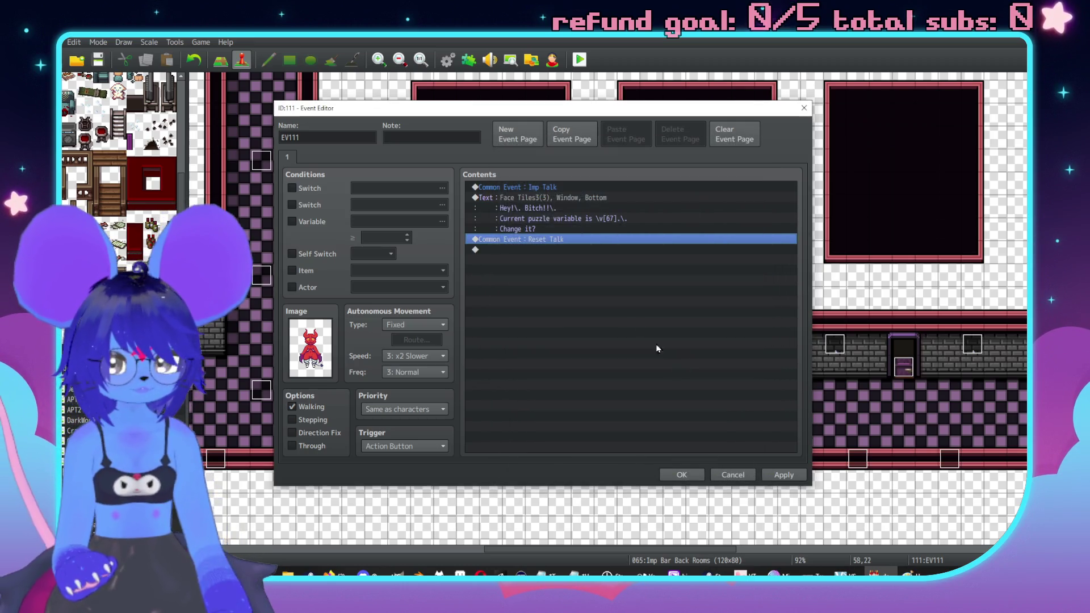
Step: Add a Show Choices command with choices 1, 2, 3 and 4 and cancelling disallowed
{"action": "double_click", "coordinate": [538, 248]}
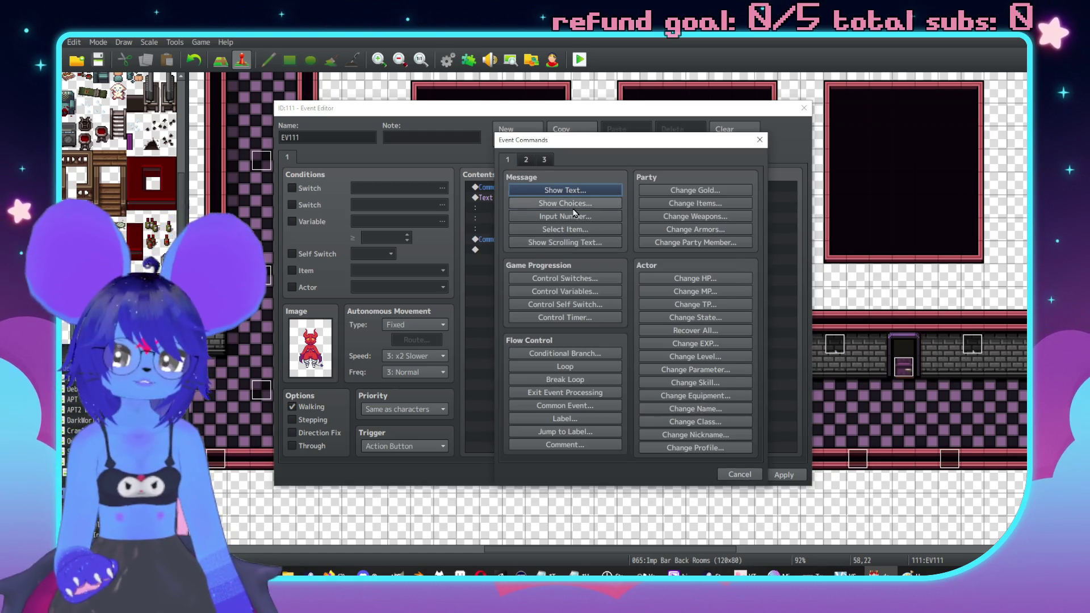
{"action": "left_click", "coordinate": [565, 203]}
{"action": "type", "text": "1"}
{"action": "key", "text": "Tab"}
{"action": "type", "text": "2"}
{"action": "key", "text": "Tab"}
{"action": "type", "text": "3"}
{"action": "key", "text": "Tab"}
{"action": "type", "text": "4"}
{"action": "left_click", "coordinate": [705, 347]}
{"action": "left_click", "coordinate": [689, 370]}
{"action": "left_click", "coordinate": [655, 375]}
Step: Under When 1, set variable #0067 (PuzzleVariance04) to the constant 1
{"action": "double_click", "coordinate": [525, 260]}
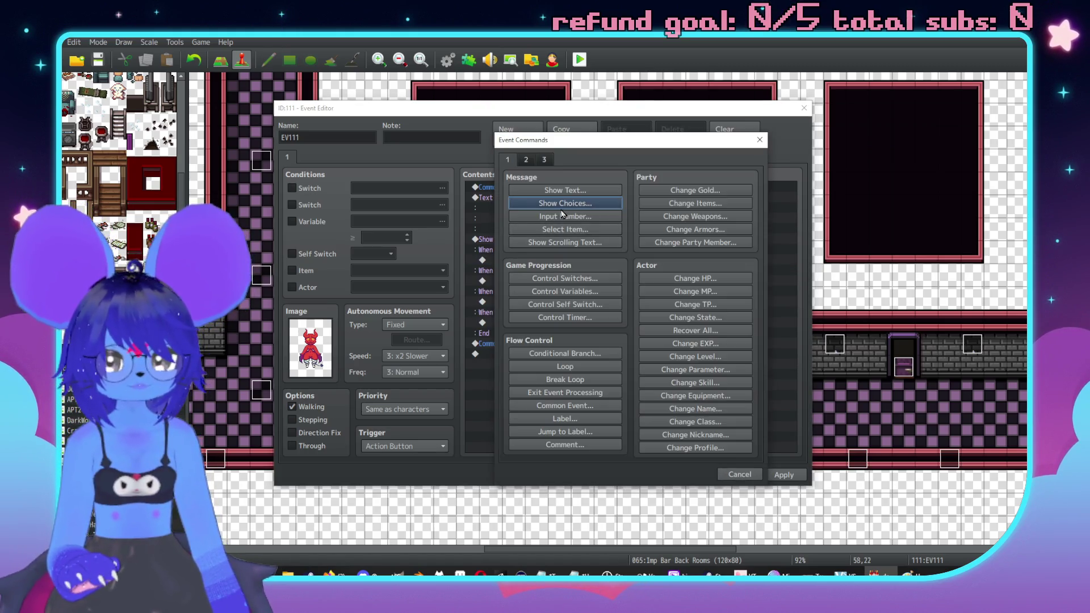
{"action": "left_click", "coordinate": [570, 296]}
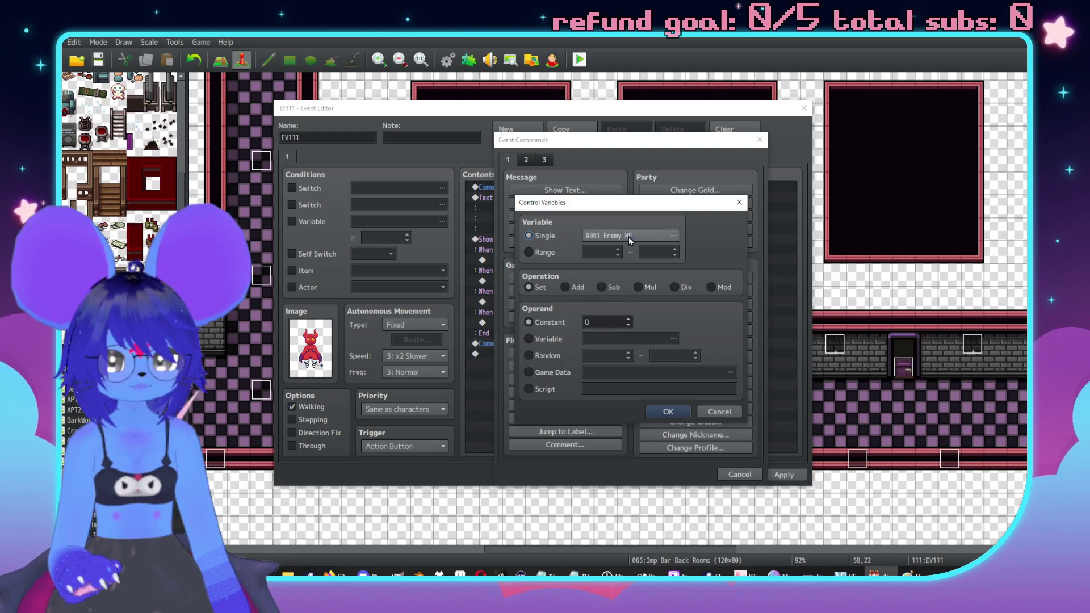
{"action": "left_click", "coordinate": [628, 236]}
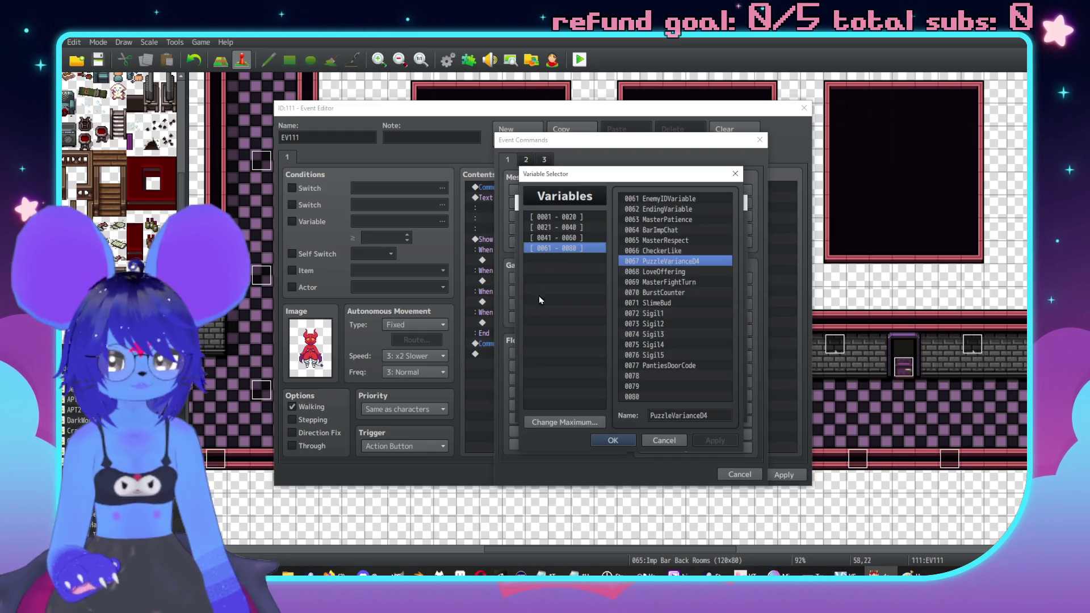
{"action": "double_click", "coordinate": [672, 263]}
{"action": "left_click", "coordinate": [594, 320]}
{"action": "type", "text": "1"}
{"action": "left_click", "coordinate": [668, 411]}
{"action": "left_click", "coordinate": [535, 263]}
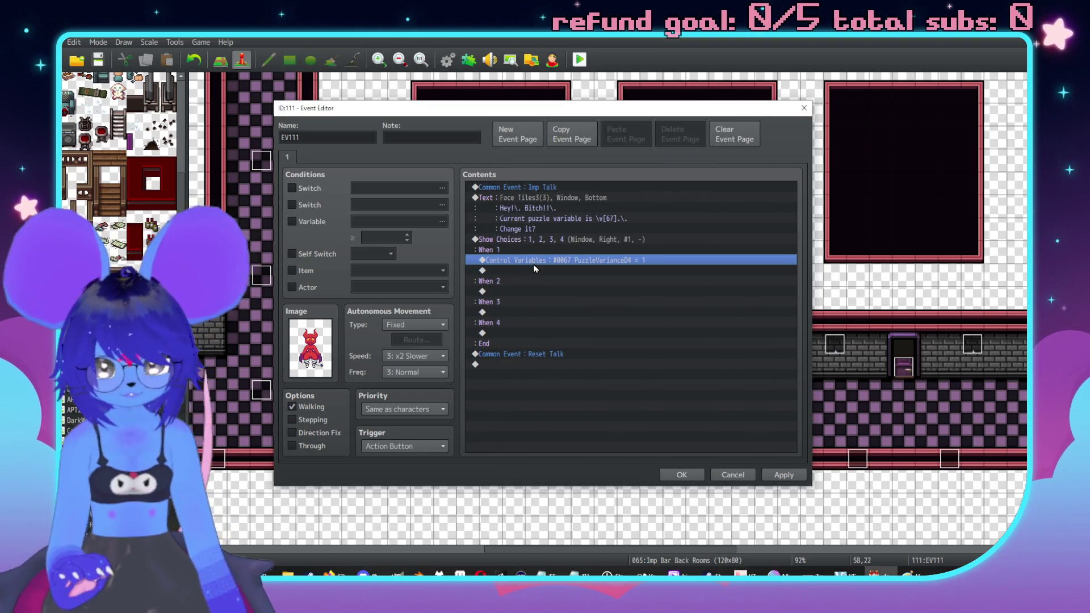
Step: Add a red imp (Face Tiles3) Show Text under When 1: 'Done!\. Now it's \v[67]!'
{"action": "double_click", "coordinate": [534, 271]}
{"action": "left_click", "coordinate": [602, 190]}
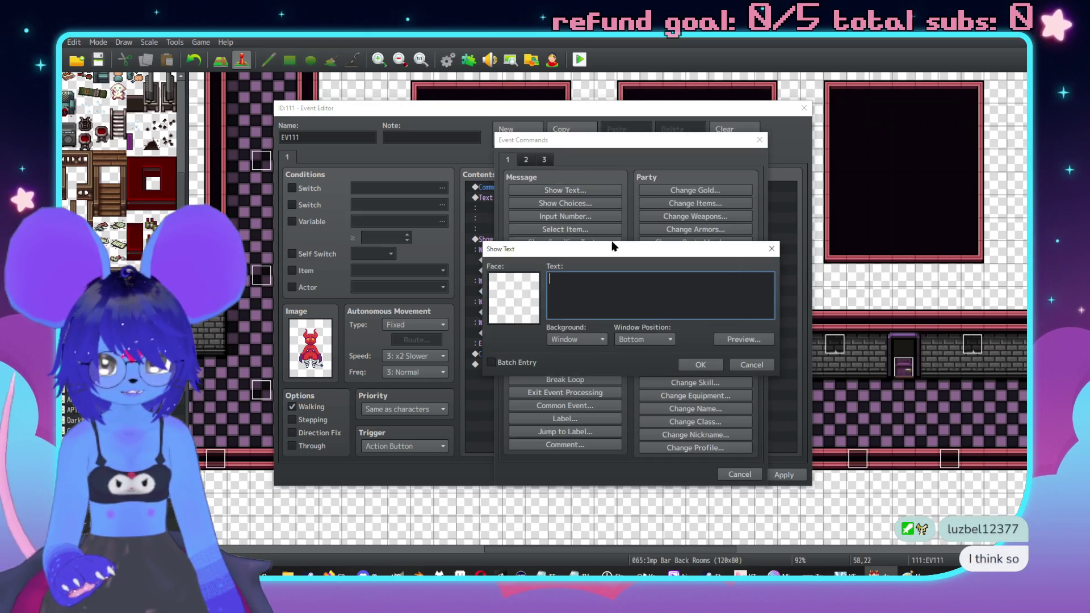
{"action": "double_click", "coordinate": [490, 292]}
{"action": "left_click", "coordinate": [488, 237]}
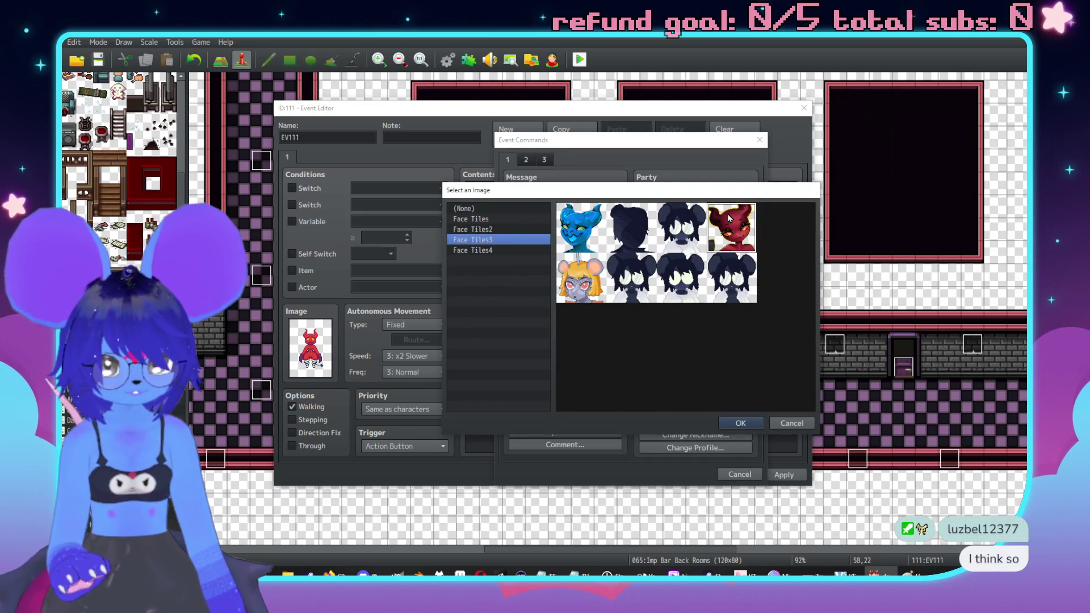
{"action": "double_click", "coordinate": [727, 213]}
{"action": "left_click", "coordinate": [658, 296]}
{"action": "type", "text": "!\\. Now it"}
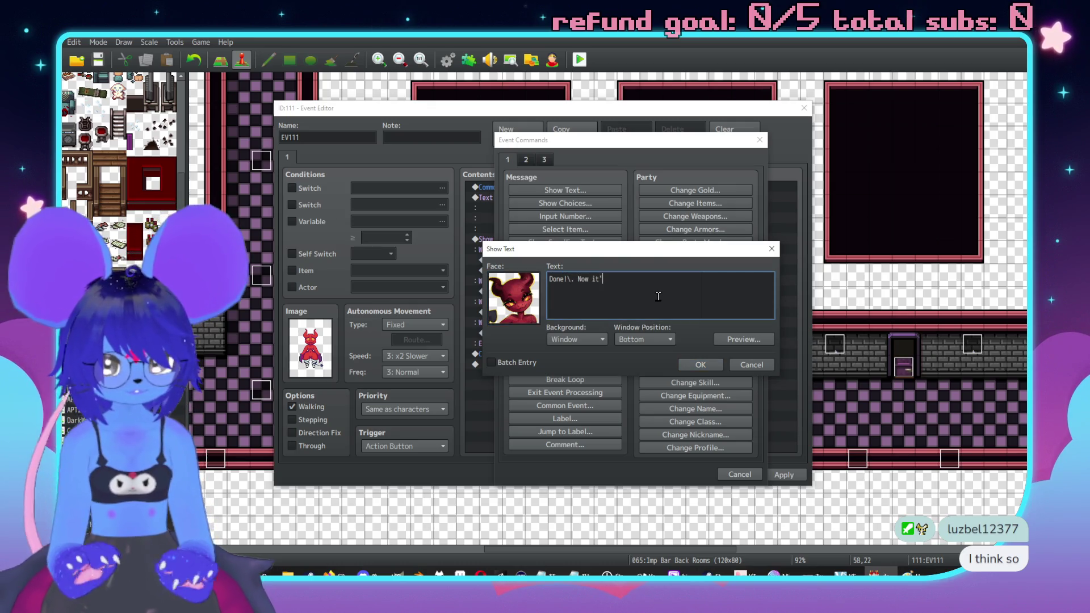
{"action": "type", "text": "s \\c67]!"}
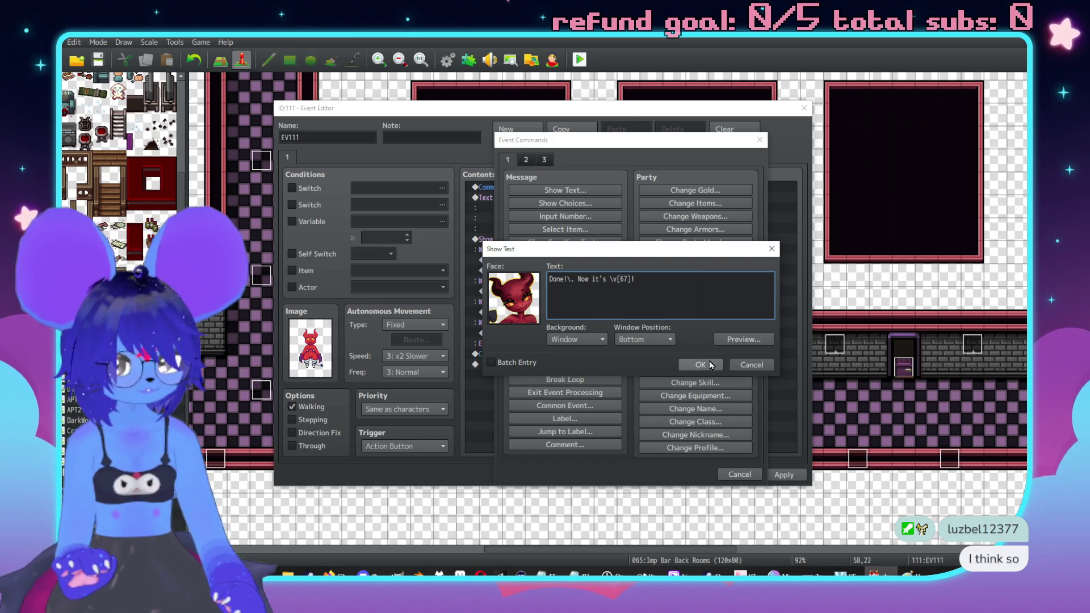
{"action": "left_click", "coordinate": [701, 364]}
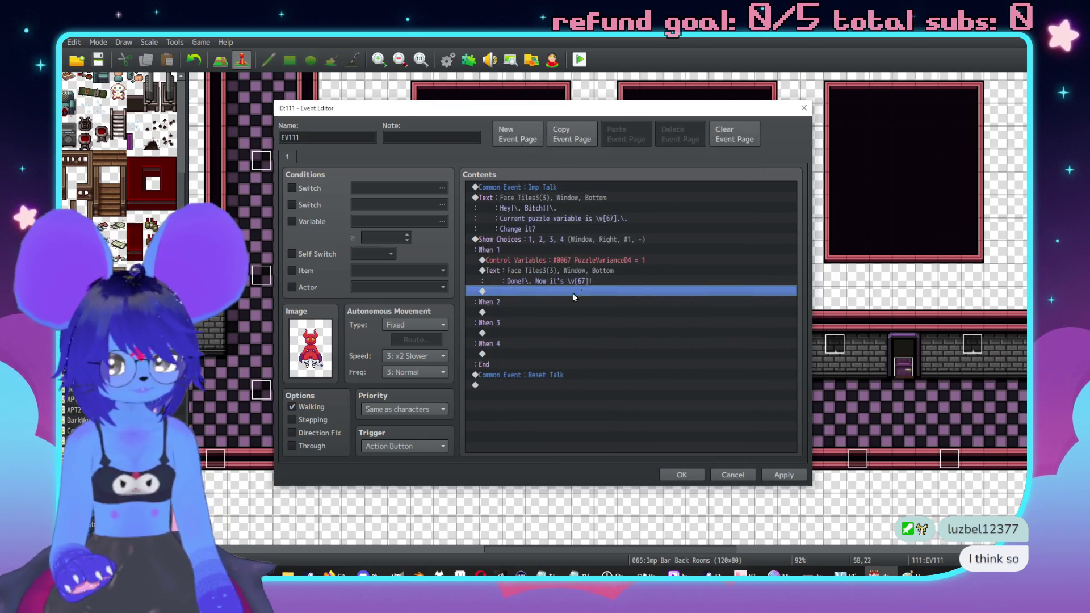
Step: Copy the When 1 commands under When 2, changing the variable constant to 2
{"action": "left_click", "coordinate": [571, 263], "text": "shift"}
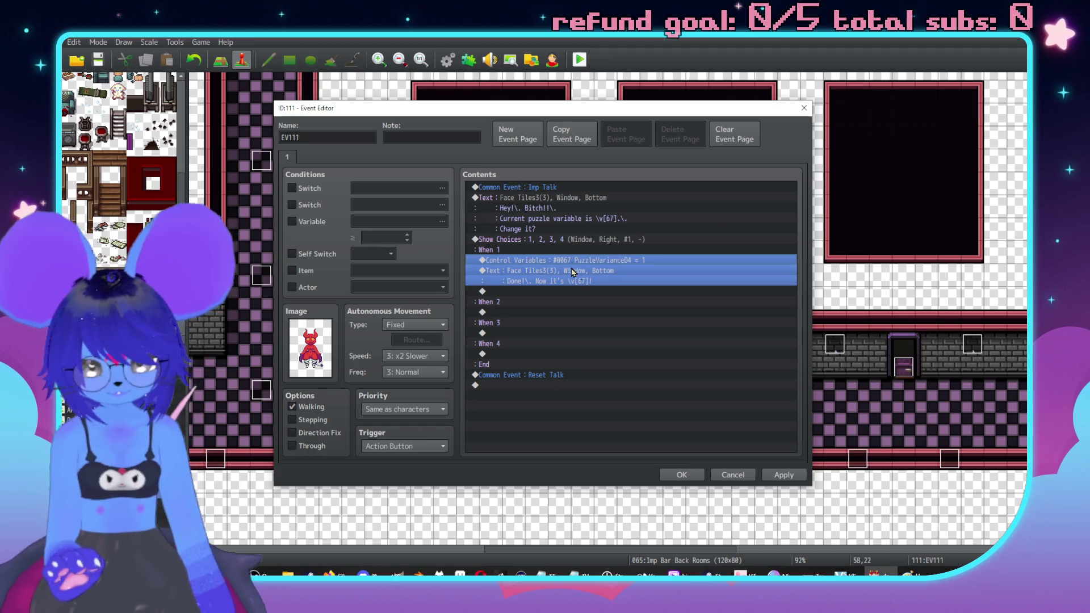
{"action": "key", "text": "ctrl+c"}
{"action": "left_click", "coordinate": [530, 312]}
{"action": "key", "text": "ctrl+v"}
{"action": "double_click", "coordinate": [530, 312]}
{"action": "double_click", "coordinate": [596, 321]}
{"action": "type", "text": "2"}
{"action": "left_click", "coordinate": [669, 414]}
Step: Copy the commands under When 3, changing the variable constant to 3
{"action": "left_click", "coordinate": [550, 334], "text": "shift"}
{"action": "key", "text": "ctrl+c"}
{"action": "left_click", "coordinate": [520, 364]}
{"action": "key", "text": "ctrl+v"}
{"action": "double_click", "coordinate": [553, 364]}
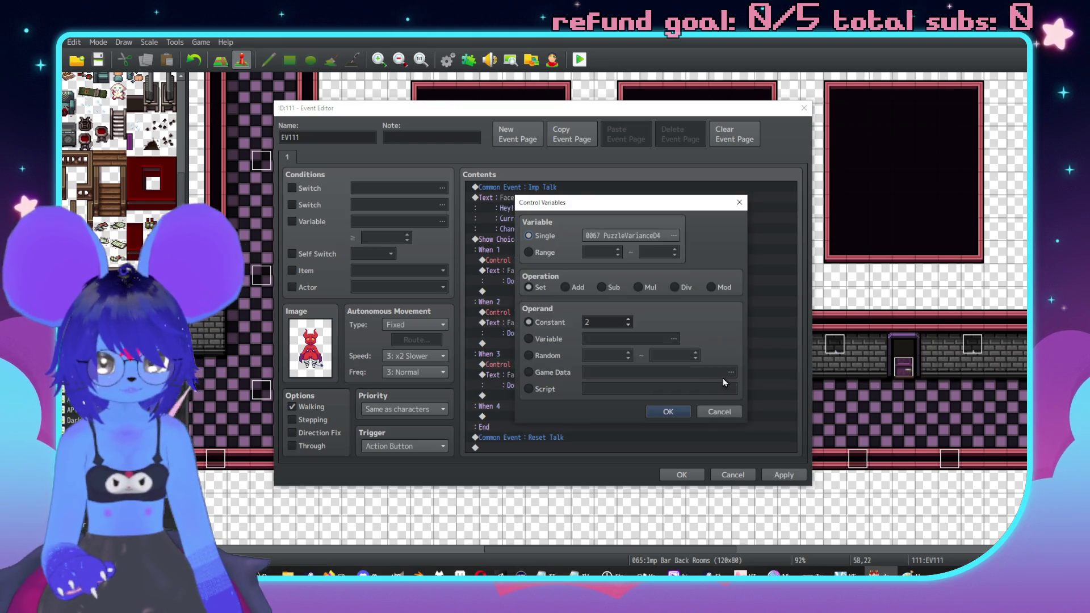
{"action": "double_click", "coordinate": [596, 321]}
{"action": "type", "text": "3"}
{"action": "left_click", "coordinate": [669, 411]}
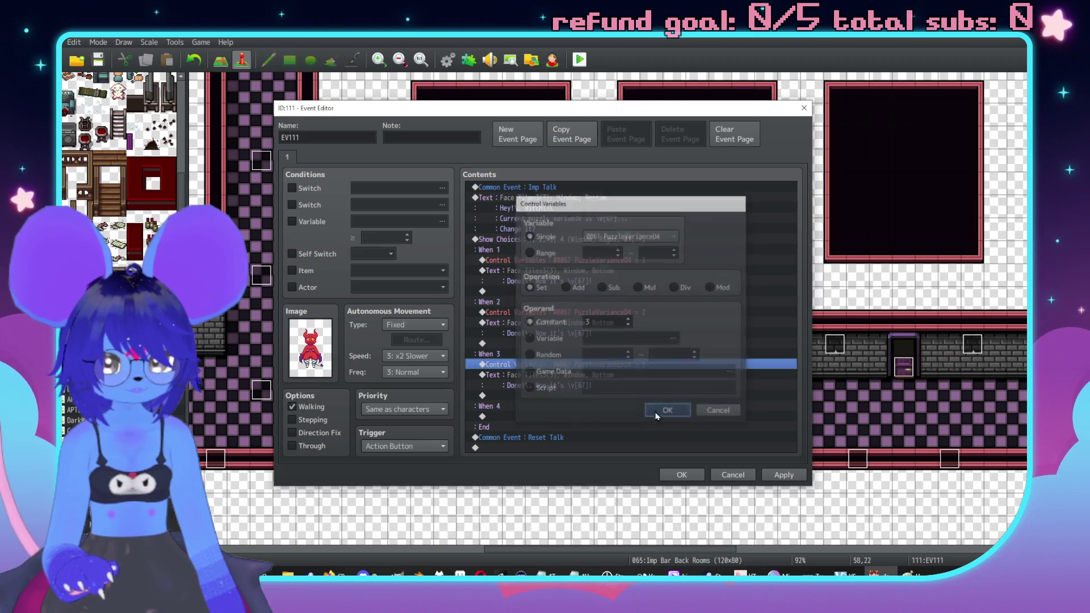
Step: Copy the commands under When 4, changing the variable constant to 4
{"action": "left_click", "coordinate": [595, 382], "text": "shift"}
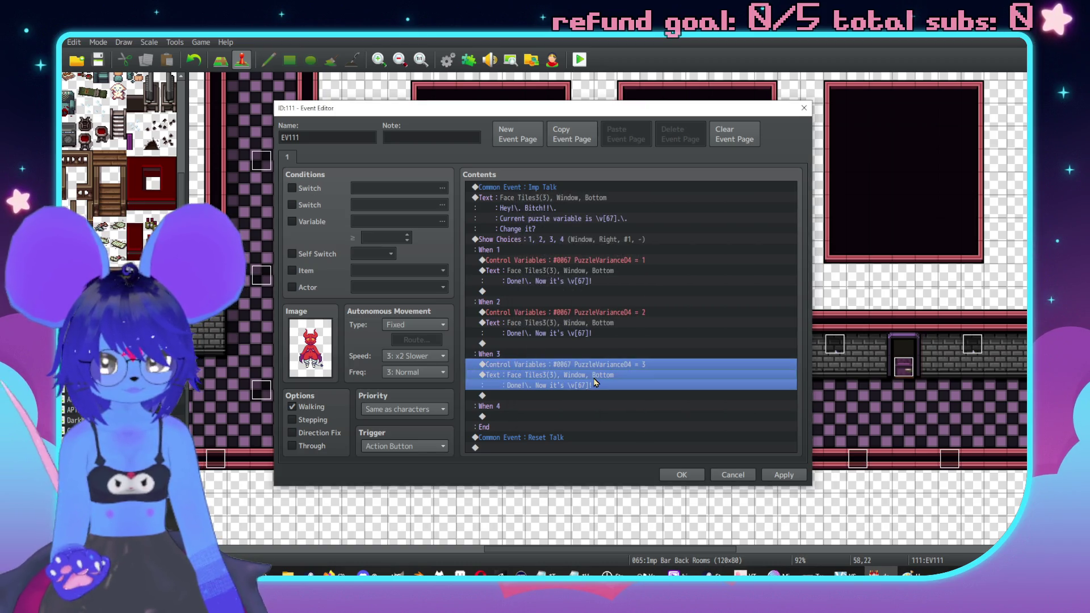
{"action": "key", "text": "ctrl+c"}
{"action": "left_click", "coordinate": [550, 427]}
{"action": "left_click", "coordinate": [549, 418]}
{"action": "key", "text": "ctrl+v"}
{"action": "double_click", "coordinate": [549, 418]}
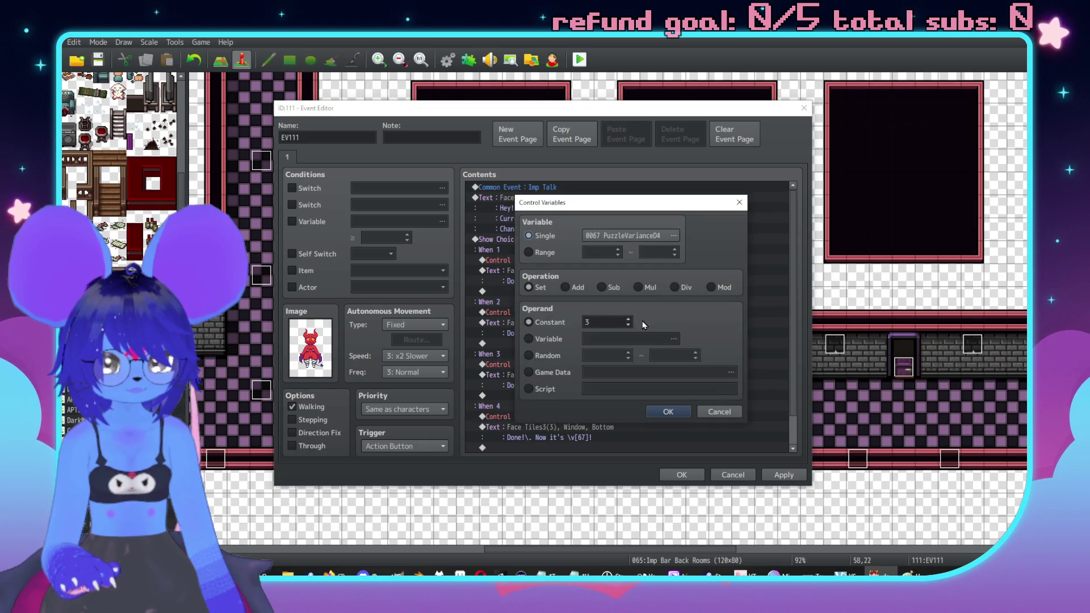
{"action": "double_click", "coordinate": [599, 322]}
{"action": "type", "text": "4"}
{"action": "left_click", "coordinate": [669, 412]}
Step: Apply and save the imp event, then open the Debug Restroom map
{"action": "scroll", "coordinate": [710, 437], "scroll_direction": "down", "scroll_amount": 1}
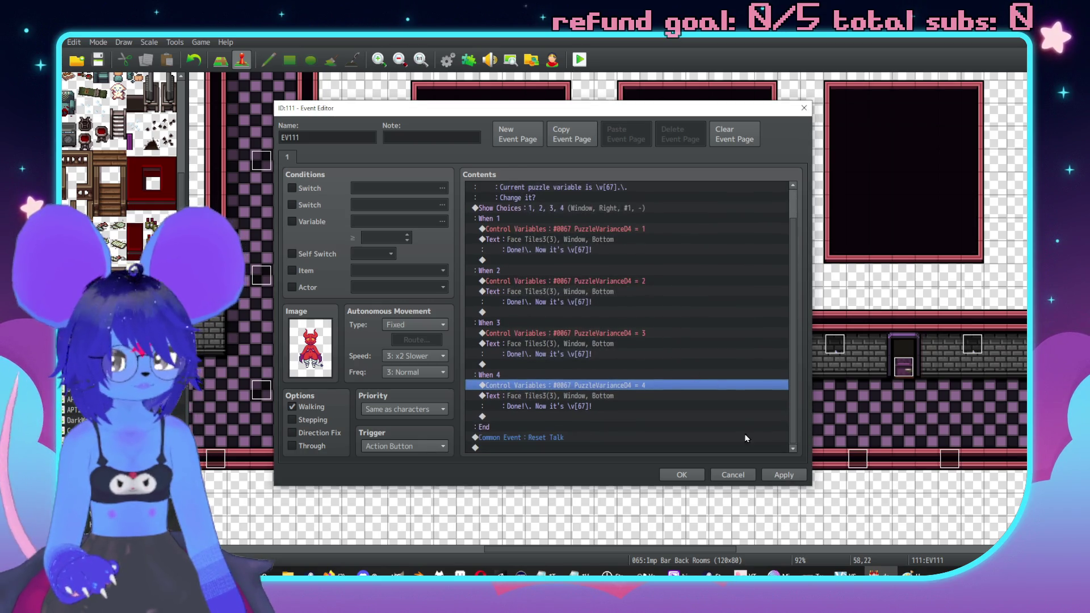
{"action": "left_click", "coordinate": [791, 474]}
{"action": "left_click", "coordinate": [680, 474]}
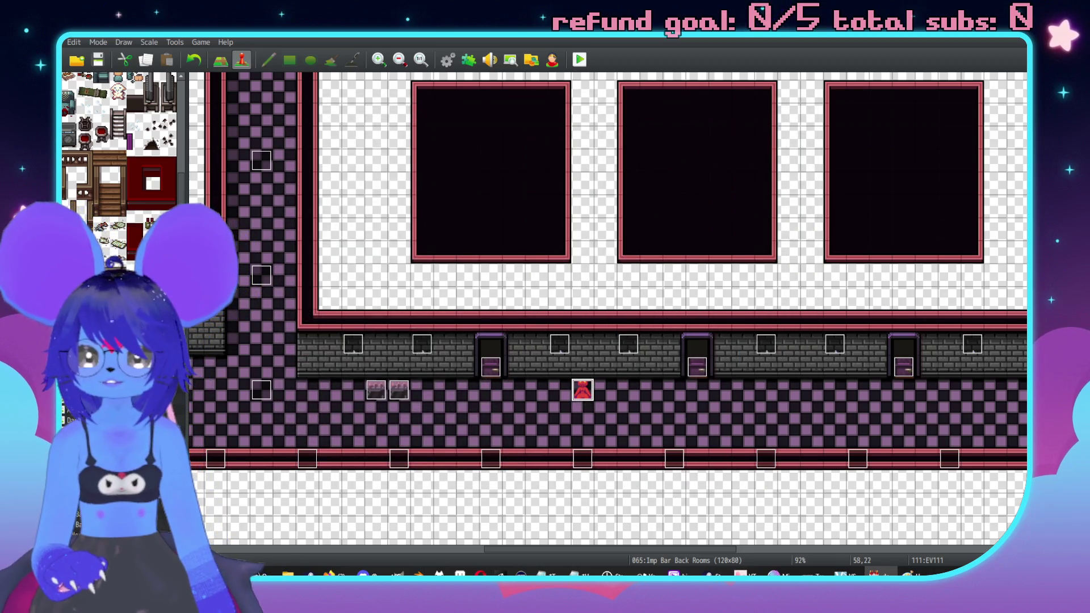
{"action": "left_click", "coordinate": [91, 420]}
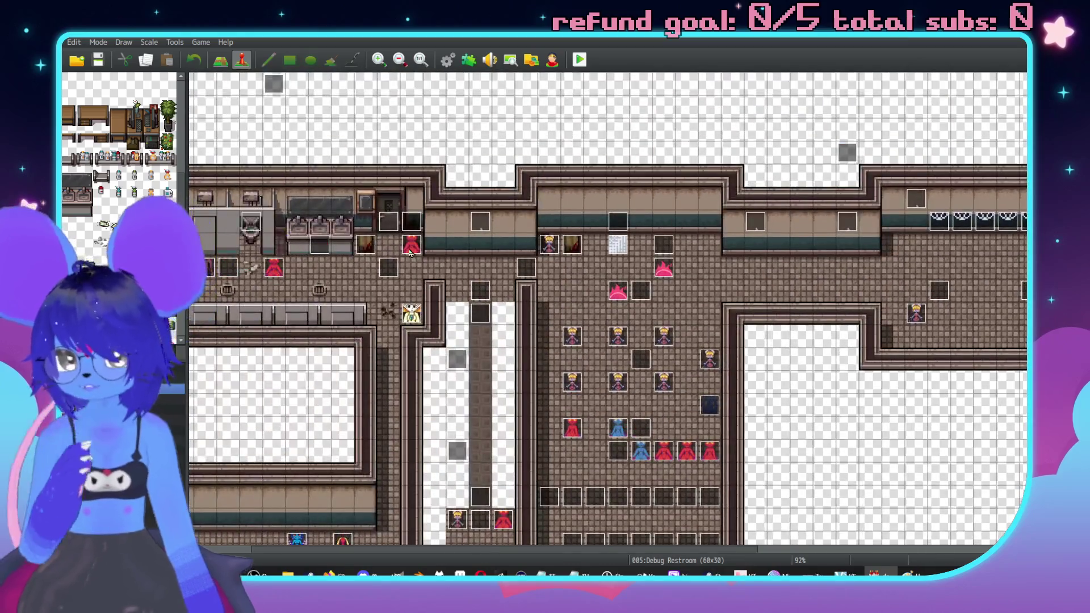
Step: Inspect the red events on the Debug Restroom map without changing them
{"action": "double_click", "coordinate": [411, 247]}
{"action": "key", "text": "Escape"}
{"action": "double_click", "coordinate": [274, 268]}
{"action": "key", "text": "Escape"}
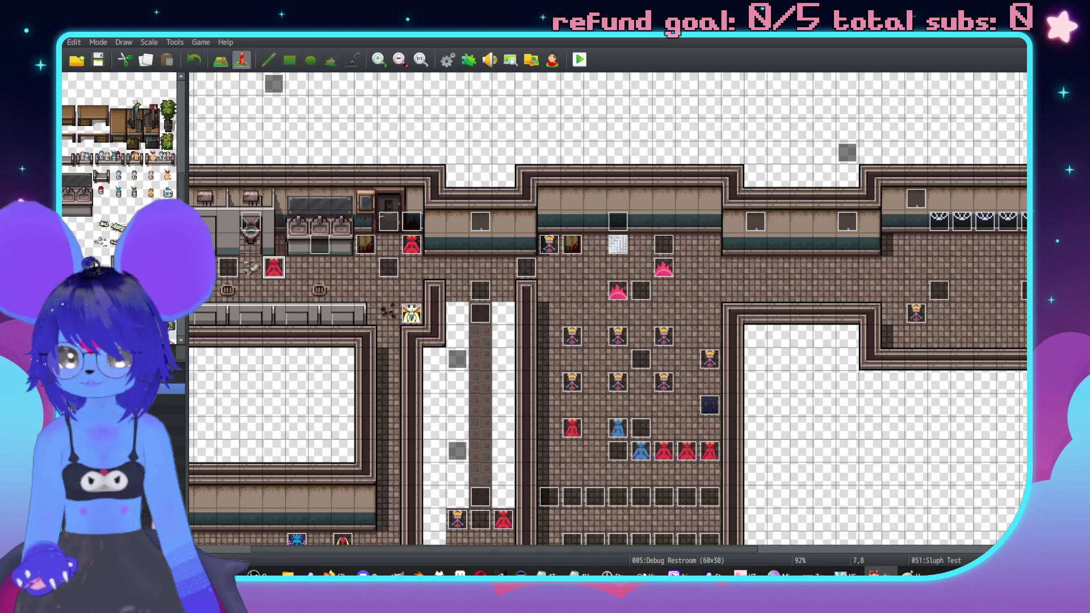
Step: On map 065 Imp Bar Back Rooms, review the BackupImp2 and puzzle imp events, then playtest
{"action": "left_click", "coordinate": [102, 409]}
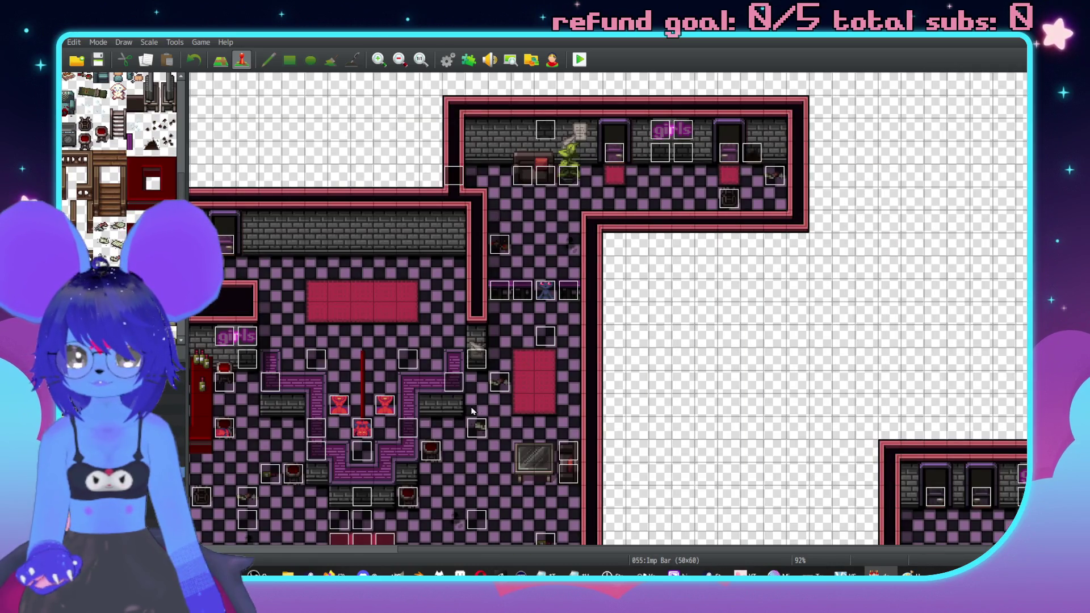
{"action": "double_click", "coordinate": [382, 410]}
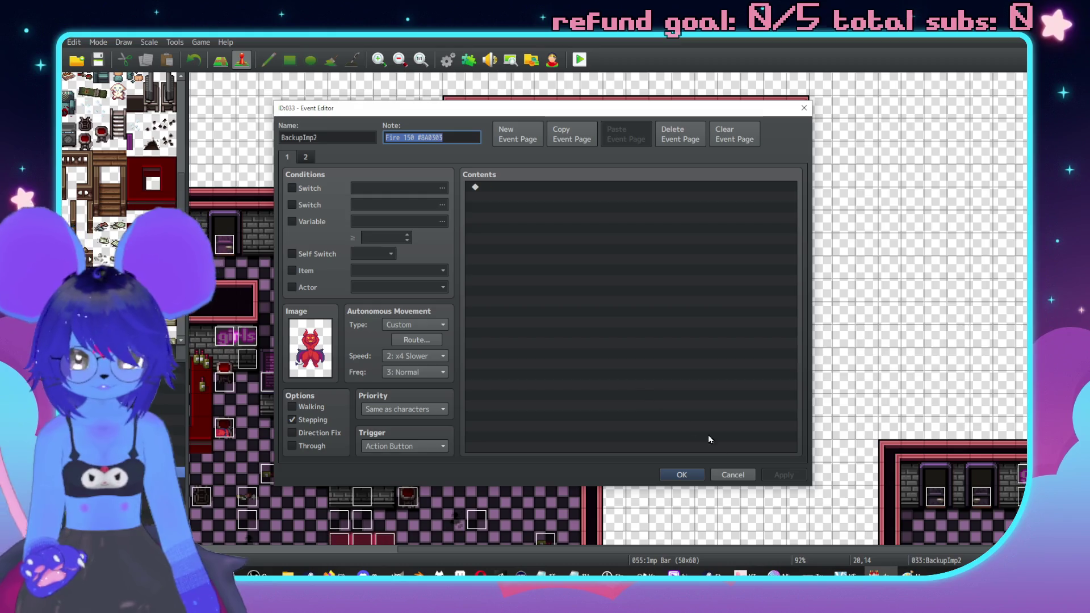
{"action": "left_click", "coordinate": [688, 475]}
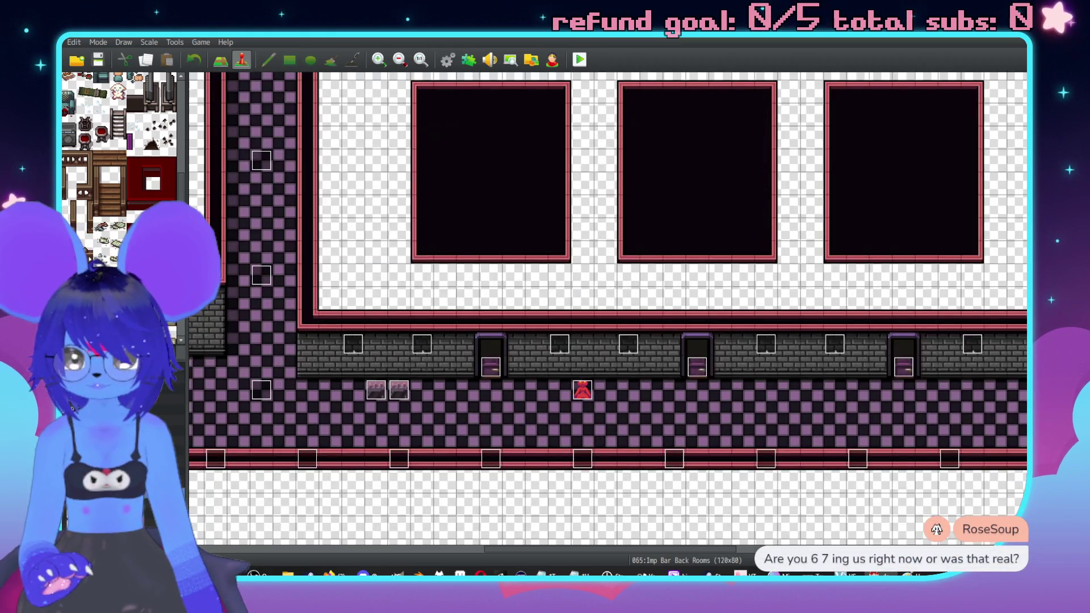
{"action": "double_click", "coordinate": [591, 394]}
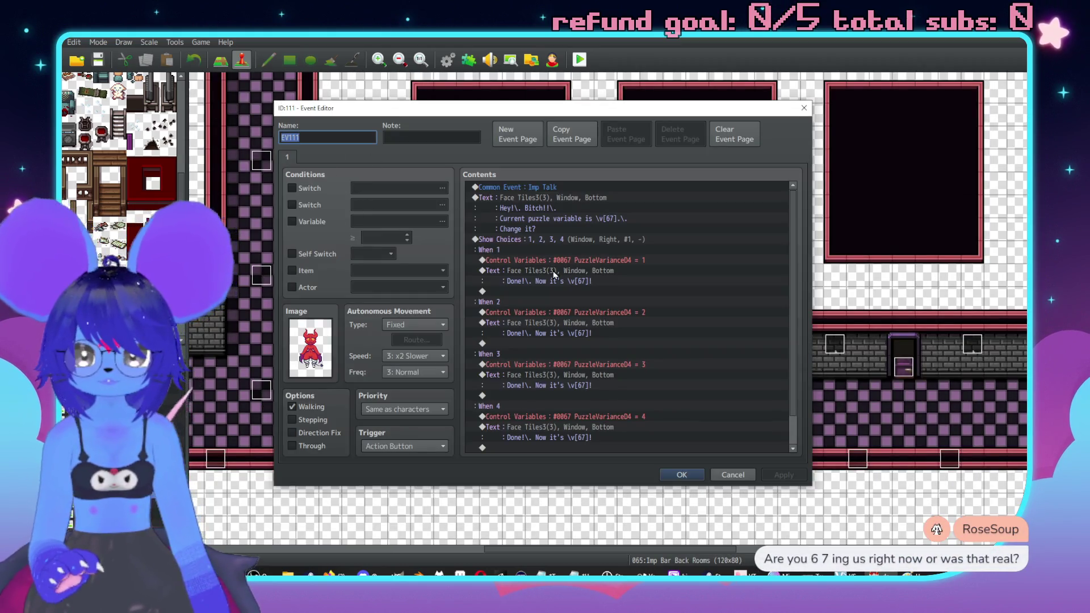
{"action": "left_click", "coordinate": [684, 475]}
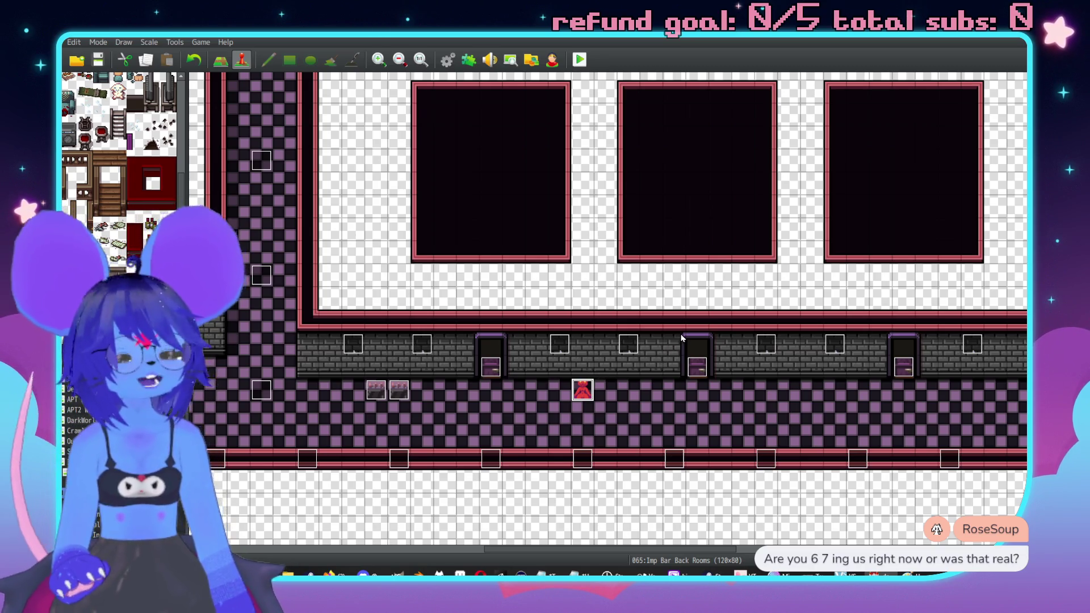
{"action": "left_click", "coordinate": [580, 59]}
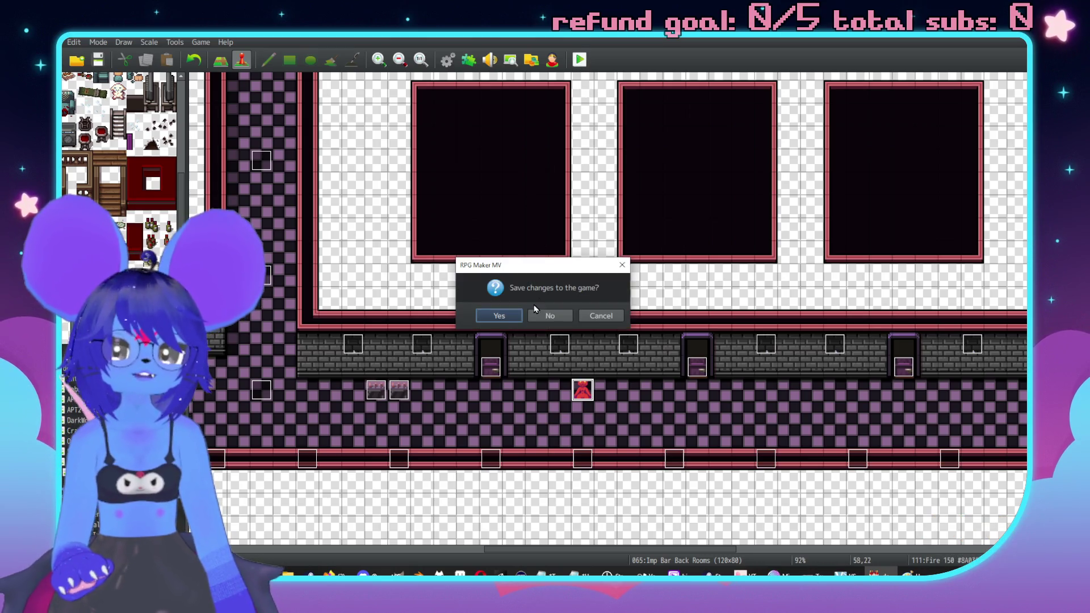
Step: Save, playtest to the imp's 'Hey!! Someone back there?? I need a hand!' line, then close it
{"action": "left_click", "coordinate": [499, 316]}
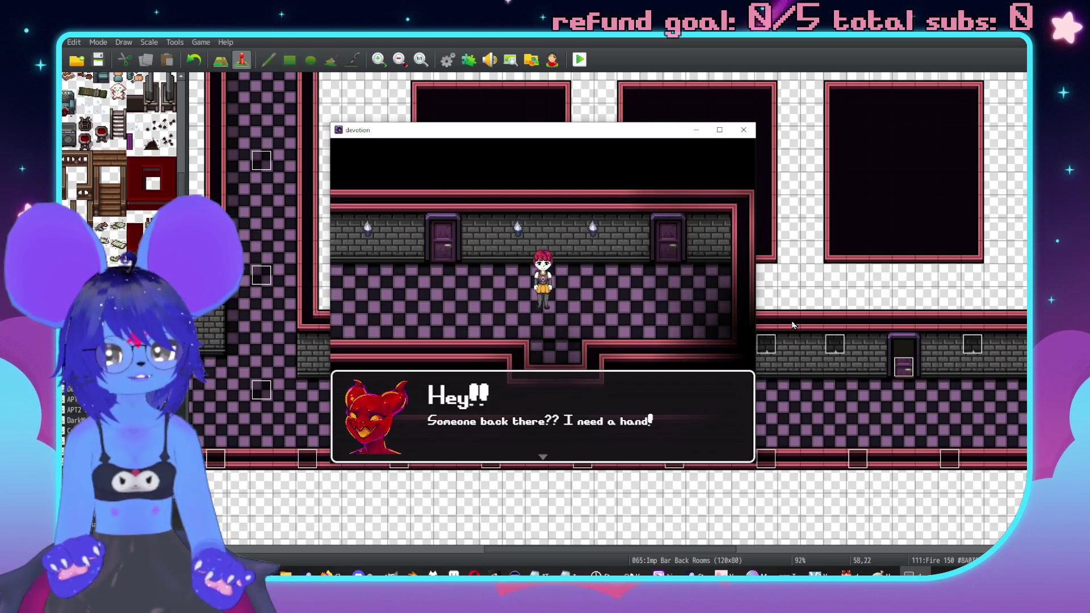
{"action": "left_click", "coordinate": [743, 129]}
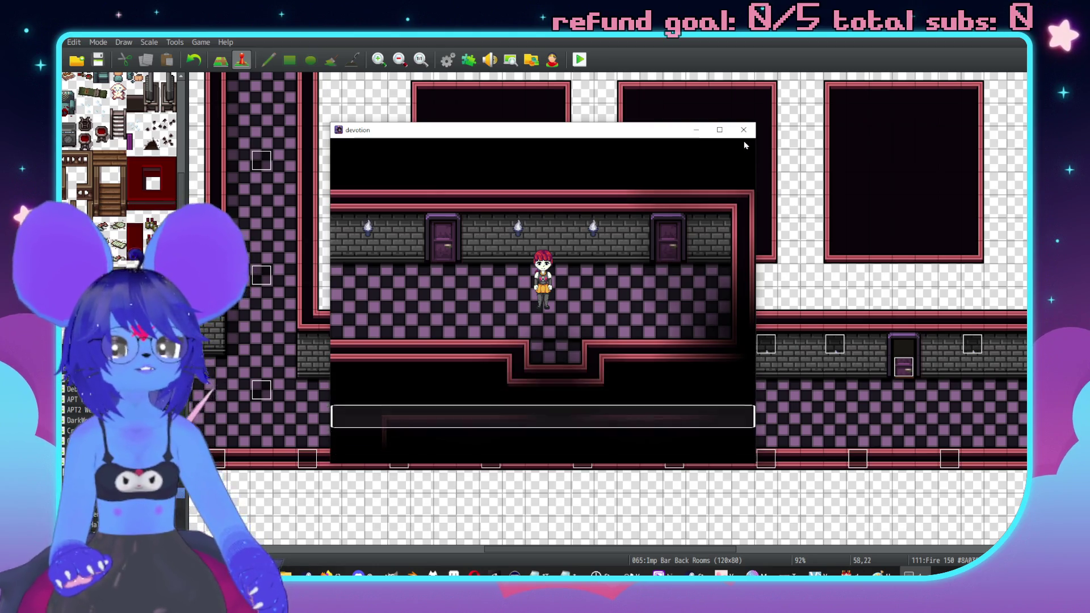
{"action": "middle_click", "coordinate": [699, 324]}
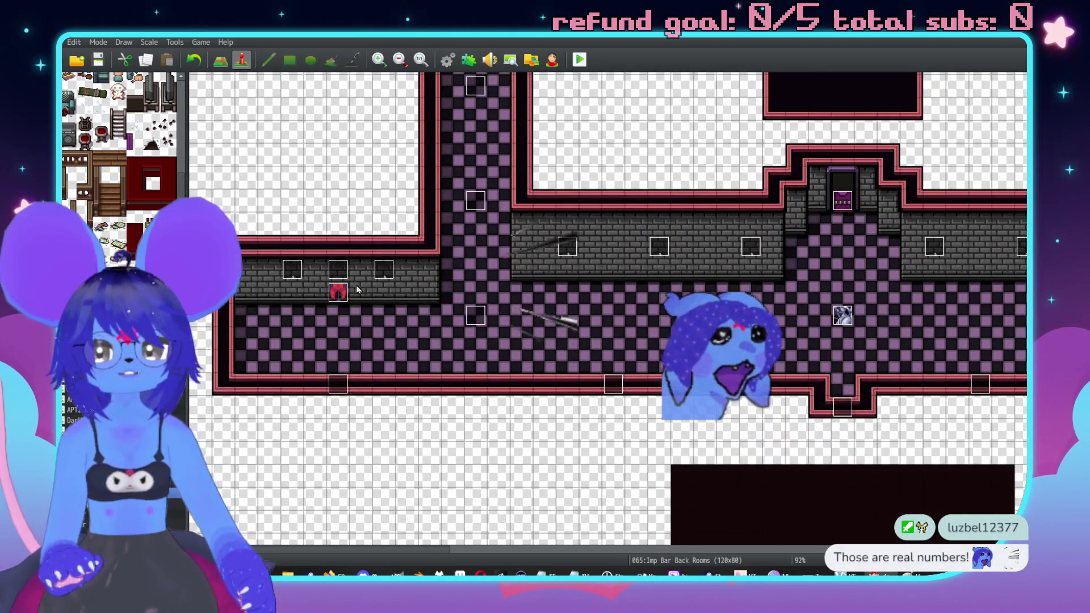
Step: Change EV040's trigger from Autorun to Action Button
{"action": "double_click", "coordinate": [335, 288]}
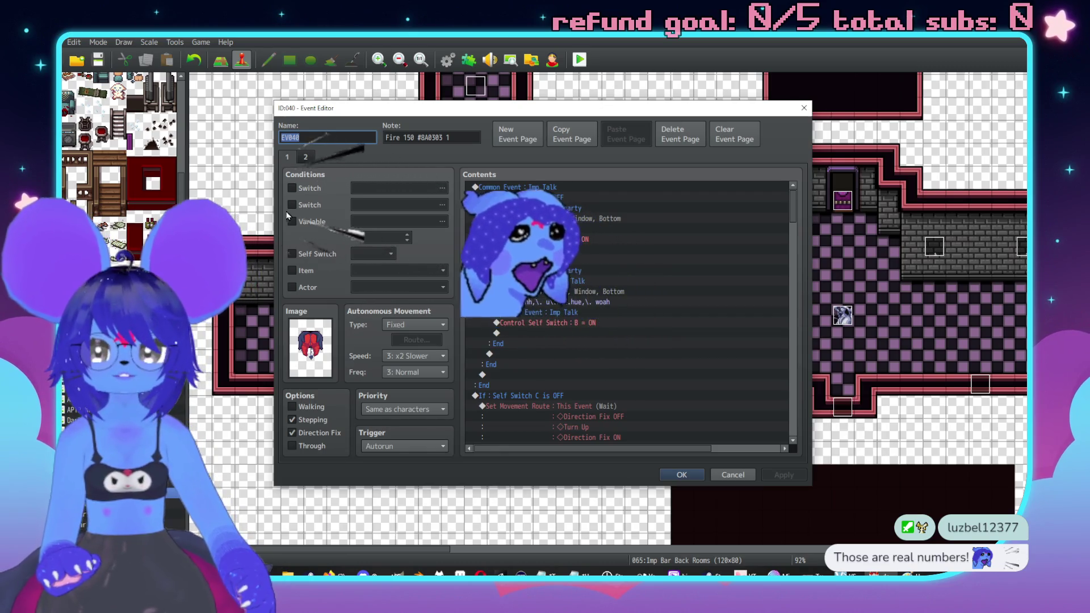
{"action": "left_click", "coordinate": [380, 449]}
{"action": "left_click", "coordinate": [380, 459]}
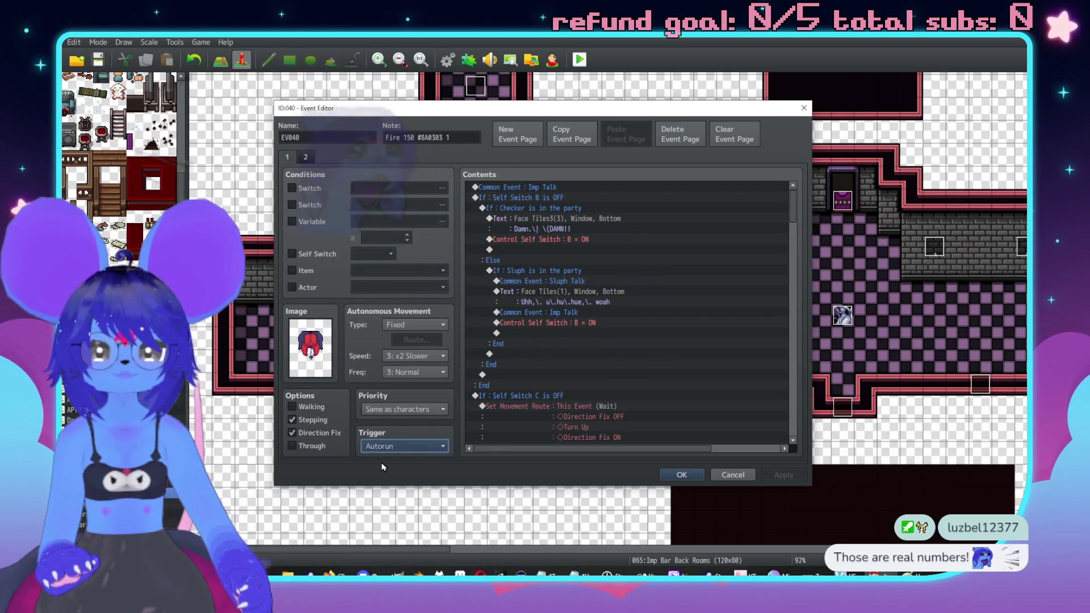
{"action": "scroll", "coordinate": [603, 315], "scroll_direction": "down", "scroll_amount": 2}
{"action": "scroll", "coordinate": [683, 357], "scroll_direction": "up", "scroll_amount": 2}
{"action": "scroll", "coordinate": [736, 399], "scroll_direction": "down", "scroll_amount": 10}
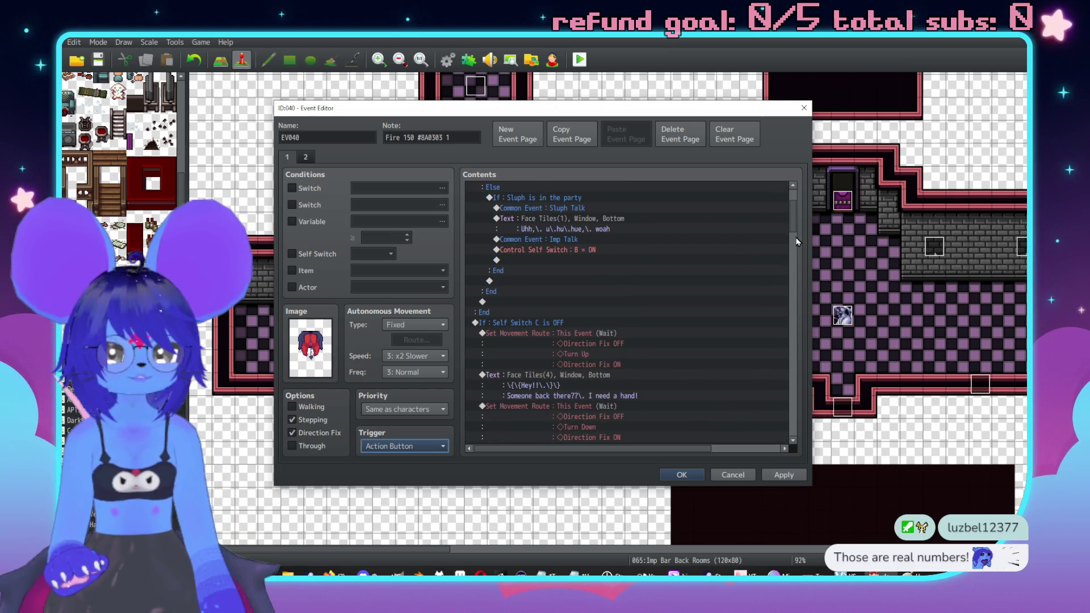
{"action": "scroll", "coordinate": [788, 423], "scroll_direction": "down", "scroll_amount": 3}
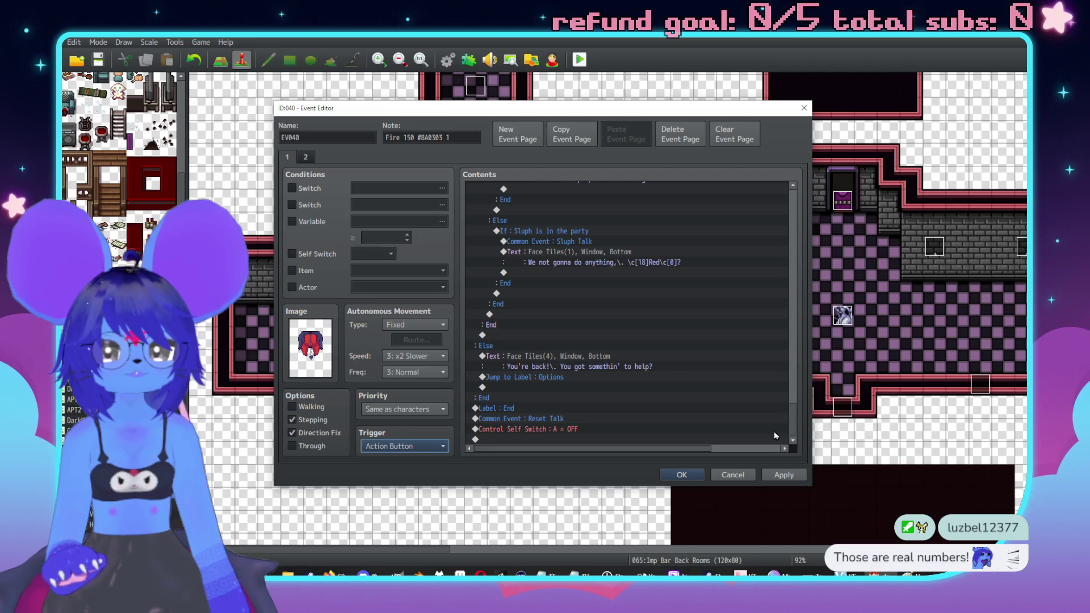
{"action": "left_click", "coordinate": [306, 158]}
{"action": "left_click", "coordinate": [287, 157]}
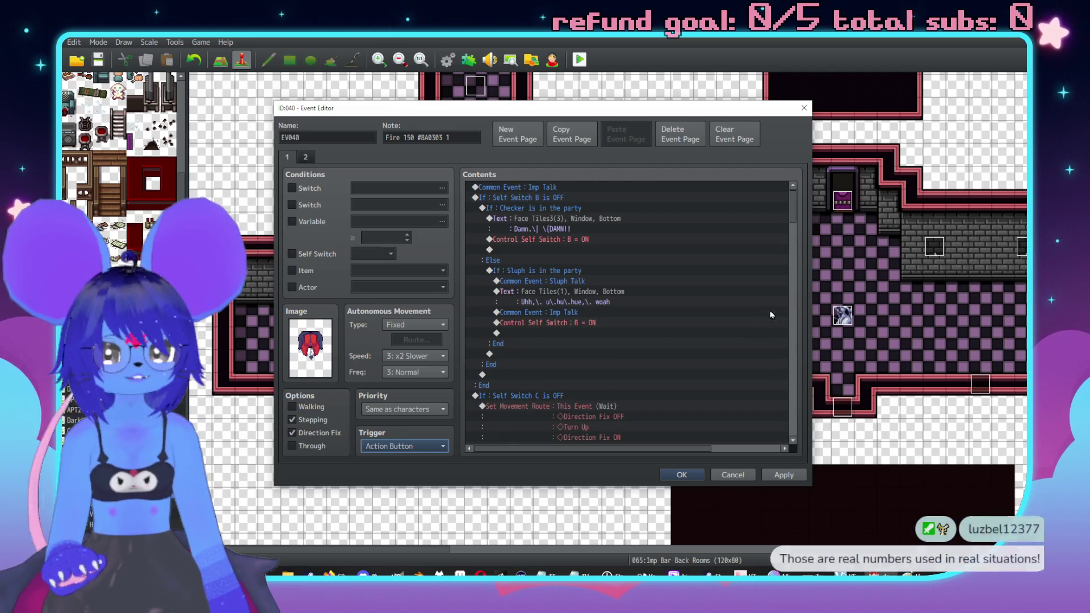
Step: Delete EV040's final Control Self Switch A = OFF command, confirm, and launch a playtest
{"action": "scroll", "coordinate": [771, 315], "scroll_direction": "down", "scroll_amount": 8}
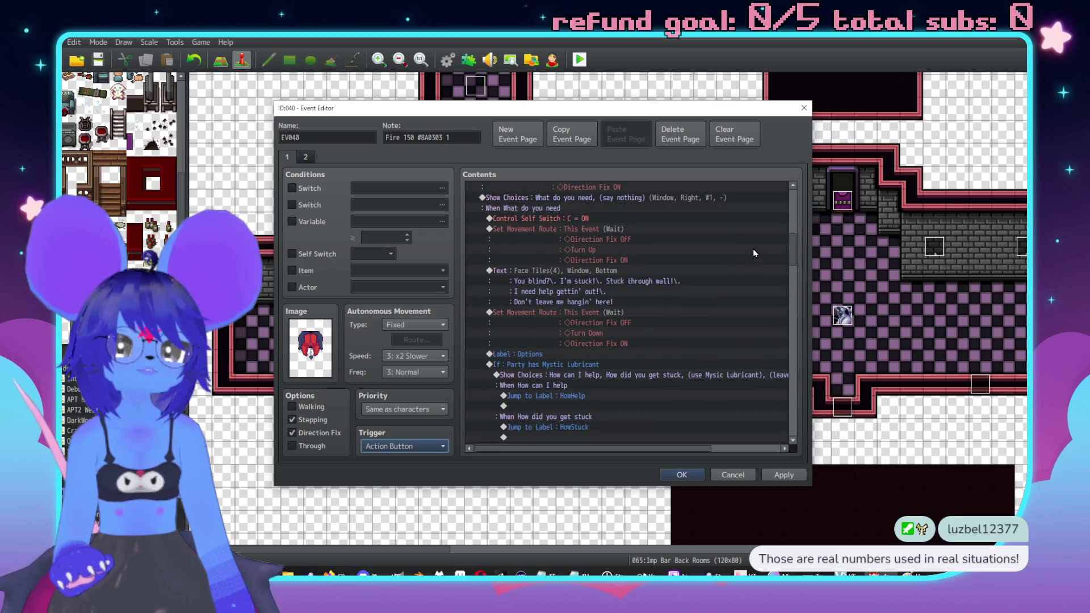
{"action": "scroll", "coordinate": [766, 259], "scroll_direction": "down", "scroll_amount": 8}
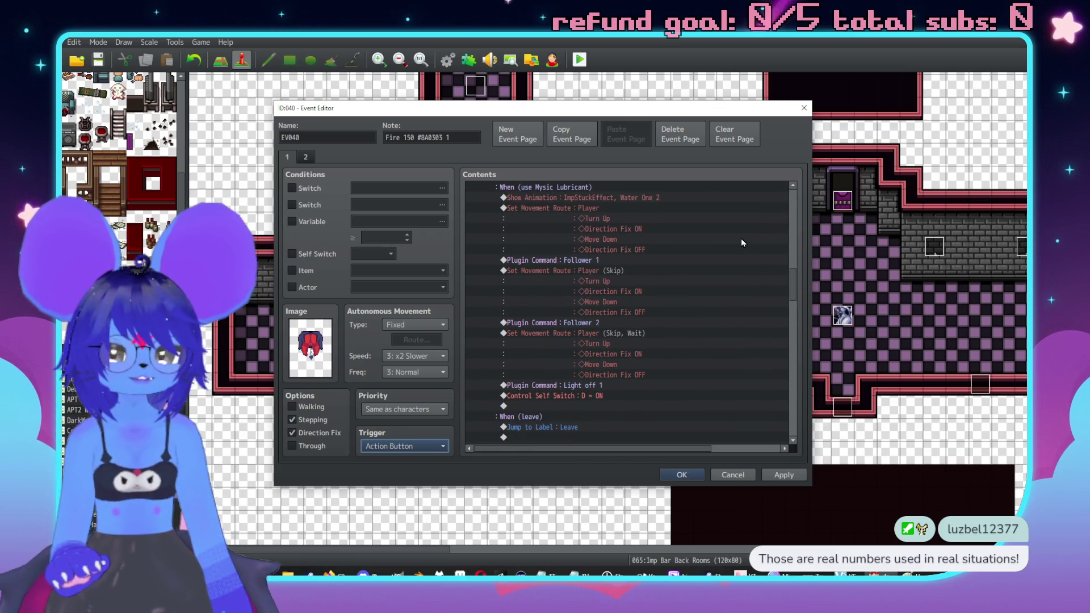
{"action": "scroll", "coordinate": [742, 242], "scroll_direction": "down", "scroll_amount": 7}
{"action": "scroll", "coordinate": [748, 237], "scroll_direction": "down", "scroll_amount": 10}
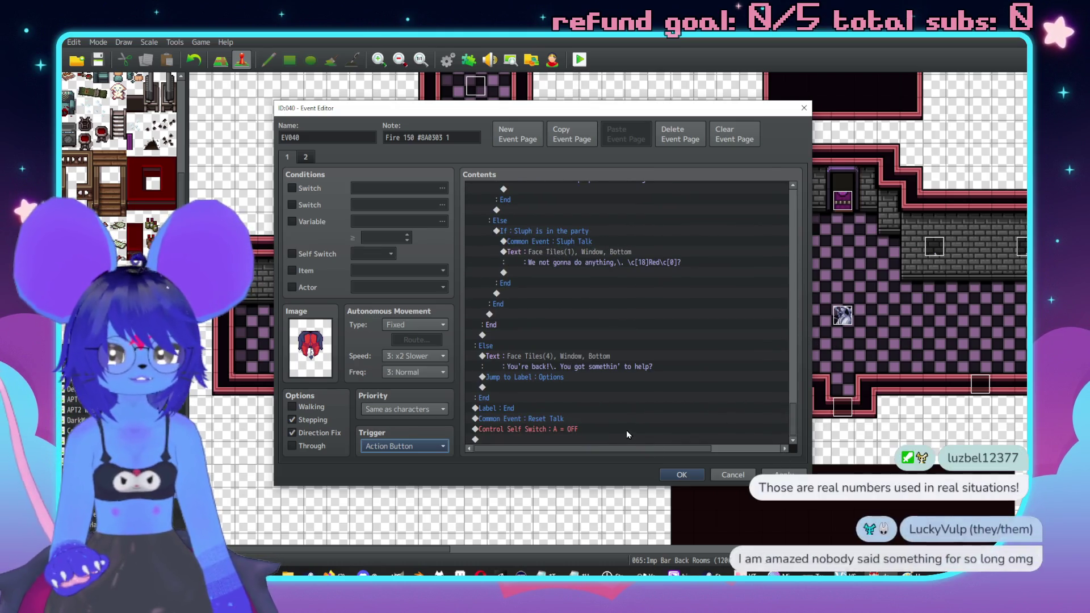
{"action": "left_click", "coordinate": [608, 430]}
{"action": "key", "text": "Delete"}
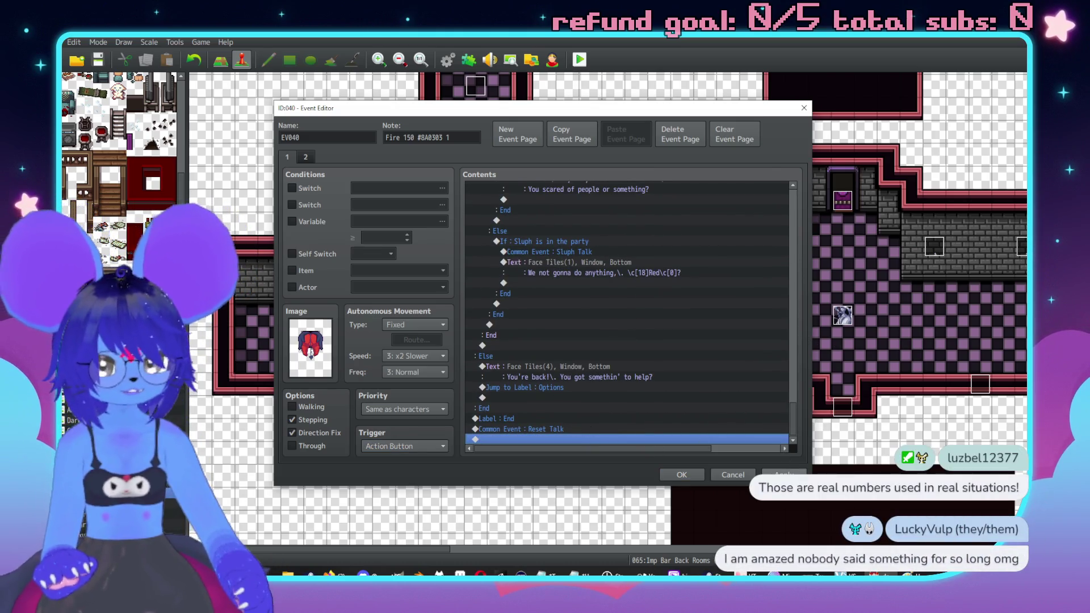
{"action": "left_click", "coordinate": [681, 477]}
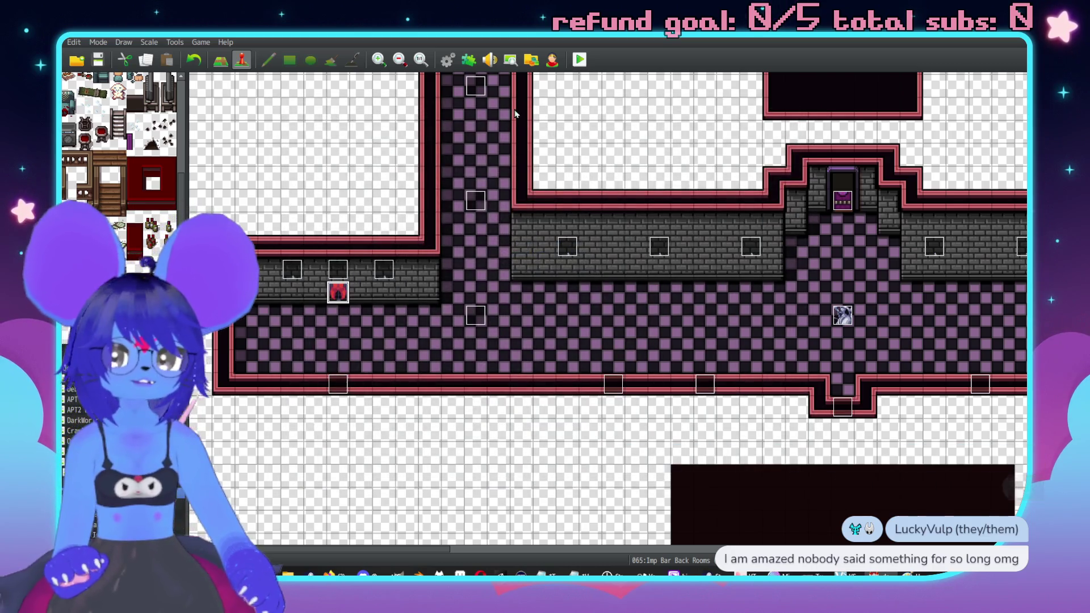
{"action": "left_click", "coordinate": [578, 63]}
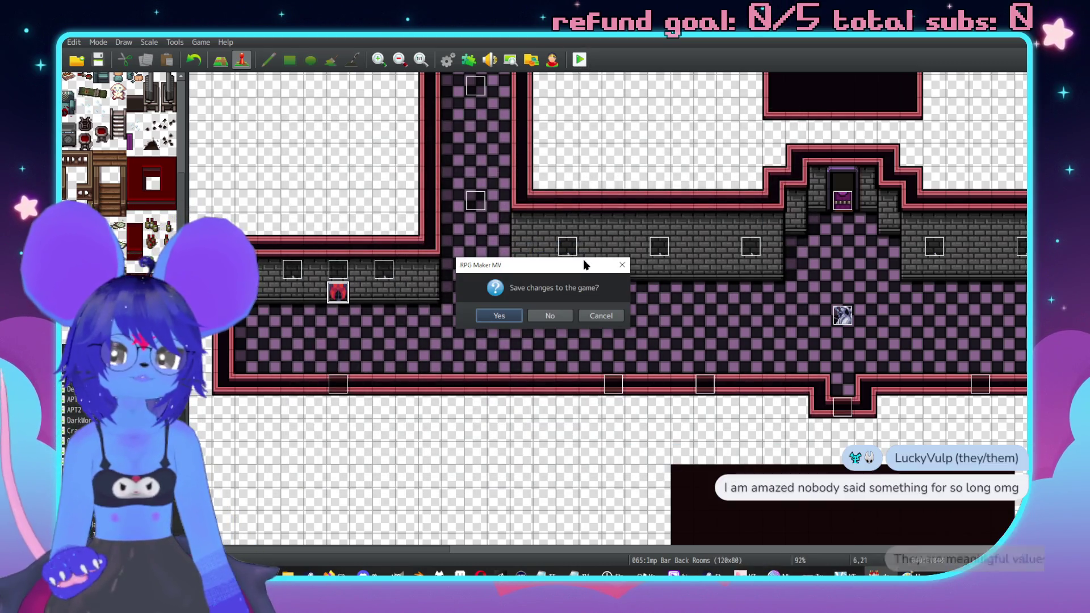
Step: Save, start the game, and talk to the imp to pick a new puzzle variable value
{"action": "left_click", "coordinate": [510, 315]}
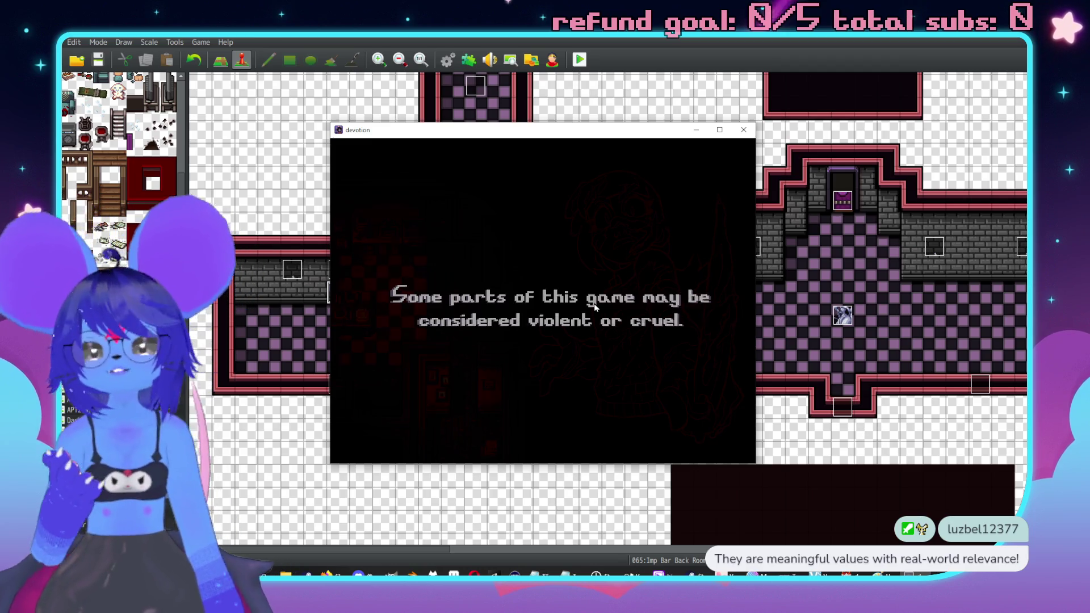
{"action": "key", "text": "Return"}
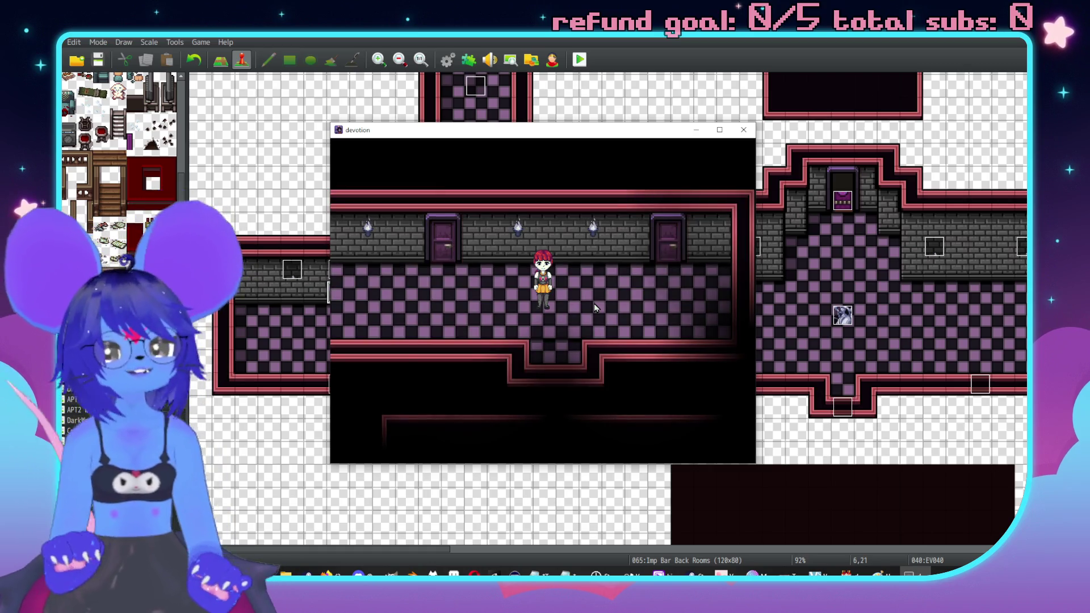
{"action": "key", "text": "Right"}
{"action": "key", "text": "Left"}
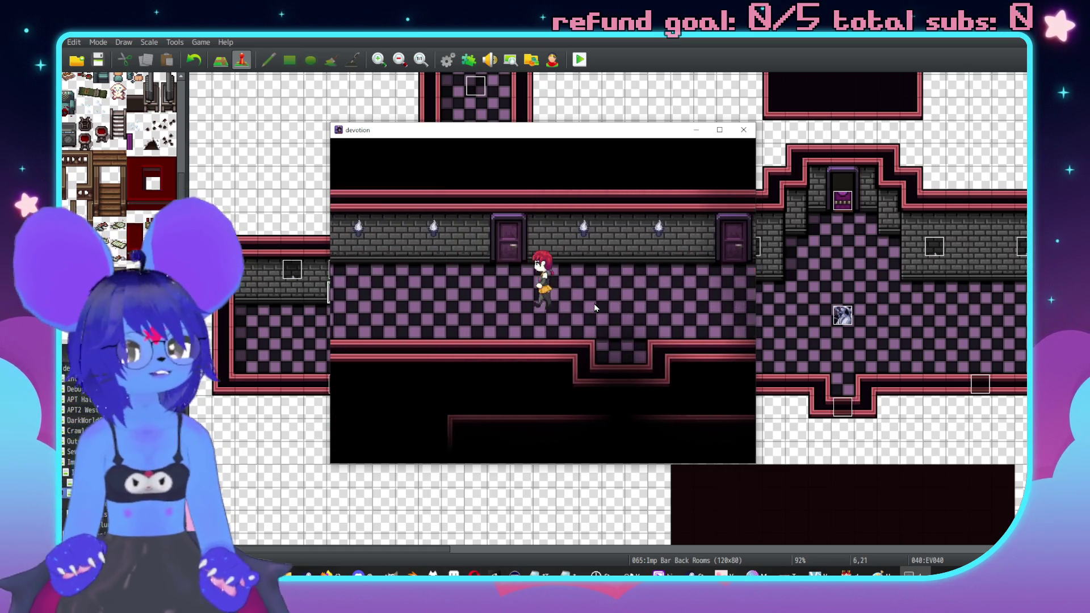
{"action": "key", "text": "Right"}
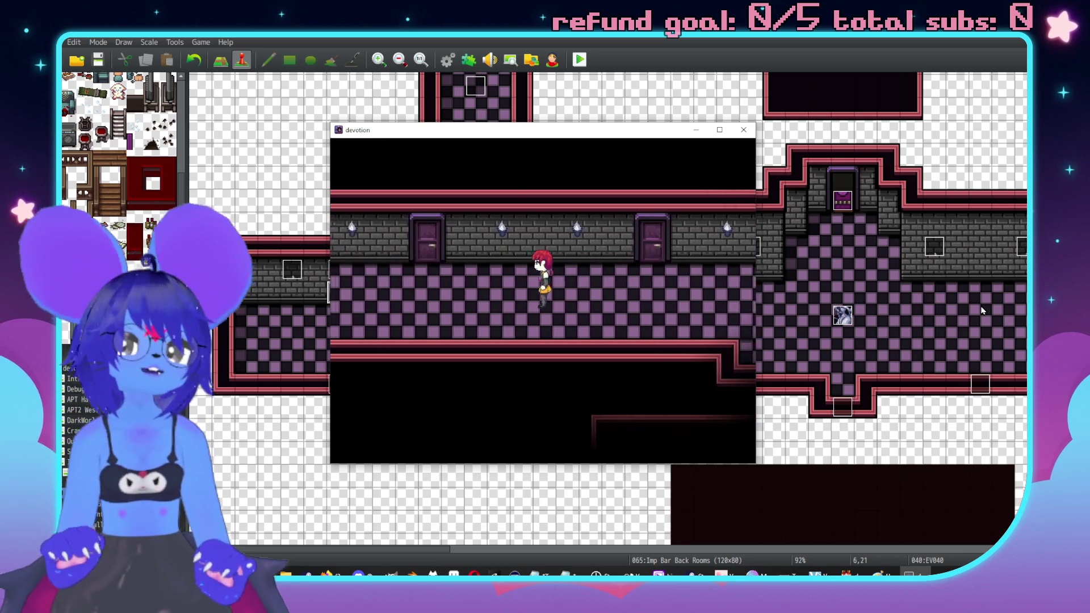
{"action": "key", "text": "Left"}
{"action": "key", "text": "Right"}
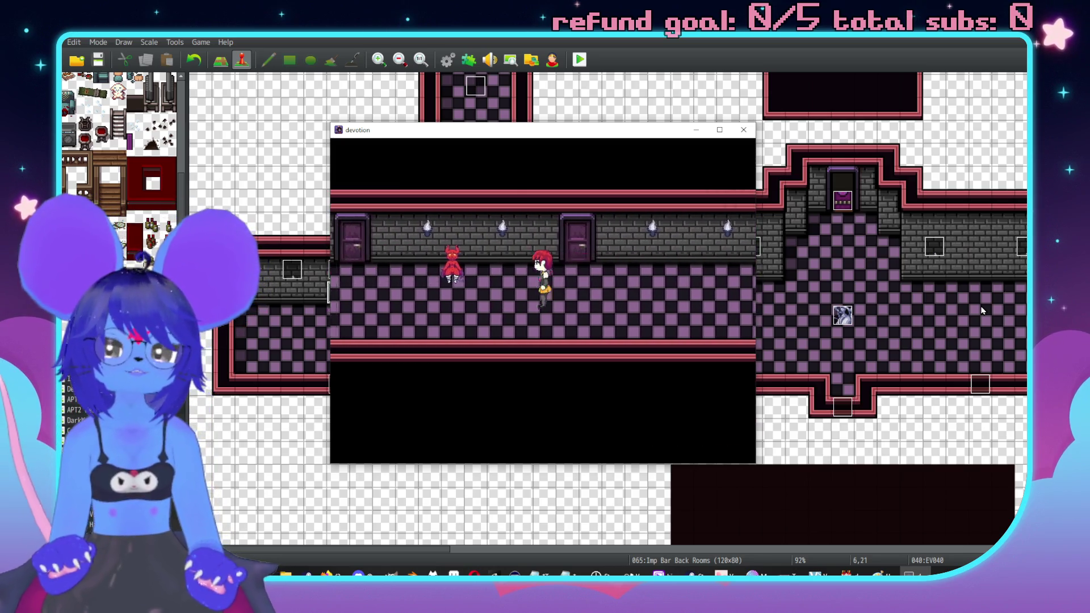
{"action": "key", "text": "Left"}
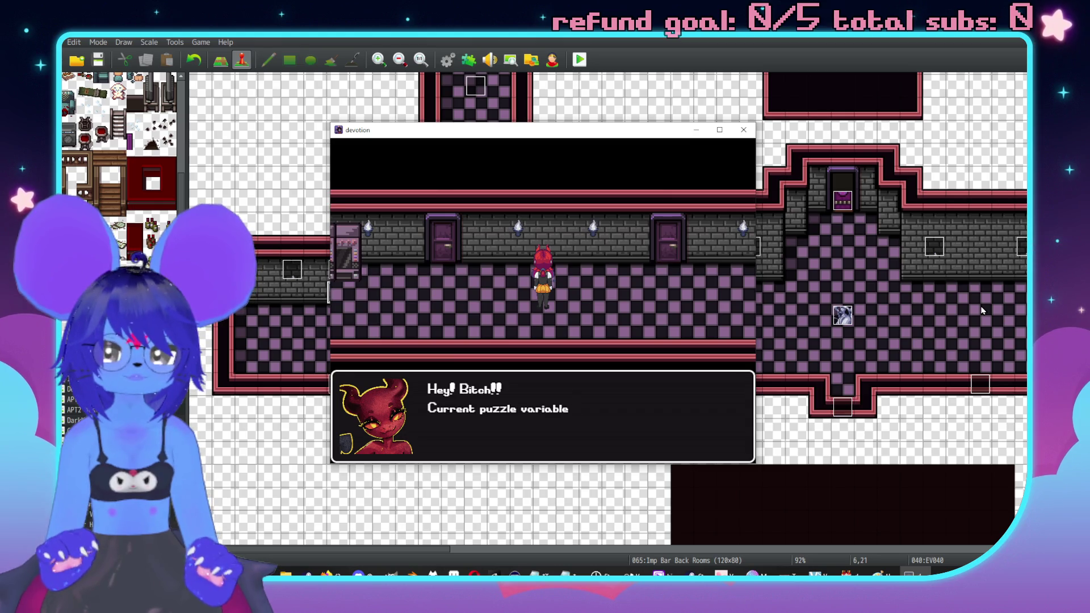
{"action": "key", "text": "Return"}
{"action": "key", "text": "Return"}
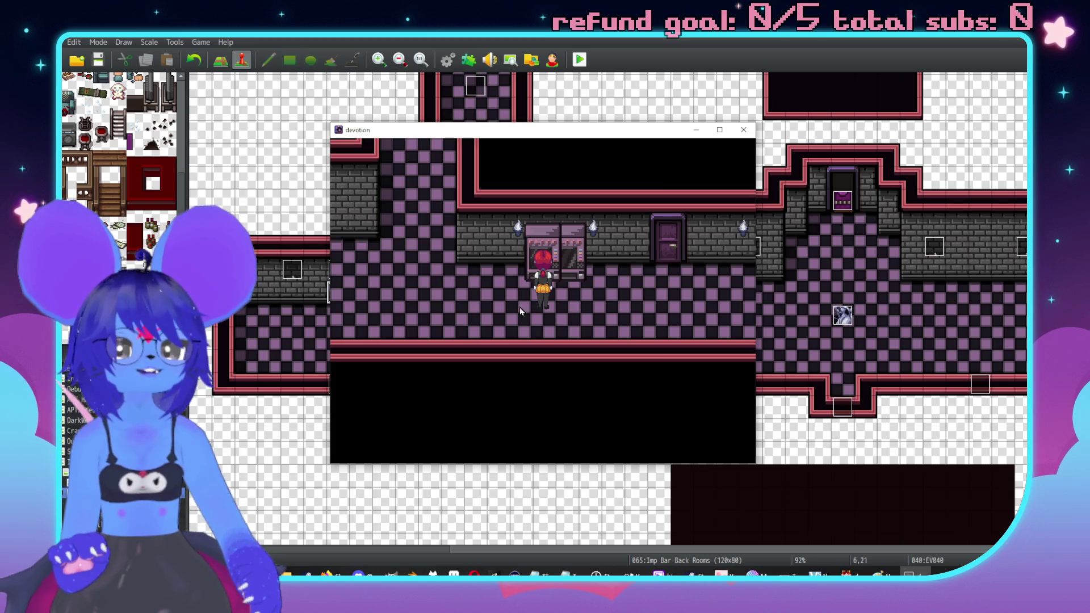
Step: Walk into the checkered bedroom and end the playtest with Alt+F4
{"action": "left_click", "coordinate": [744, 129]}
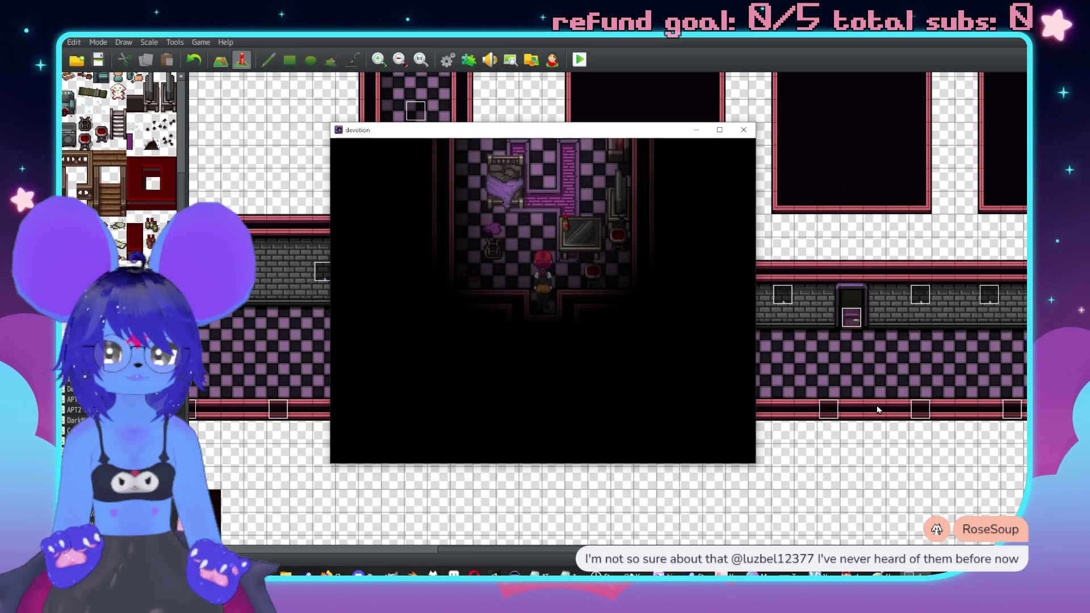
{"action": "key", "text": "Down"}
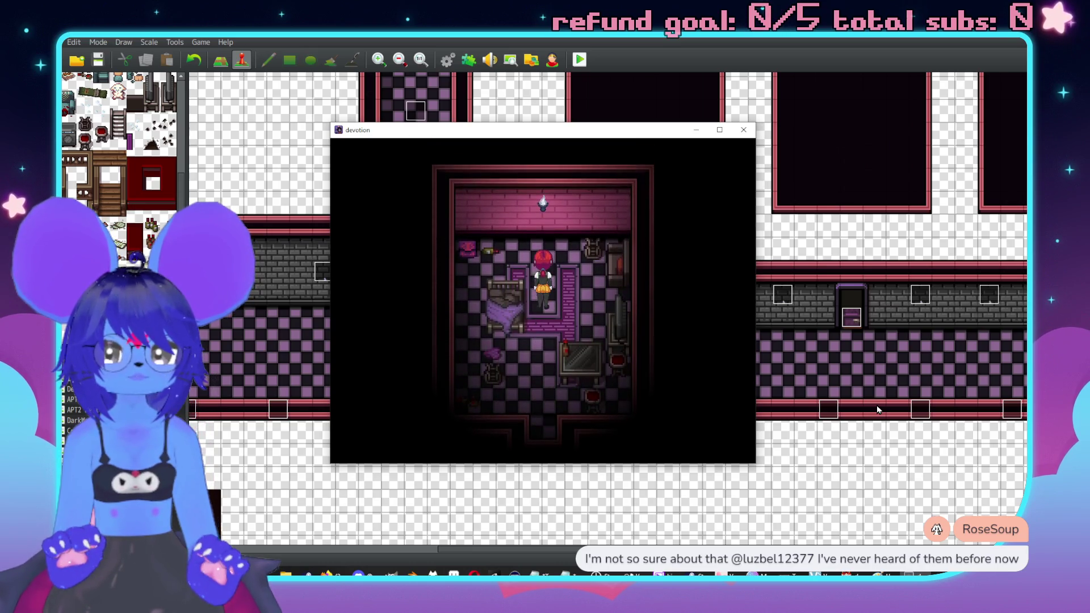
{"action": "key", "text": "Left"}
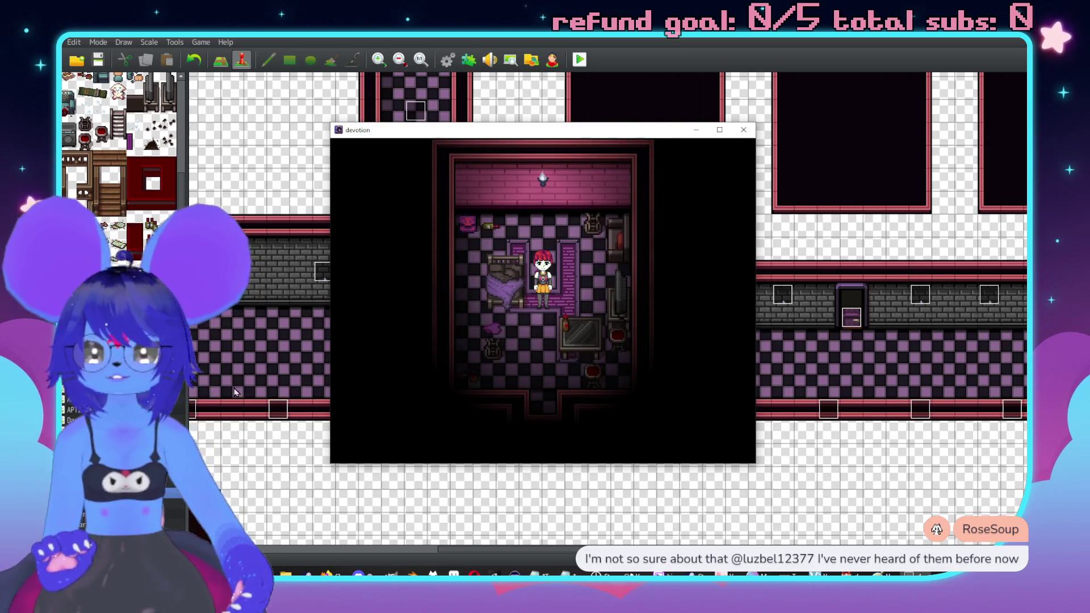
{"action": "key", "text": "alt+F4"}
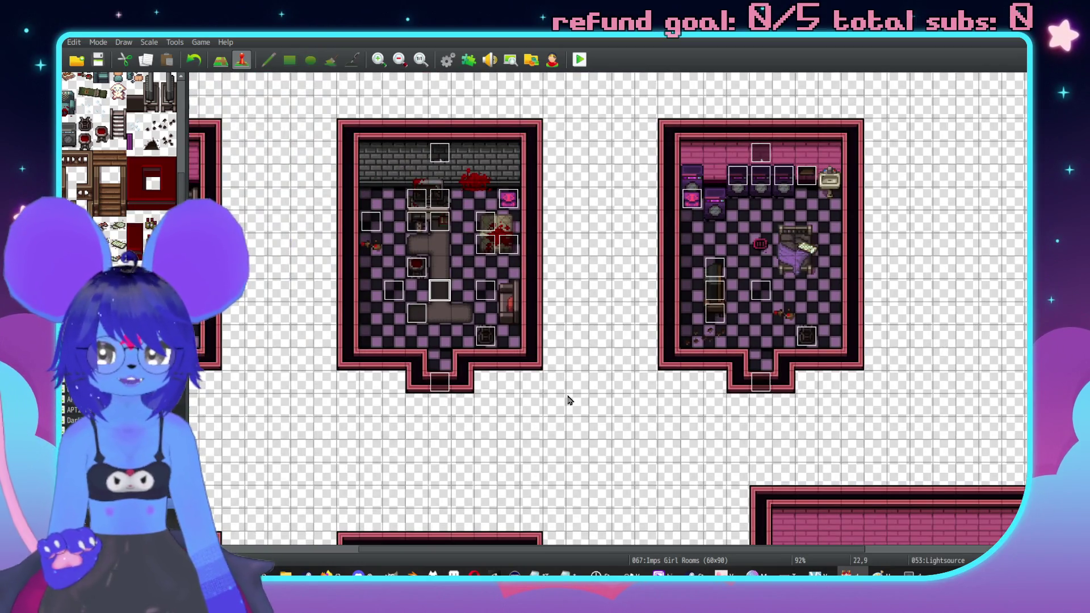
Step: Launch a fresh playtest and walk the player around the bedroom toward the exit
{"action": "scroll", "coordinate": [570, 400], "scroll_direction": "left", "scroll_amount": 3}
{"action": "scroll", "coordinate": [320, 273], "scroll_direction": "left", "scroll_amount": 5}
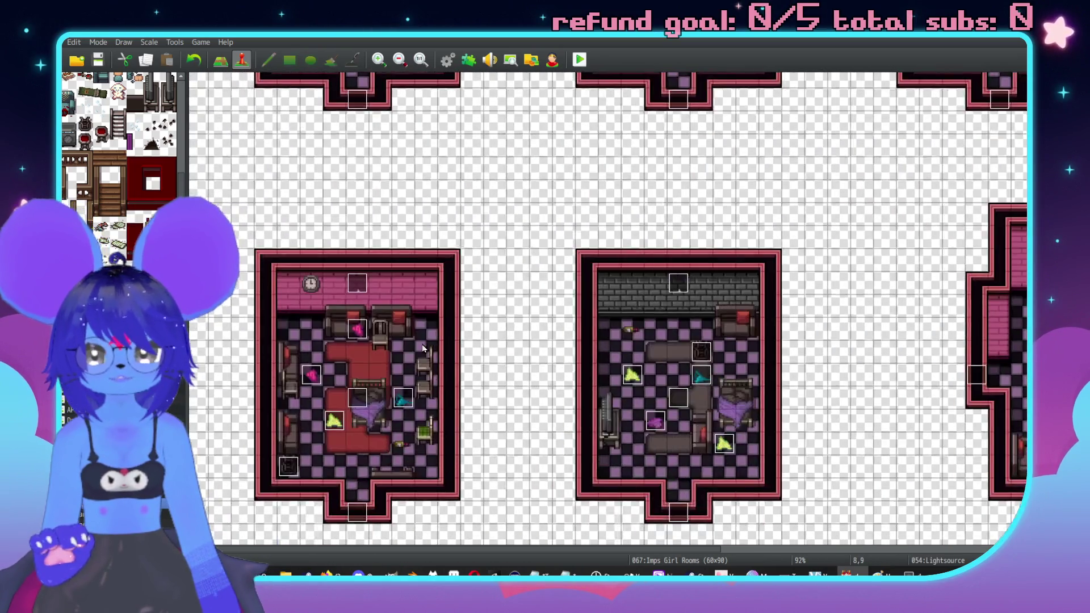
{"action": "scroll", "coordinate": [528, 283], "scroll_direction": "right", "scroll_amount": 2}
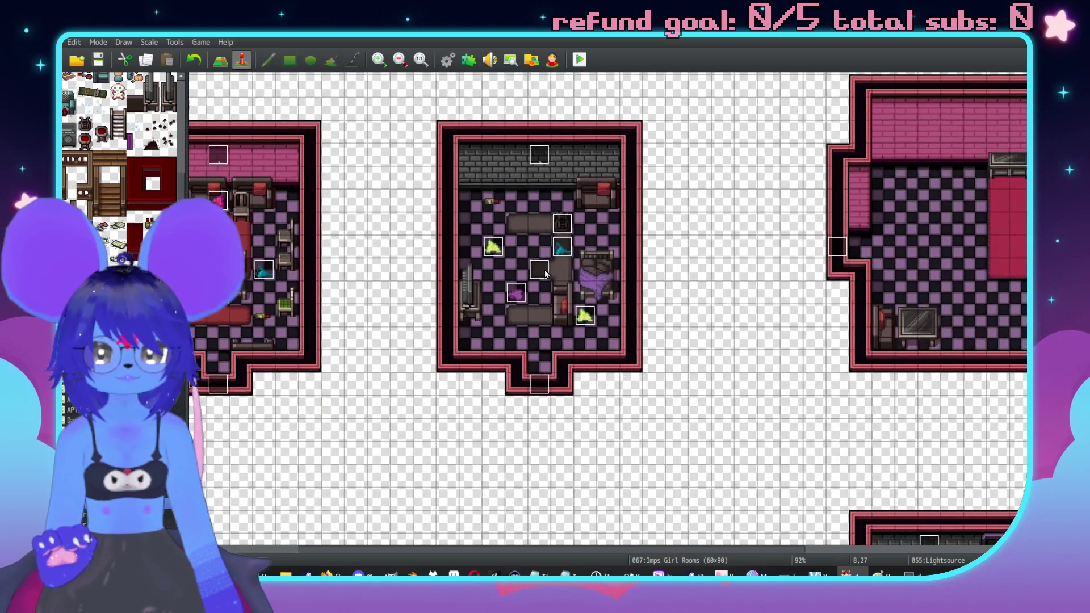
{"action": "scroll", "coordinate": [652, 293], "scroll_direction": "up", "scroll_amount": 3}
{"action": "left_click", "coordinate": [580, 59]}
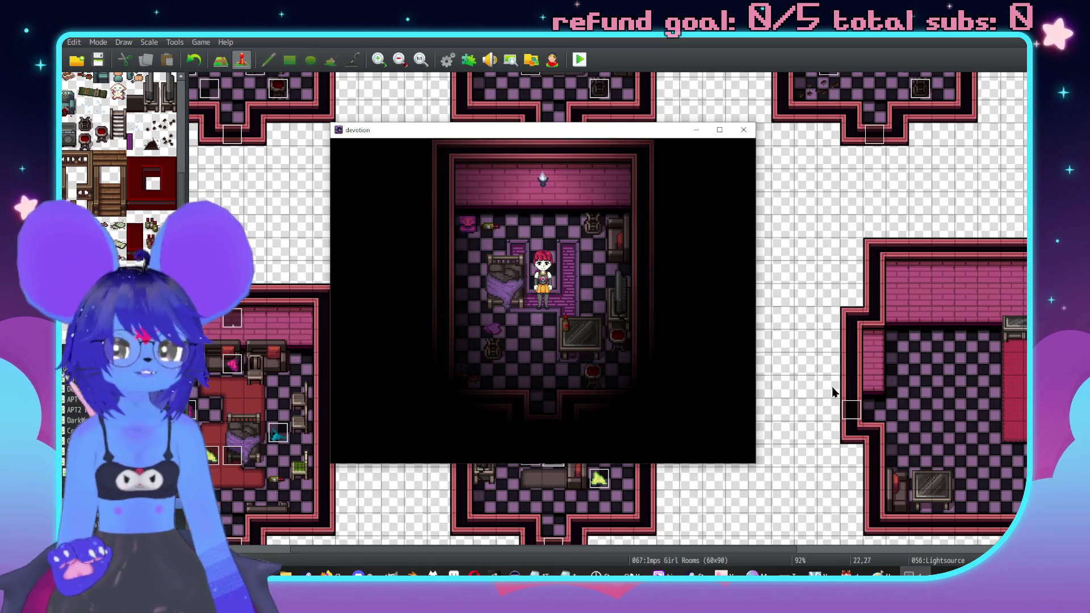
{"action": "key", "text": "Down"}
{"action": "key", "text": "Down"}
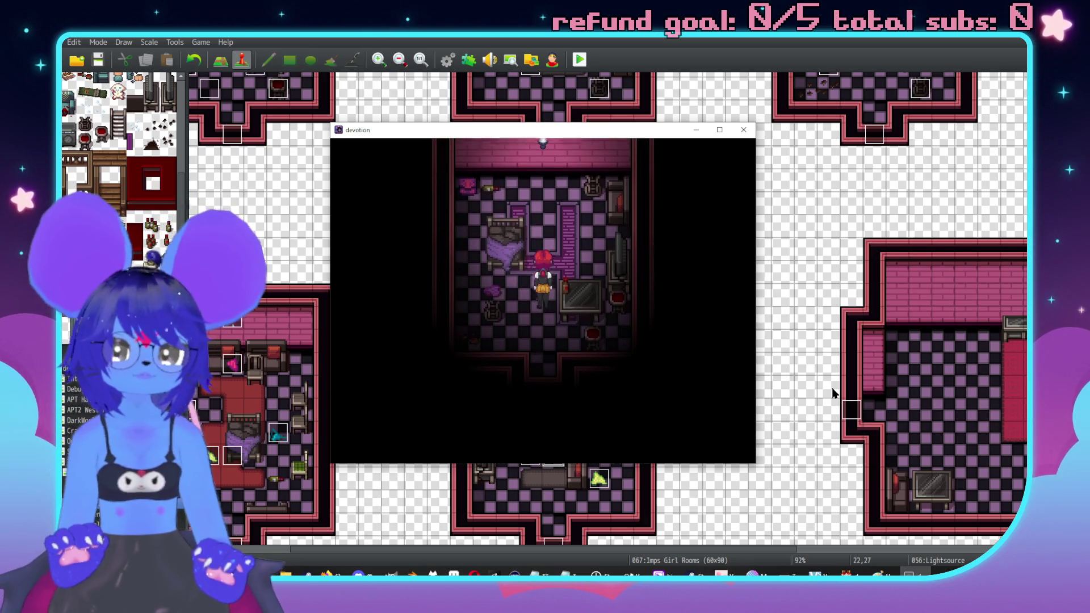
{"action": "key", "text": "Down"}
{"action": "key", "text": "Down"}
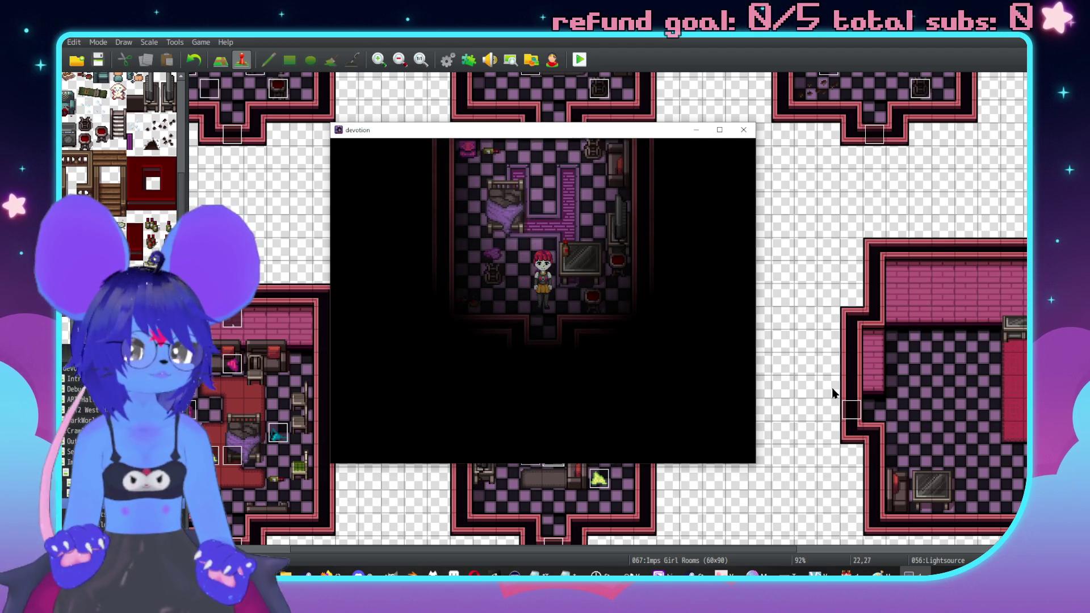
{"action": "key", "text": "Up"}
{"action": "key", "text": "Up"}
{"action": "key", "text": "Up"}
{"action": "key", "text": "Up"}
{"action": "key", "text": "Down"}
{"action": "key", "text": "Right"}
{"action": "key", "text": "Left"}
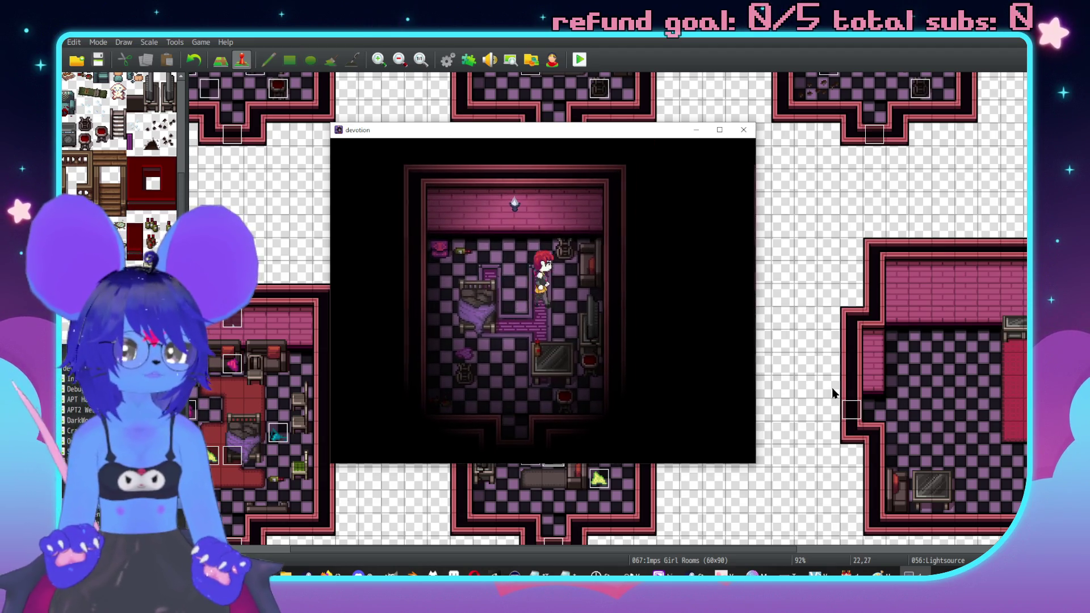
{"action": "key", "text": "Down"}
{"action": "key", "text": "Down"}
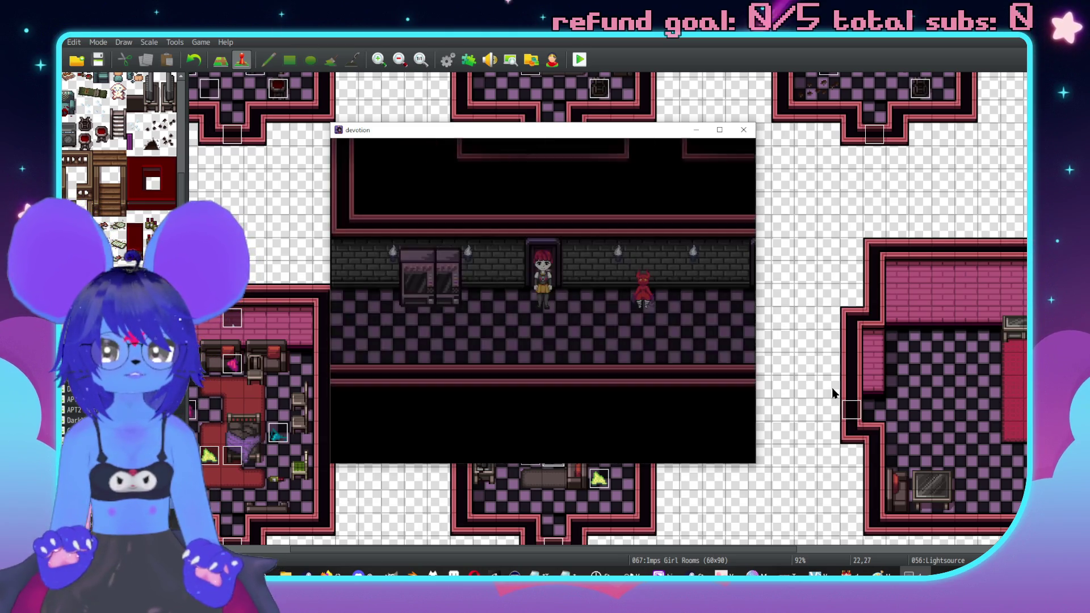
Step: Walk out the door and right along the checkered hallway of room doors
{"action": "key", "text": "Left"}
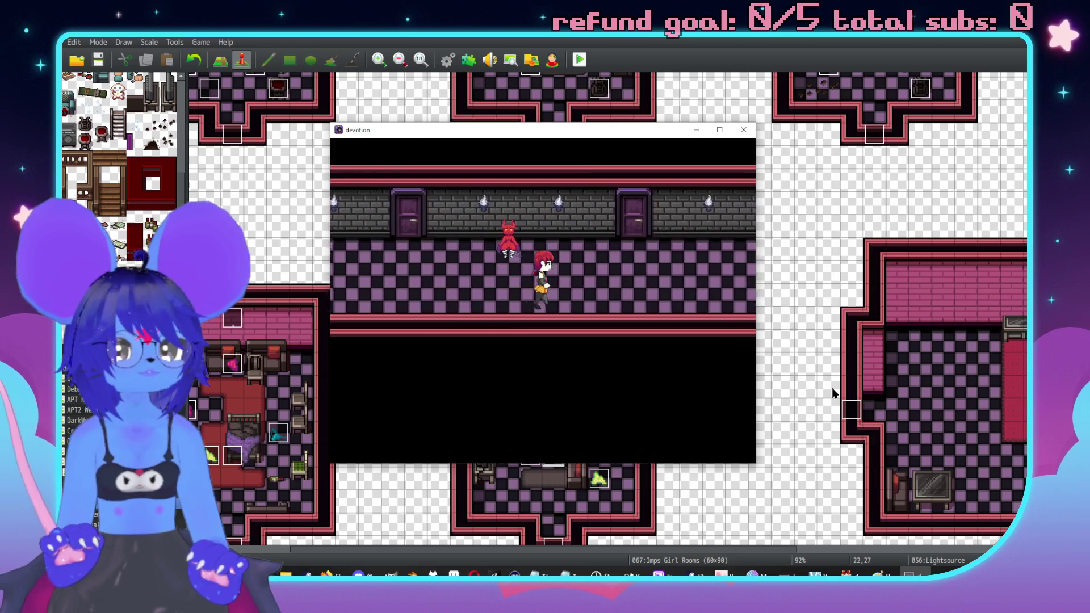
{"action": "key", "text": "Up"}
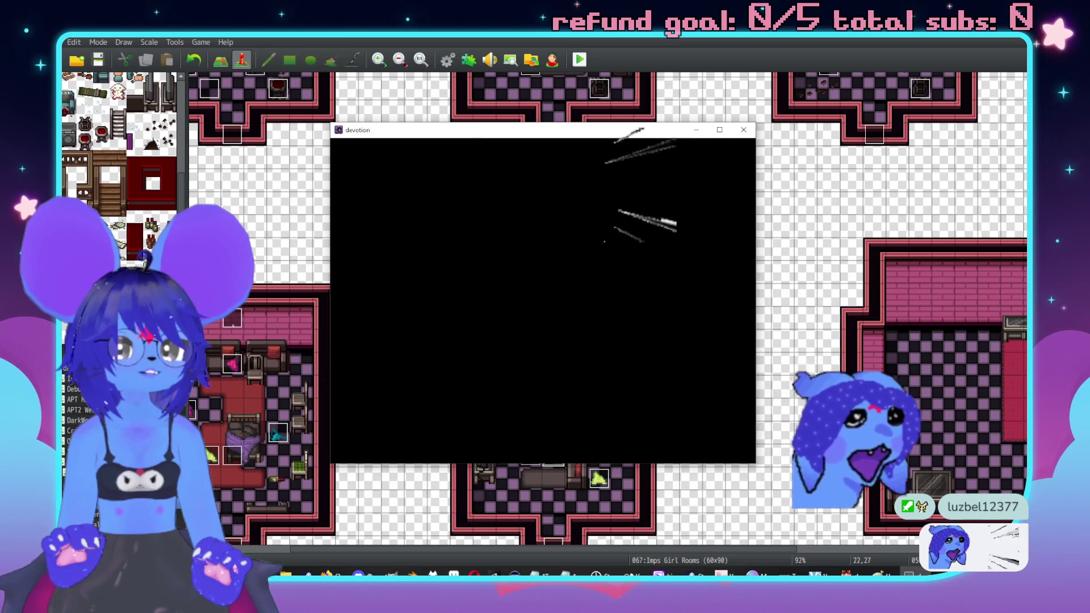
{"action": "key", "text": "Right"}
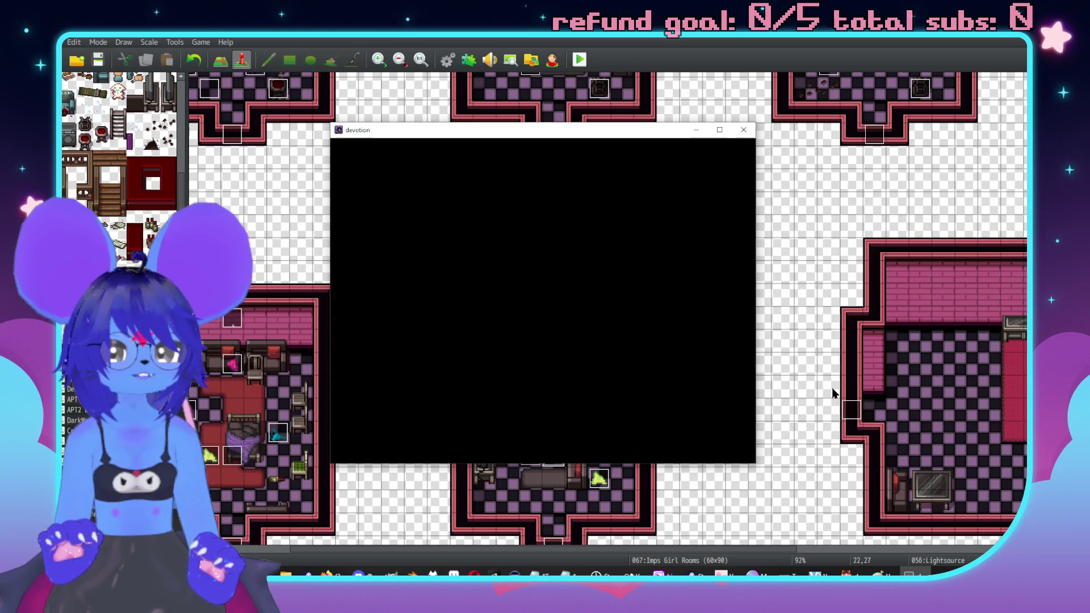
{"action": "key", "text": "Right"}
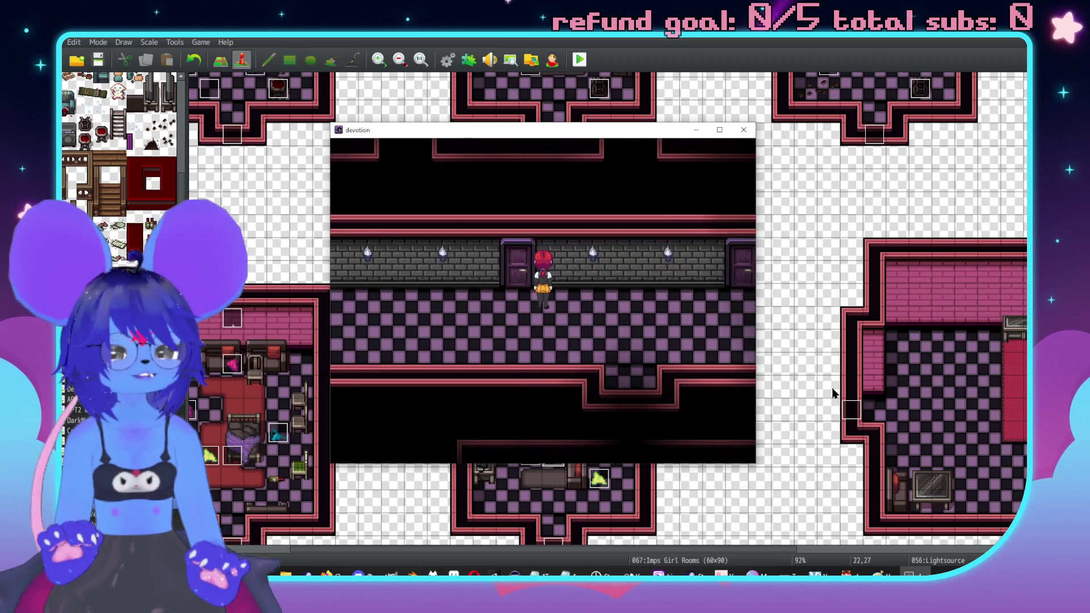
Step: Have the imp set the puzzle variable to 2, then inspect the discarded underpants by the bed
{"action": "key", "text": "Left"}
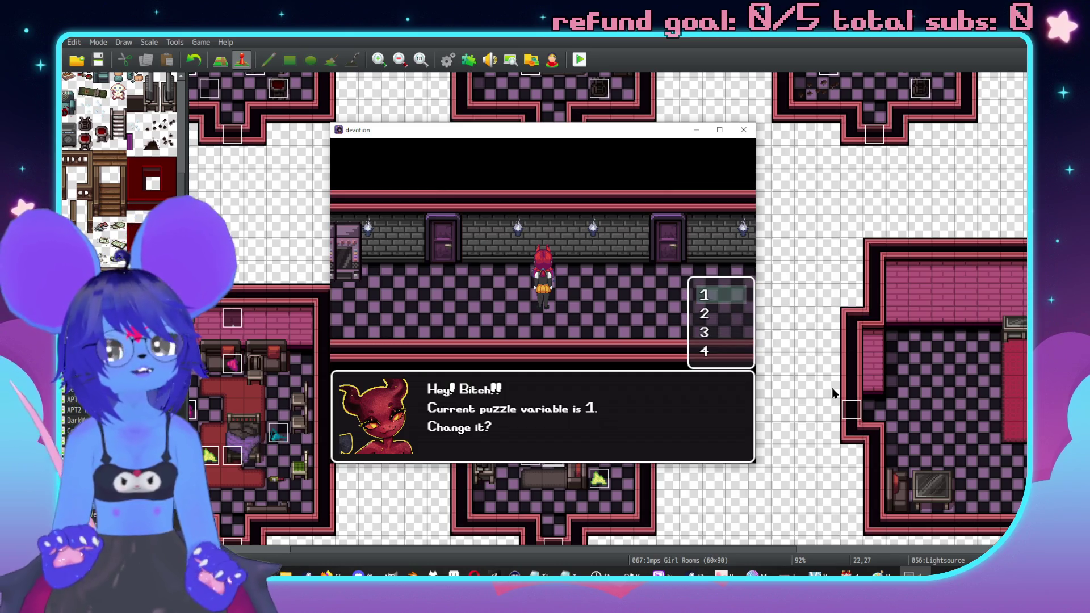
{"action": "key", "text": "Return"}
{"action": "key", "text": "Return"}
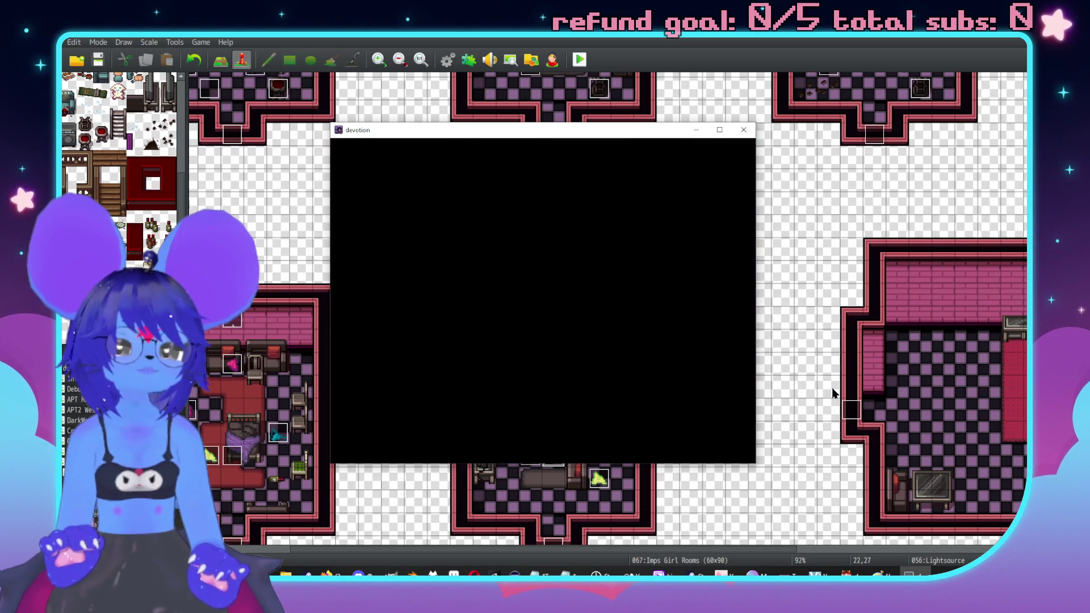
{"action": "key", "text": "Down"}
{"action": "key", "text": "Left"}
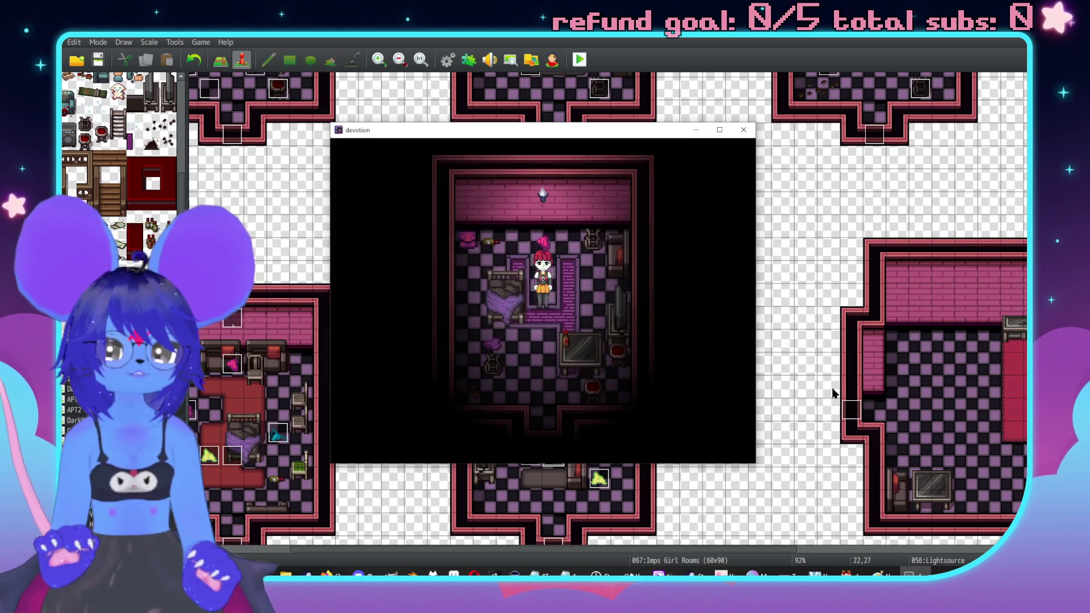
{"action": "key", "text": "Return"}
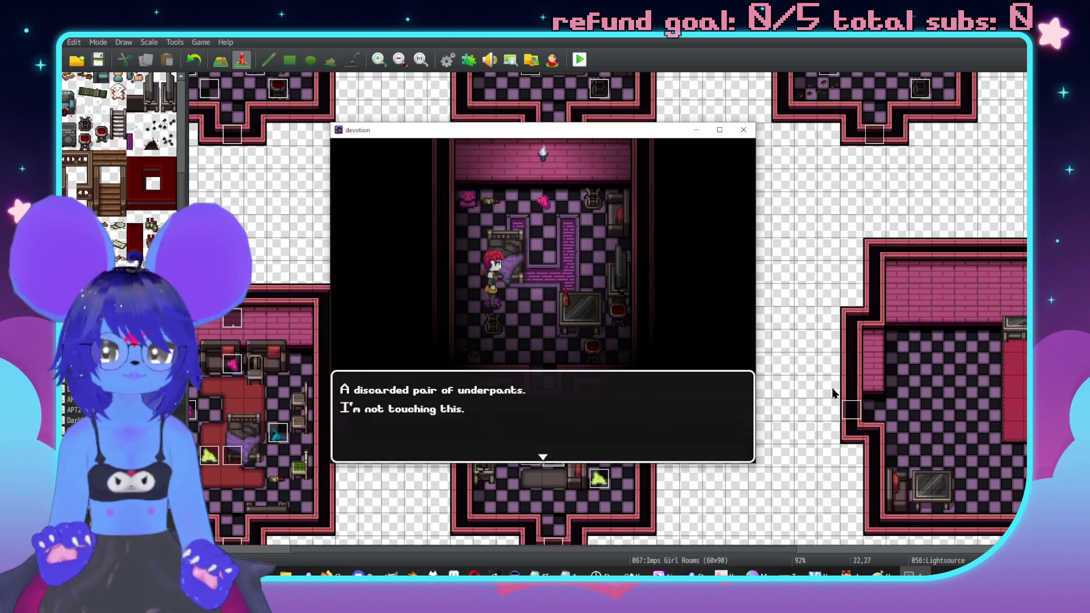
{"action": "key", "text": "Return"}
{"action": "key", "text": "Right"}
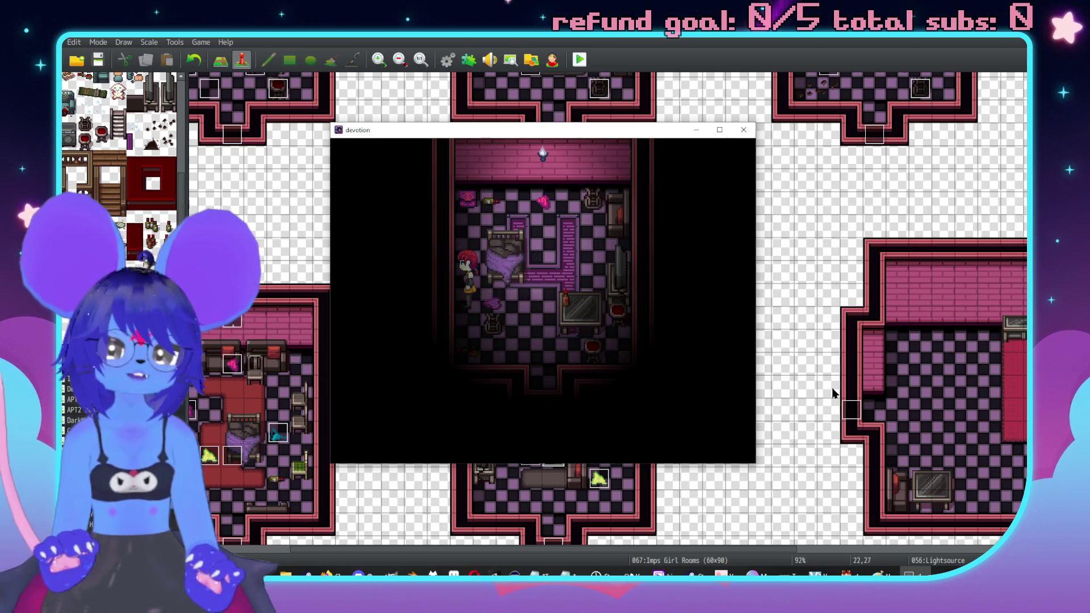
{"action": "key", "text": "Right"}
{"action": "key", "text": "Return"}
{"action": "key", "text": "Return"}
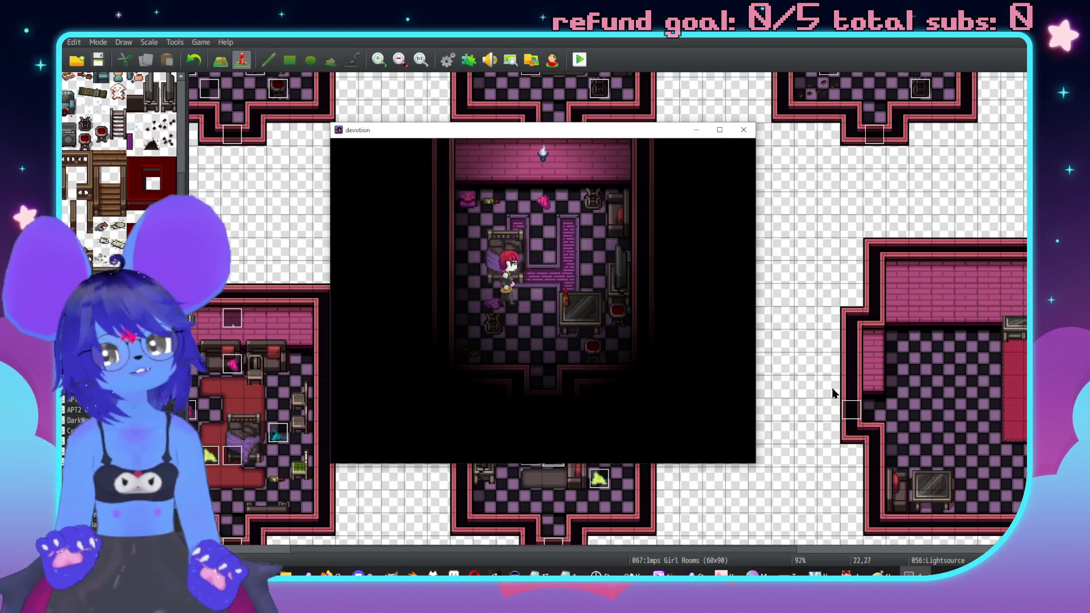
Step: Leave the room, enter another bedroom from the hallway, and end the playtest
{"action": "key", "text": "Down"}
{"action": "key", "text": "Down"}
{"action": "key", "text": "Down"}
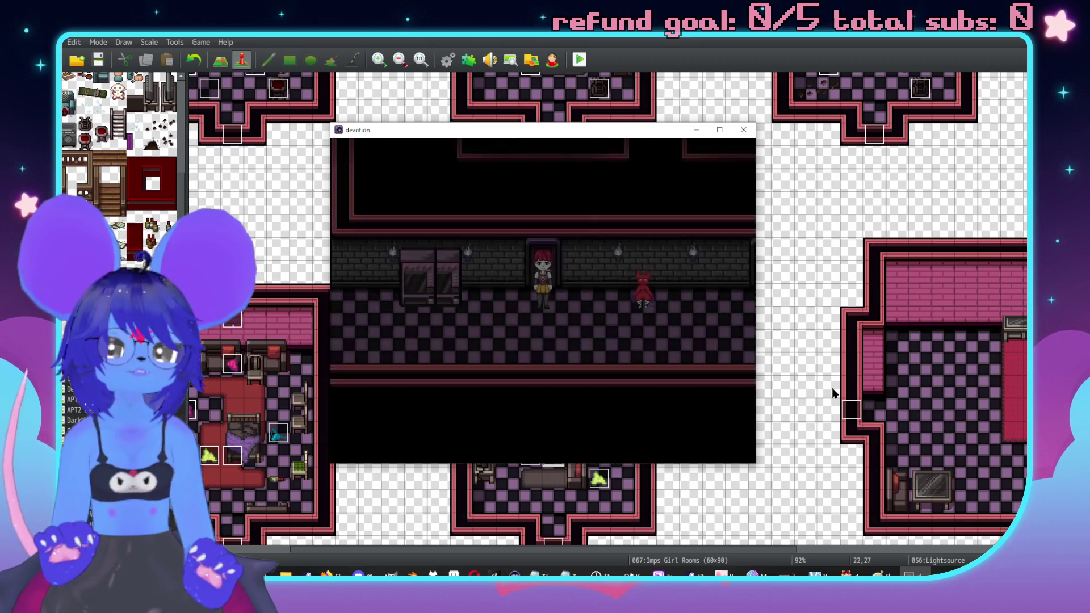
{"action": "key", "text": "Up"}
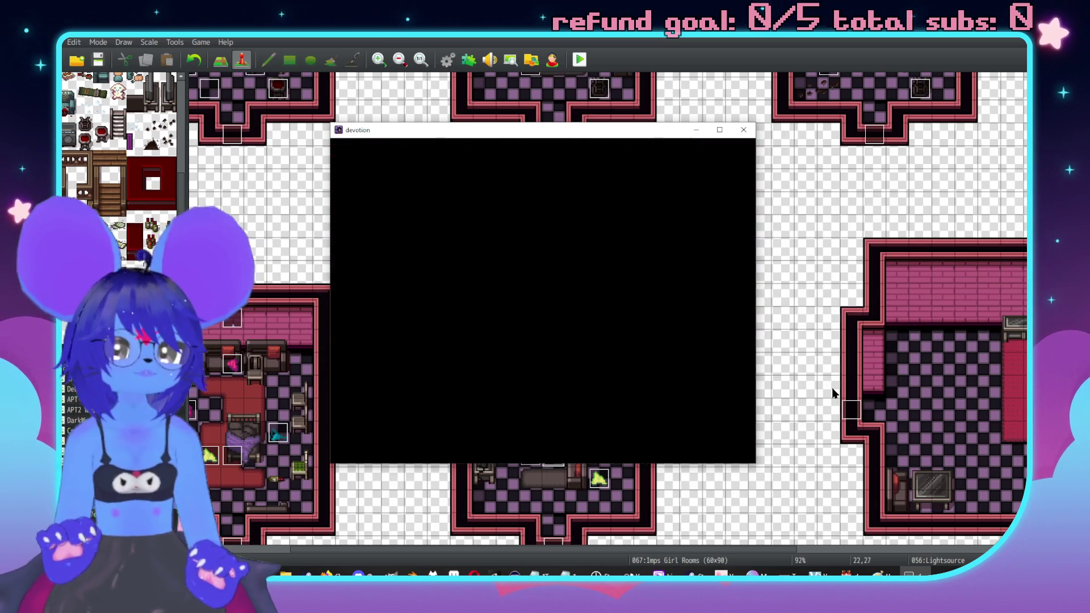
{"action": "key", "text": "Up"}
{"action": "key", "text": "Up"}
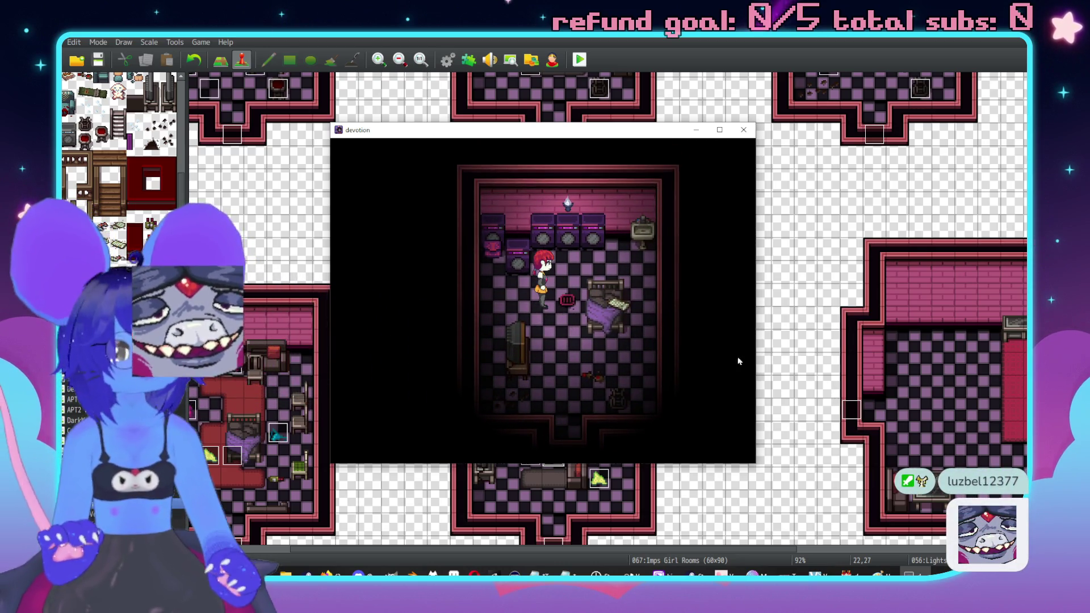
{"action": "key", "text": "alt+F4"}
{"action": "scroll", "coordinate": [797, 163], "scroll_direction": "down", "scroll_amount": 3}
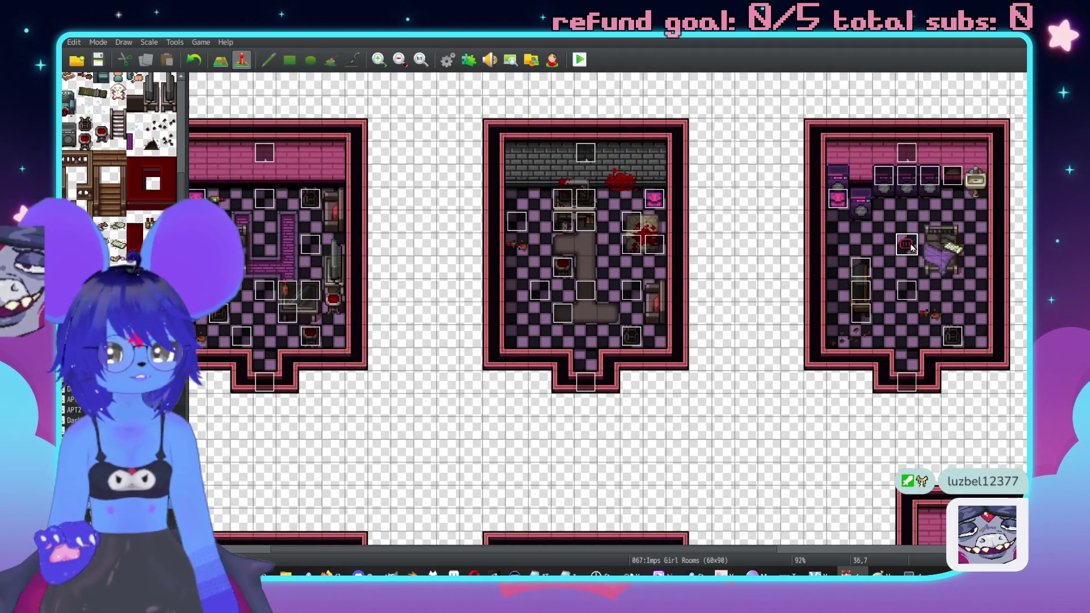
Step: Make a top-row tile passable in the Girl Dungeon tileset and apply the change
{"action": "scroll", "coordinate": [778, 306], "scroll_direction": "right", "scroll_amount": 2}
{"action": "key", "text": "F9"}
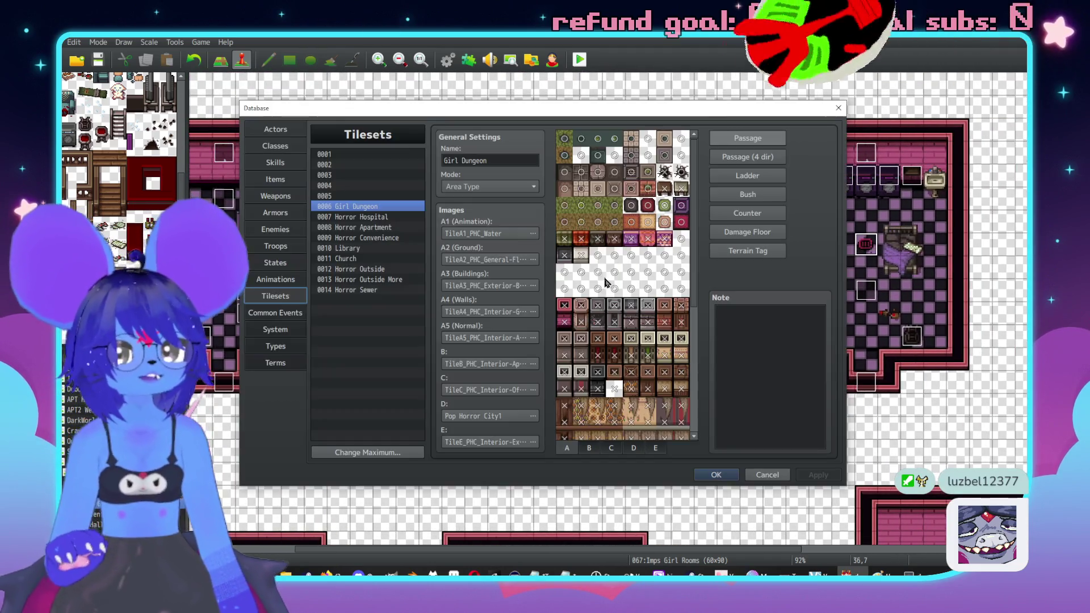
{"action": "scroll", "coordinate": [608, 333], "scroll_direction": "down", "scroll_amount": 1}
{"action": "scroll", "coordinate": [608, 332], "scroll_direction": "down", "scroll_amount": 10}
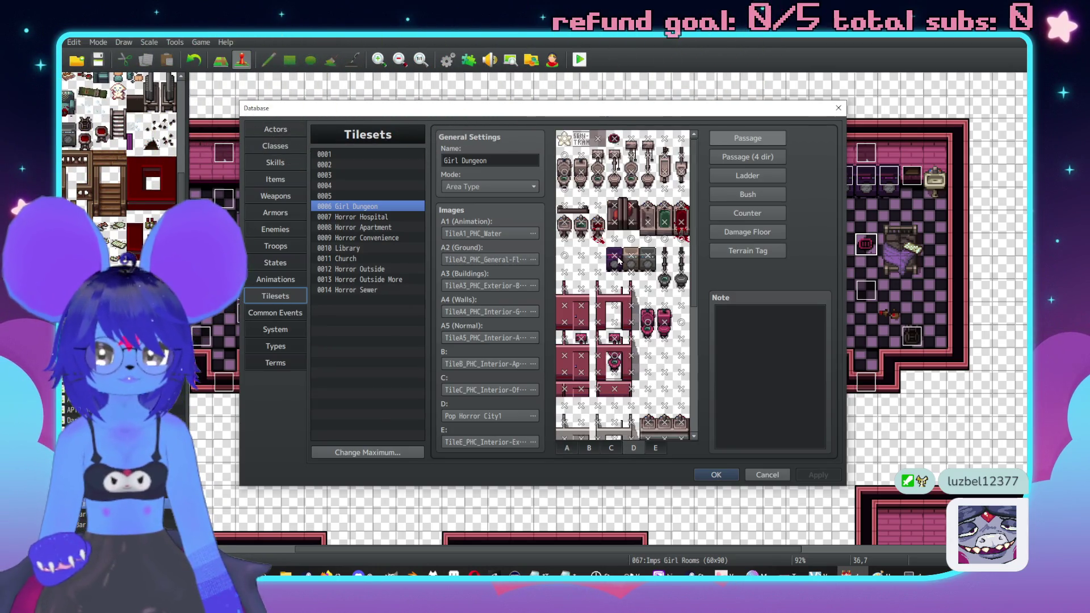
{"action": "left_click", "coordinate": [620, 139]}
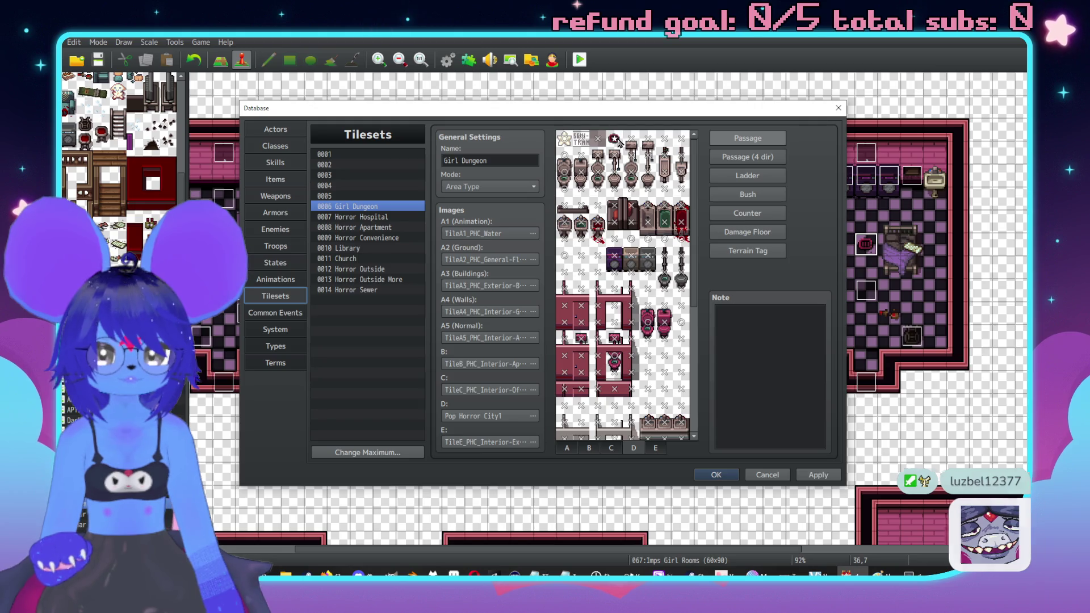
{"action": "left_click", "coordinate": [375, 218]}
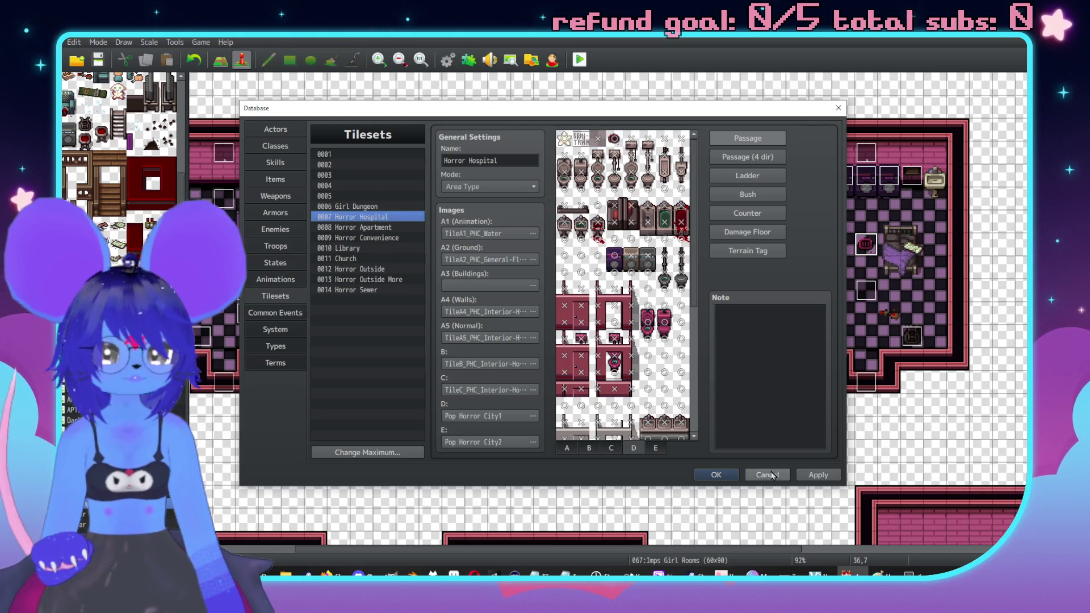
{"action": "left_click", "coordinate": [819, 475]}
Step: Mark a tile impassable in the Horror Hospital tileset, then confirm the database with OK
{"action": "left_click", "coordinate": [353, 207]}
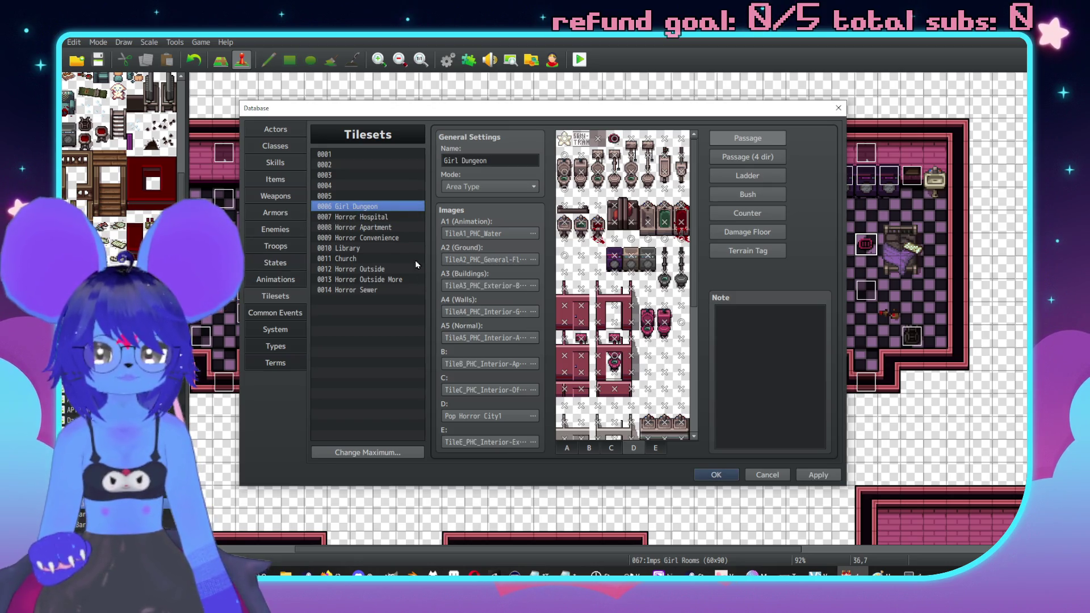
{"action": "left_click", "coordinate": [386, 217]}
{"action": "left_click", "coordinate": [665, 323]}
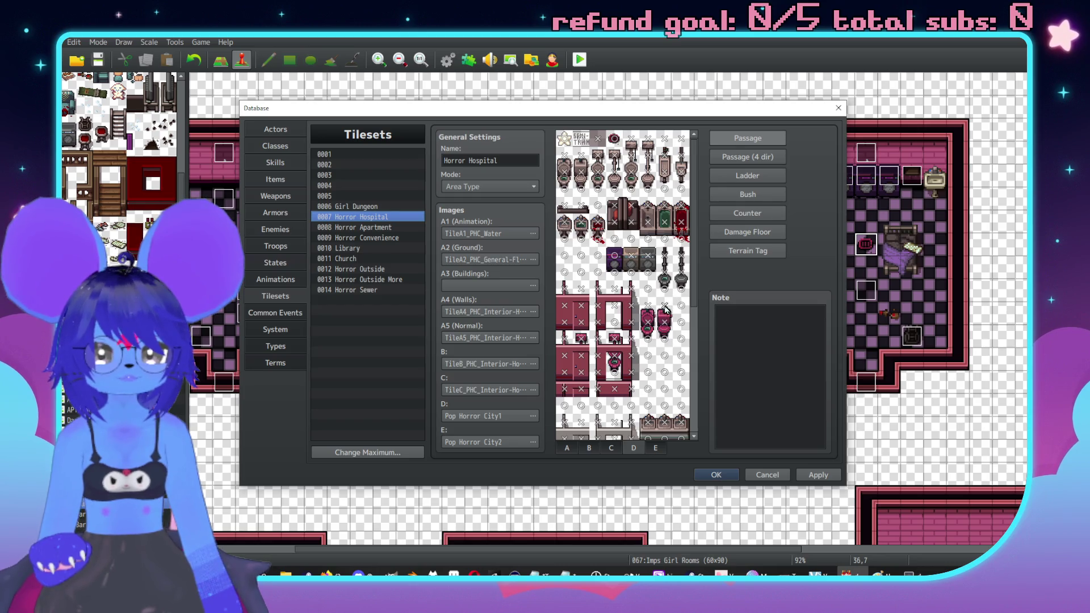
{"action": "left_click", "coordinate": [355, 207]}
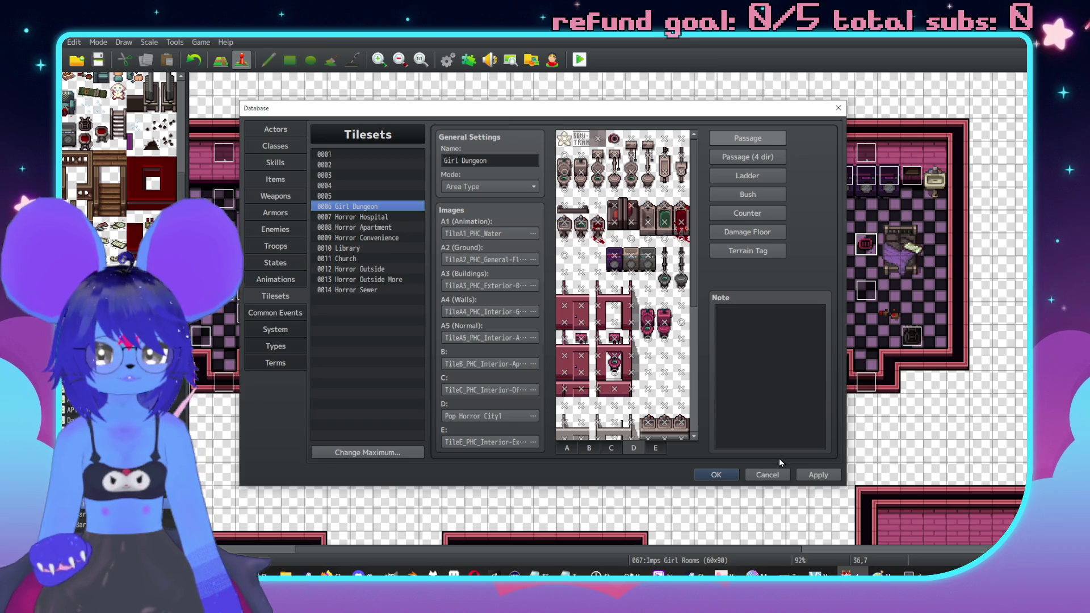
{"action": "left_click", "coordinate": [713, 474]}
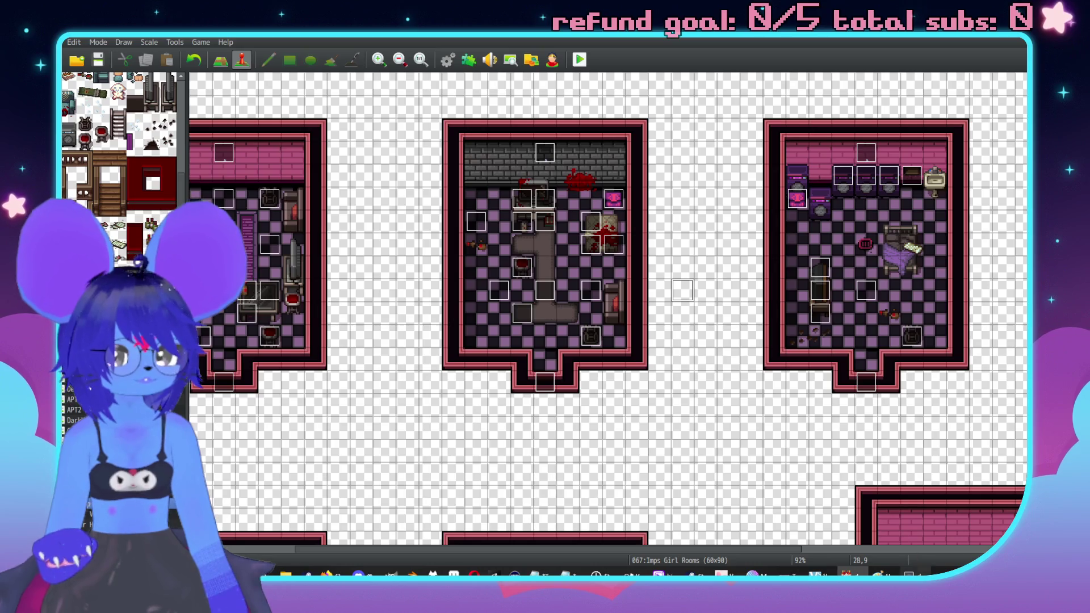
Step: Walk around the laundry room in the playtest, inspect the storage box, and quit
{"action": "key", "text": "Down"}
{"action": "key", "text": "Up"}
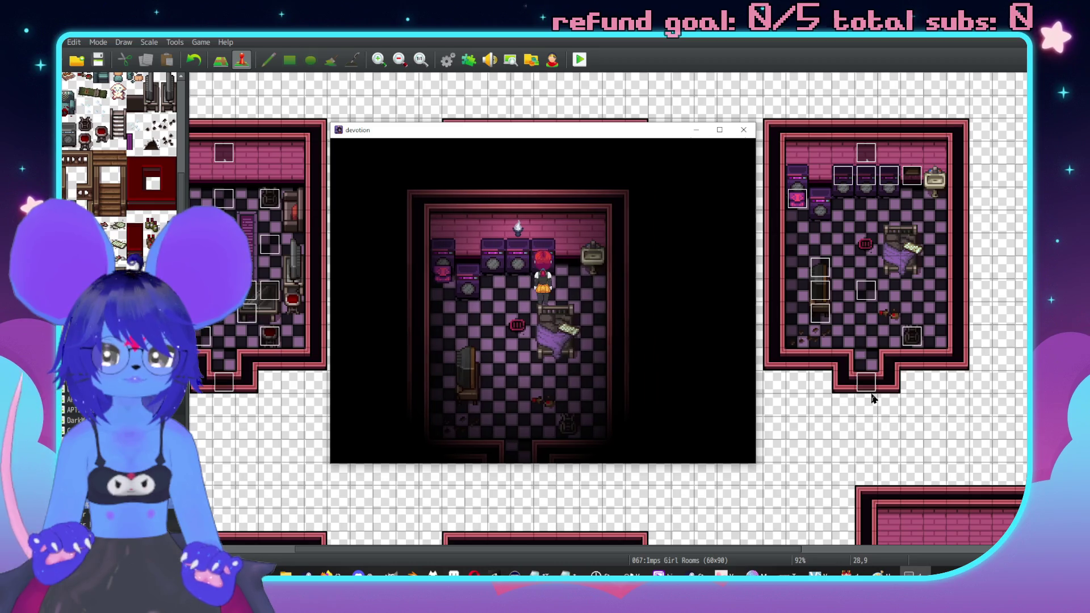
{"action": "key", "text": "Left"}
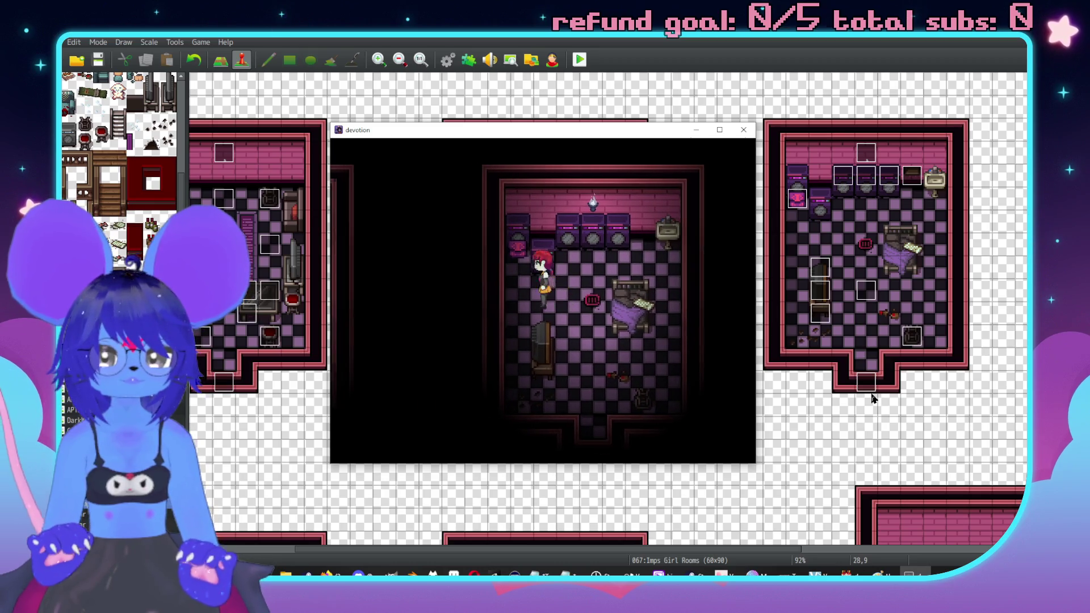
{"action": "key", "text": "Up"}
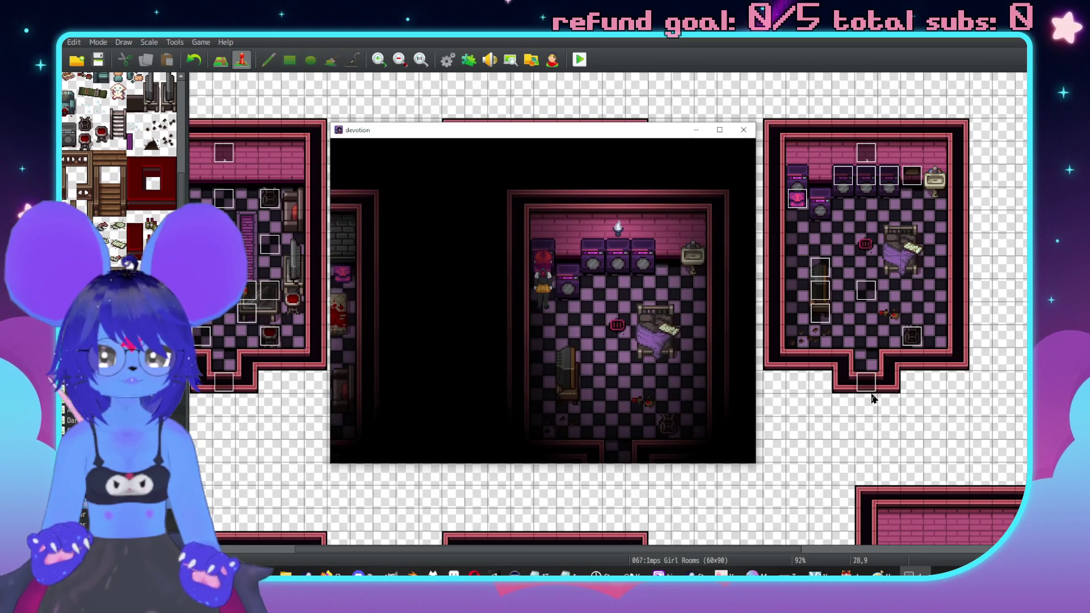
{"action": "key", "text": "Return"}
{"action": "key", "text": "Return"}
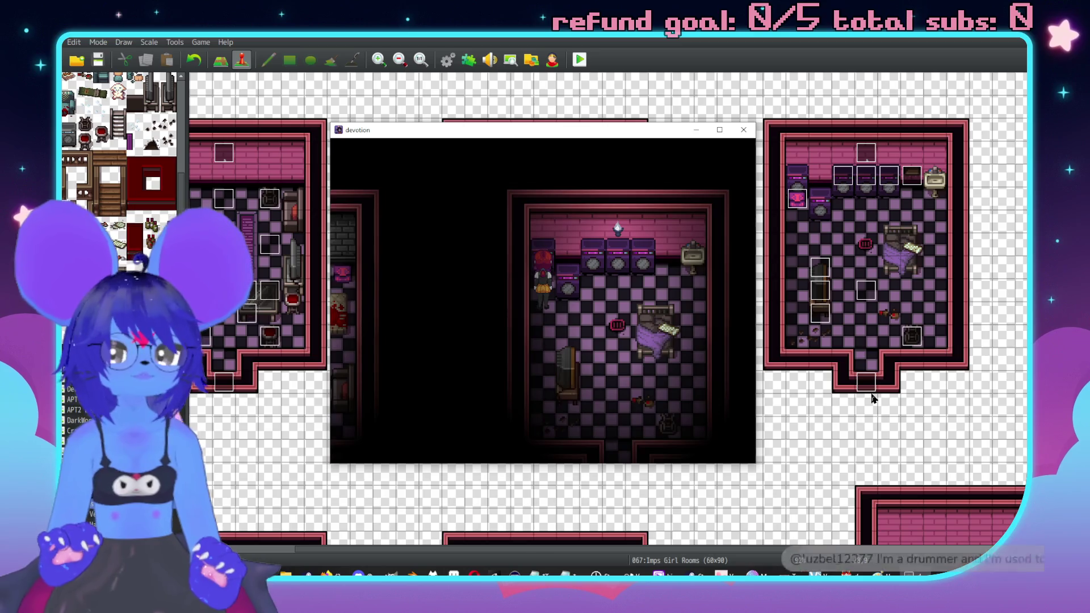
{"action": "key", "text": "alt+F4"}
Step: Move the doorway event down one tile and review the StorageBox event's second page
{"action": "left_click_drag", "start_coordinate": [872, 390], "coordinate": [872, 405]}
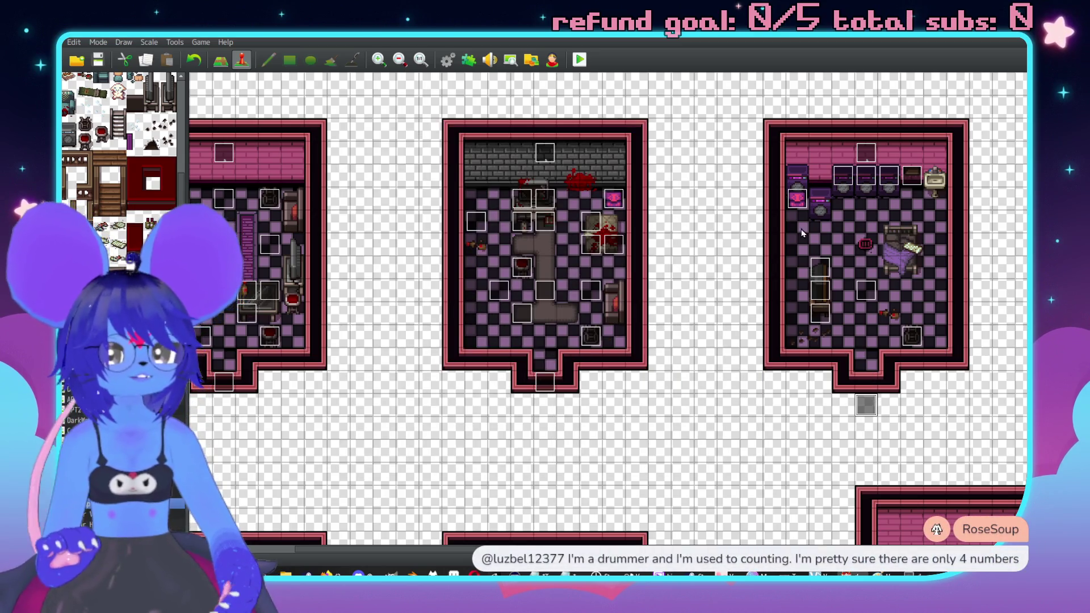
{"action": "double_click", "coordinate": [797, 199]}
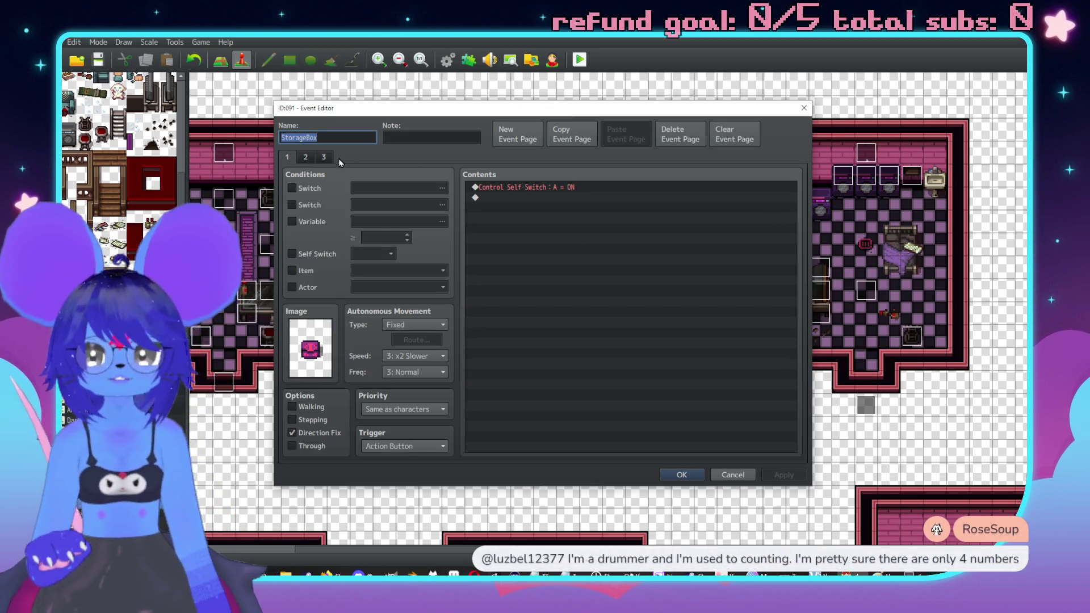
{"action": "left_click", "coordinate": [306, 157]}
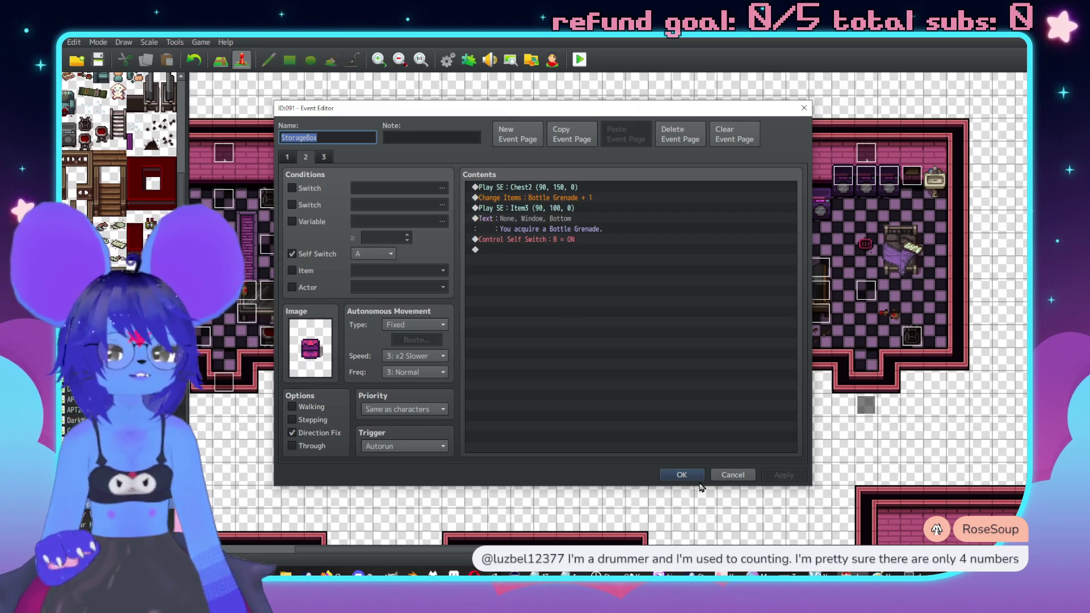
{"action": "key", "text": "Return"}
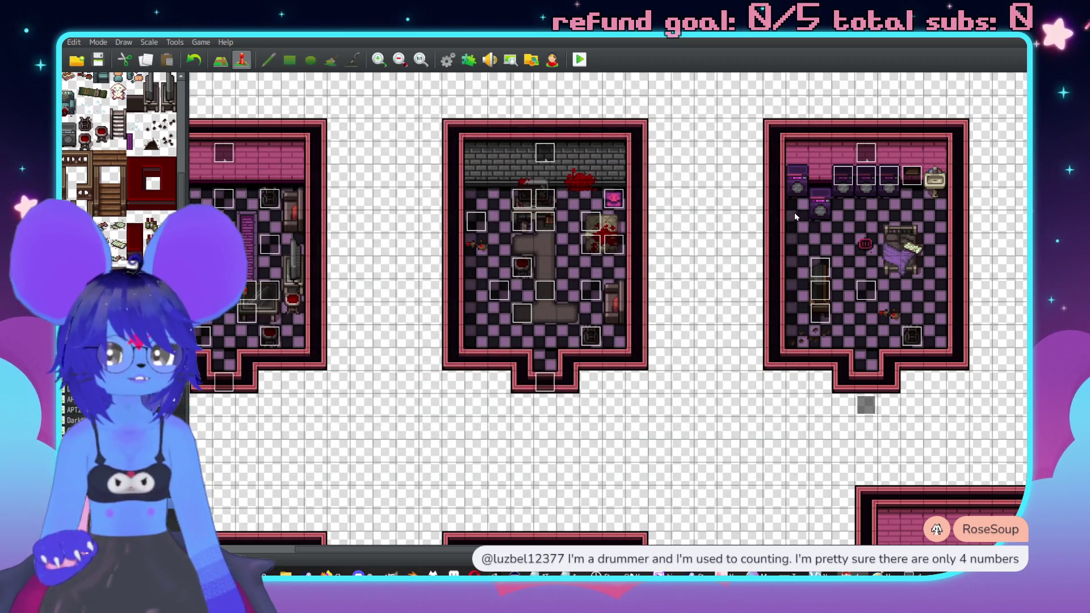
Step: Move the two WashingMachine events down one tile and start a fresh playtest
{"action": "left_click", "coordinate": [846, 197]}
{"action": "mouse_move", "coordinate": [871, 184]}
{"action": "left_mouse_down"}
{"action": "mouse_move", "coordinate": [869, 199]}
{"action": "mouse_move", "coordinate": [895, 199]}
{"action": "left_mouse_up"}
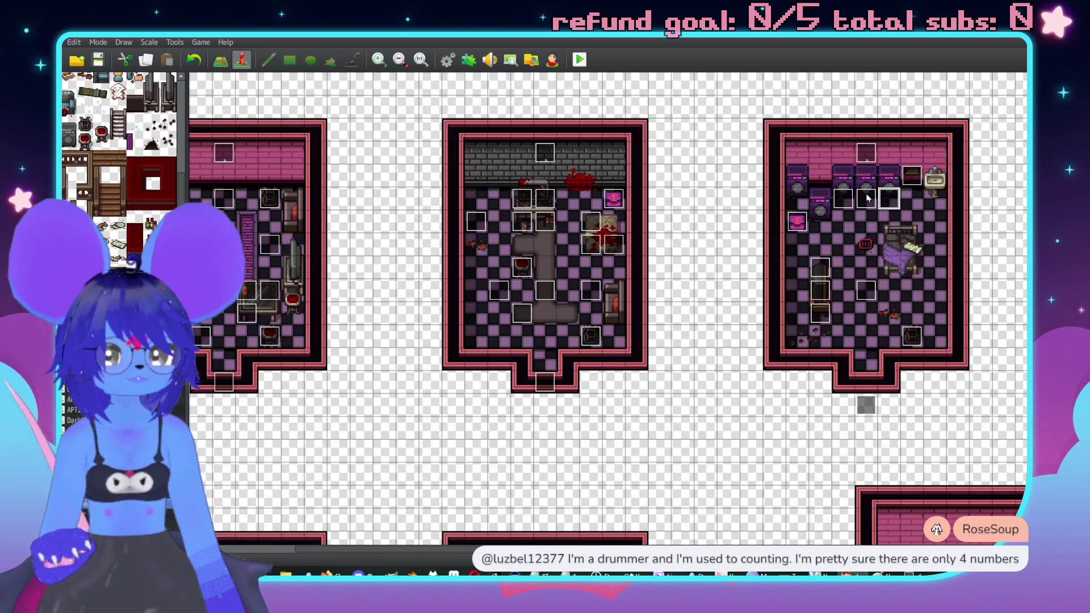
{"action": "left_click", "coordinate": [823, 220]}
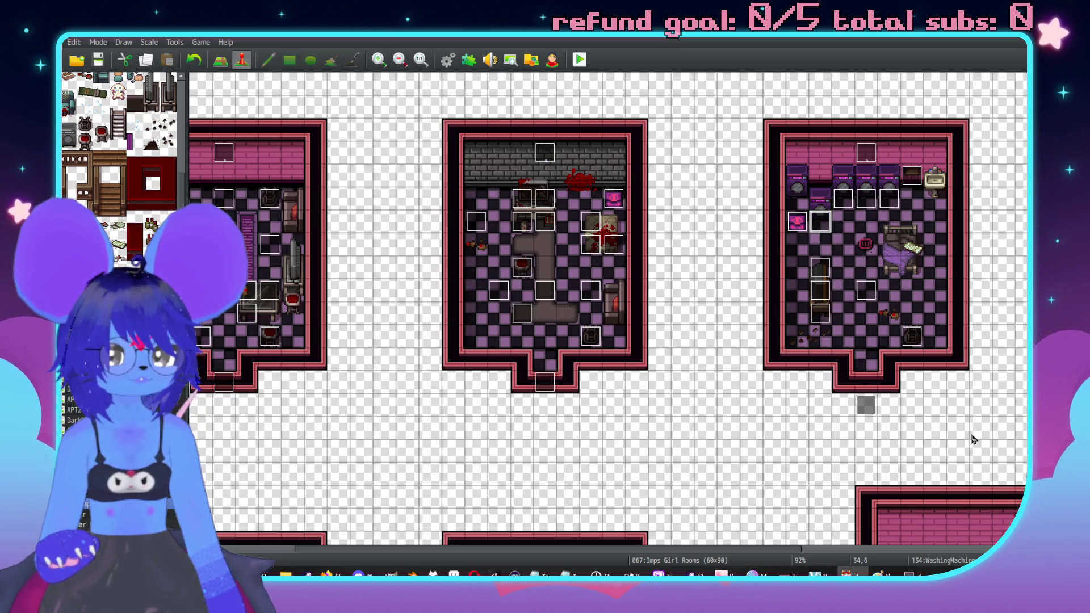
{"action": "key", "text": "F9"}
Step: Leave the laundry room, walk the hallway to the imp, and pick a new value for puzzle variable 2
{"action": "key", "text": "Down"}
{"action": "key", "text": "Down"}
{"action": "key", "text": "Down"}
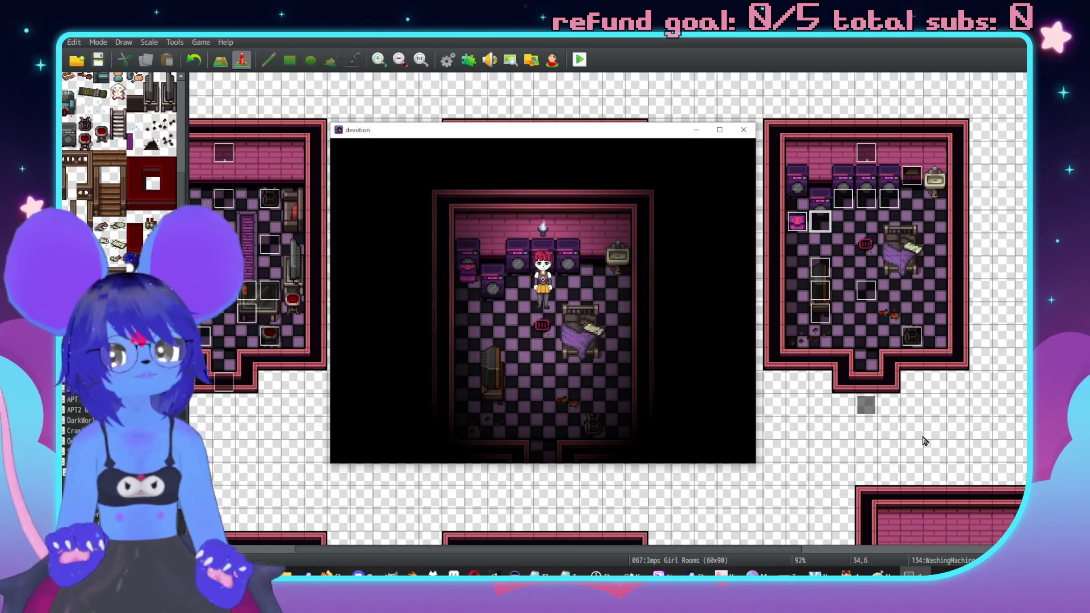
{"action": "key", "text": "Left"}
{"action": "key", "text": "Left"}
{"action": "key", "text": "Left"}
{"action": "key", "text": "Return"}
{"action": "key", "text": "Return"}
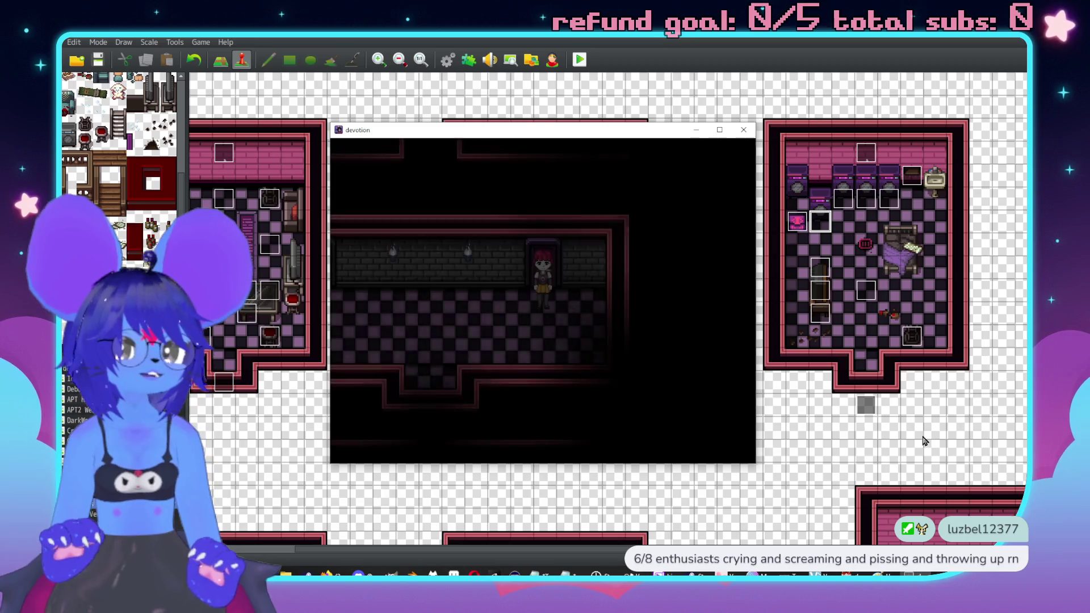
{"action": "key", "text": "Left"}
{"action": "key", "text": "Left"}
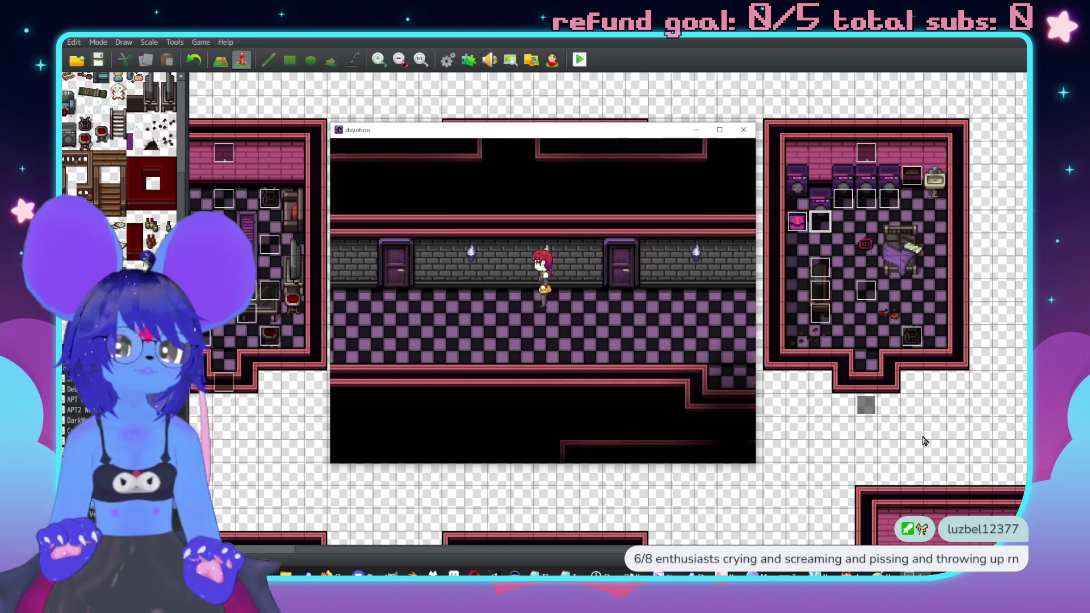
{"action": "key", "text": "Left"}
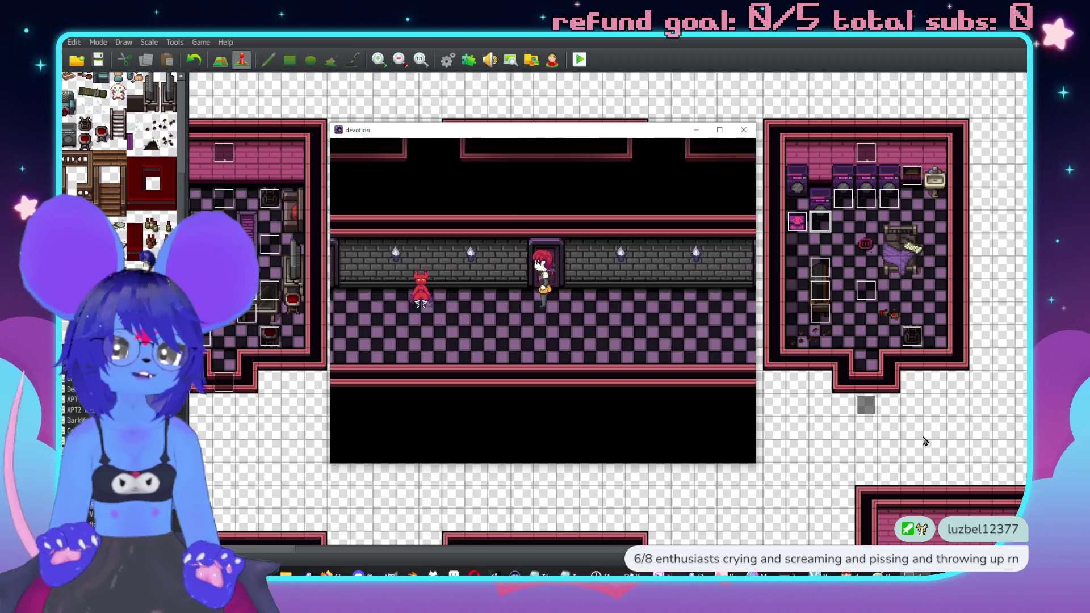
{"action": "key", "text": "Down"}
{"action": "key", "text": "Right"}
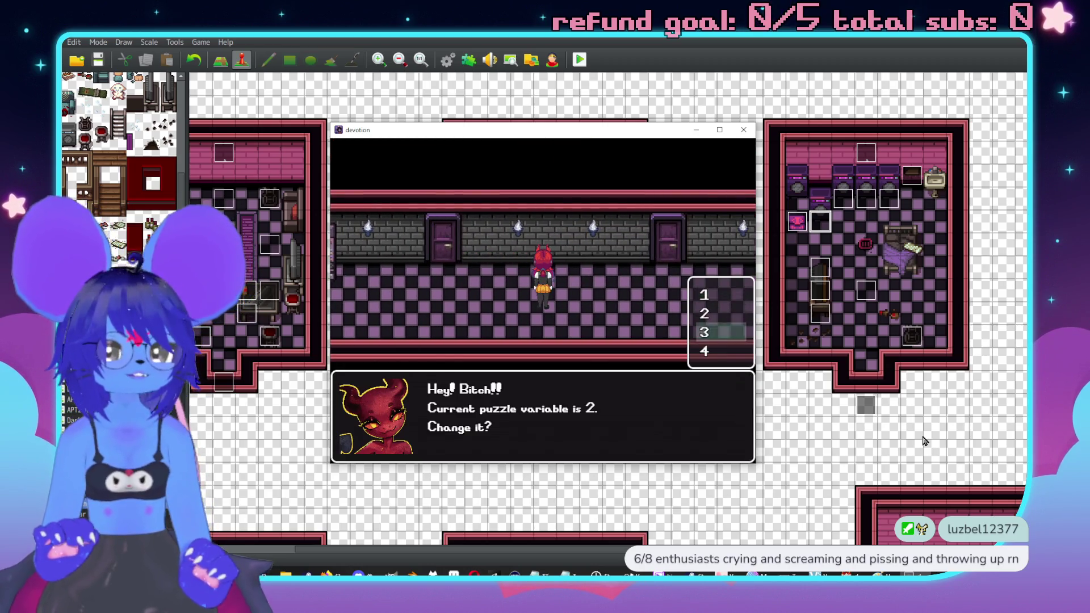
{"action": "key", "text": "Return"}
{"action": "key", "text": "Return"}
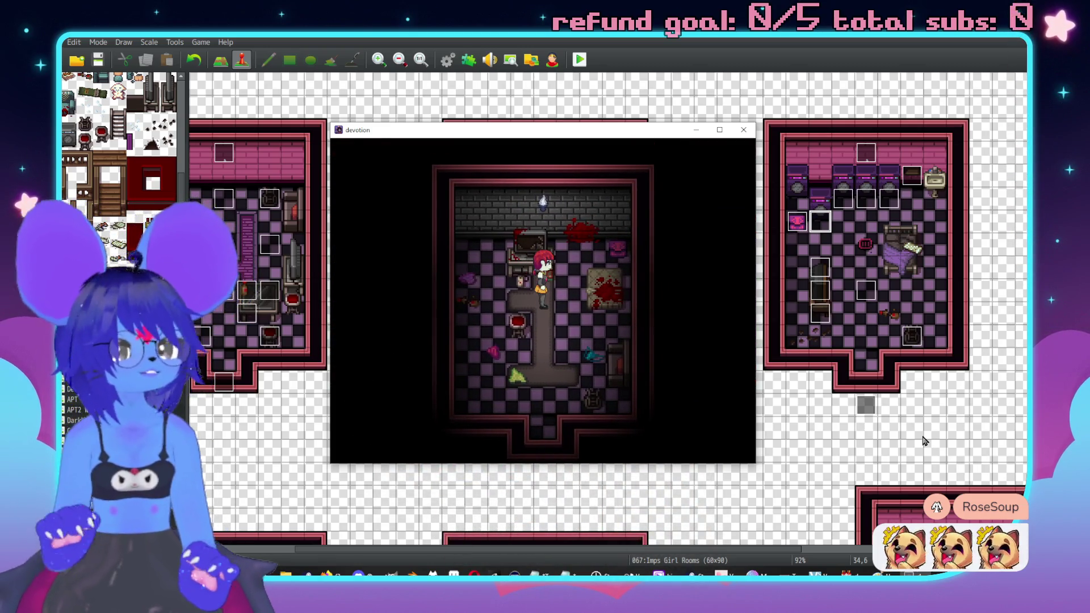
Step: Enter the bloody room and pick up the razor blades, bandages and scalpel
{"action": "key", "text": "Down"}
{"action": "key", "text": "Down"}
{"action": "key", "text": "Down"}
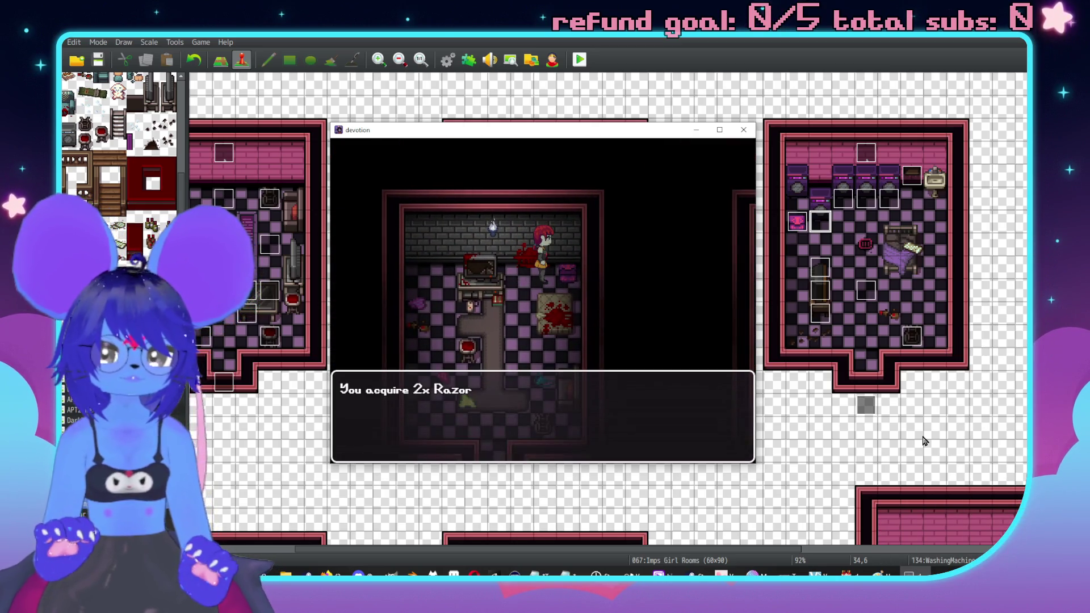
{"action": "key", "text": "Return"}
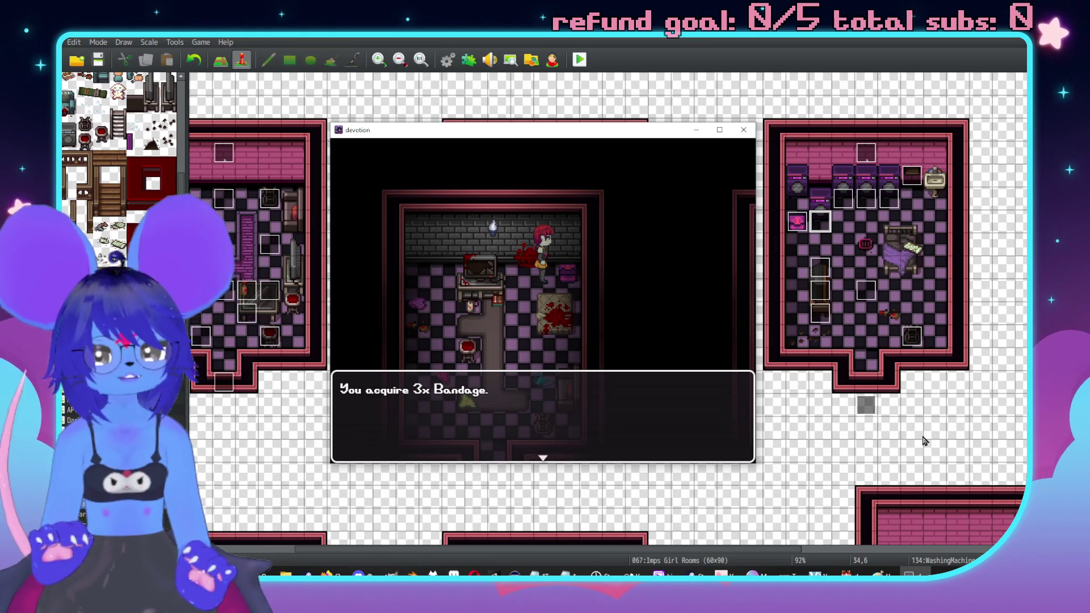
{"action": "key", "text": "Return"}
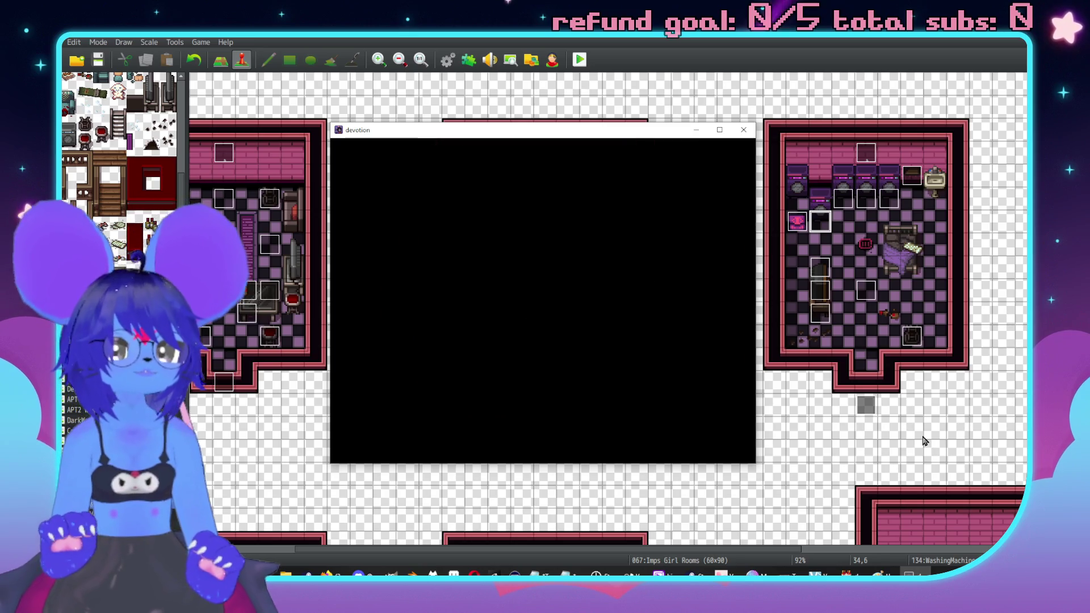
Step: Walk out of the bloody room back into the checkered corridor
{"action": "key", "text": "Right"}
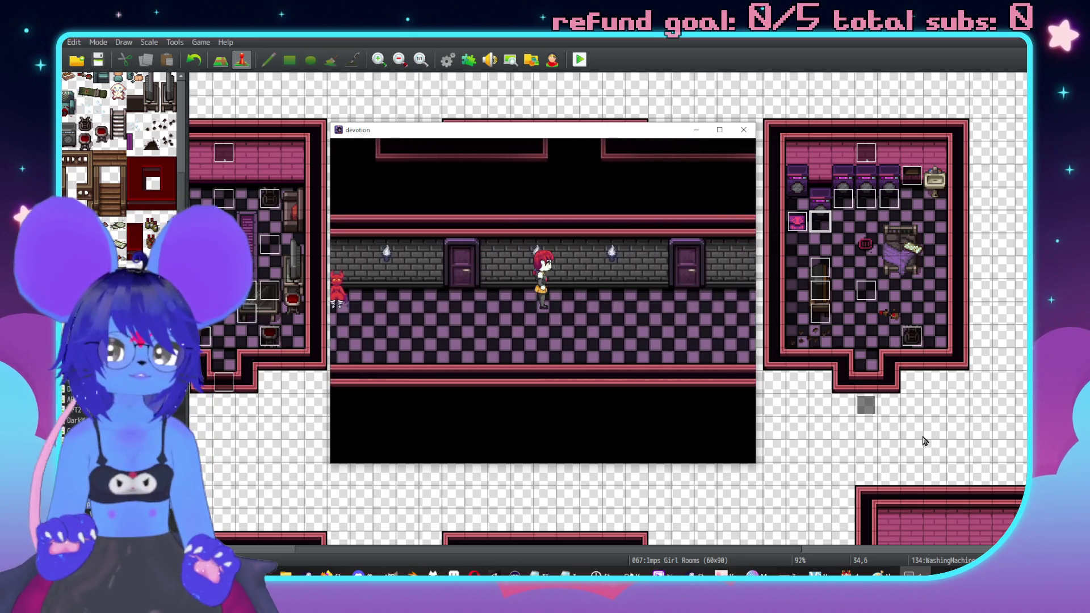
{"action": "key", "text": "Up"}
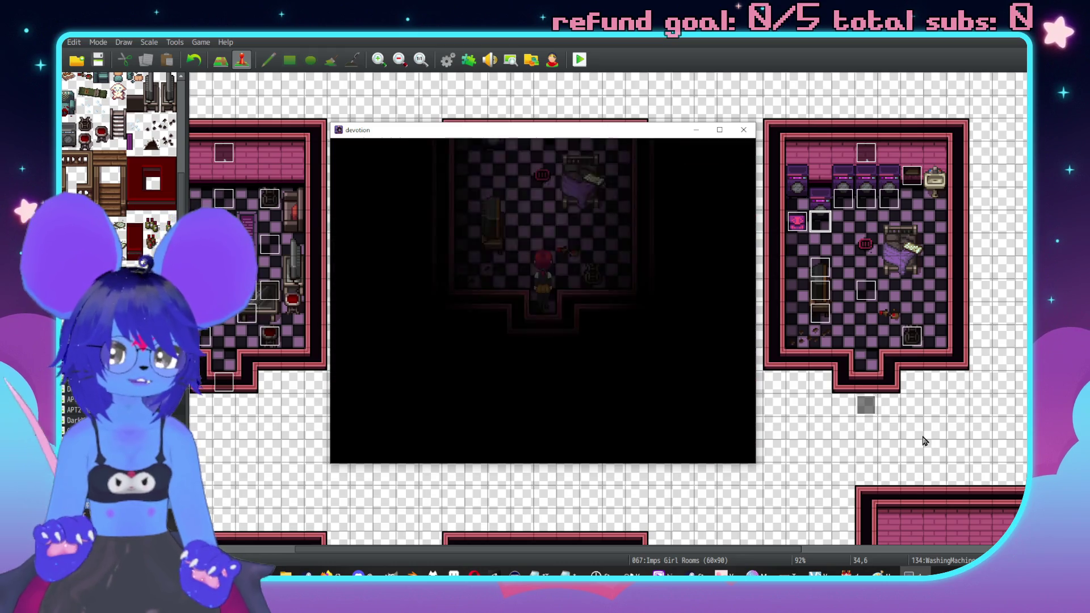
{"action": "key", "text": "Down"}
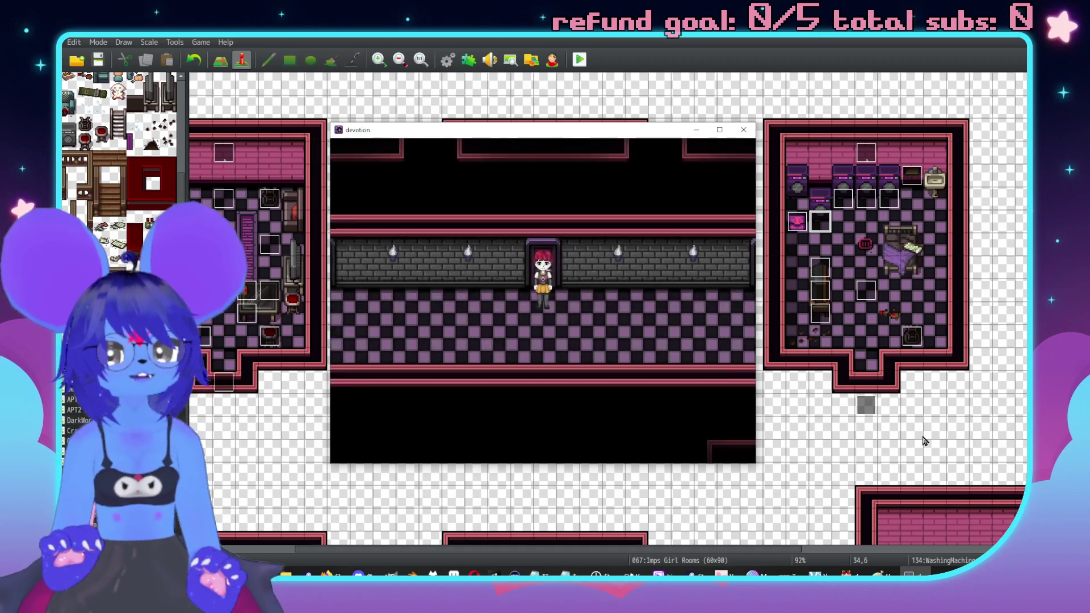
{"action": "key", "text": "Right"}
{"action": "key", "text": "Up"}
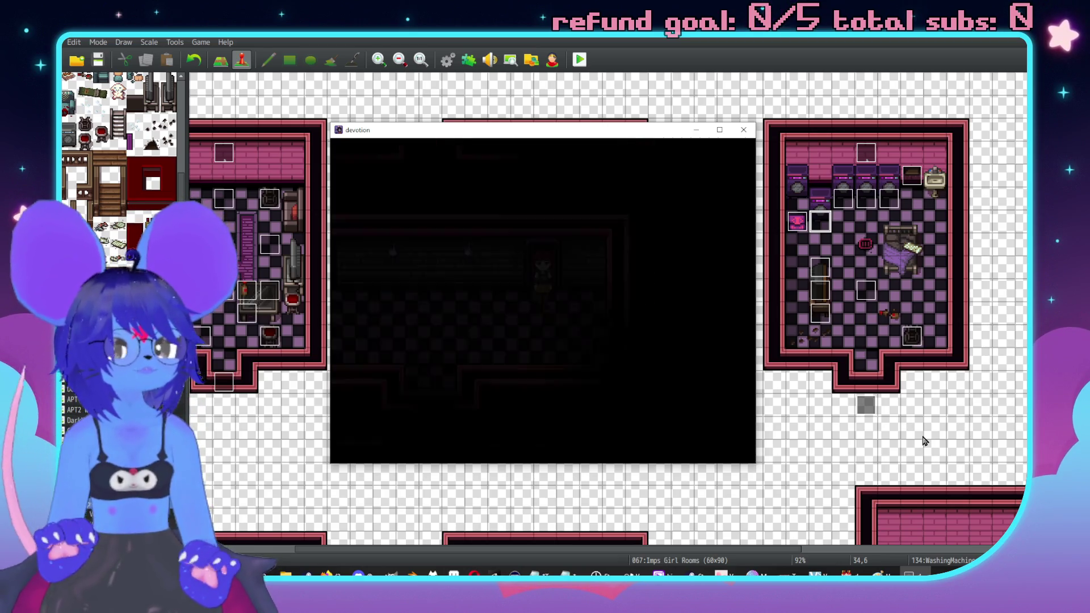
{"action": "key", "text": "Left"}
Step: Talk to the imp and choose another puzzle variable value
{"action": "key", "text": "Right"}
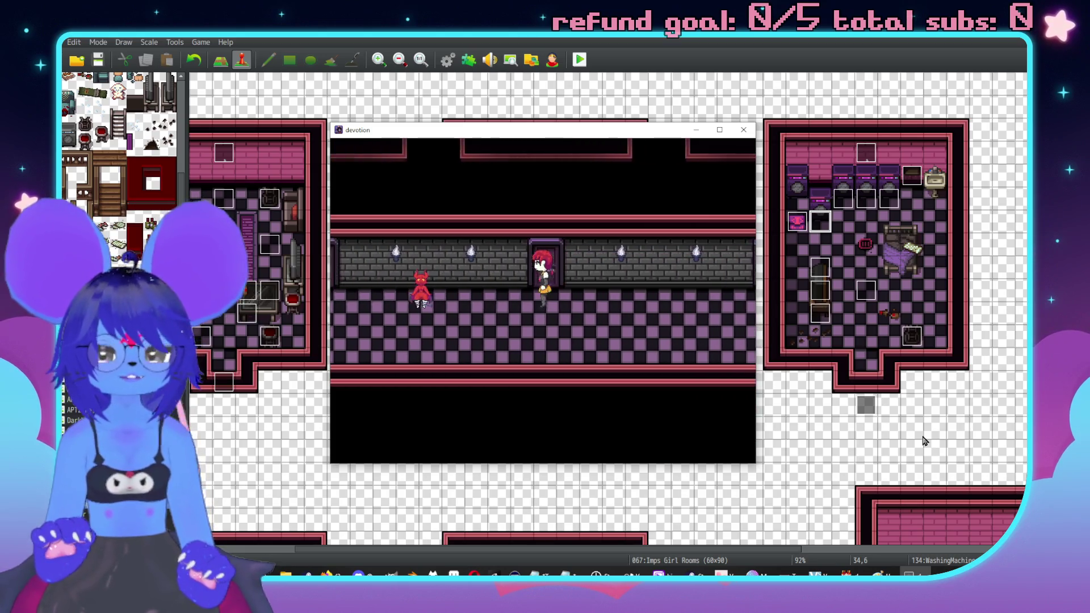
{"action": "key", "text": "Return"}
{"action": "key", "text": "Down"}
{"action": "key", "text": "Down"}
{"action": "key", "text": "Return"}
{"action": "key", "text": "Return"}
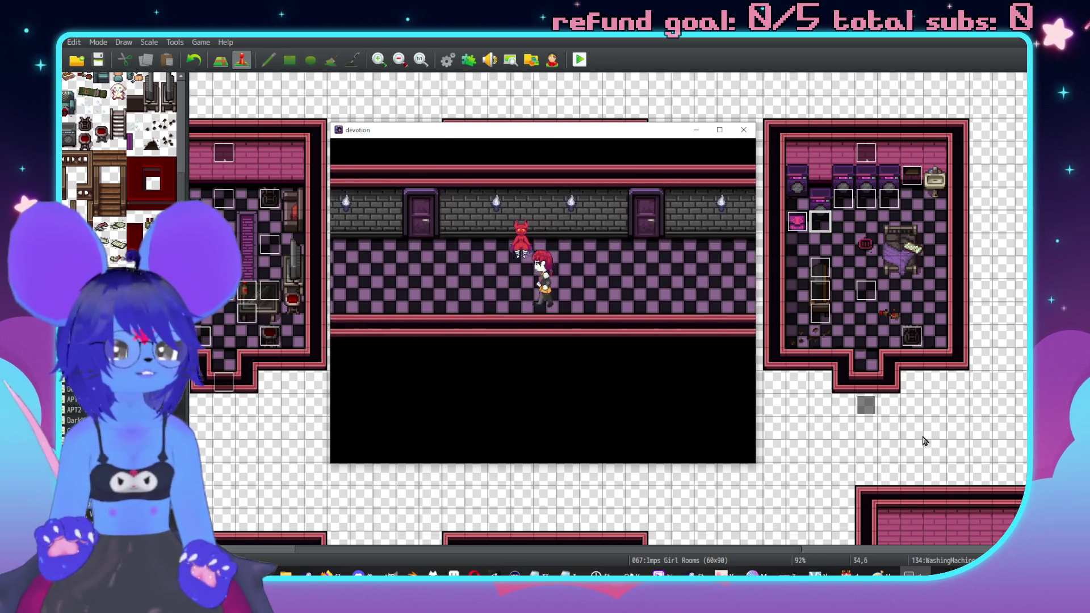
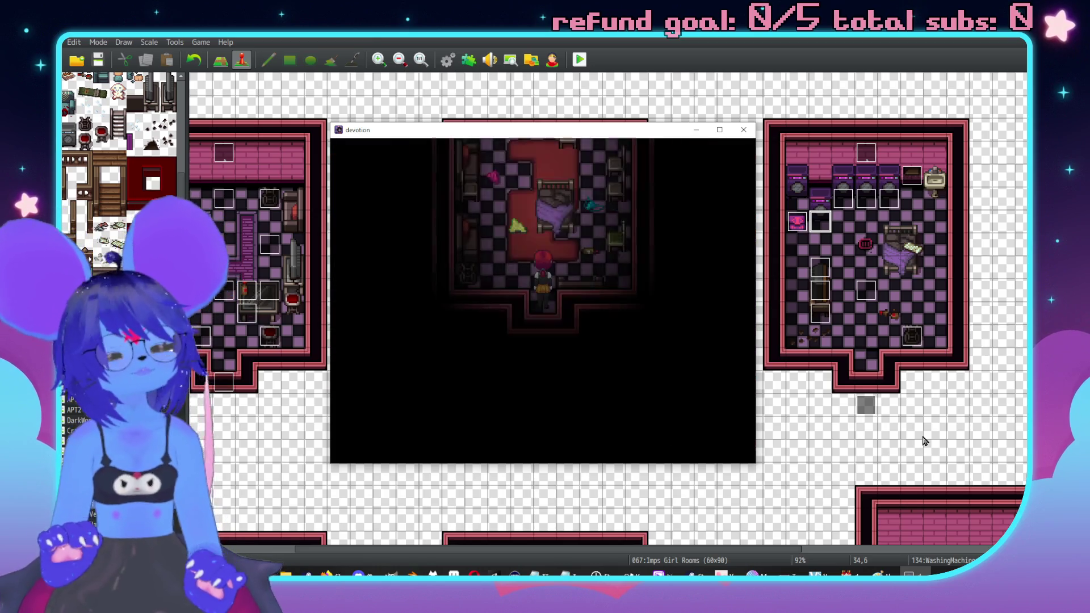
Step: Walk the character out of the girls' room, along the hallway and out the bottom exit, then end the playtest
{"action": "key", "text": "Down"}
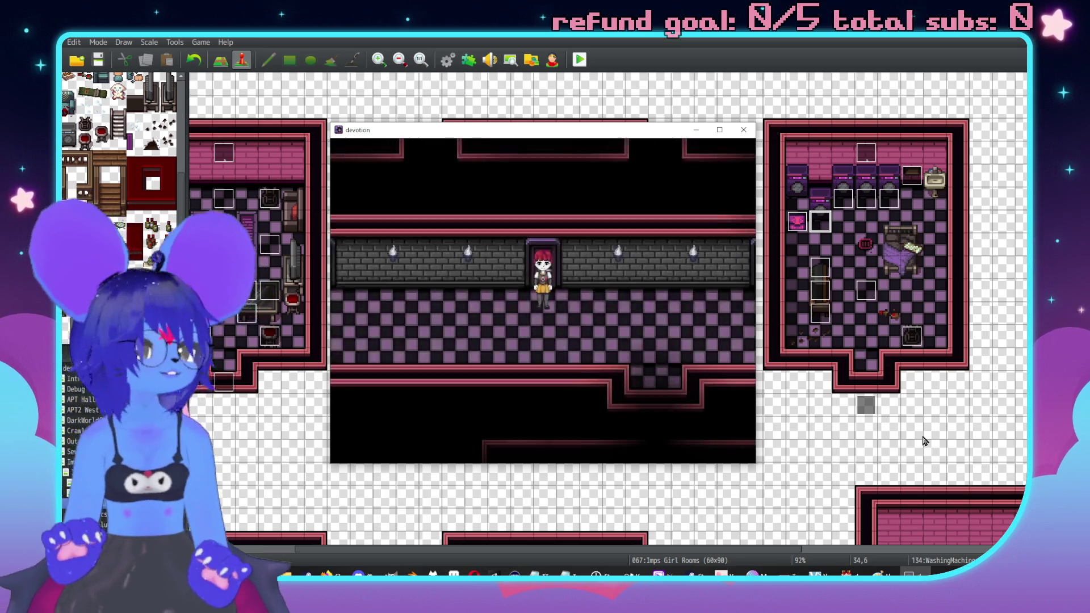
{"action": "key", "text": "Right"}
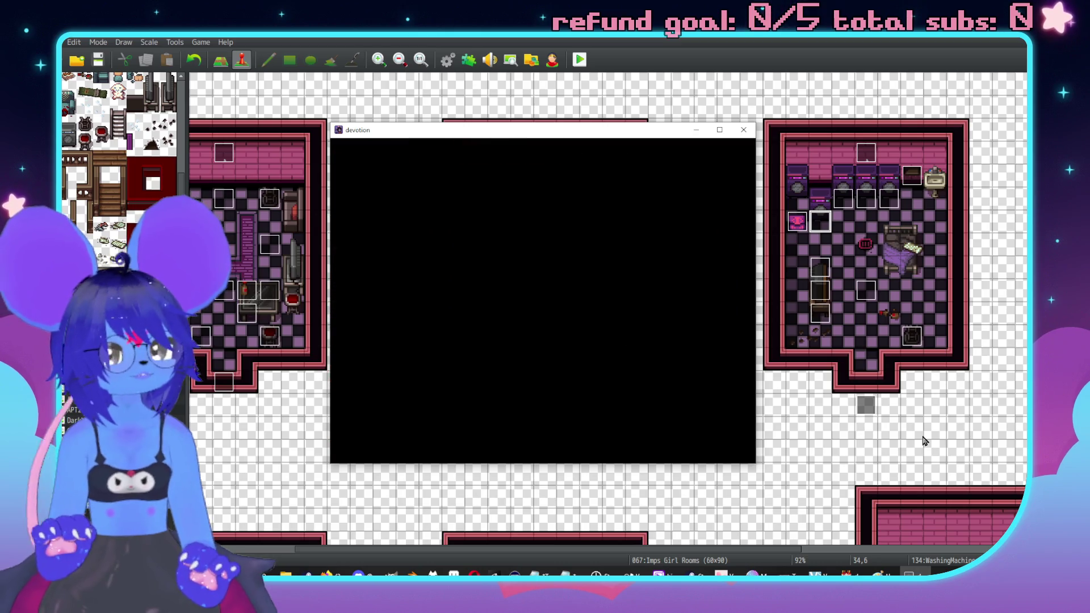
{"action": "key", "text": "Down"}
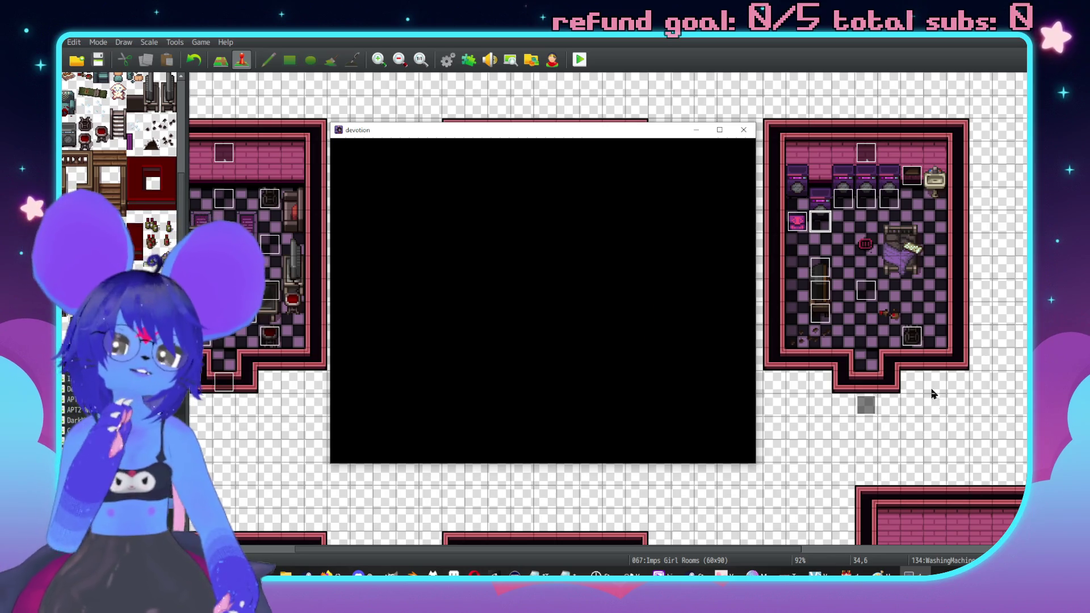
{"action": "key", "text": "alt+F4"}
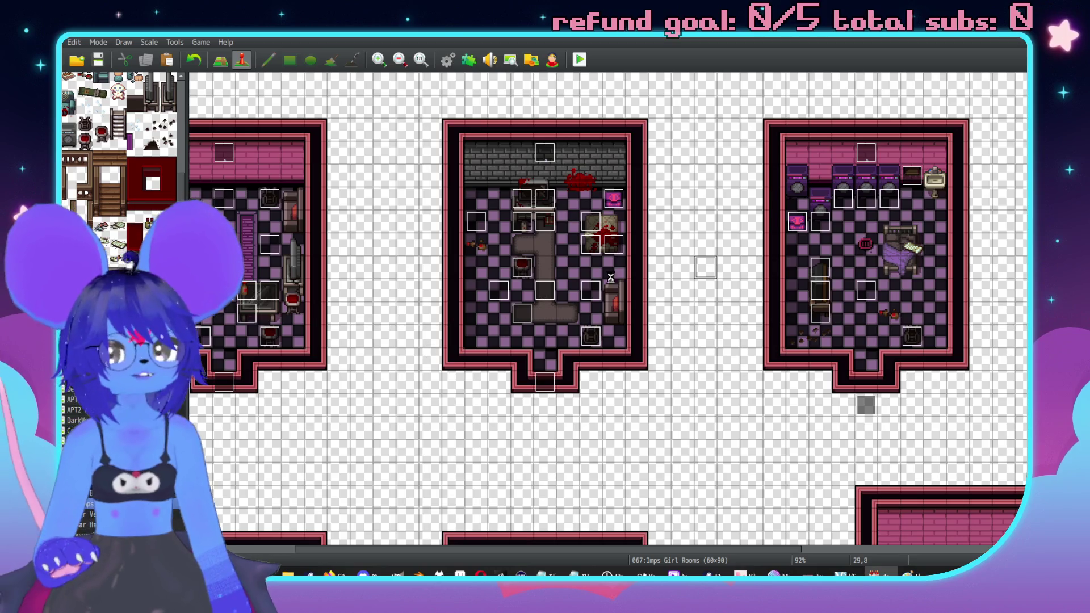
Step: Switch to map 065 Imp Bar Back Rooms in the map list
{"action": "scroll", "coordinate": [631, 307], "scroll_direction": "down", "scroll_amount": 10}
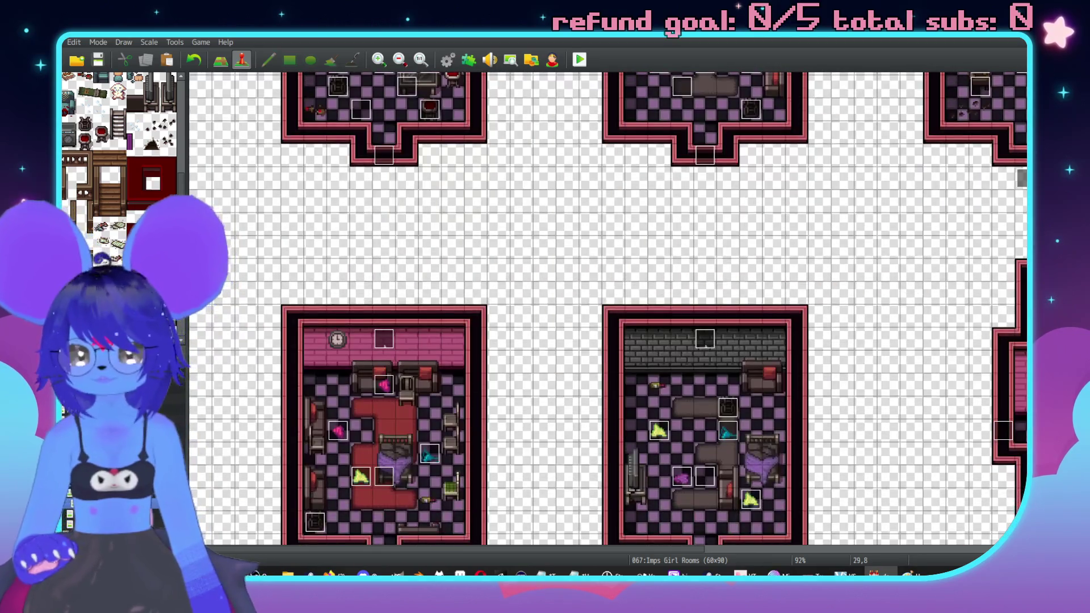
{"action": "left_click", "coordinate": [80, 524]}
{"action": "key", "text": "Down"}
{"action": "scroll", "coordinate": [750, 356], "scroll_direction": "left", "scroll_amount": 10}
Step: Inspect Nexus Door 2's FilingCabinetCode If block without changes, then start a new event at cell 1,0
{"action": "double_click", "coordinate": [781, 265]}
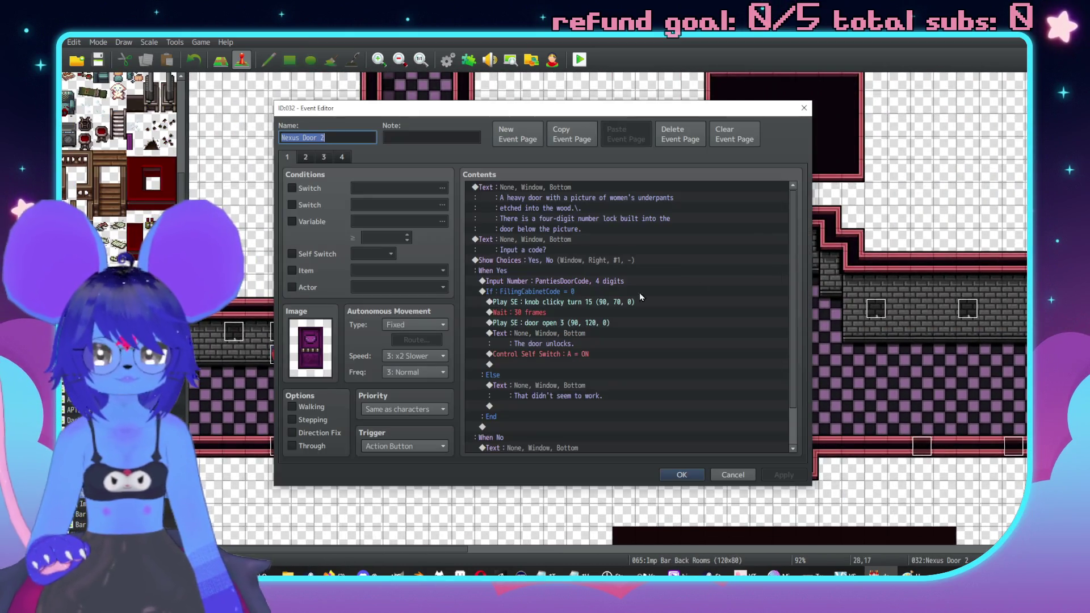
{"action": "left_click", "coordinate": [596, 292]}
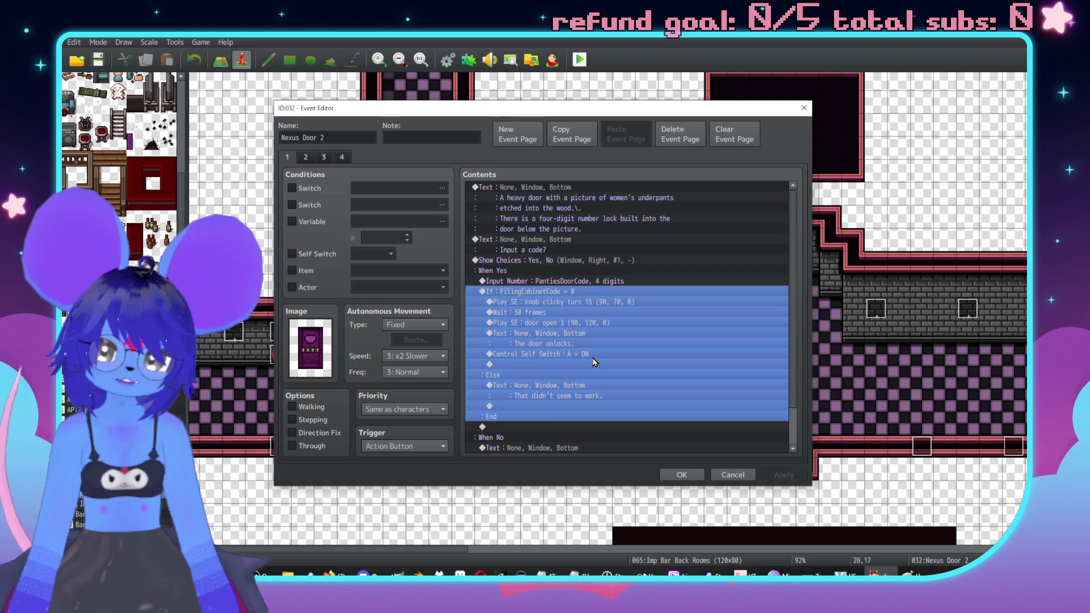
{"action": "scroll", "coordinate": [636, 302], "scroll_direction": "down", "scroll_amount": 1}
{"action": "scroll", "coordinate": [637, 321], "scroll_direction": "up", "scroll_amount": 1}
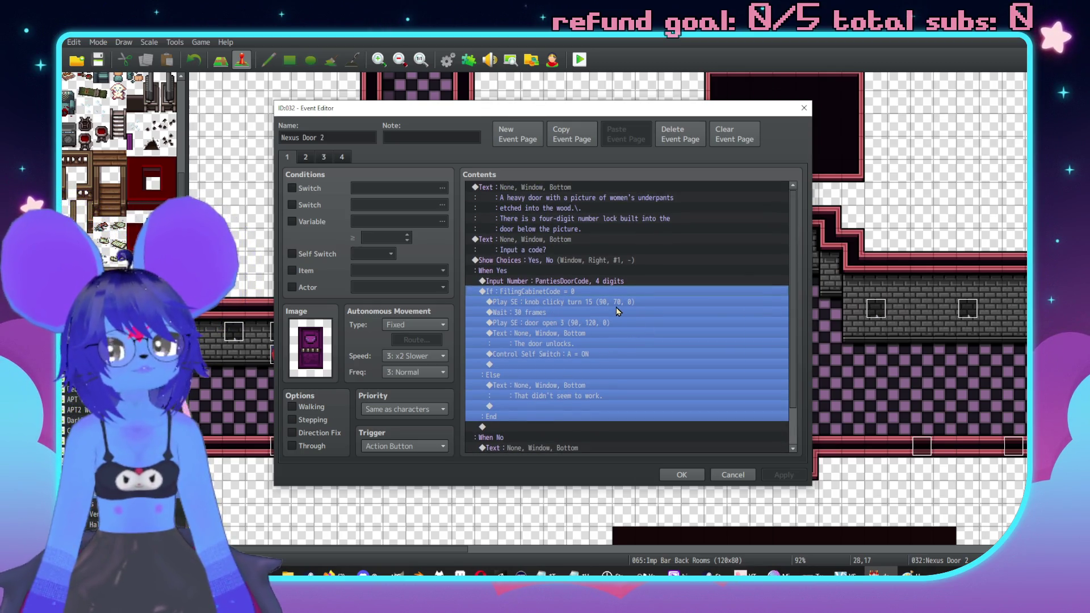
{"action": "left_click", "coordinate": [733, 474]}
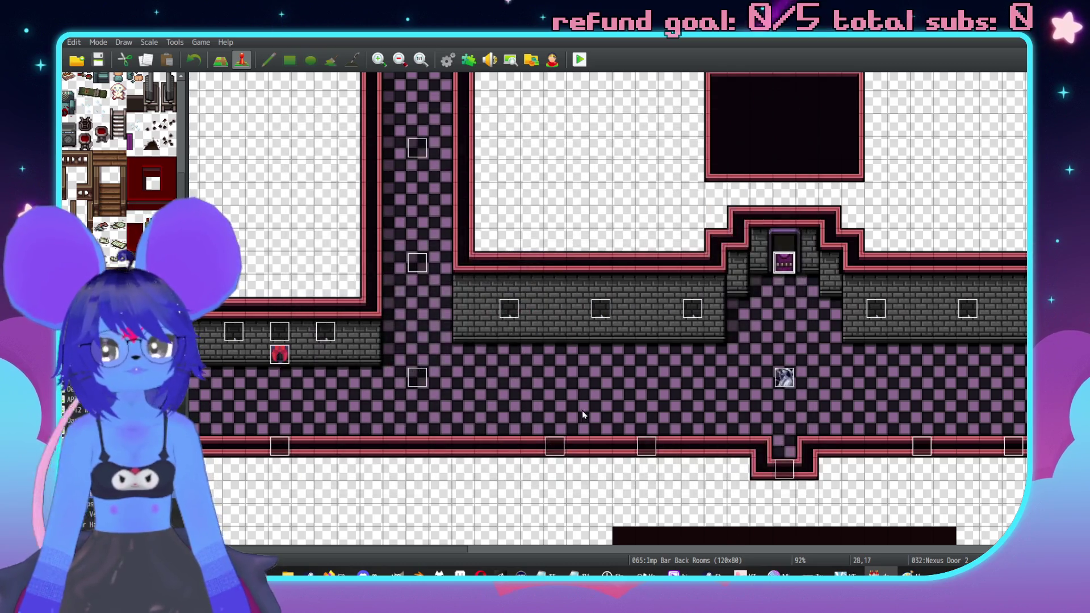
{"action": "middle_click", "coordinate": [419, 436]}
{"action": "double_click", "coordinate": [223, 84]}
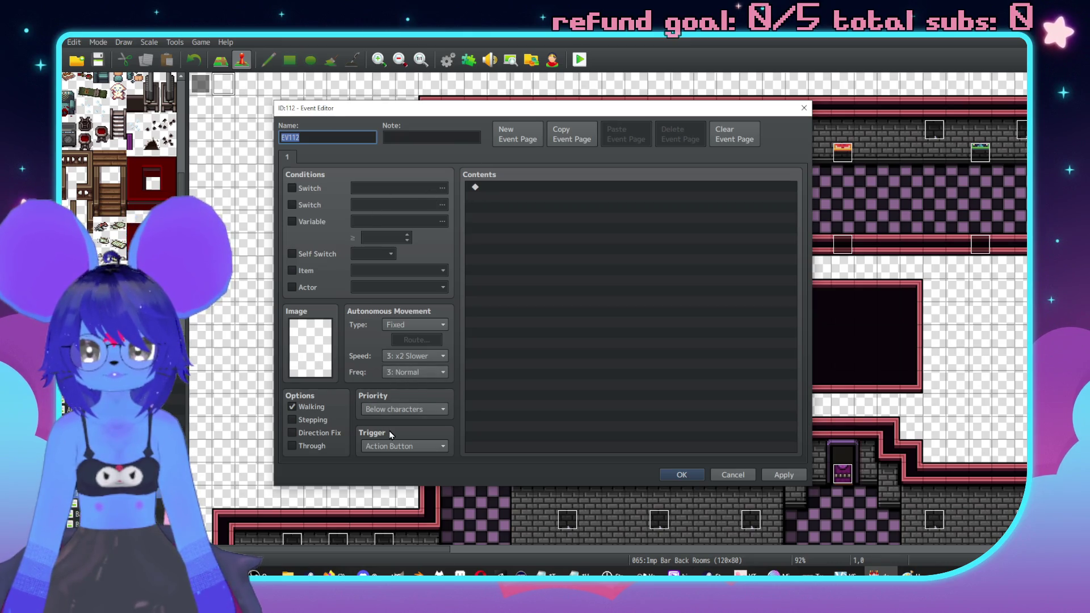
Step: Discard the new blank event and open the existing Light on 1 event EV042
{"action": "left_click", "coordinate": [401, 446]}
{"action": "left_click", "coordinate": [738, 475]}
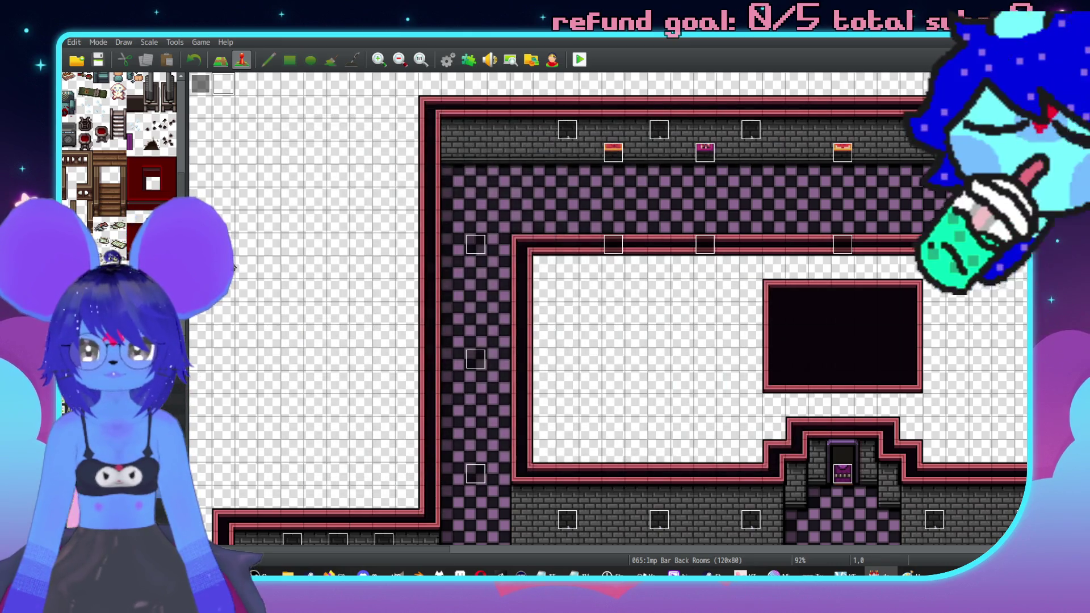
{"action": "double_click", "coordinate": [201, 84]}
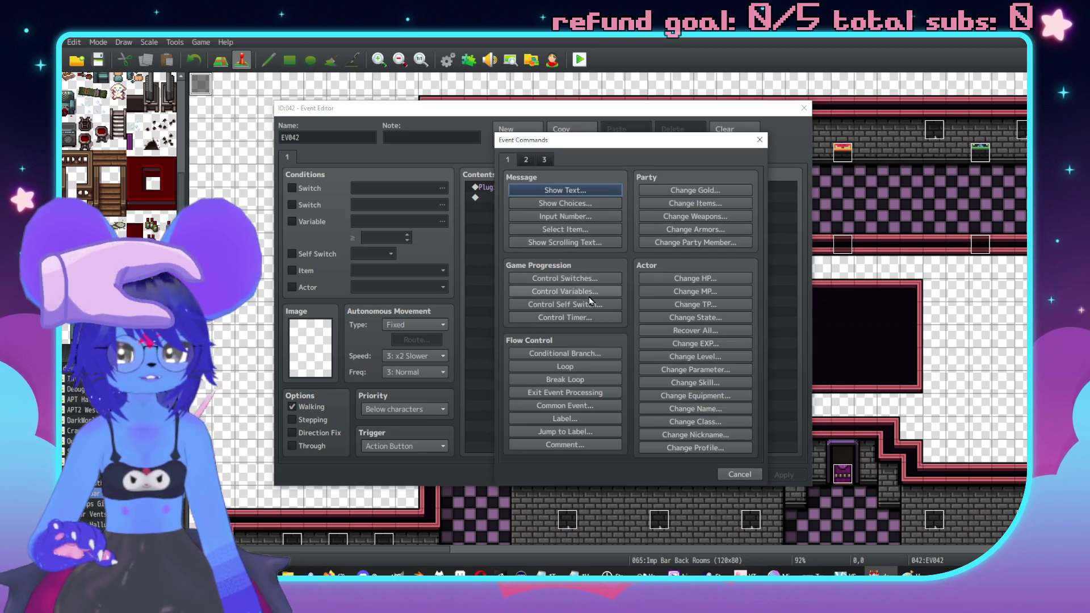
Step: Add a Control Variables command setting 0043 FilingCabinetCode to constant 431
{"action": "left_click", "coordinate": [565, 291]}
{"action": "left_click", "coordinate": [615, 238]}
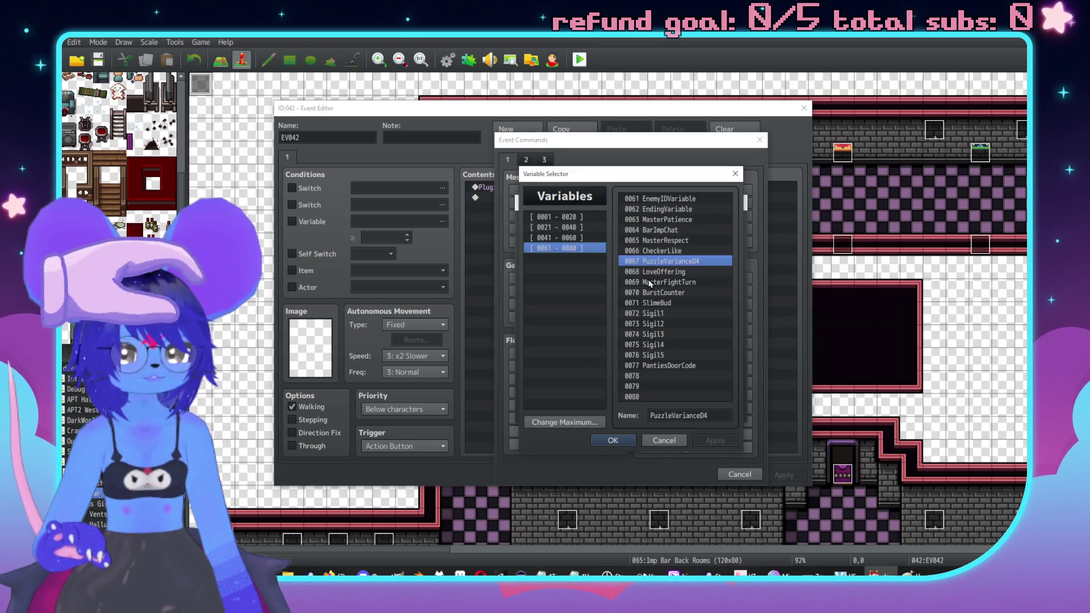
{"action": "left_click", "coordinate": [573, 238]}
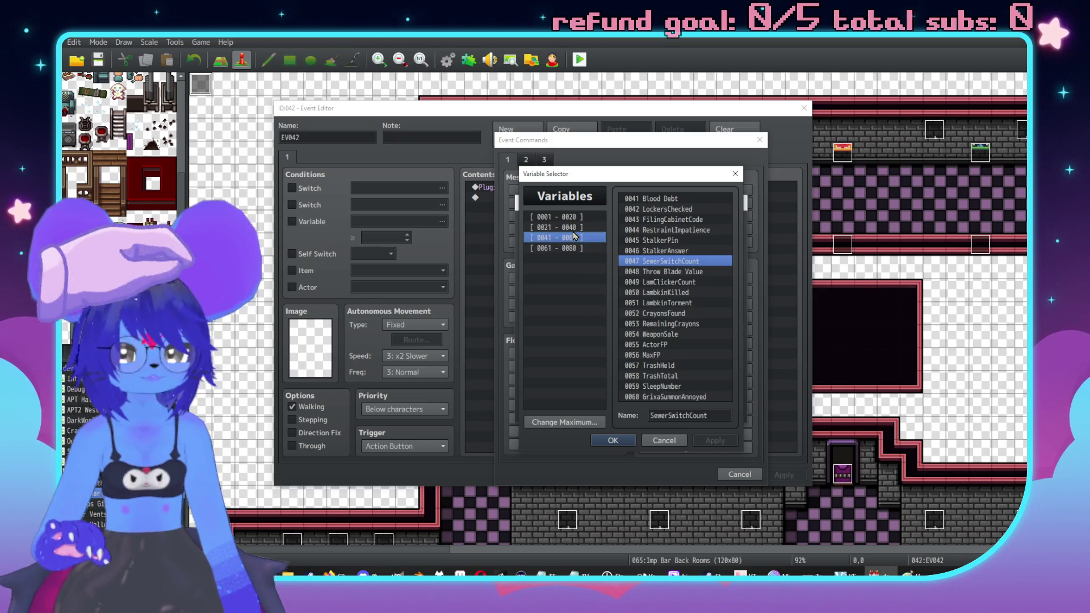
{"action": "double_click", "coordinate": [699, 222]}
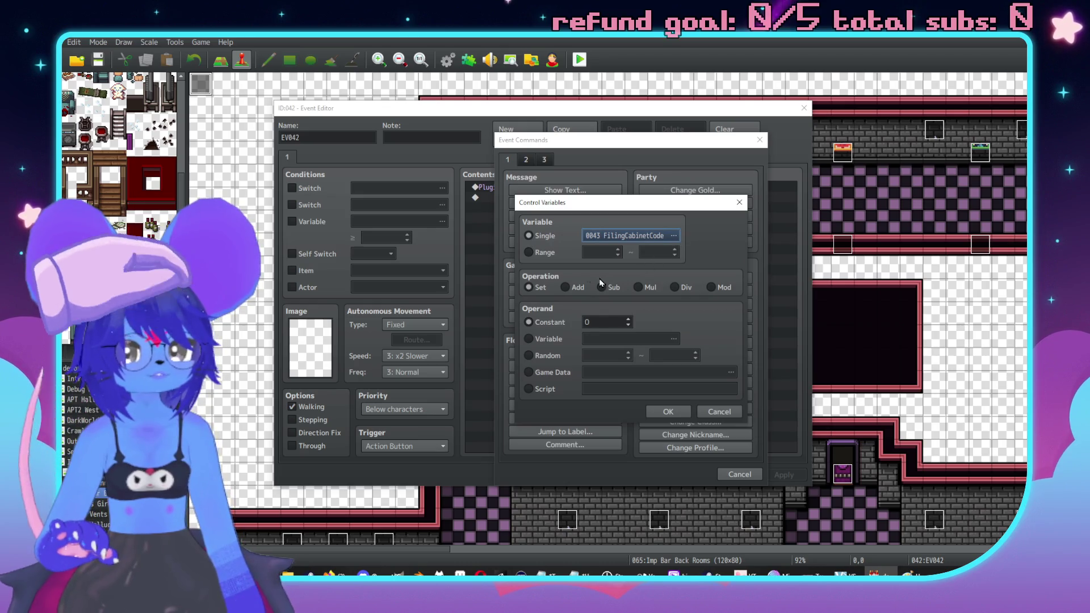
{"action": "double_click", "coordinate": [603, 322]}
{"action": "type", "text": "431"}
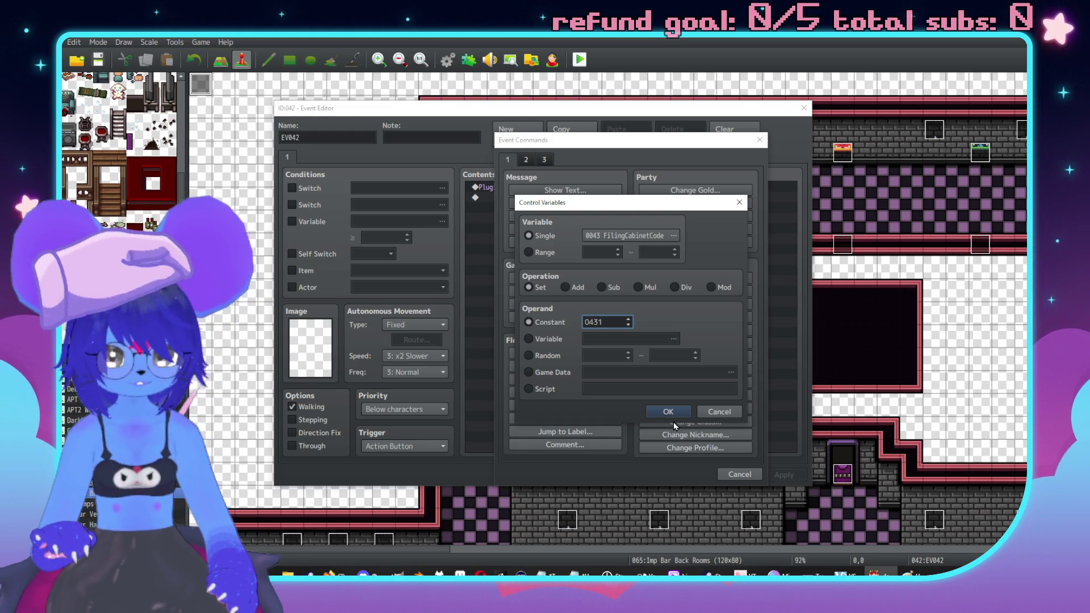
{"action": "left_click", "coordinate": [664, 413]}
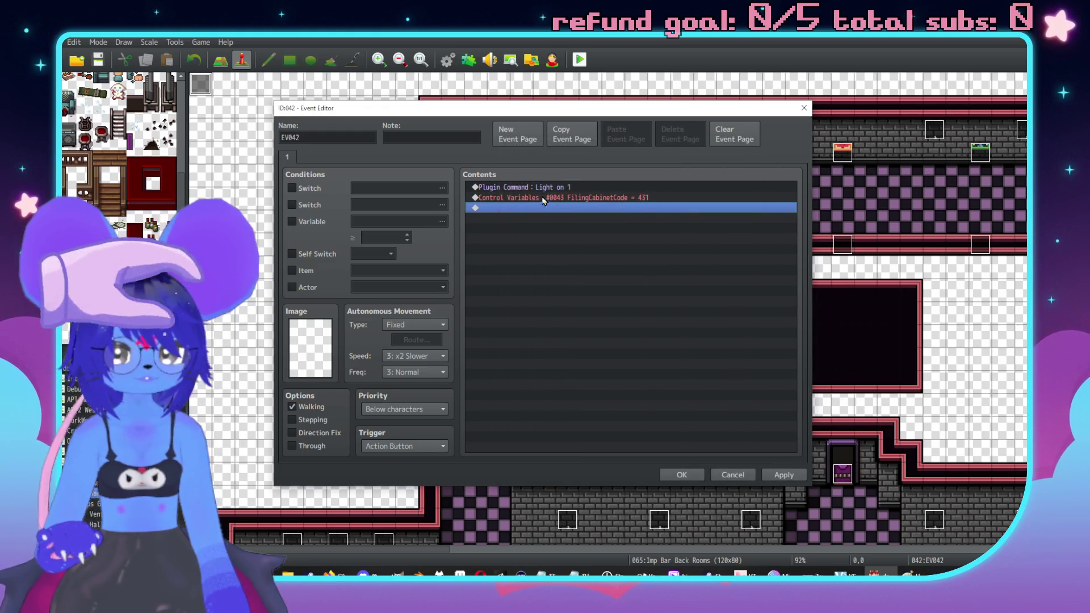
{"action": "double_click", "coordinate": [550, 208]}
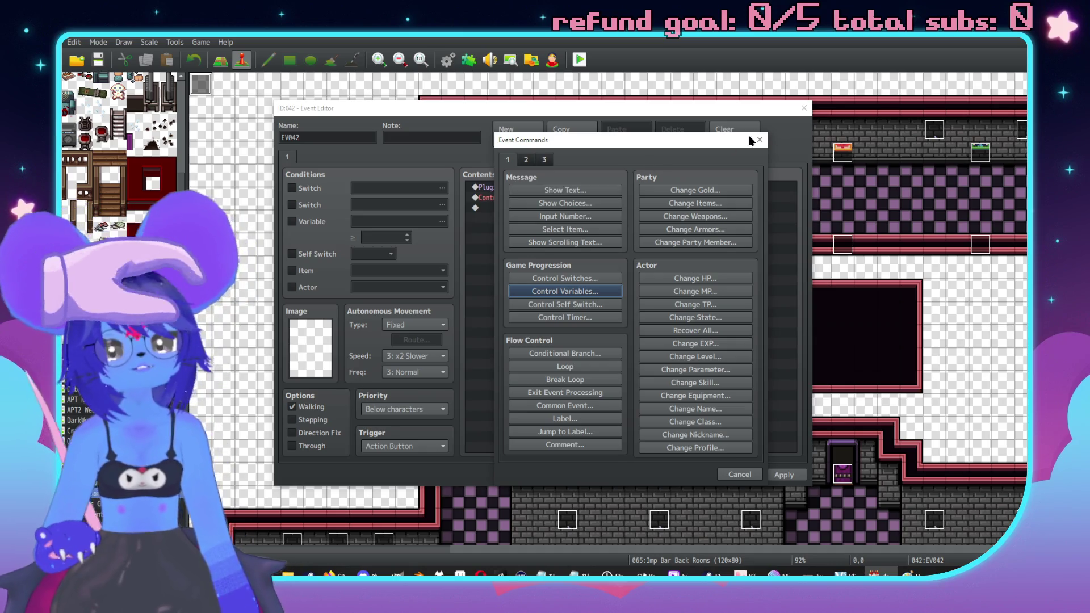
Step: Insert a Conditional Branch checking variable 0067 PuzzleVarianceD4 equals 1
{"action": "left_click", "coordinate": [759, 139]}
{"action": "double_click", "coordinate": [567, 207]}
{"action": "left_click", "coordinate": [568, 353]}
{"action": "left_click", "coordinate": [544, 269]}
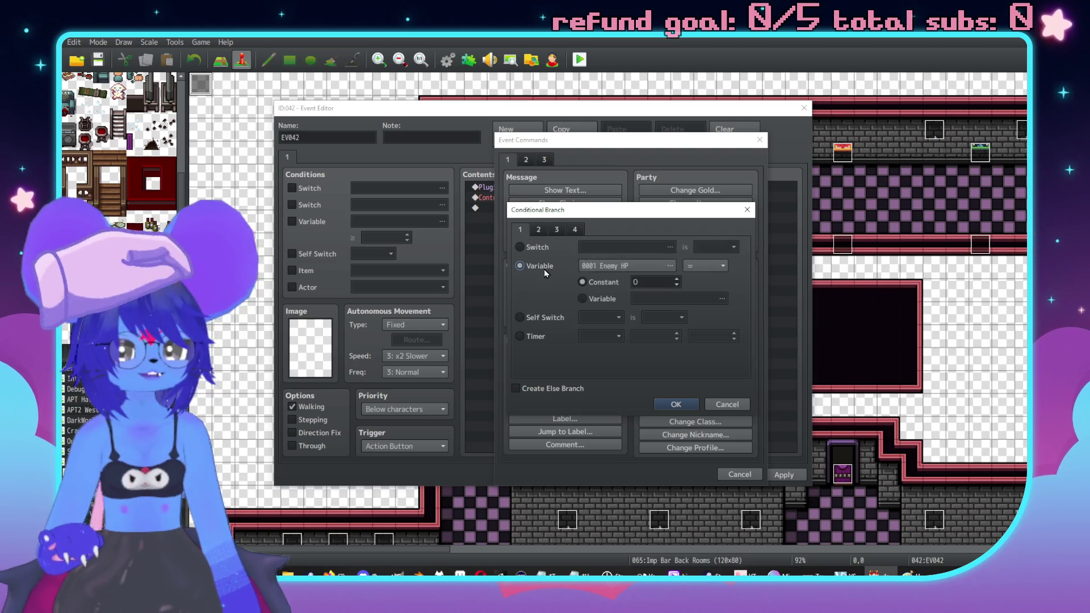
{"action": "left_click", "coordinate": [599, 272]}
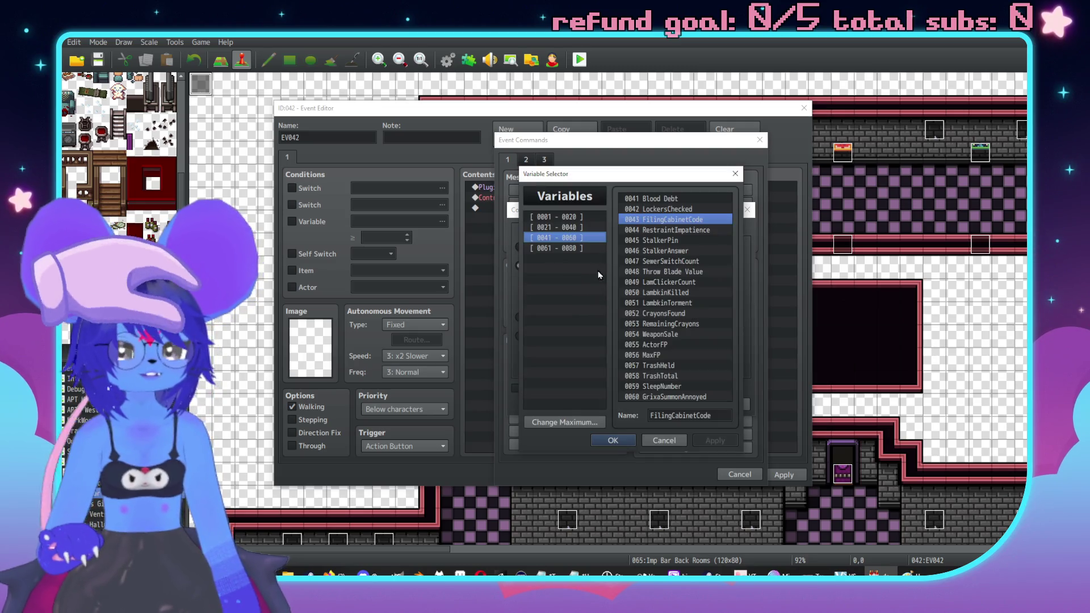
{"action": "left_click", "coordinate": [561, 248]}
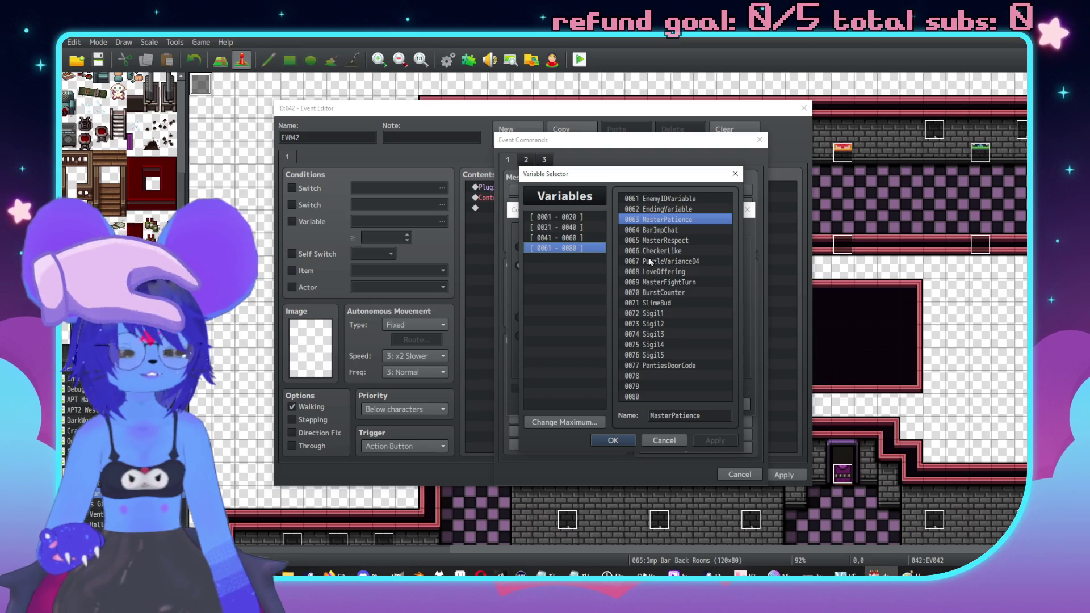
{"action": "double_click", "coordinate": [651, 262]}
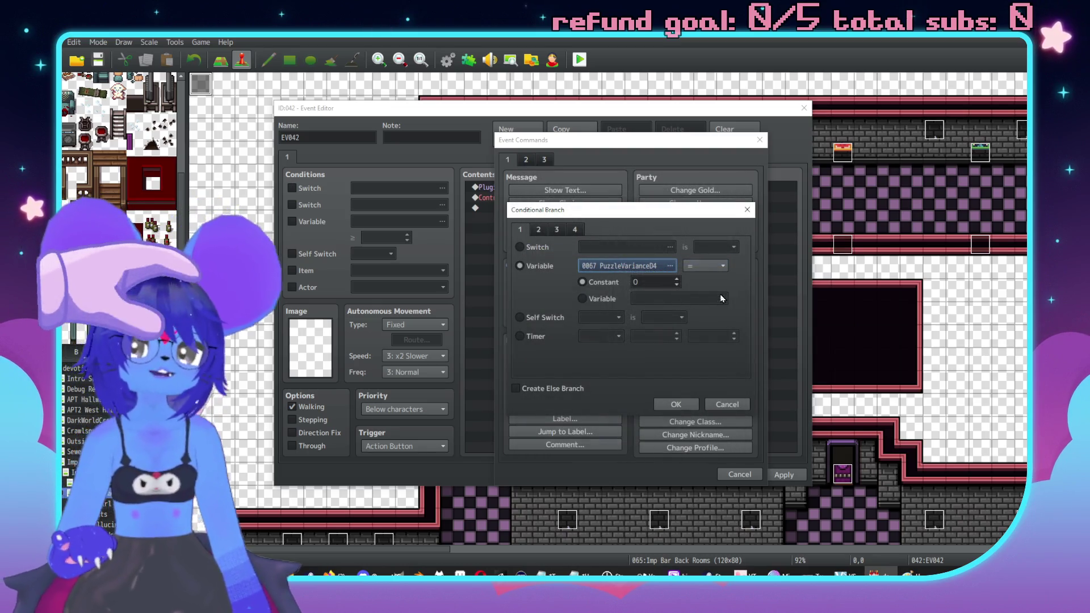
{"action": "key", "text": "Tab"}
{"action": "type", "text": "1"}
{"action": "left_click", "coordinate": [673, 404]}
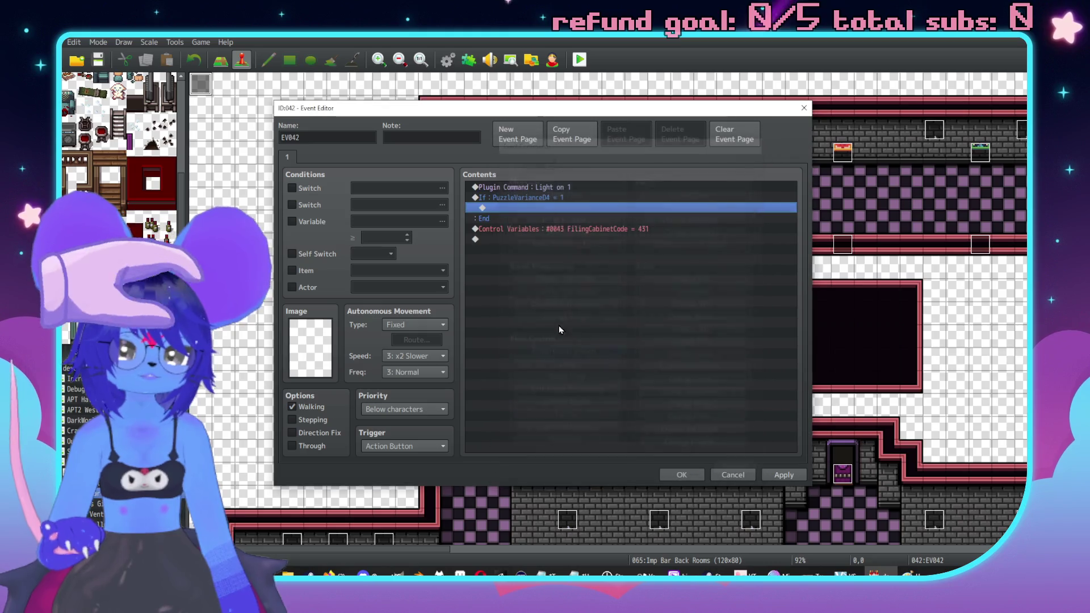
Step: Move the FilingCabinetCode = 431 line inside the If branch and set the trigger to Autorun
{"action": "left_click", "coordinate": [539, 228]}
{"action": "key", "text": "ctrl+x"}
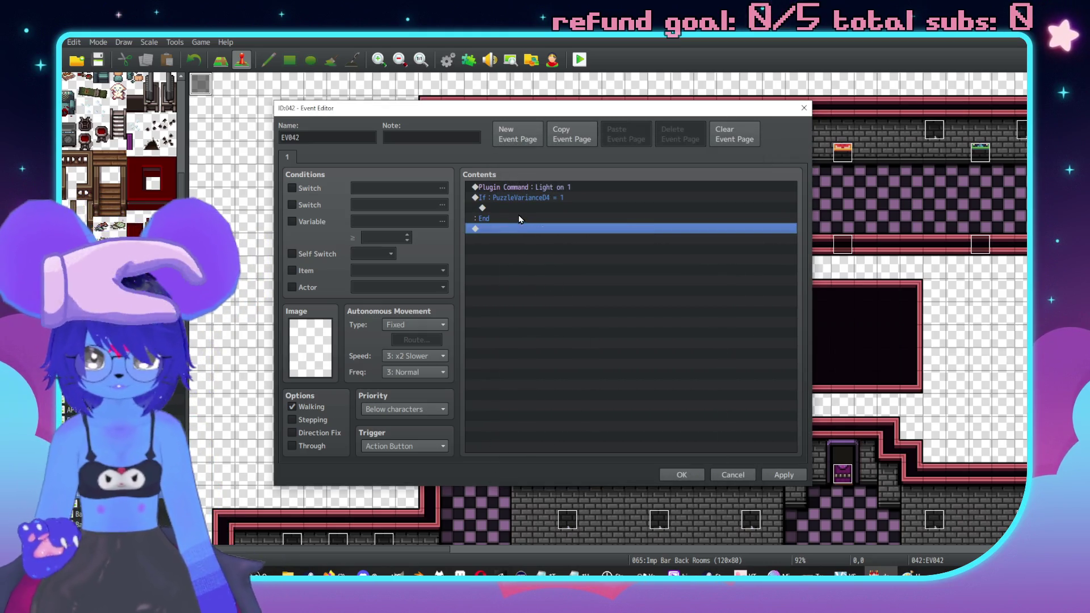
{"action": "left_click", "coordinate": [515, 208]}
{"action": "key", "text": "ctrl+v"}
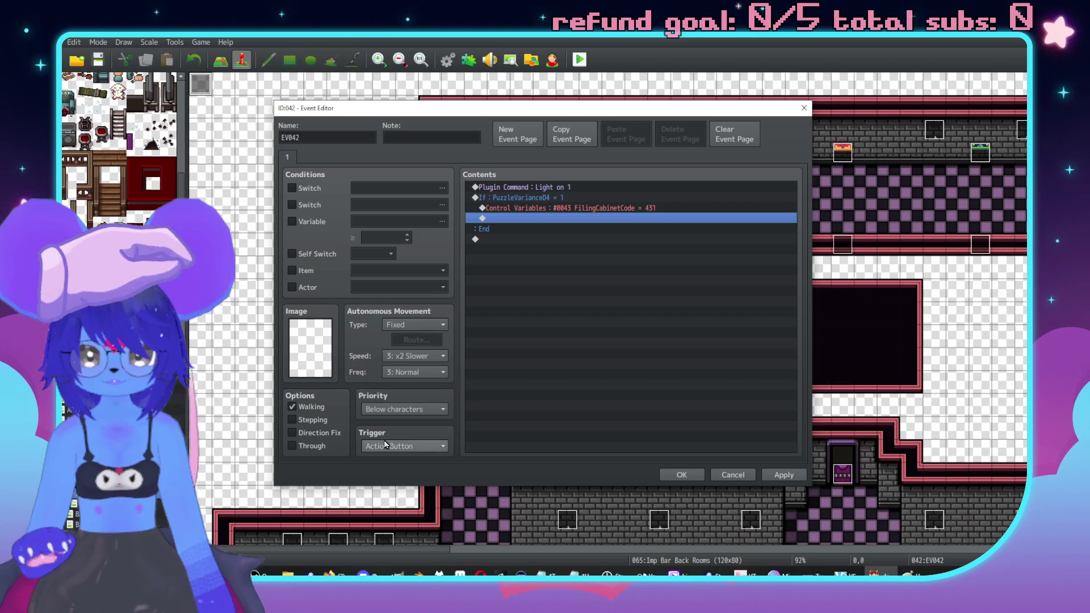
{"action": "left_click", "coordinate": [387, 446]}
{"action": "left_click", "coordinate": [390, 495]}
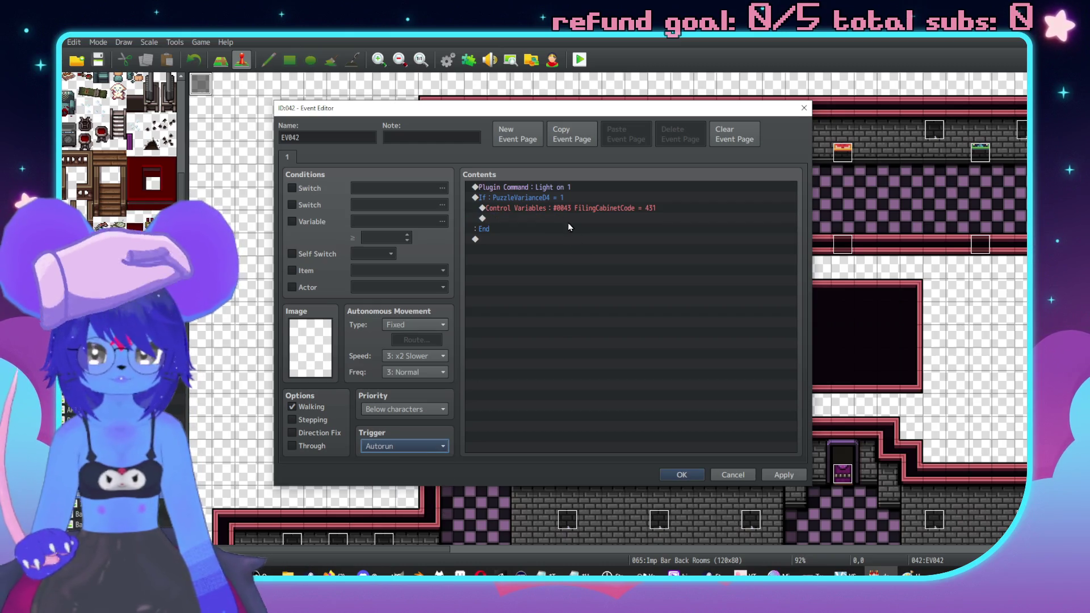
{"action": "left_click_drag", "start_coordinate": [569, 224], "coordinate": [540, 203]}
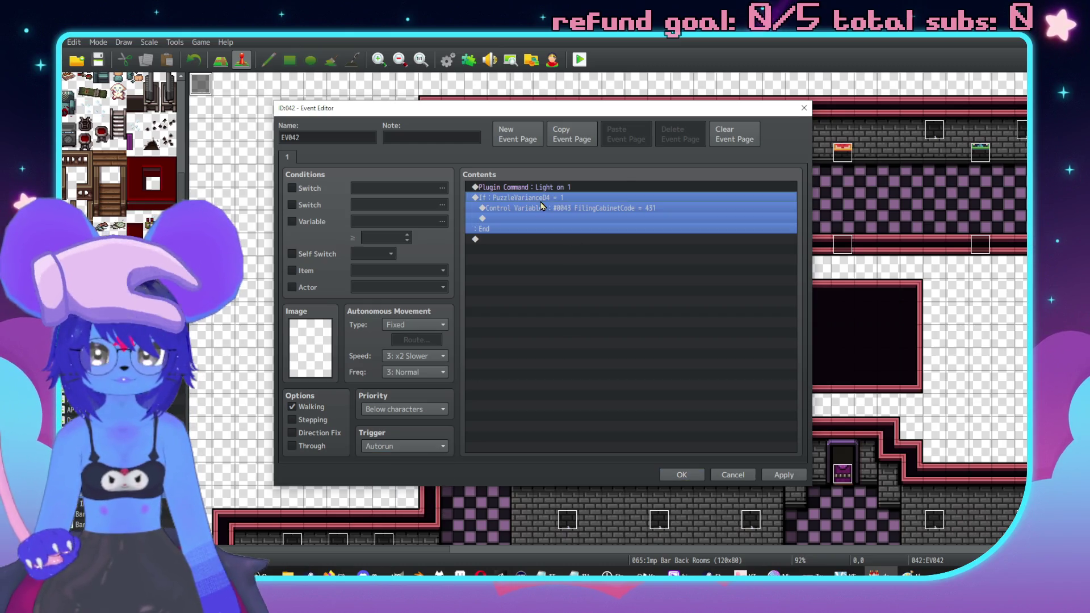
Step: Duplicate the If block as PuzzleVariance04 = 2 setting FilingCabinetCode to 1312
{"action": "key", "text": "ctrl+c"}
{"action": "left_click", "coordinate": [528, 239]}
{"action": "key", "text": "ctrl+v"}
{"action": "double_click", "coordinate": [528, 239]}
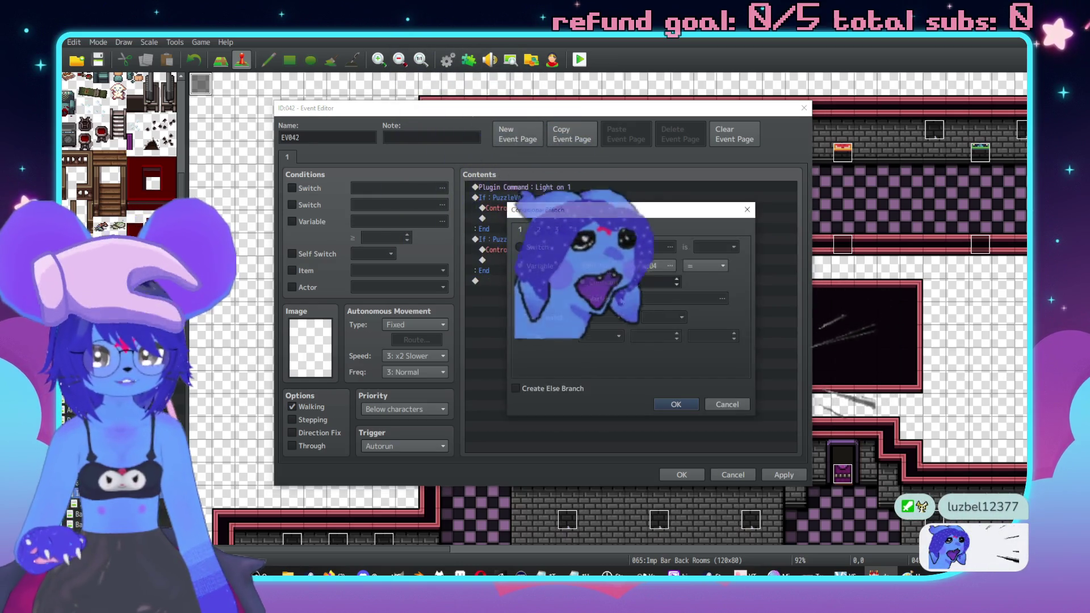
{"action": "type", "text": "2"}
{"action": "left_click", "coordinate": [676, 404]}
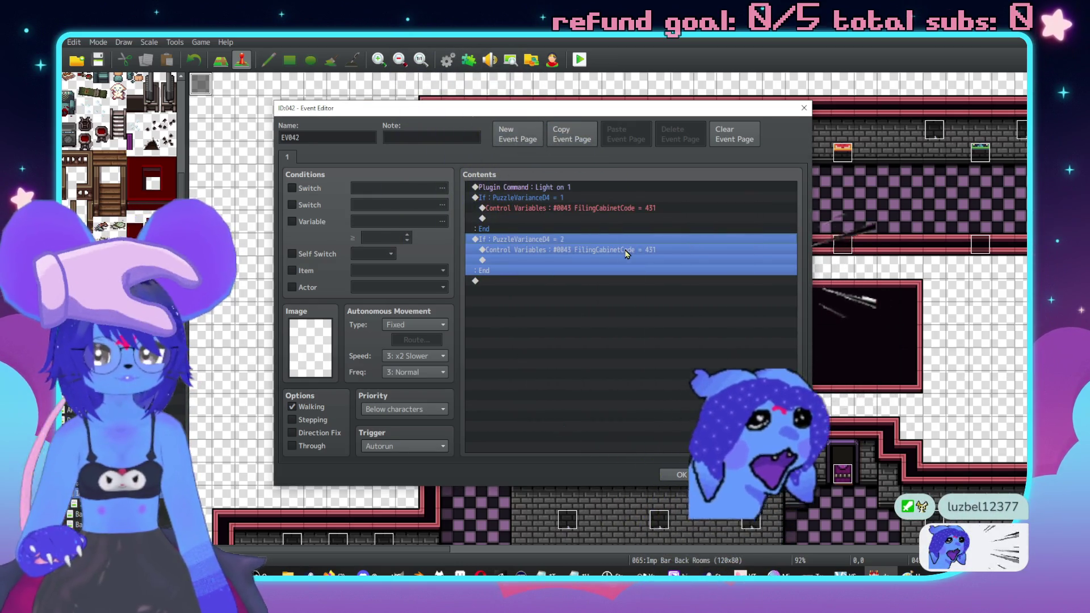
{"action": "left_click", "coordinate": [627, 251]}
{"action": "double_click", "coordinate": [627, 251]}
{"action": "double_click", "coordinate": [603, 321]}
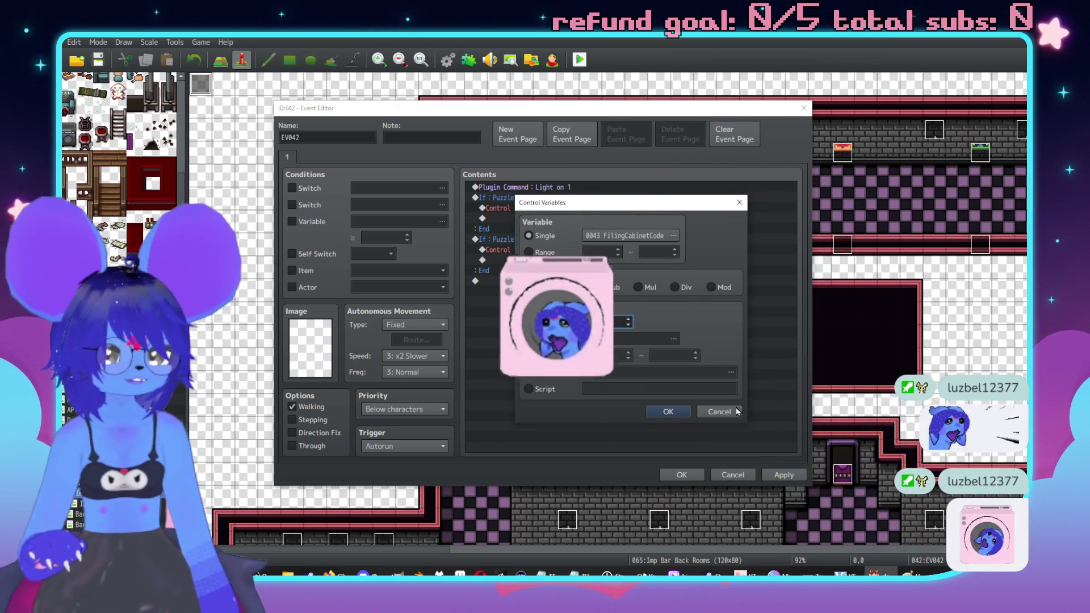
{"action": "type", "text": "1312"}
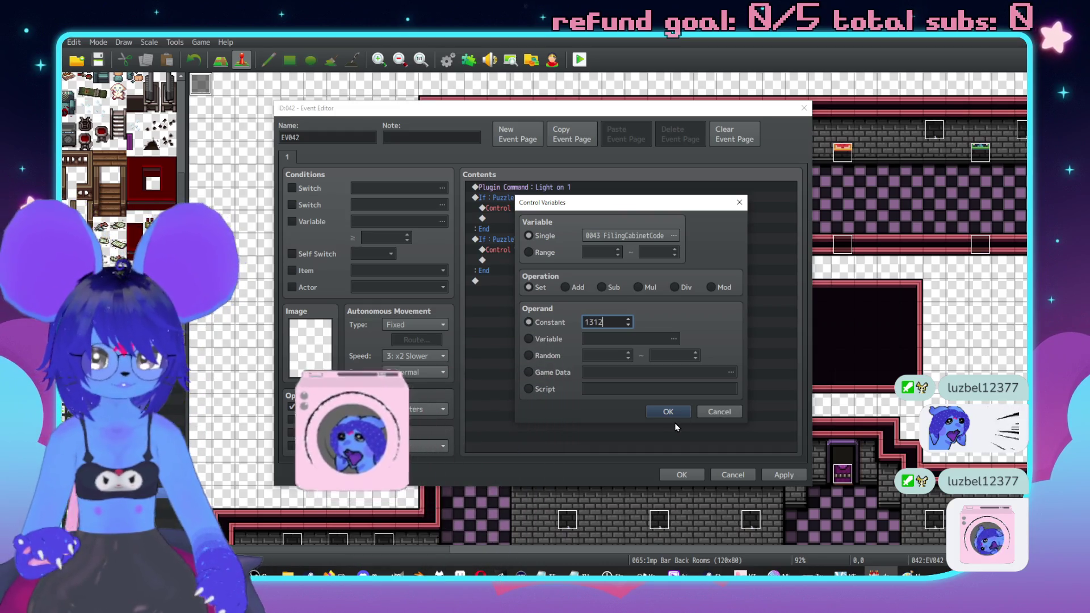
{"action": "left_click", "coordinate": [667, 411]}
Step: Add a third copy checking PuzzleVariance04 = 3 that sets FilingCabinetCode to 4200
{"action": "left_click", "coordinate": [511, 239]}
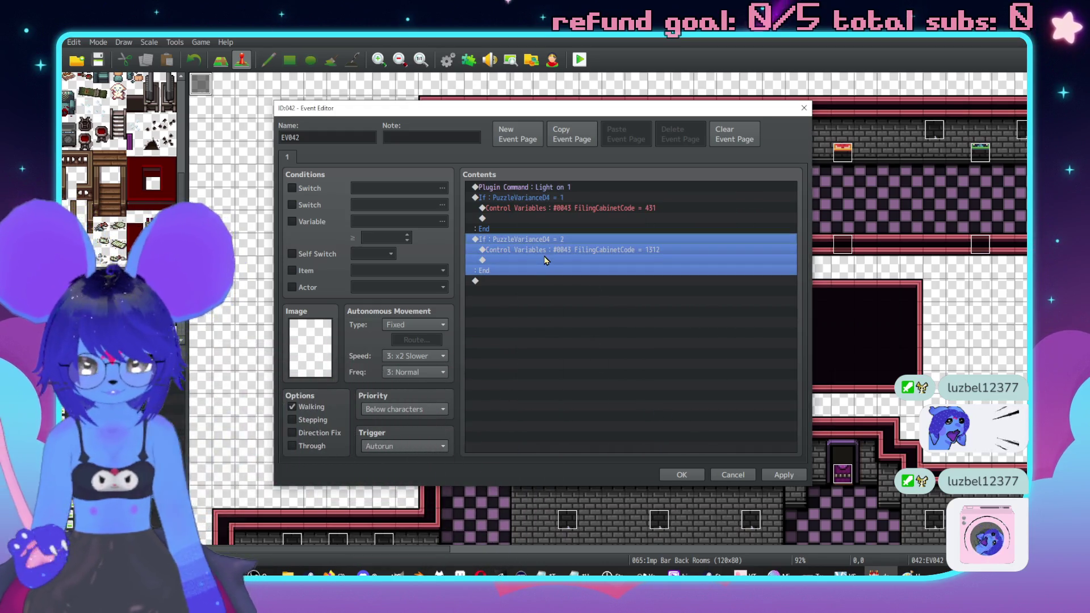
{"action": "left_click", "coordinate": [514, 284]}
{"action": "key", "text": "ctrl+v"}
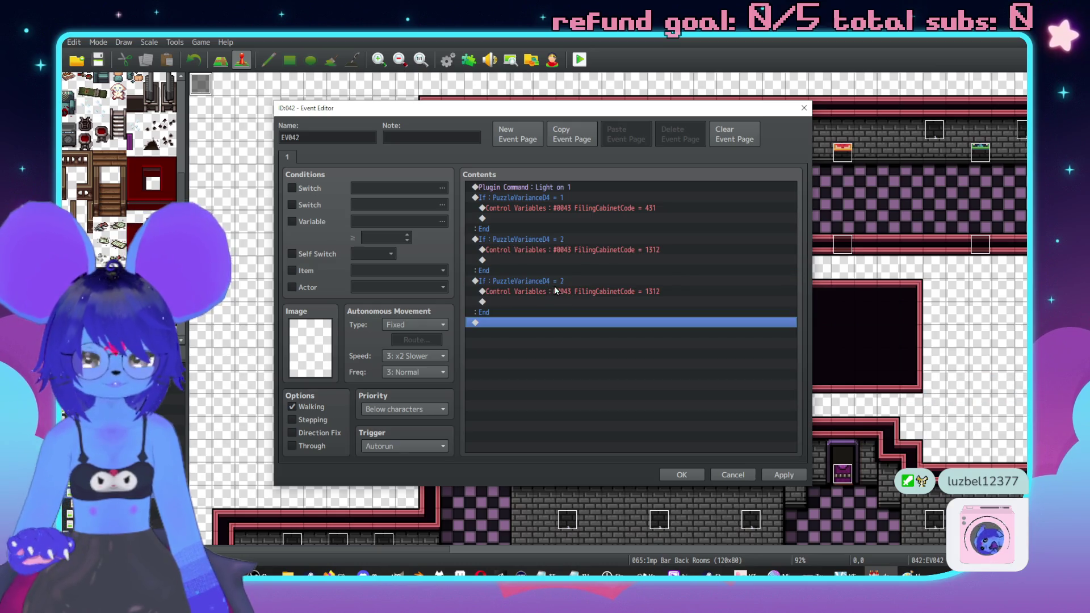
{"action": "left_click", "coordinate": [562, 292]}
{"action": "double_click", "coordinate": [634, 292]}
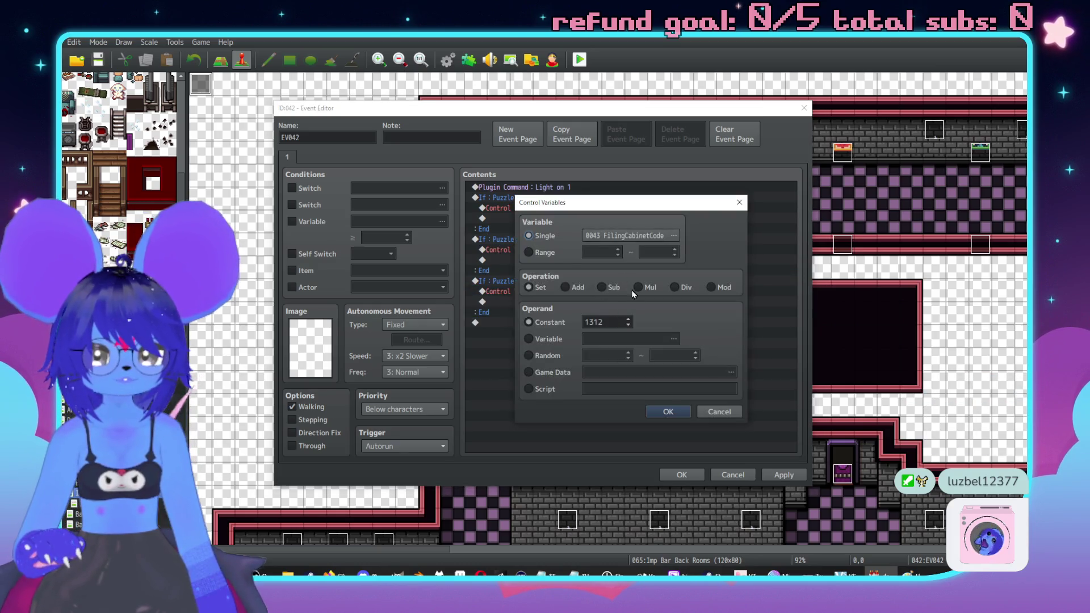
{"action": "double_click", "coordinate": [615, 322]}
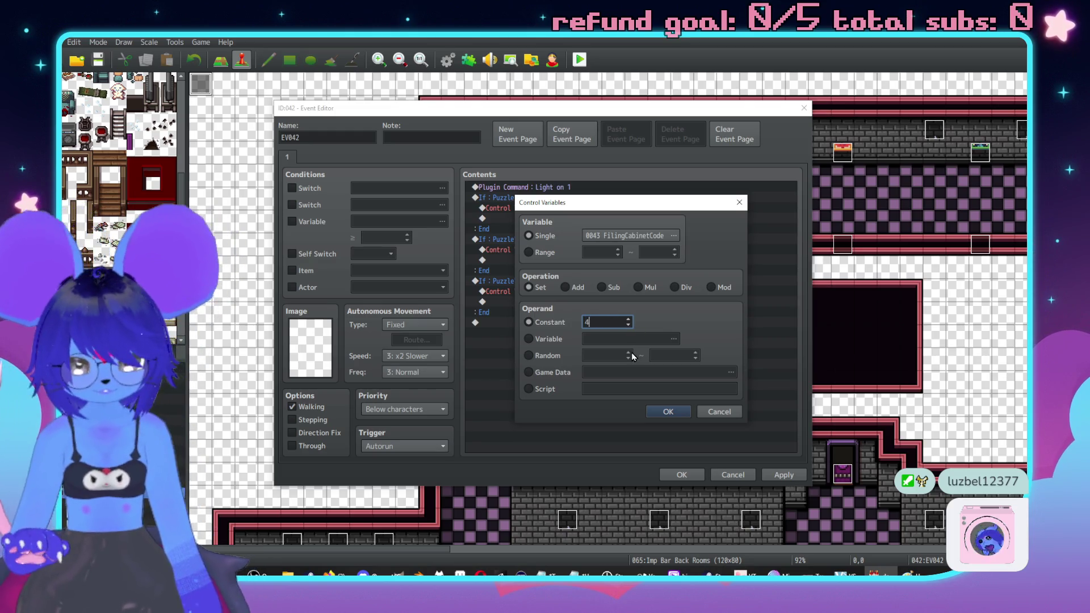
{"action": "type", "text": "200"}
{"action": "left_click", "coordinate": [664, 413]}
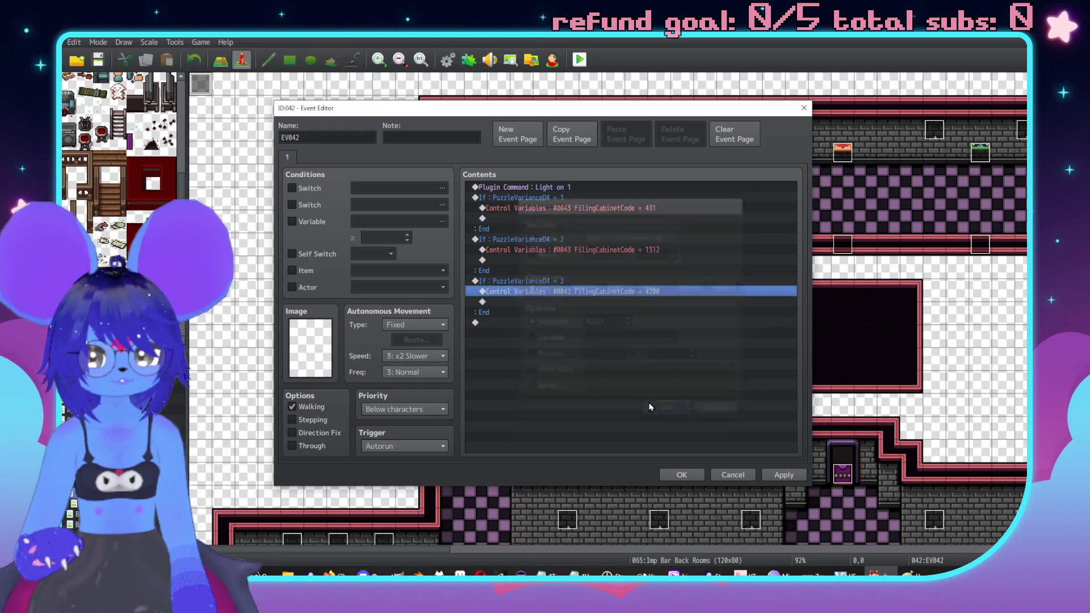
{"action": "double_click", "coordinate": [540, 282]}
{"action": "type", "text": "3"}
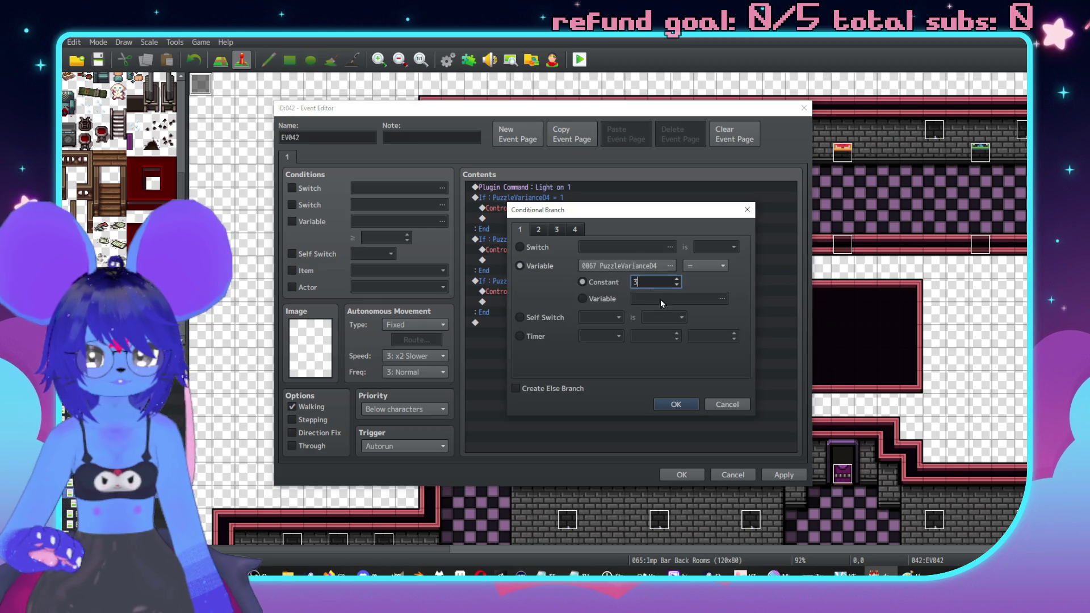
{"action": "left_click", "coordinate": [677, 407]}
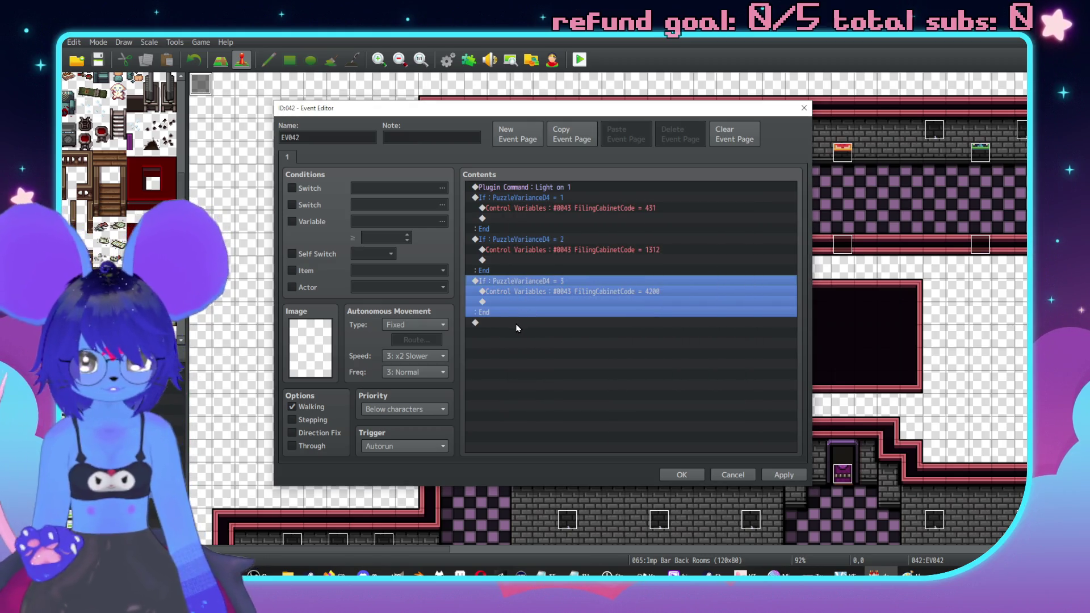
Step: Add a fourth copy of the block that sets FilingCabinetCode to 4444
{"action": "key", "text": "ctrl+c"}
{"action": "left_click", "coordinate": [542, 331]}
{"action": "key", "text": "ctrl+v"}
{"action": "left_click", "coordinate": [542, 326]}
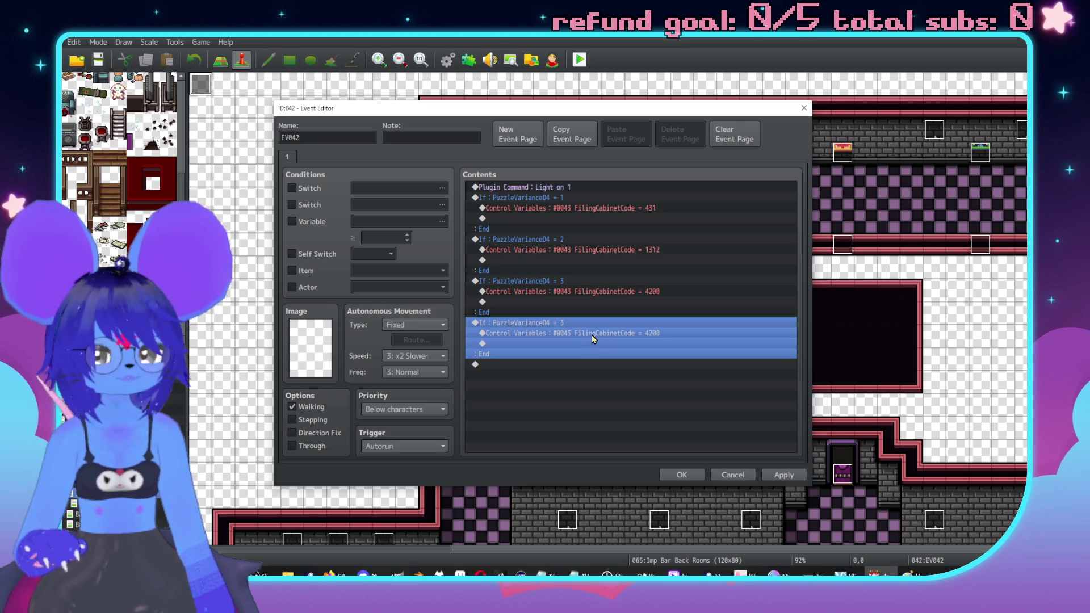
{"action": "left_click", "coordinate": [585, 335]}
{"action": "key", "text": "Return"}
{"action": "type", "text": "4444"}
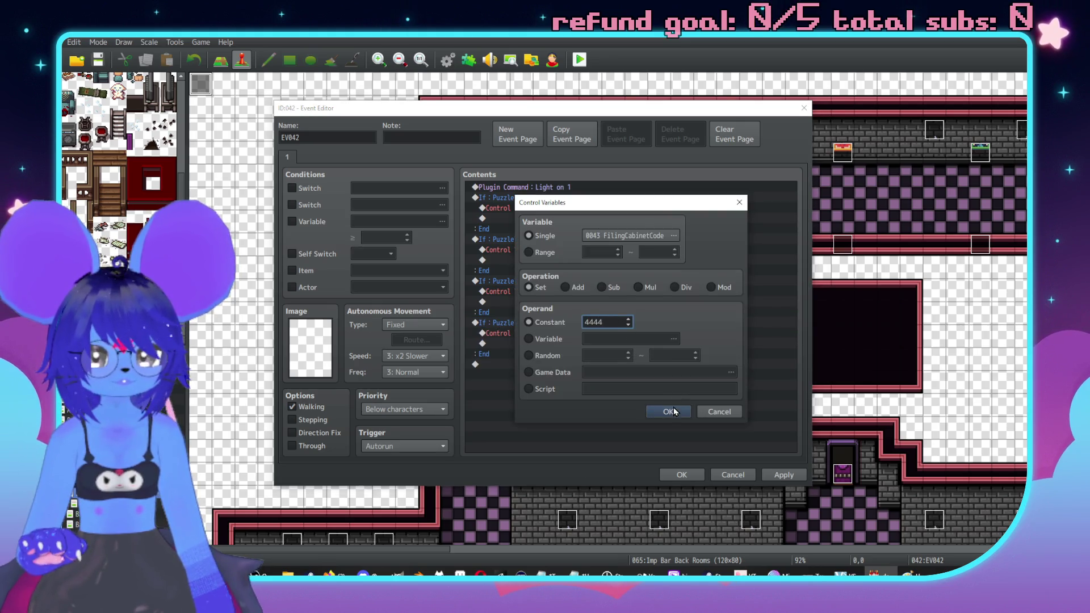
{"action": "left_click", "coordinate": [674, 411]}
{"action": "left_click", "coordinate": [555, 322]}
{"action": "double_click", "coordinate": [653, 321]}
Step: Make the fourth branch check PuzzleVariance04 = 4 and add Control Self Switch A = ON afterward
{"action": "double_click", "coordinate": [633, 283]}
{"action": "type", "text": "4"}
{"action": "left_click", "coordinate": [679, 406]}
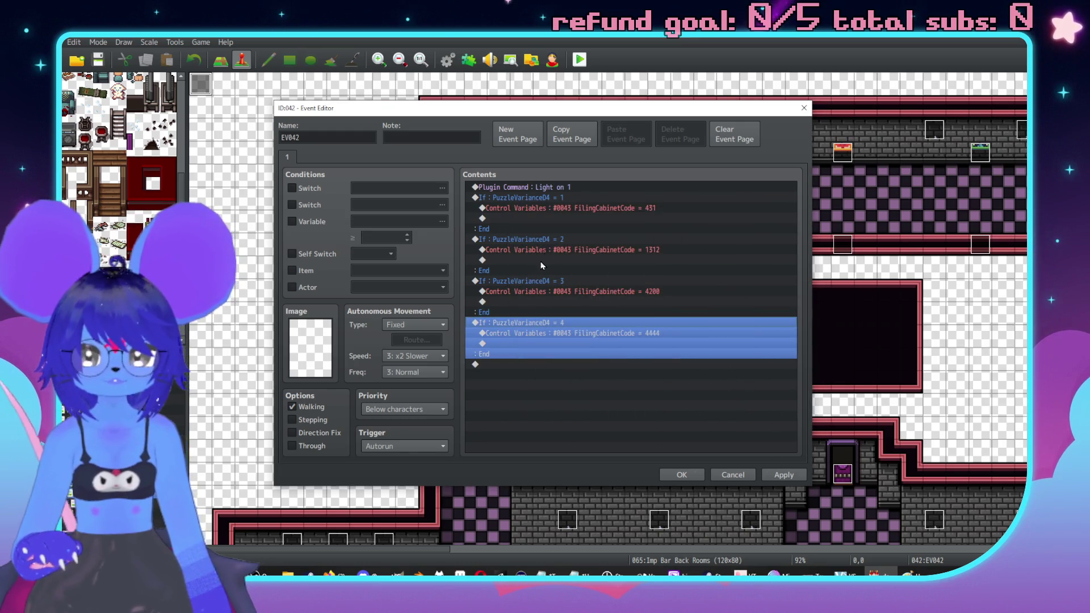
{"action": "double_click", "coordinate": [501, 365]}
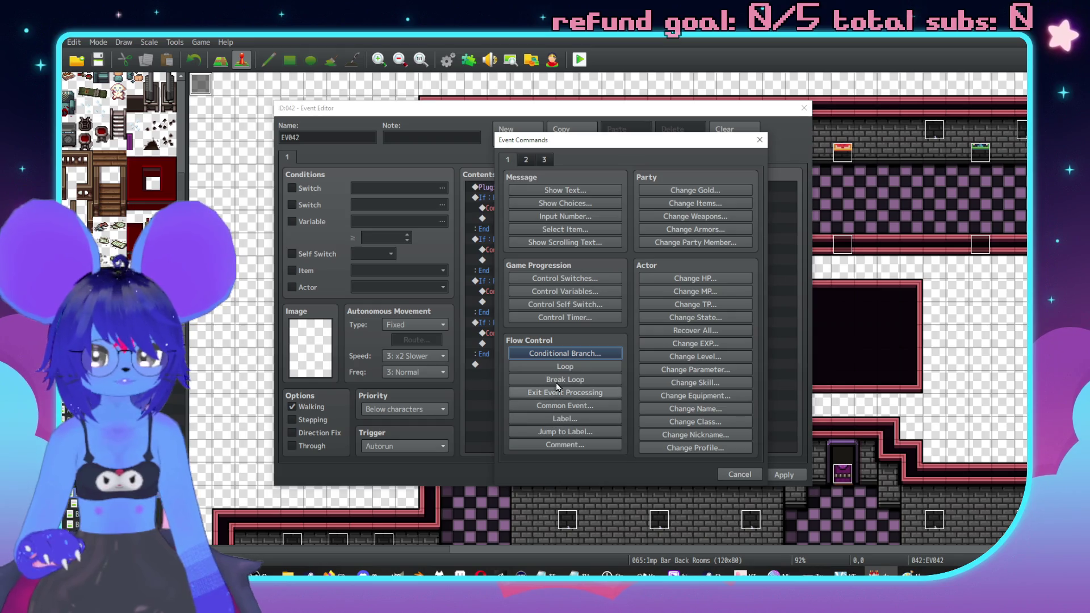
{"action": "left_click", "coordinate": [565, 305]}
{"action": "left_click", "coordinate": [619, 351]}
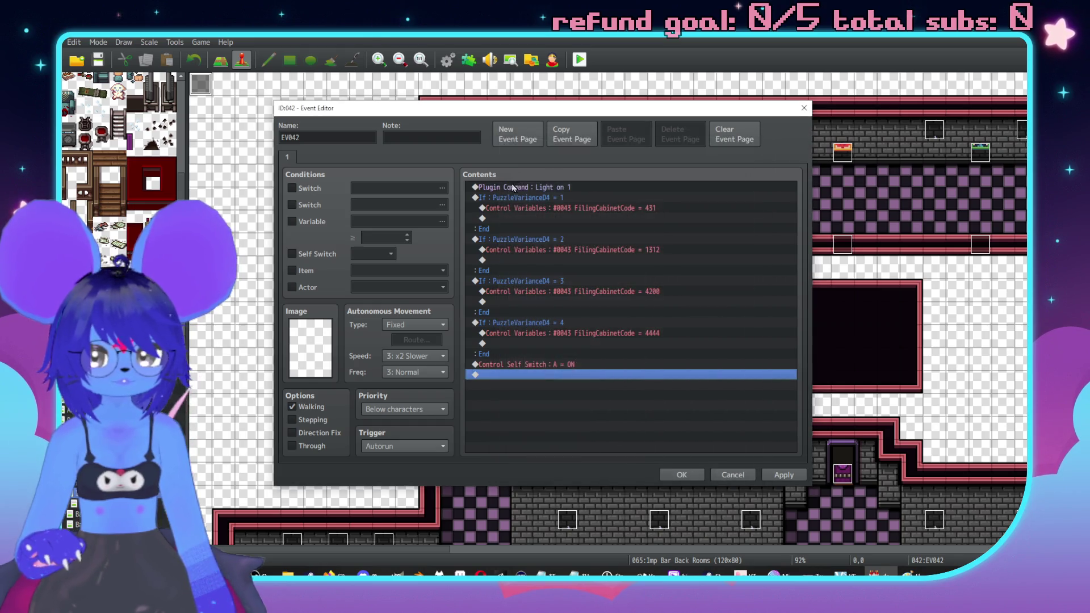
Step: Add event page 2 conditioned on Self Switch A, apply, and close EV042
{"action": "left_click", "coordinate": [515, 136]}
{"action": "left_click", "coordinate": [292, 254]}
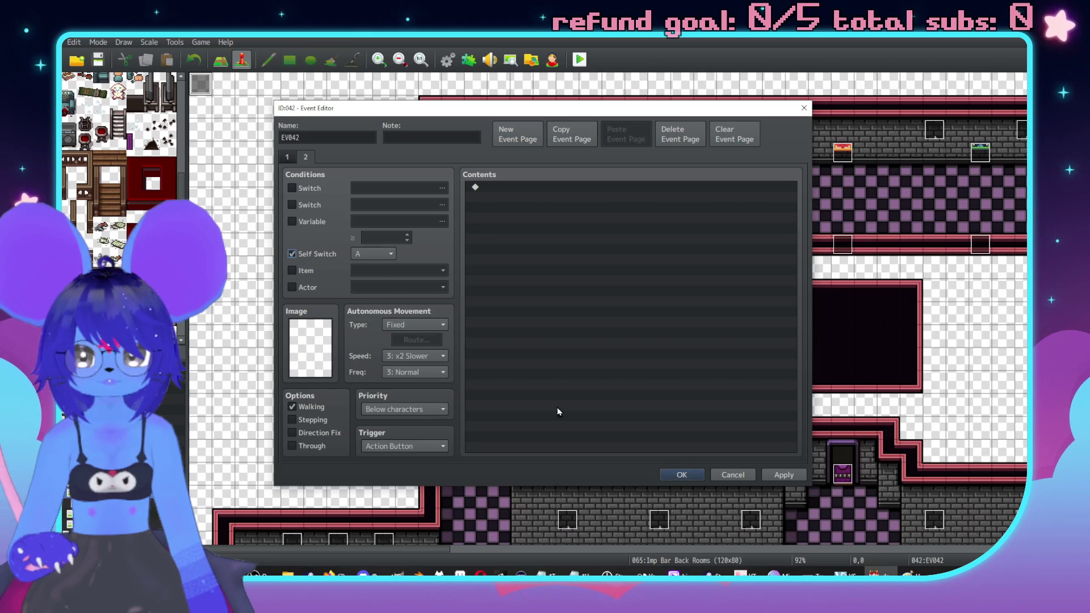
{"action": "left_click", "coordinate": [733, 474]}
{"action": "left_click", "coordinate": [581, 318]}
{"action": "left_click", "coordinate": [783, 475]}
{"action": "left_click", "coordinate": [288, 158]}
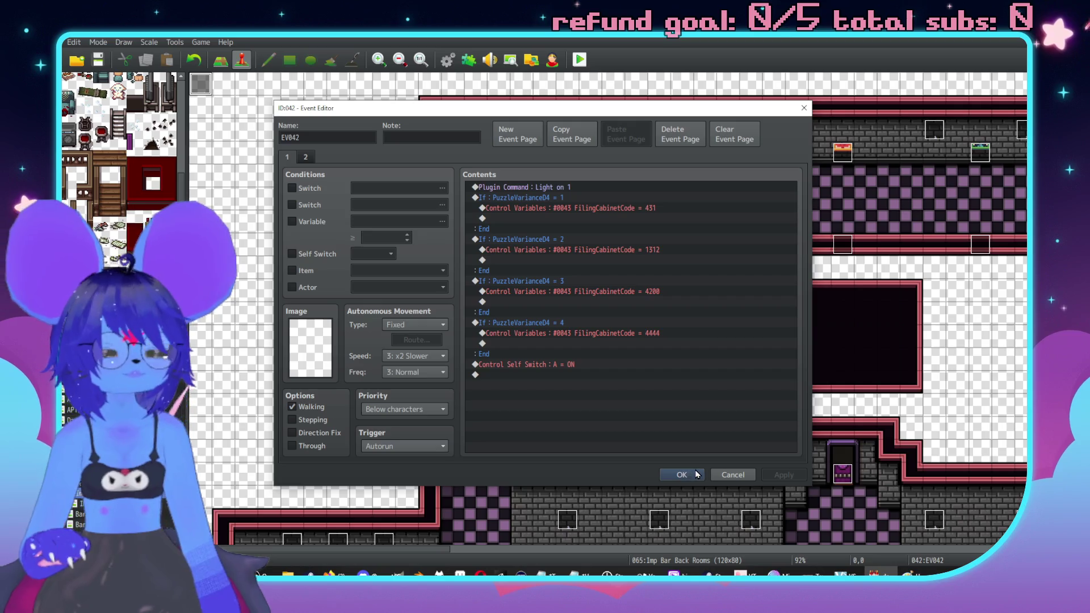
{"action": "left_click", "coordinate": [681, 475]}
{"action": "double_click", "coordinate": [613, 288]}
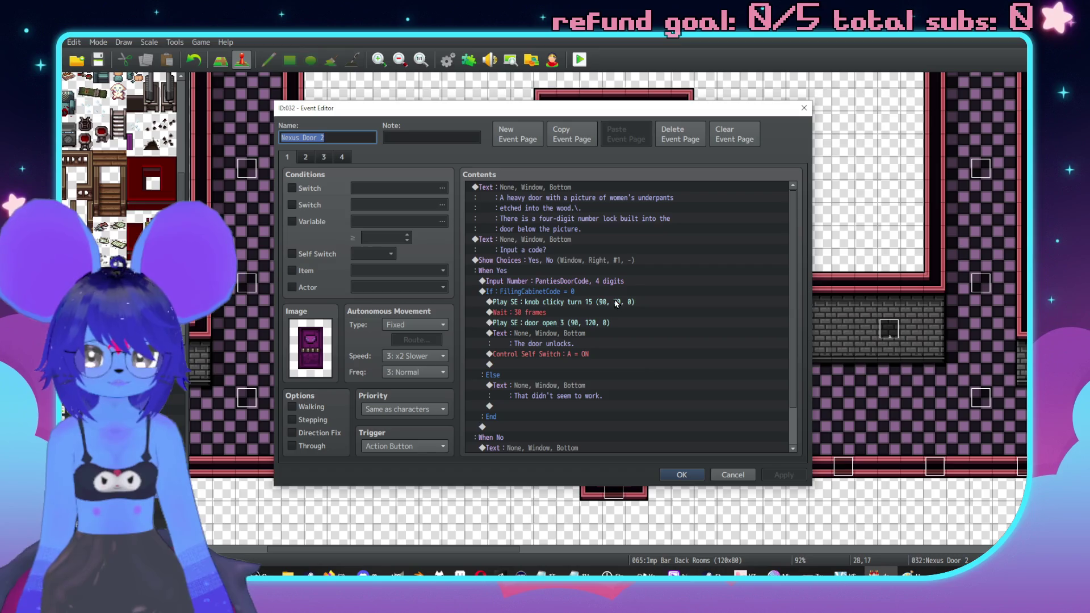
Step: Change Nexus Door 2's code check constant to 431
{"action": "left_click", "coordinate": [582, 292]}
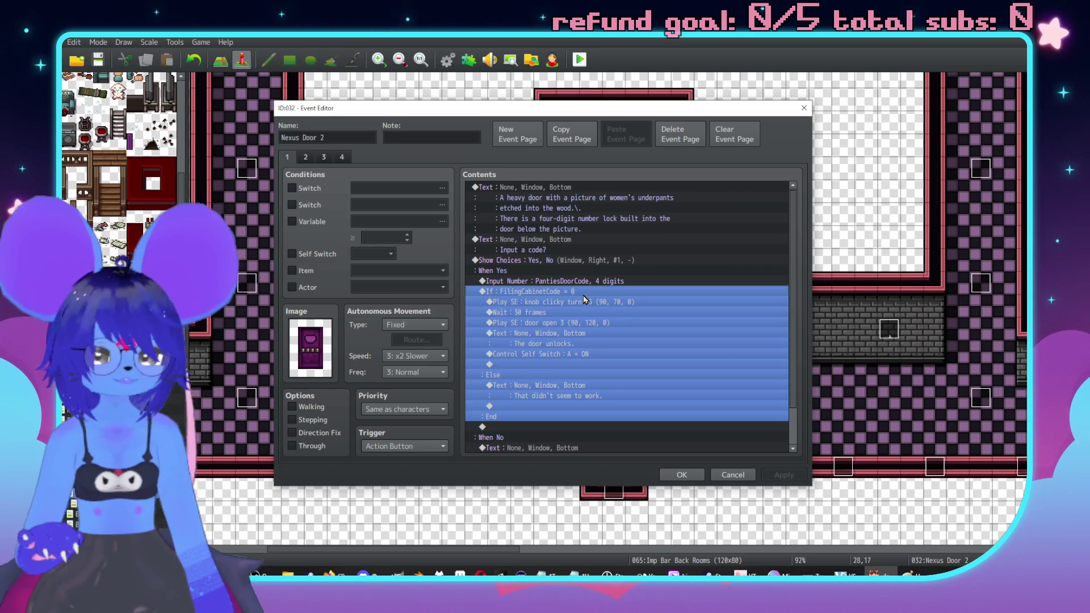
{"action": "key", "text": "Return"}
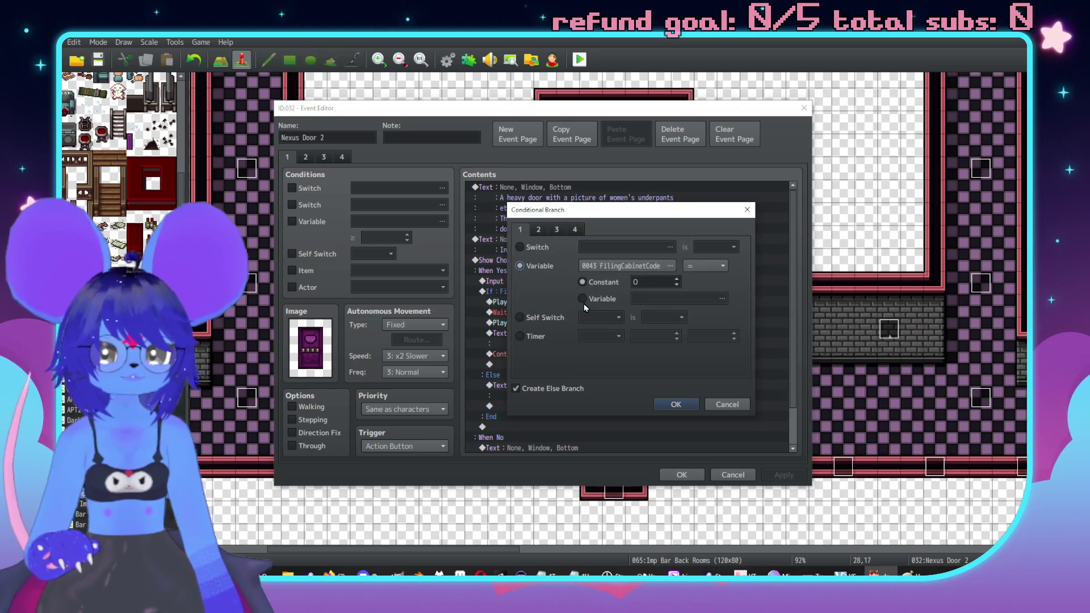
{"action": "double_click", "coordinate": [659, 282]}
{"action": "type", "text": "03"}
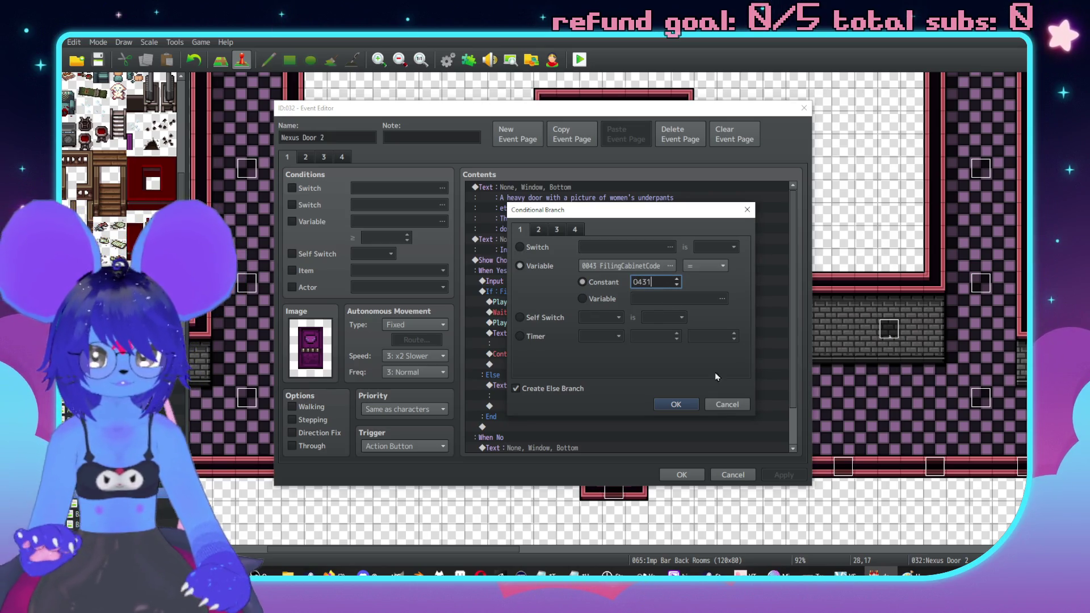
{"action": "key", "text": "Return"}
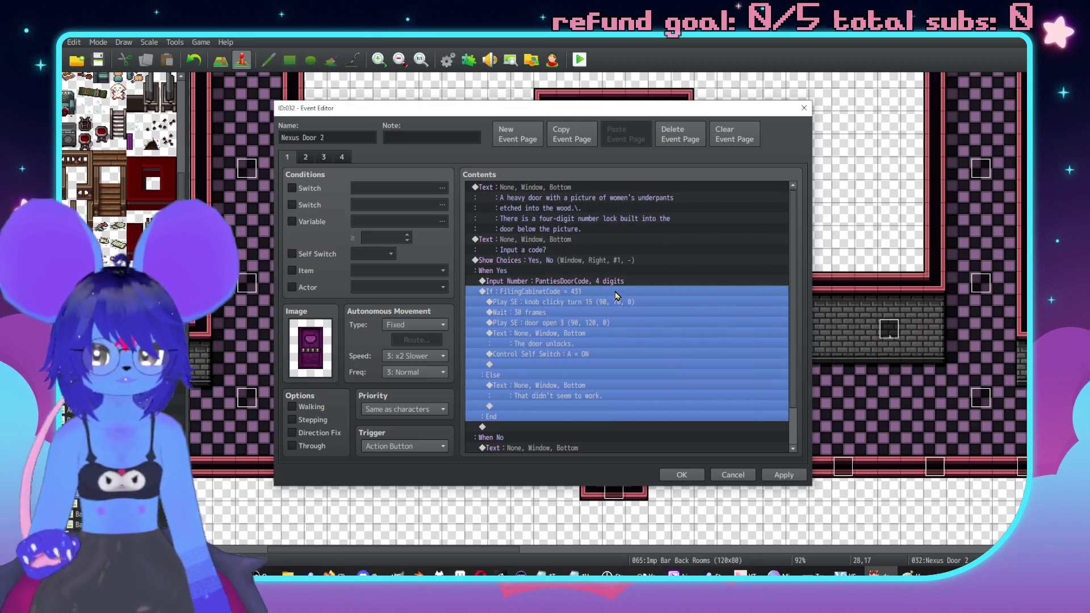
Step: Switch the code check's variable to 0077 PantiesDoorCode, apply, and close the door event
{"action": "left_click", "coordinate": [603, 285]}
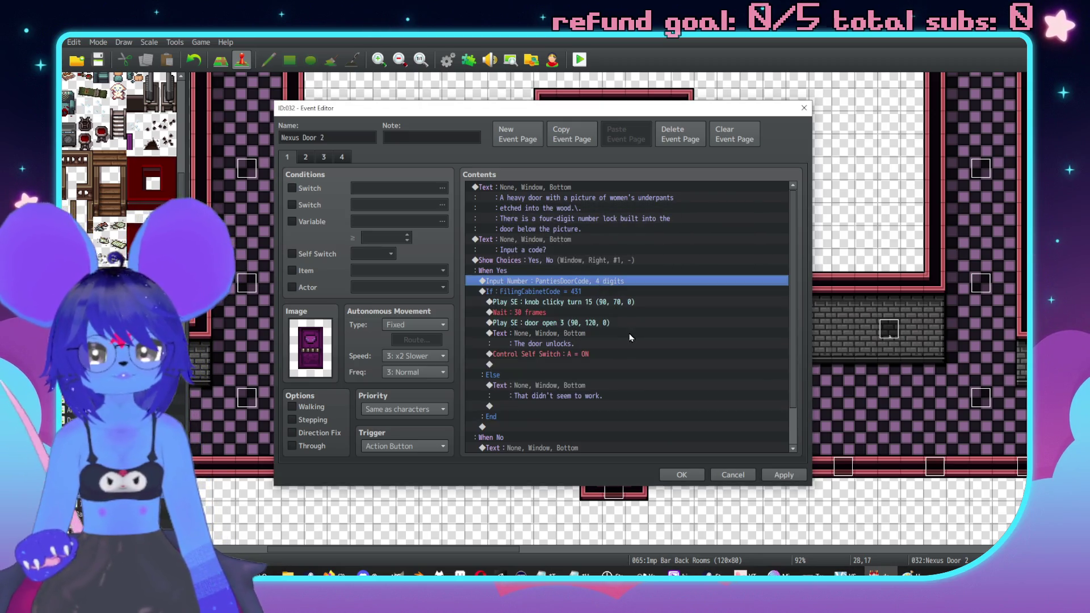
{"action": "double_click", "coordinate": [602, 288]}
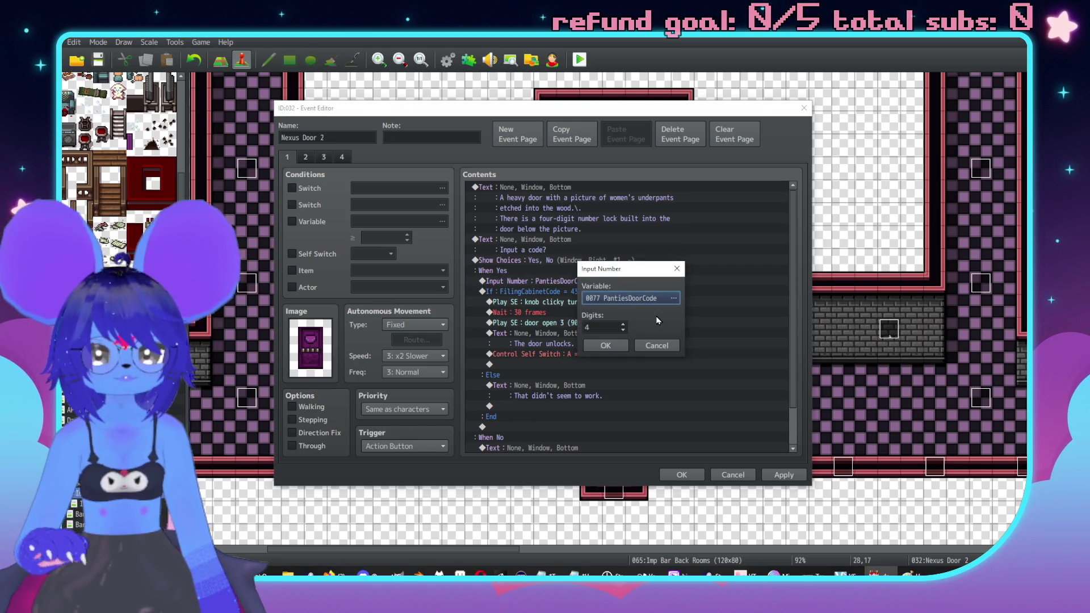
{"action": "left_click", "coordinate": [654, 345]}
{"action": "double_click", "coordinate": [613, 292]}
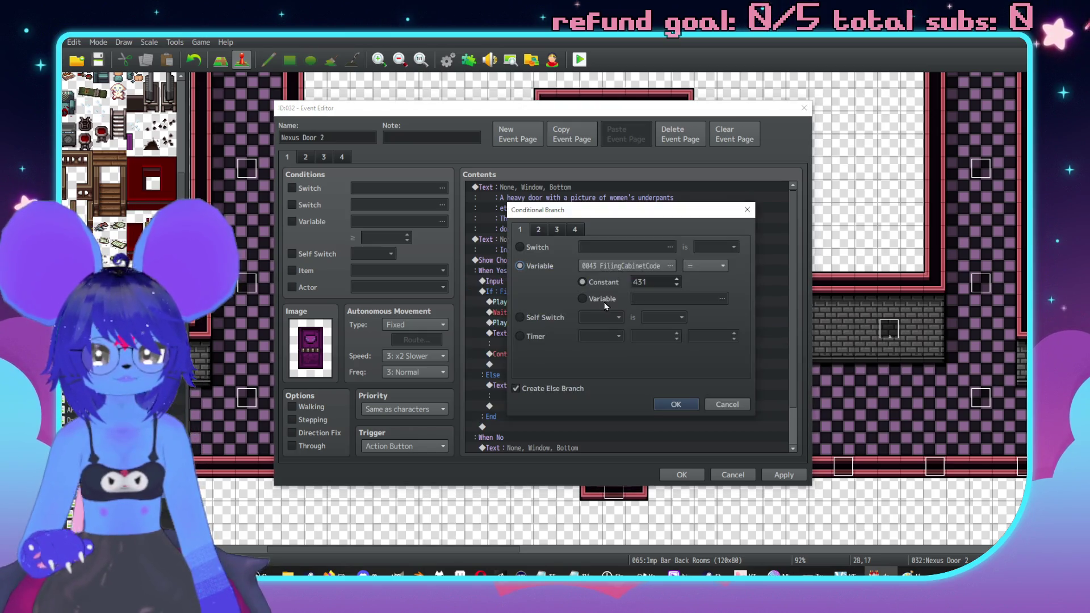
{"action": "left_click", "coordinate": [624, 267]}
{"action": "double_click", "coordinate": [646, 368]}
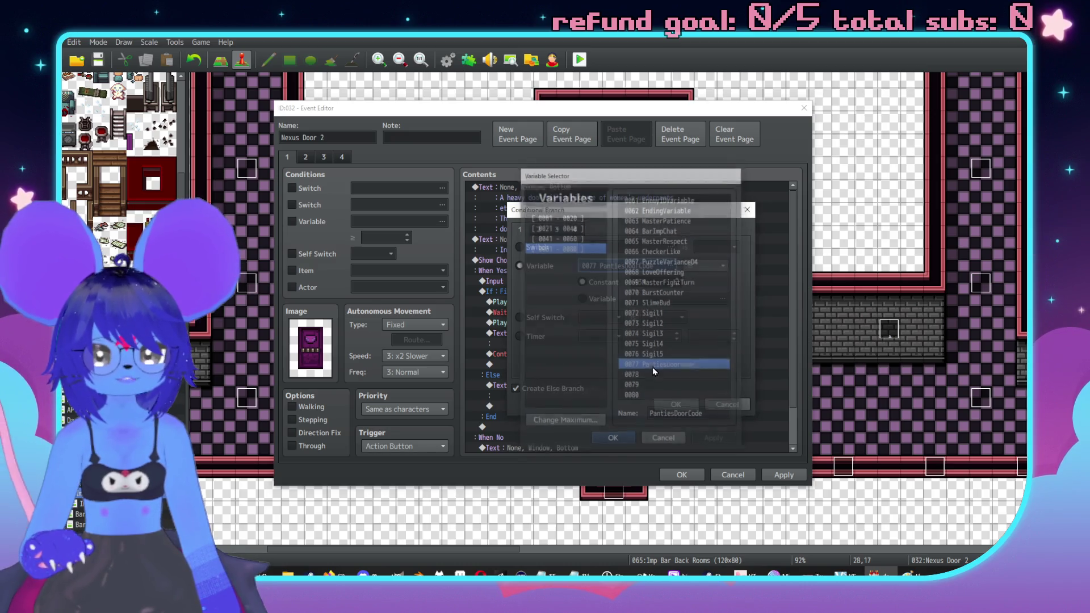
{"action": "left_click", "coordinate": [676, 404]}
{"action": "left_click", "coordinate": [783, 474]}
{"action": "left_click", "coordinate": [734, 476]}
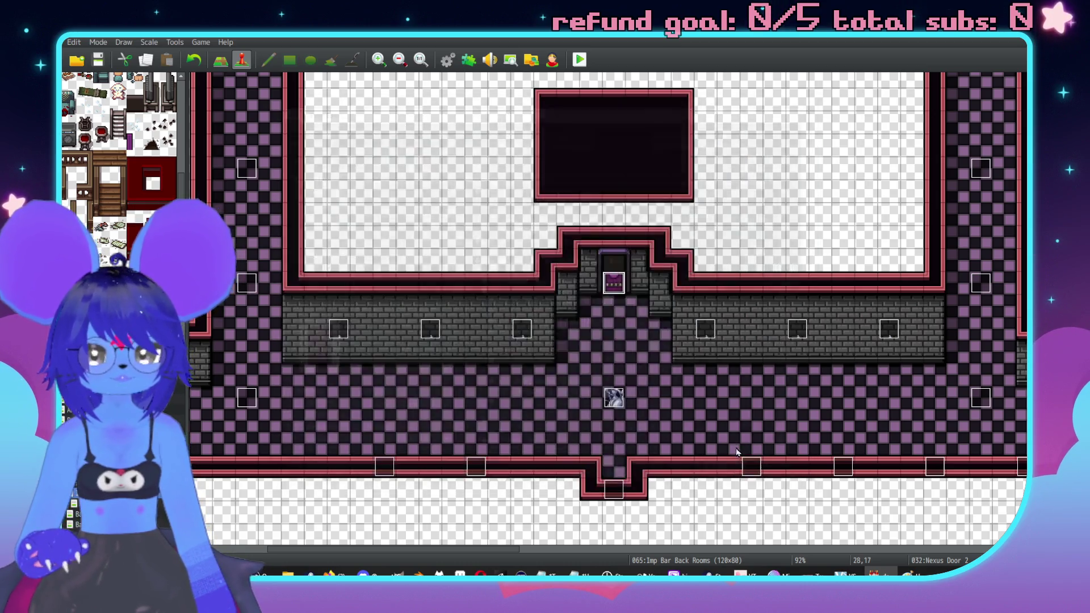
Step: In EV042, retarget the 431 and 1312 assignments to variable 0077 PantiesDoorCode
{"action": "scroll", "coordinate": [293, 118], "scroll_direction": "up", "scroll_amount": 5}
{"action": "scroll", "coordinate": [293, 117], "scroll_direction": "left", "scroll_amount": 5}
{"action": "double_click", "coordinate": [201, 84]}
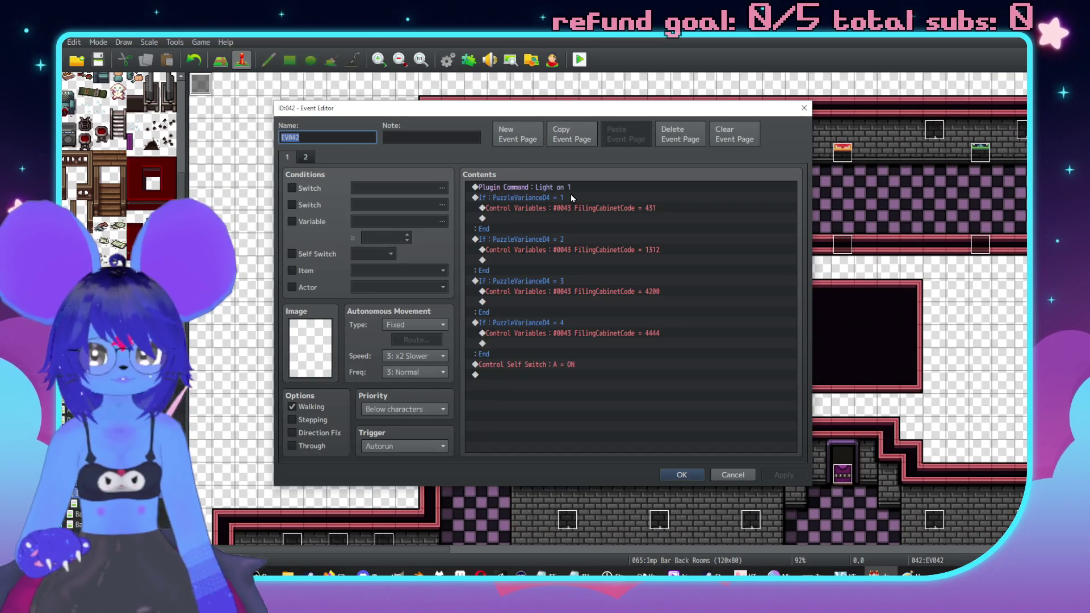
{"action": "double_click", "coordinate": [593, 207]}
{"action": "left_click", "coordinate": [674, 236]}
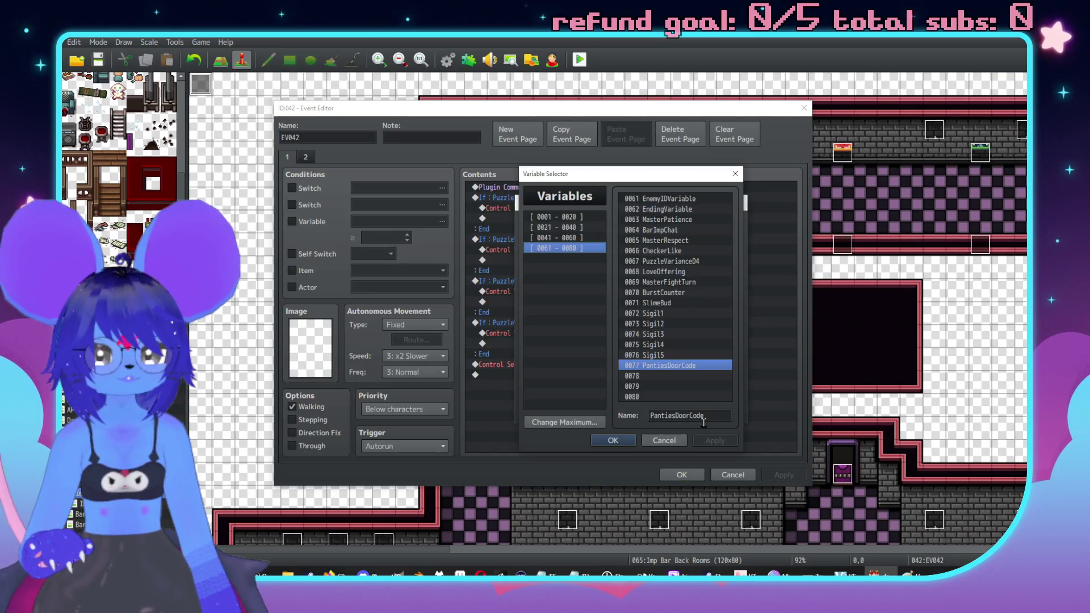
{"action": "left_click", "coordinate": [665, 440]}
{"action": "left_click", "coordinate": [668, 412]}
{"action": "double_click", "coordinate": [638, 249]}
{"action": "left_click", "coordinate": [639, 236]}
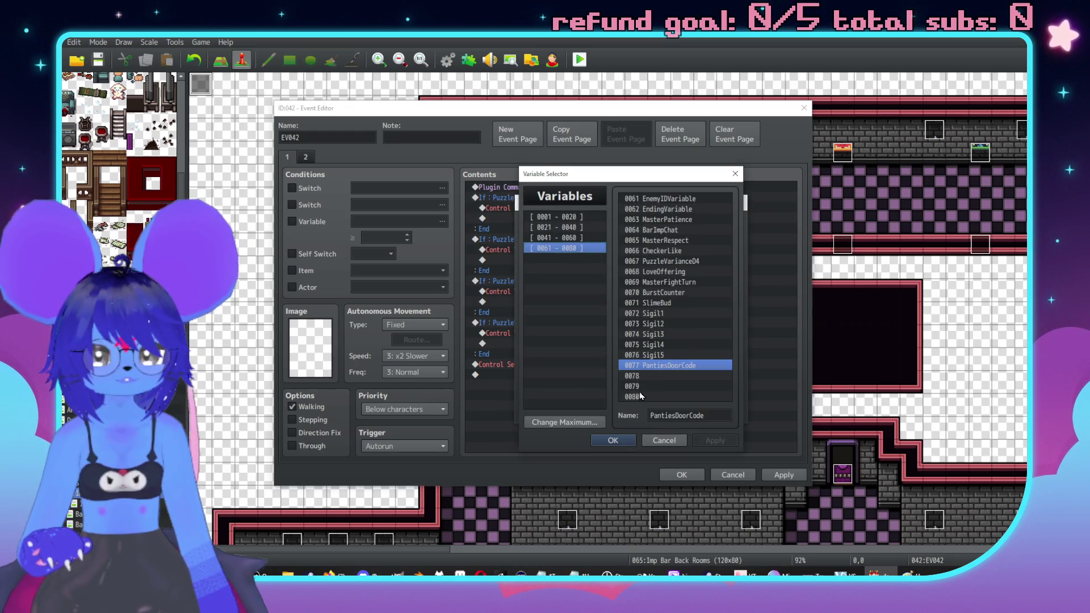
{"action": "left_click", "coordinate": [613, 441]}
{"action": "left_click", "coordinate": [667, 410]}
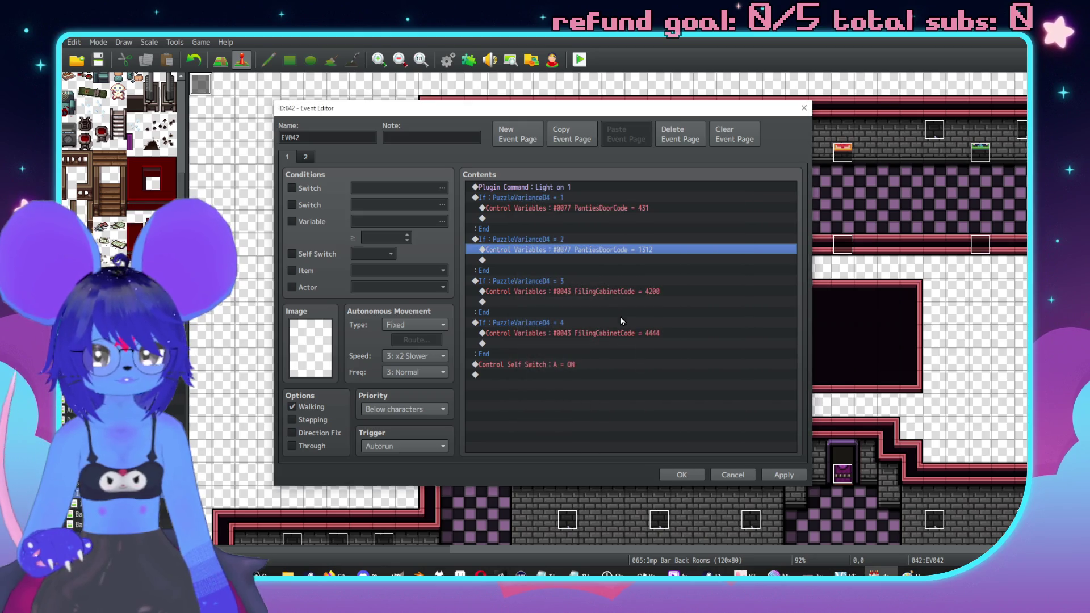
Step: Retarget the 4200 and 4444 assignments to PantiesDoorCode, then apply and close EV042
{"action": "double_click", "coordinate": [615, 294]}
{"action": "left_click", "coordinate": [639, 236]}
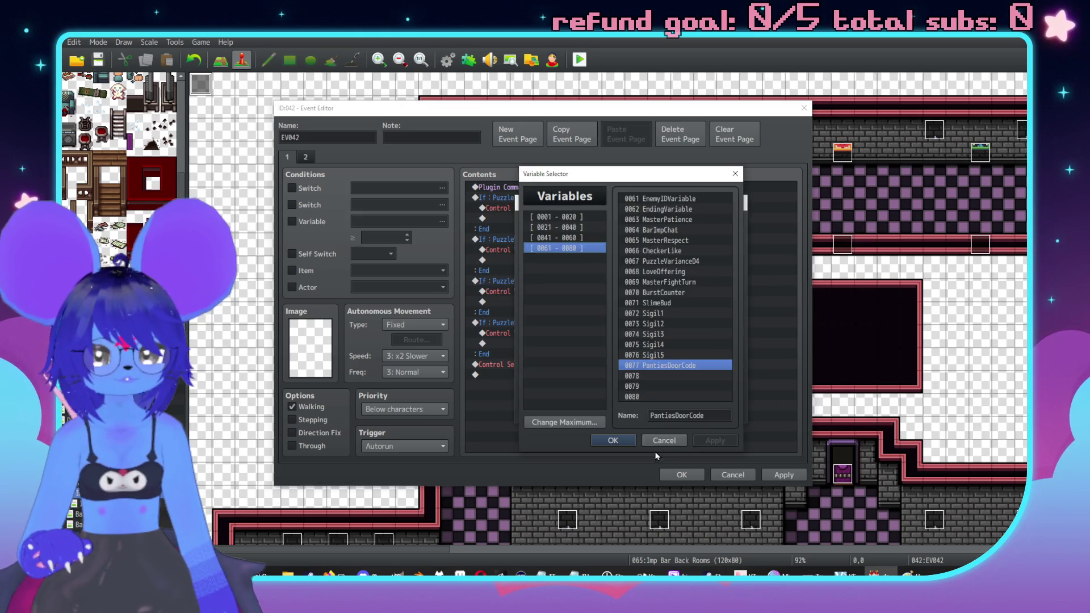
{"action": "left_click", "coordinate": [613, 441]}
{"action": "left_click", "coordinate": [659, 411]}
{"action": "left_click", "coordinate": [610, 332]}
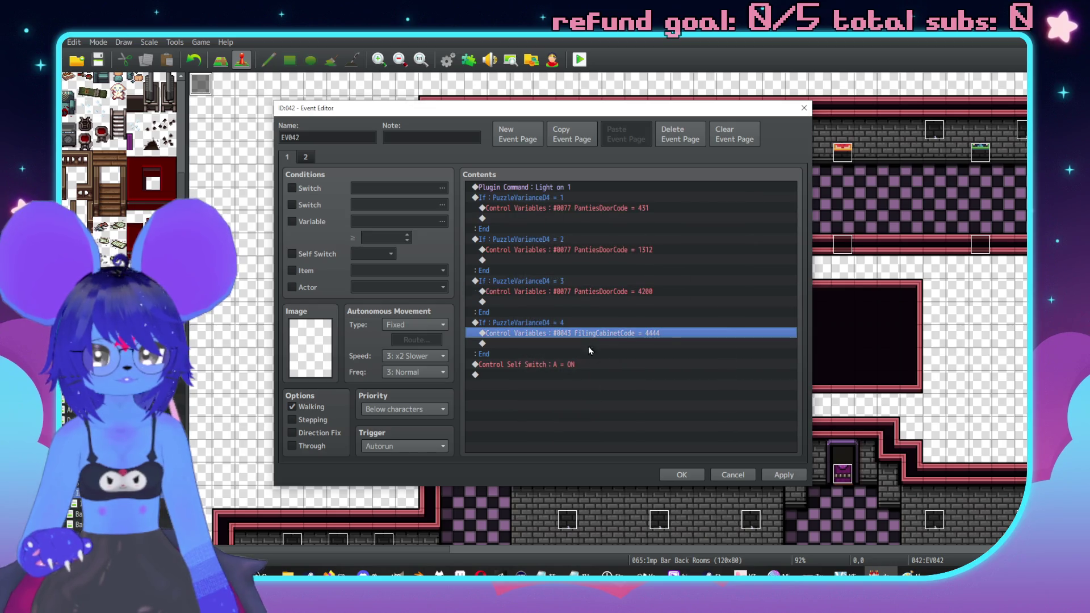
{"action": "double_click", "coordinate": [610, 332]}
{"action": "left_click", "coordinate": [630, 235]}
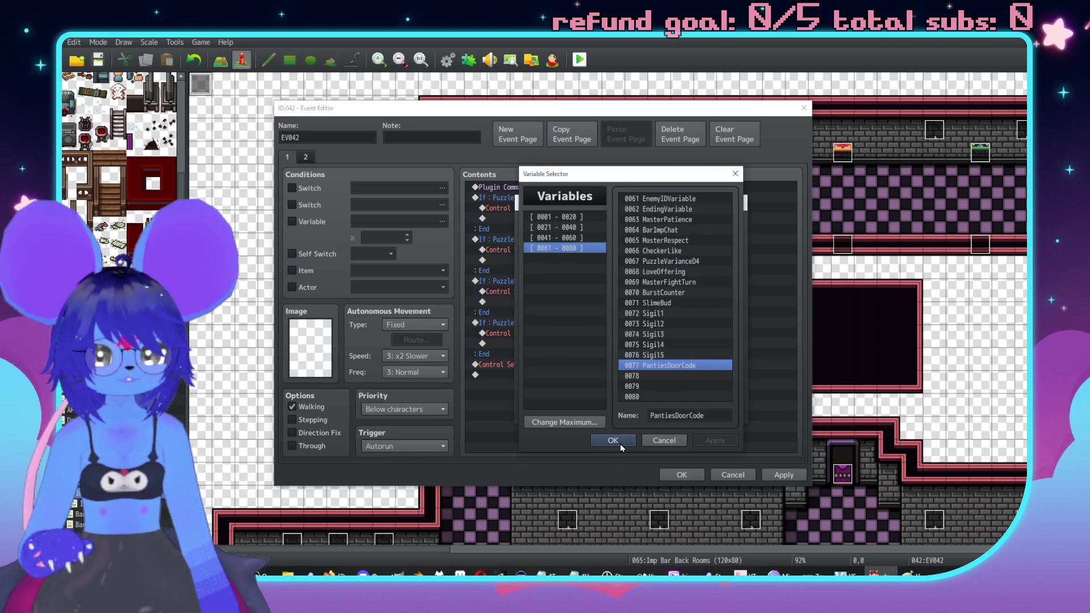
{"action": "left_click", "coordinate": [613, 441]}
{"action": "left_click", "coordinate": [660, 410]}
{"action": "left_click", "coordinate": [770, 474]}
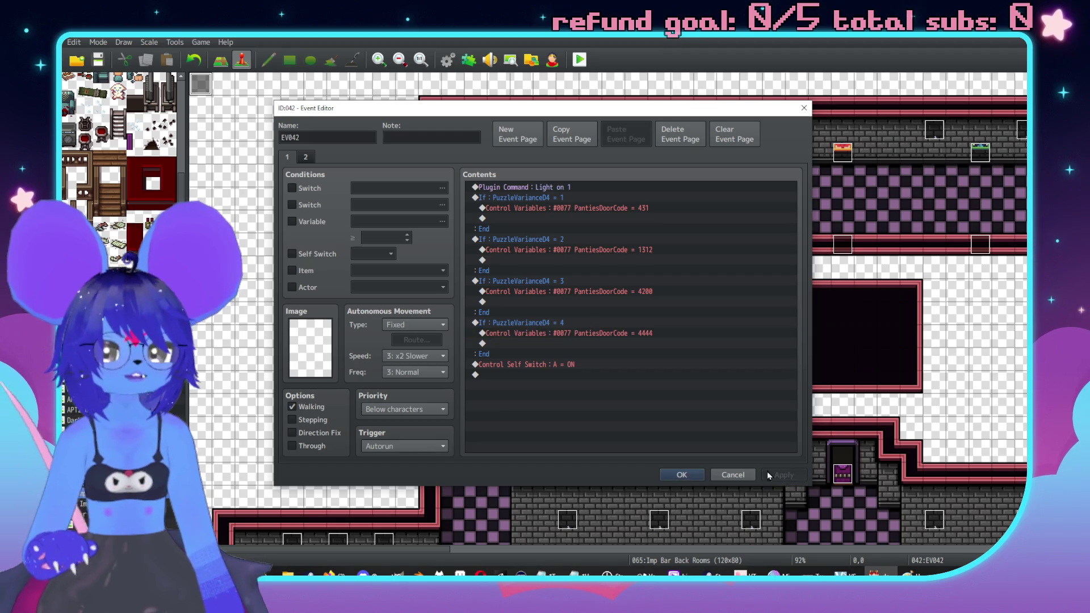
{"action": "left_click", "coordinate": [681, 475]}
{"action": "scroll", "coordinate": [591, 299], "scroll_direction": "down", "scroll_amount": 5}
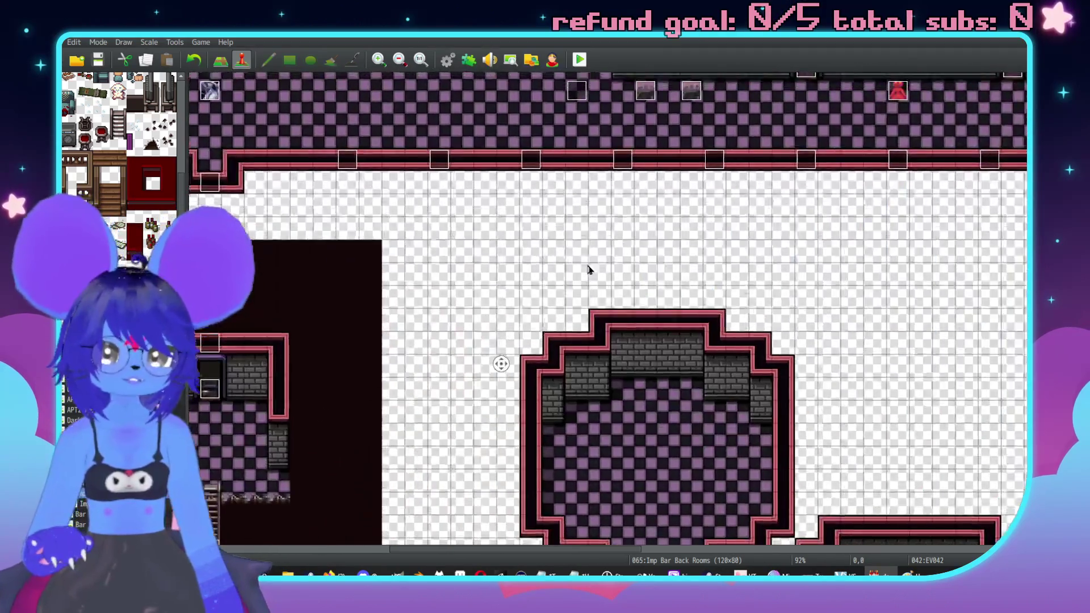
Step: Add a Conditional Branch on PuzzleVarianceD4 = 1 to the Nexus Door 2 event
{"action": "scroll", "coordinate": [589, 269], "scroll_direction": "up", "scroll_amount": 5}
{"action": "scroll", "coordinate": [535, 315], "scroll_direction": "left", "scroll_amount": 5}
{"action": "double_click", "coordinate": [712, 235]}
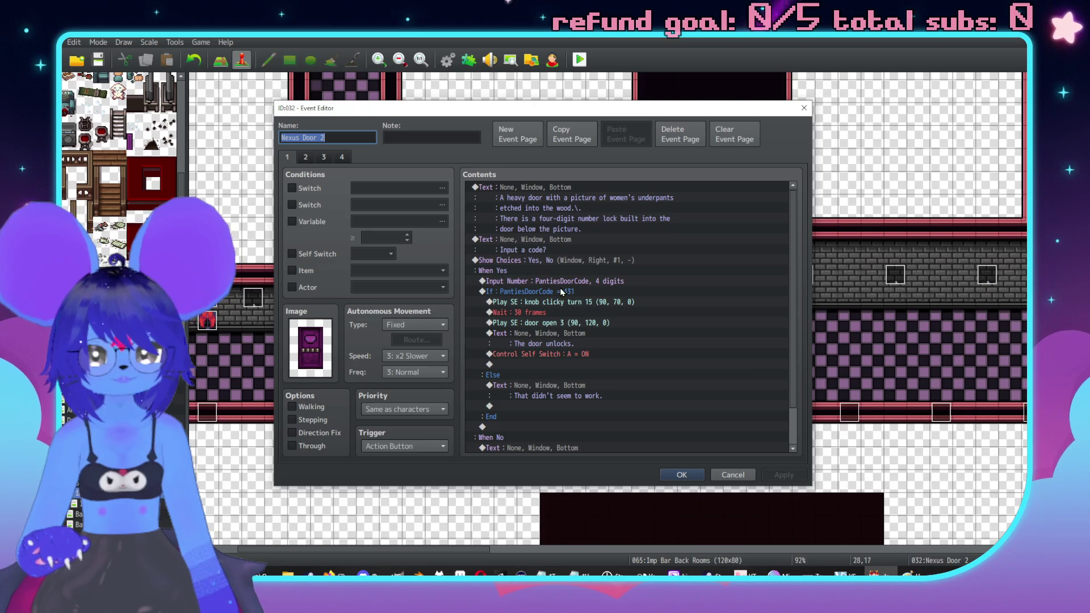
{"action": "left_click", "coordinate": [576, 284]}
{"action": "left_click", "coordinate": [575, 290]}
{"action": "key", "text": "Insert"}
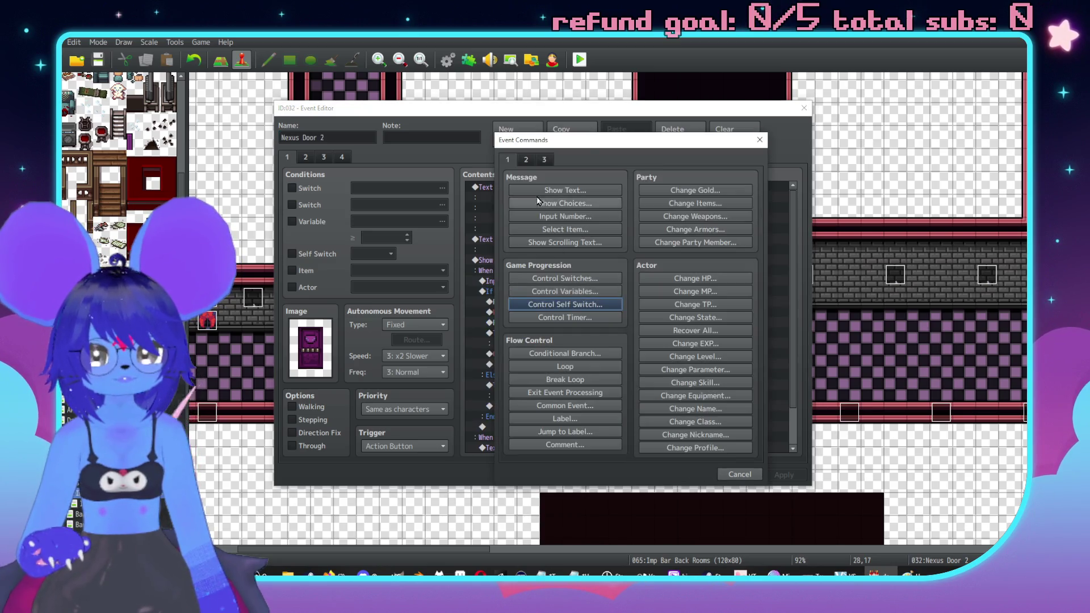
{"action": "left_click_drag", "start_coordinate": [640, 139], "coordinate": [810, 128]}
{"action": "left_click", "coordinate": [740, 341]}
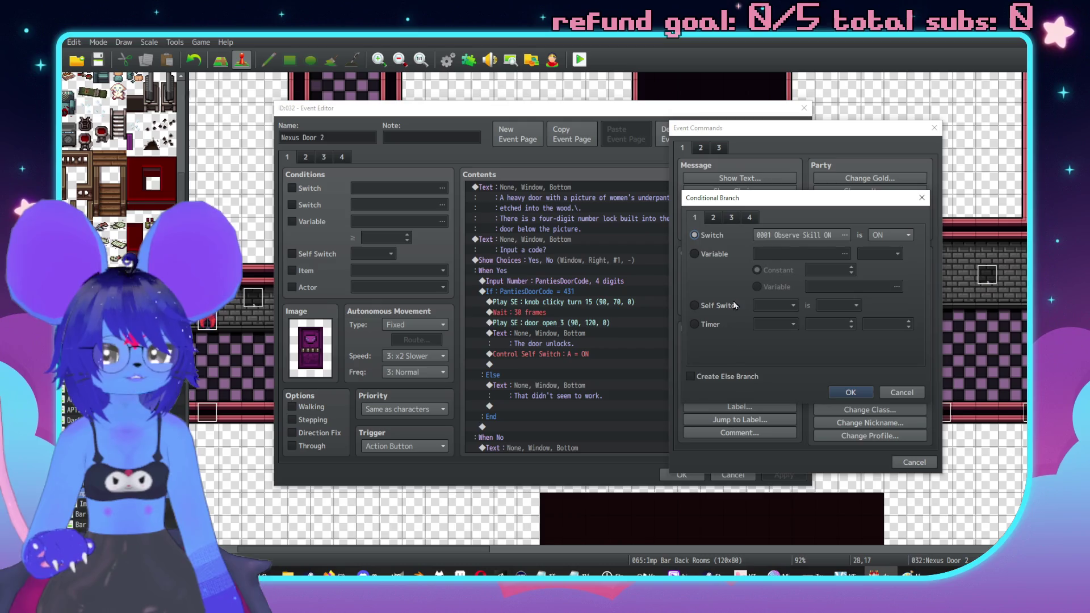
{"action": "left_click", "coordinate": [818, 236]}
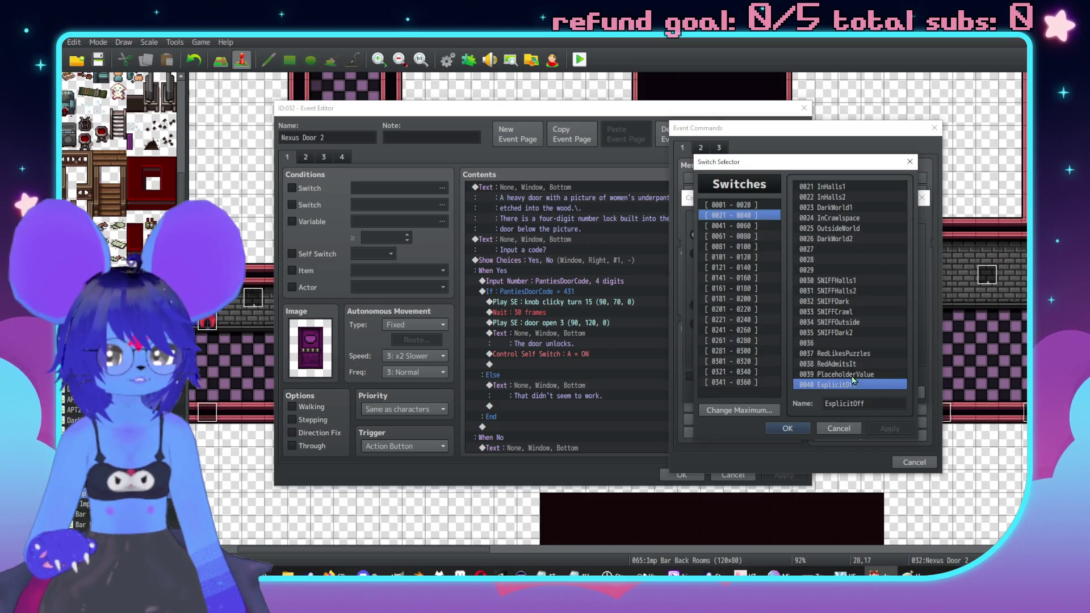
{"action": "left_click", "coordinate": [838, 429]}
{"action": "left_click", "coordinate": [718, 249]}
{"action": "left_click", "coordinate": [829, 253]}
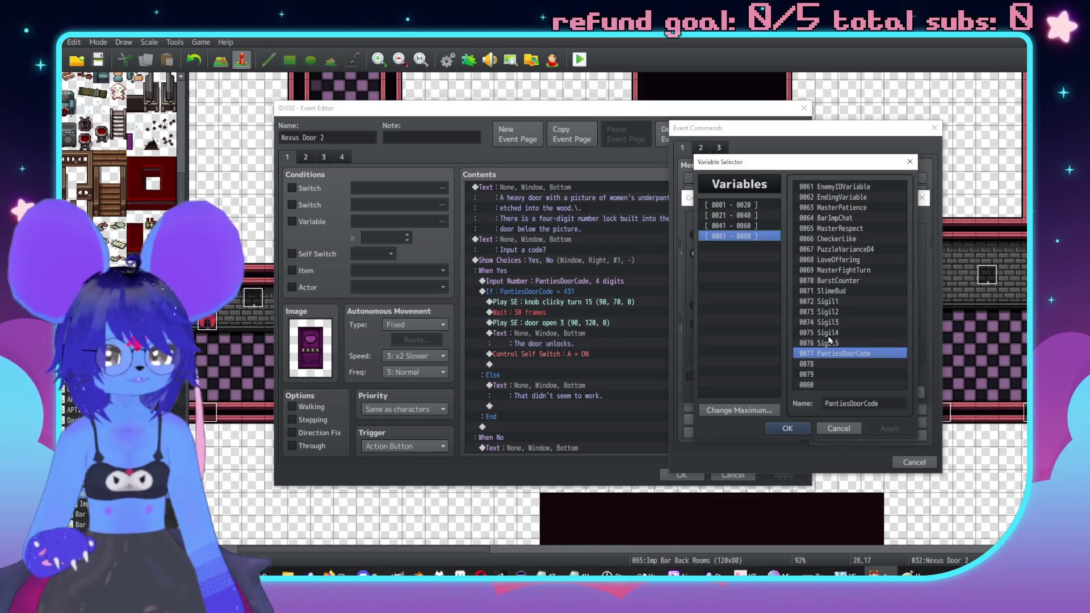
{"action": "double_click", "coordinate": [835, 249]}
{"action": "type", "text": "1"}
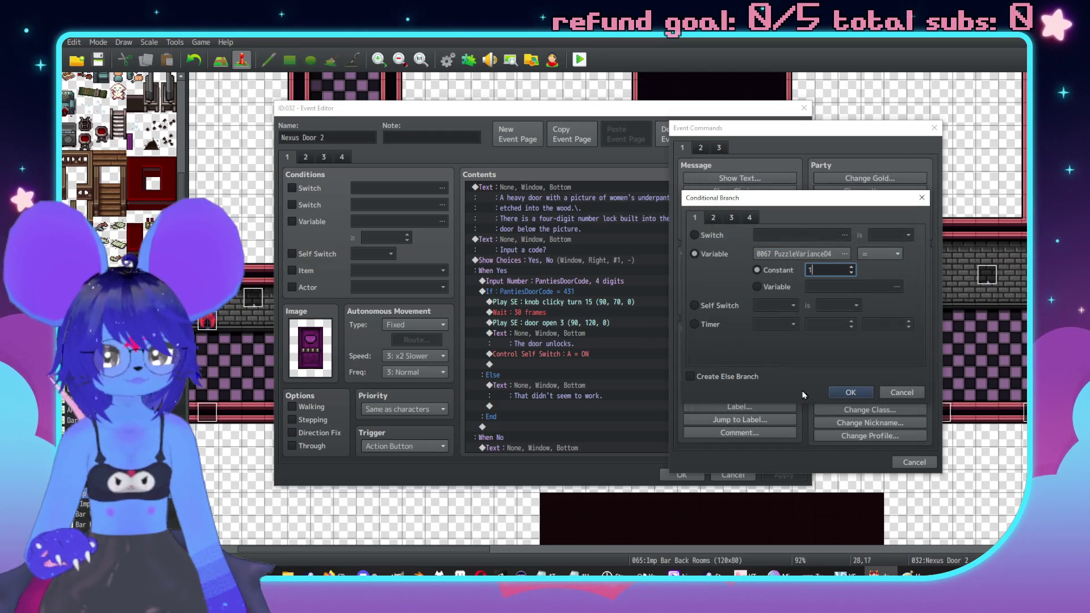
{"action": "left_click", "coordinate": [850, 392]}
Step: Move the 431 door code check inside the PuzzleVarianceD4 = 1 branch
{"action": "scroll", "coordinate": [658, 315], "scroll_direction": "down", "scroll_amount": 2}
{"action": "left_click", "coordinate": [557, 259]}
{"action": "scroll", "coordinate": [607, 340], "scroll_direction": "up", "scroll_amount": 2}
{"action": "key", "text": "ctrl+x"}
{"action": "left_click", "coordinate": [554, 301]}
{"action": "key", "text": "ctrl+v"}
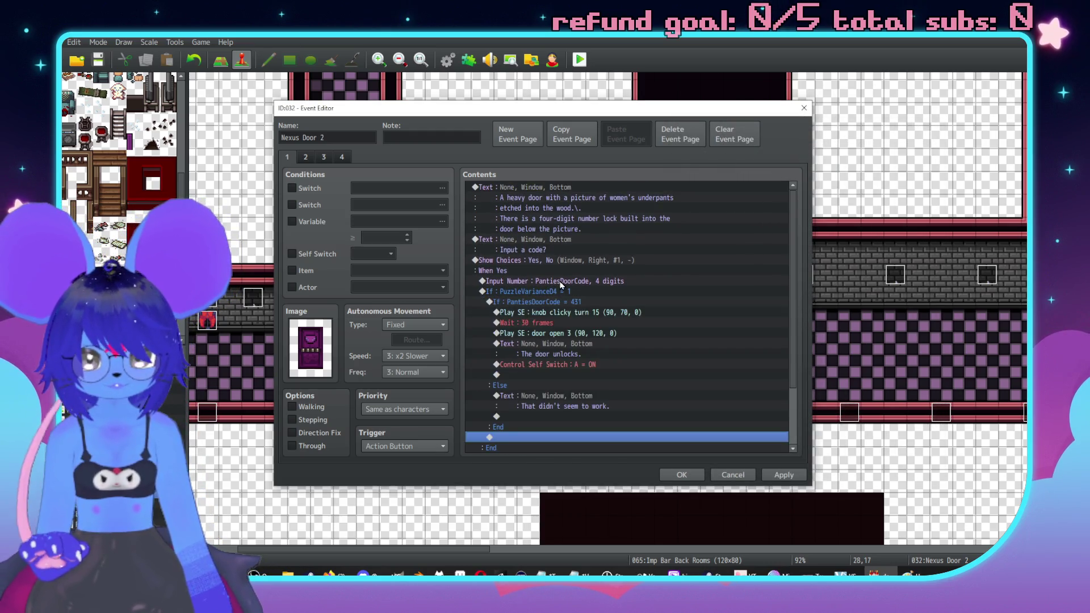
Step: Duplicate the branch for PuzzleVarianceD4 = 2 with door code 1312
{"action": "left_click", "coordinate": [562, 291]}
{"action": "scroll", "coordinate": [591, 300], "scroll_direction": "down", "scroll_amount": 2}
{"action": "key", "text": "ctrl+c"}
{"action": "left_click", "coordinate": [547, 397]}
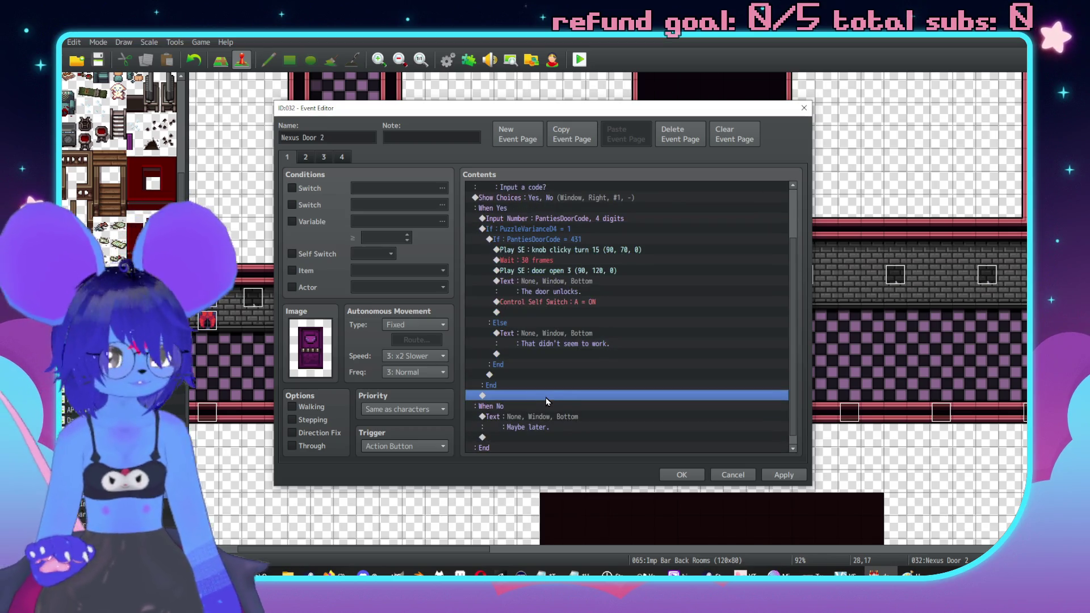
{"action": "key", "text": "ctrl+v"}
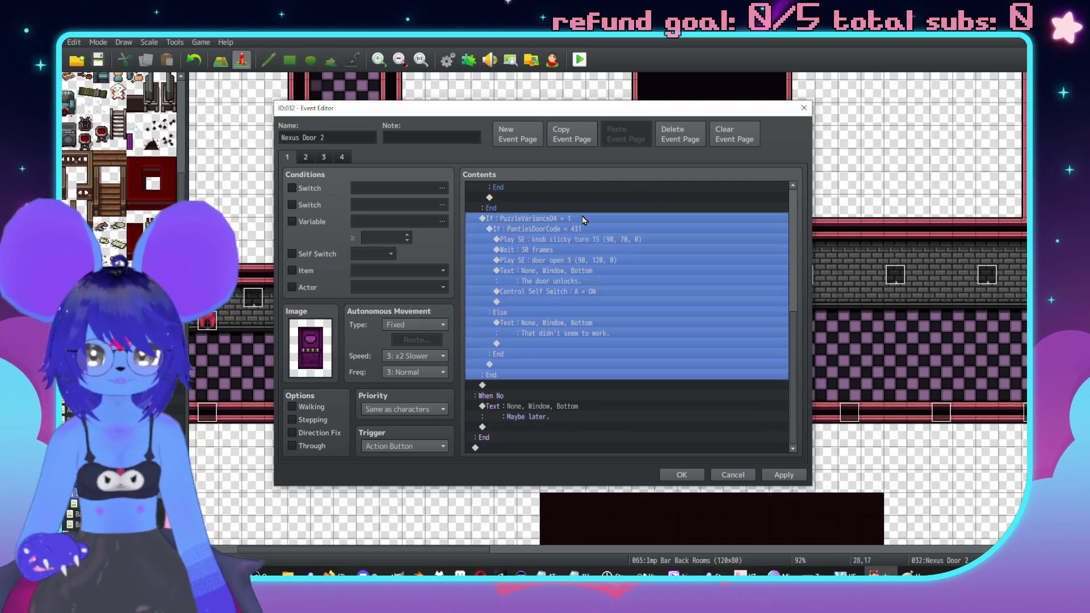
{"action": "double_click", "coordinate": [568, 218]}
{"action": "type", "text": "2"}
{"action": "left_click", "coordinate": [689, 409]}
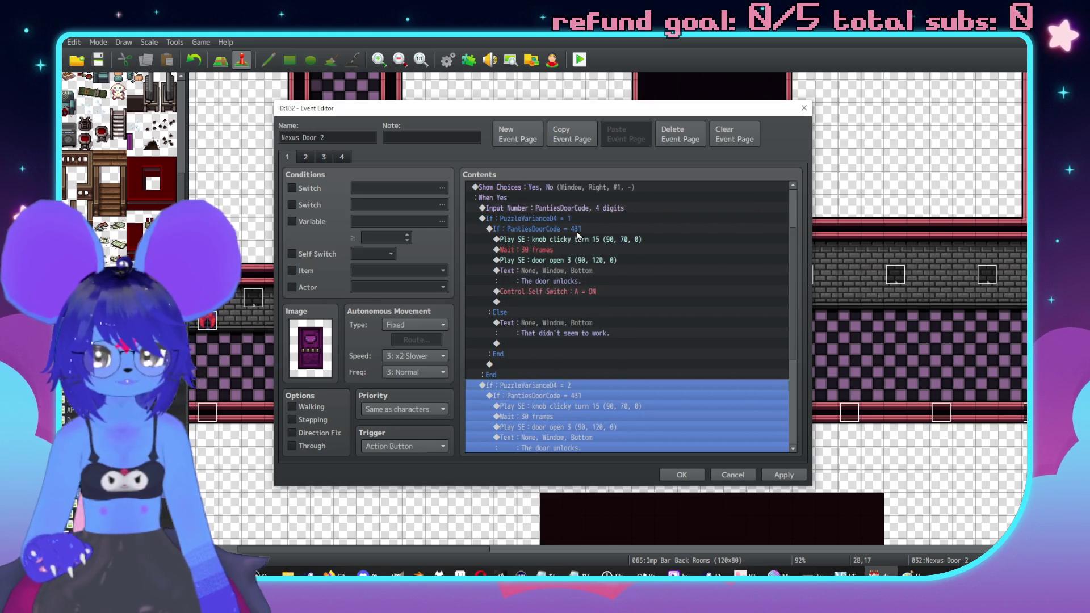
{"action": "scroll", "coordinate": [615, 319], "scroll_direction": "down", "scroll_amount": 2}
{"action": "double_click", "coordinate": [577, 335]}
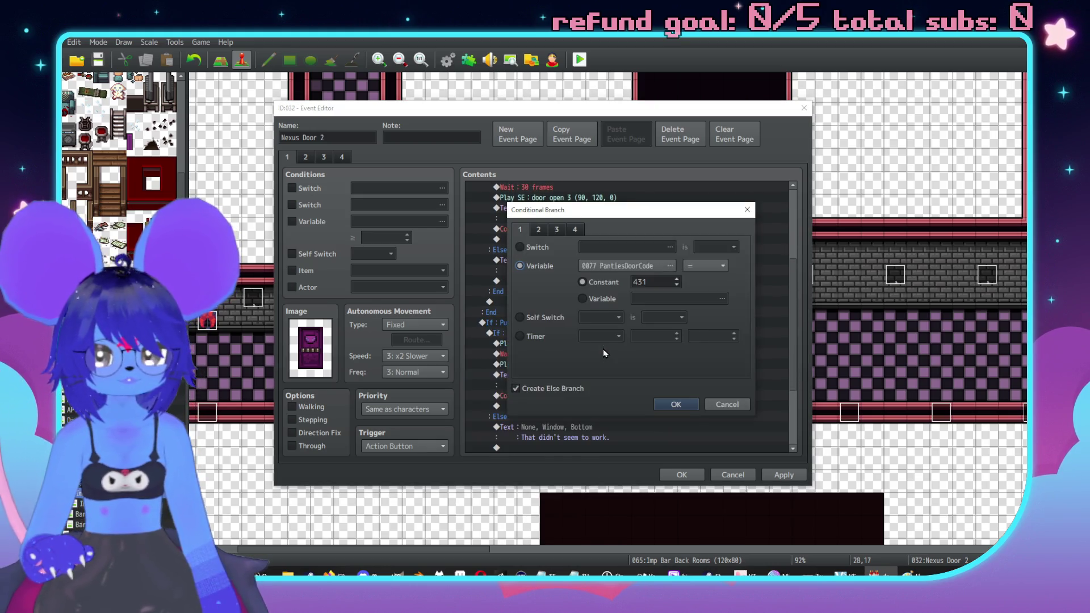
{"action": "double_click", "coordinate": [640, 278]}
{"action": "type", "text": "1312"}
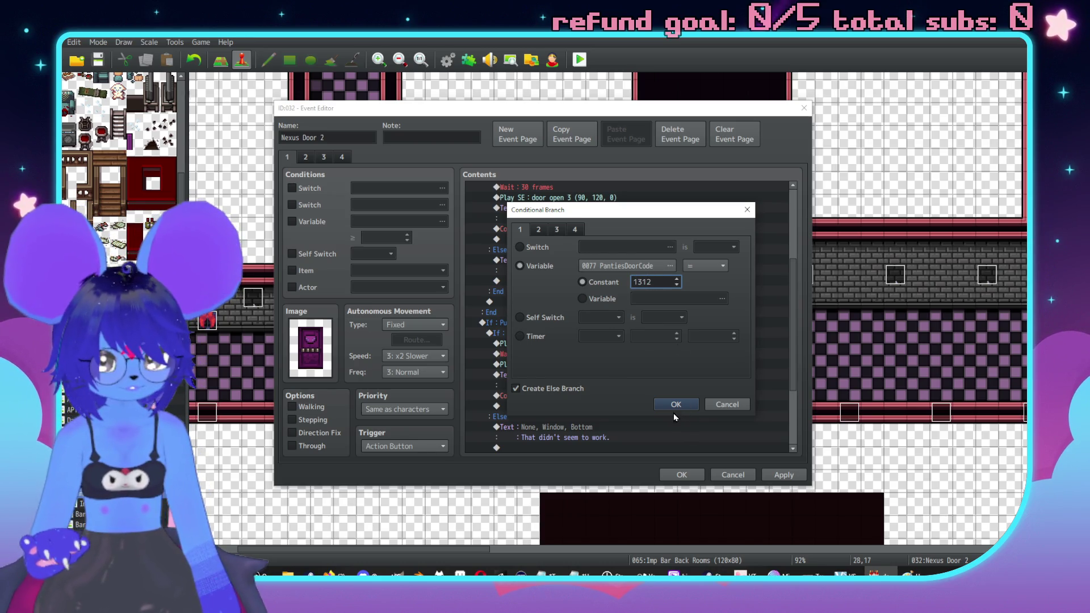
{"action": "left_click", "coordinate": [674, 406]}
{"action": "scroll", "coordinate": [573, 307], "scroll_direction": "down", "scroll_amount": 4}
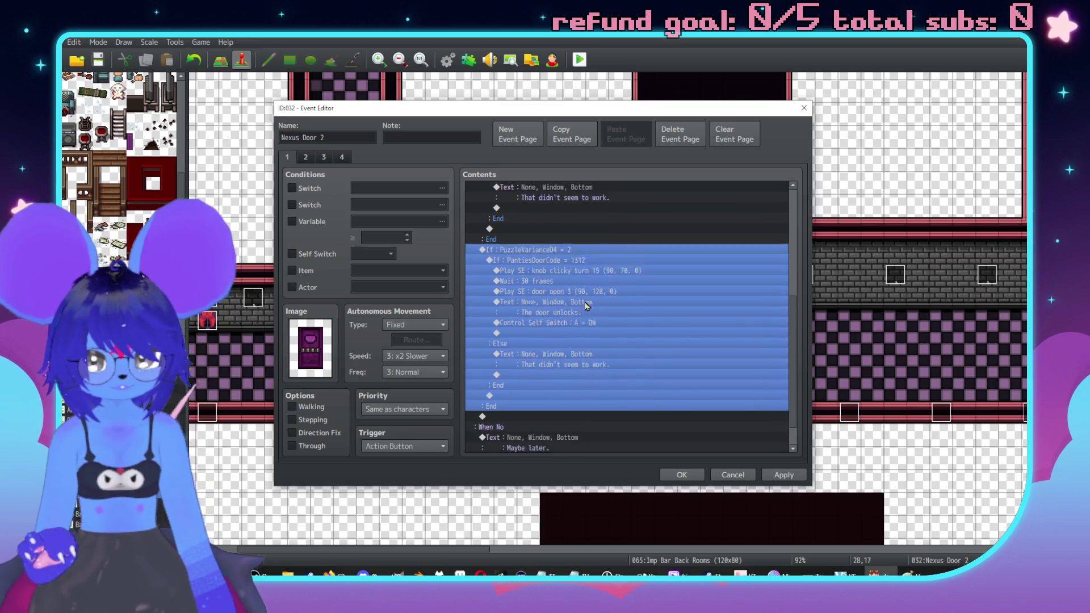
Step: Duplicate the branch for PuzzleVarianceD4 = 3 with door code 4200
{"action": "left_click", "coordinate": [516, 392]}
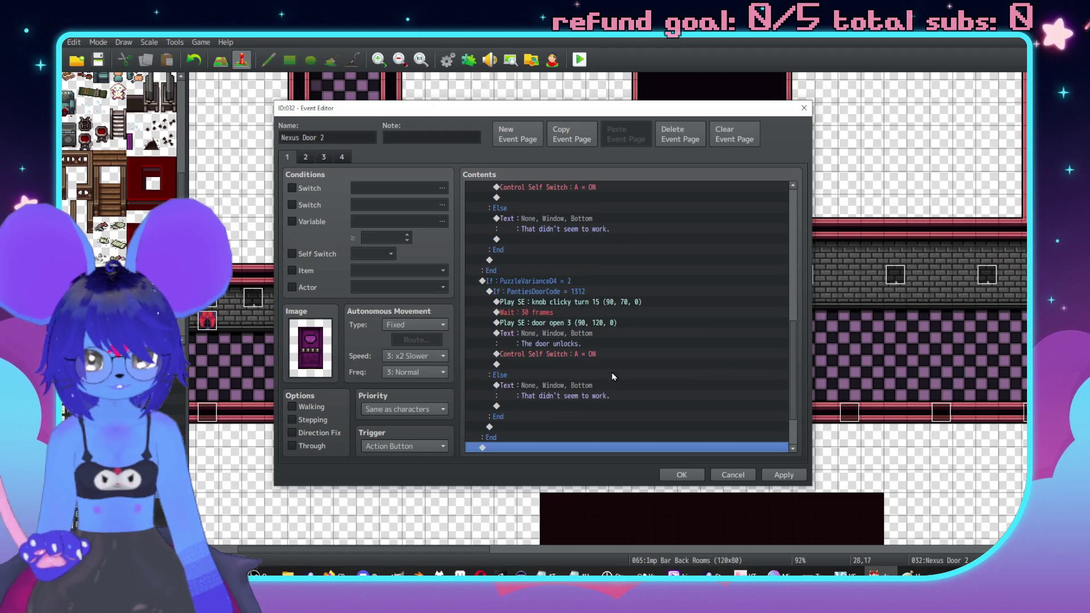
{"action": "left_click", "coordinate": [570, 220]}
{"action": "key", "text": "ctrl+c"}
{"action": "key", "text": "ctrl+v"}
{"action": "key", "text": "Return"}
{"action": "double_click", "coordinate": [640, 279]}
{"action": "type", "text": "3"}
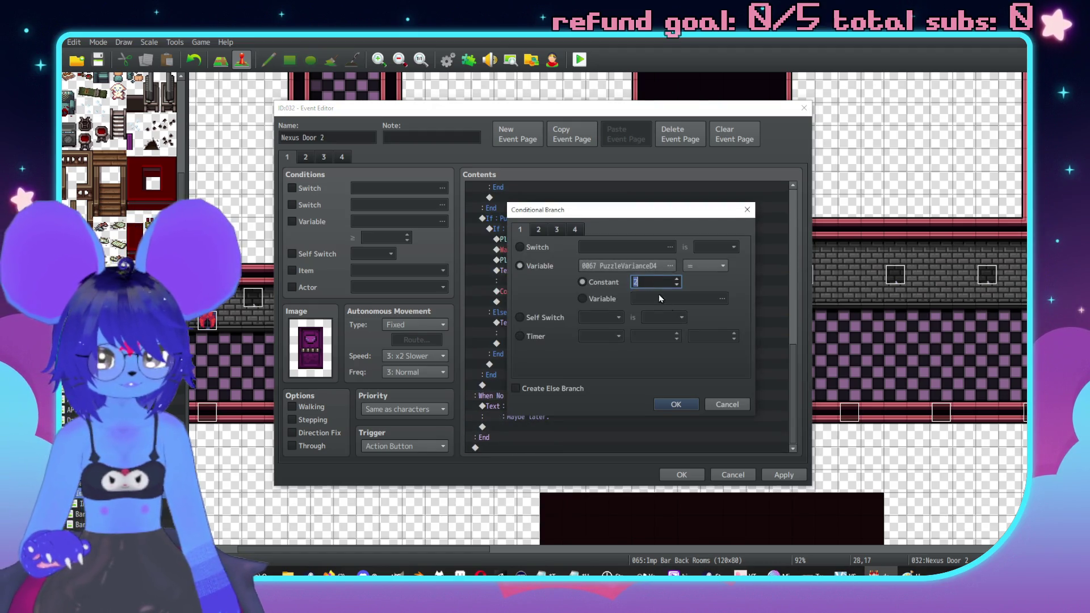
{"action": "left_click", "coordinate": [675, 406]}
{"action": "scroll", "coordinate": [594, 322], "scroll_direction": "down", "scroll_amount": 2}
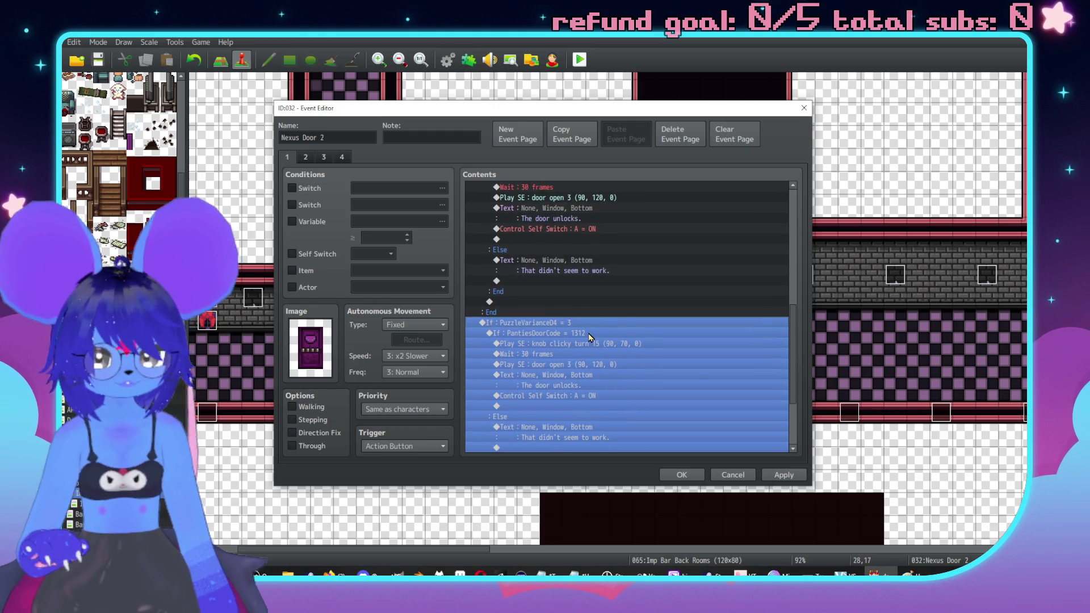
{"action": "double_click", "coordinate": [590, 337]}
{"action": "double_click", "coordinate": [663, 281]}
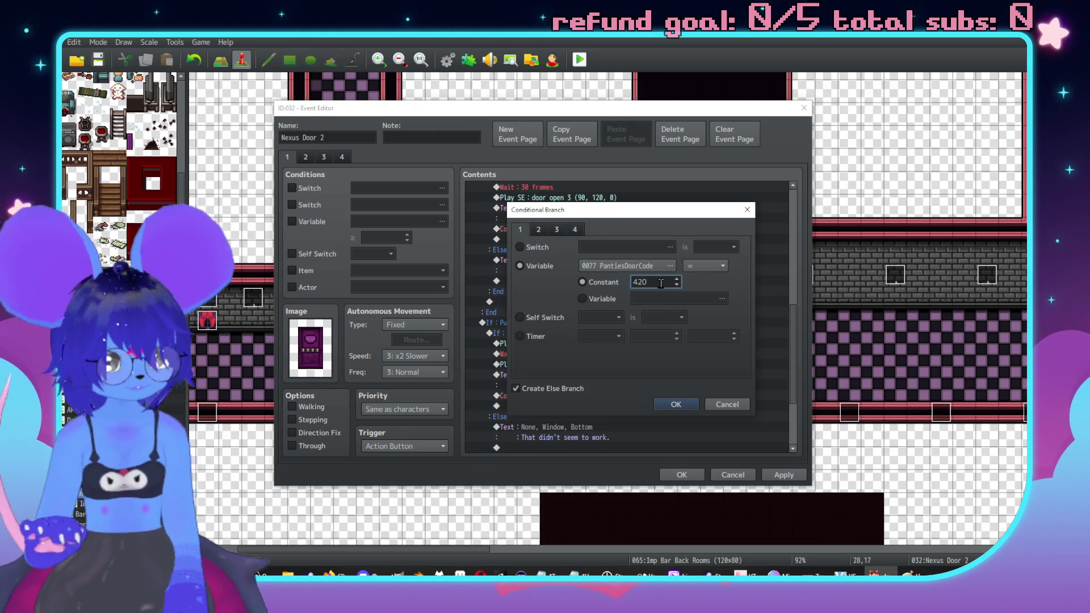
{"action": "type", "text": "0"}
{"action": "key", "text": "Return"}
{"action": "scroll", "coordinate": [562, 244], "scroll_direction": "down", "scroll_amount": 3}
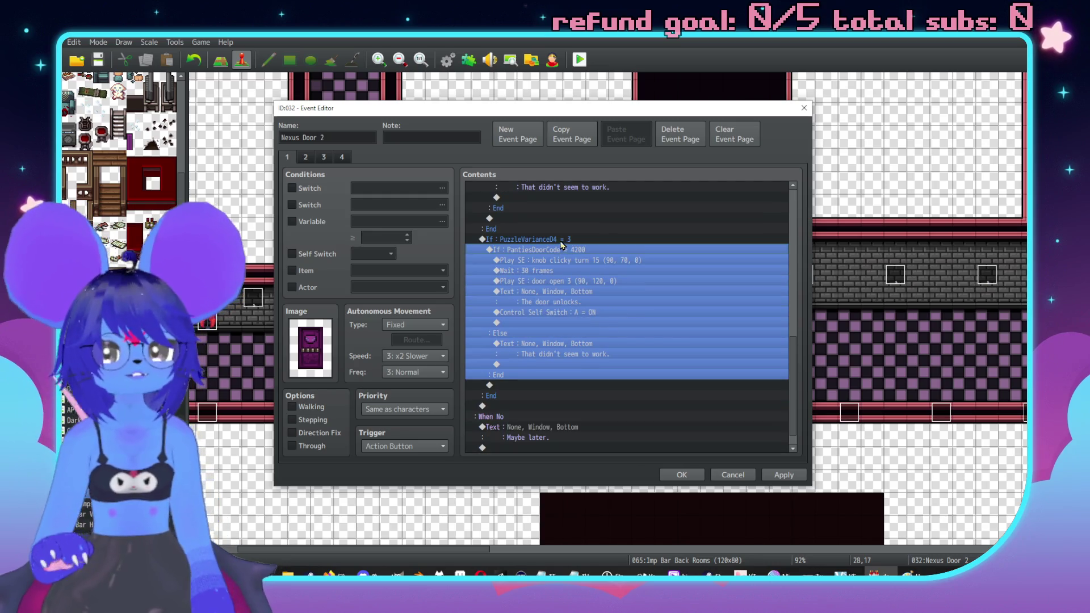
Step: Duplicate the branch for PuzzleVarianceD4 = 4 with door code 4444
{"action": "left_click", "coordinate": [561, 241]}
{"action": "left_click", "coordinate": [526, 407]}
{"action": "scroll", "coordinate": [573, 348], "scroll_direction": "down", "scroll_amount": 1}
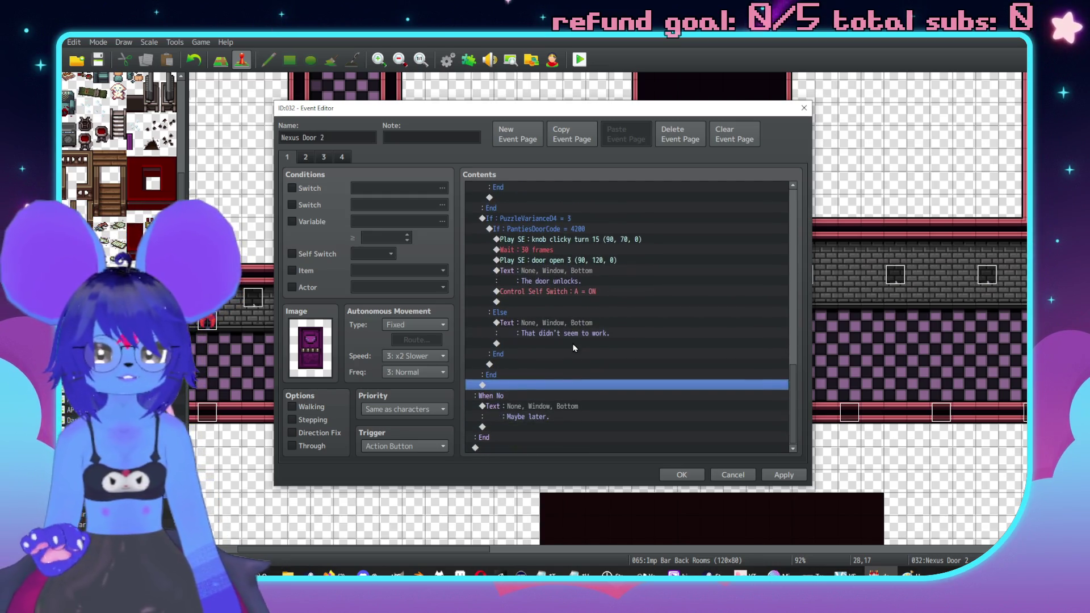
{"action": "left_click", "coordinate": [528, 241]}
{"action": "double_click", "coordinate": [551, 219]}
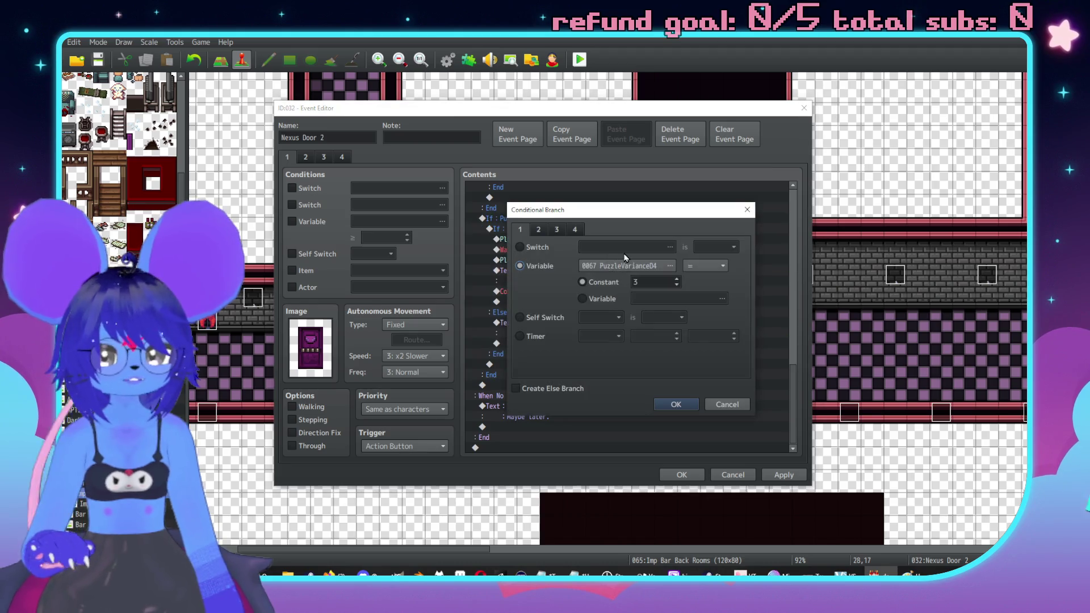
{"action": "type", "text": "4"}
{"action": "left_click", "coordinate": [676, 406]}
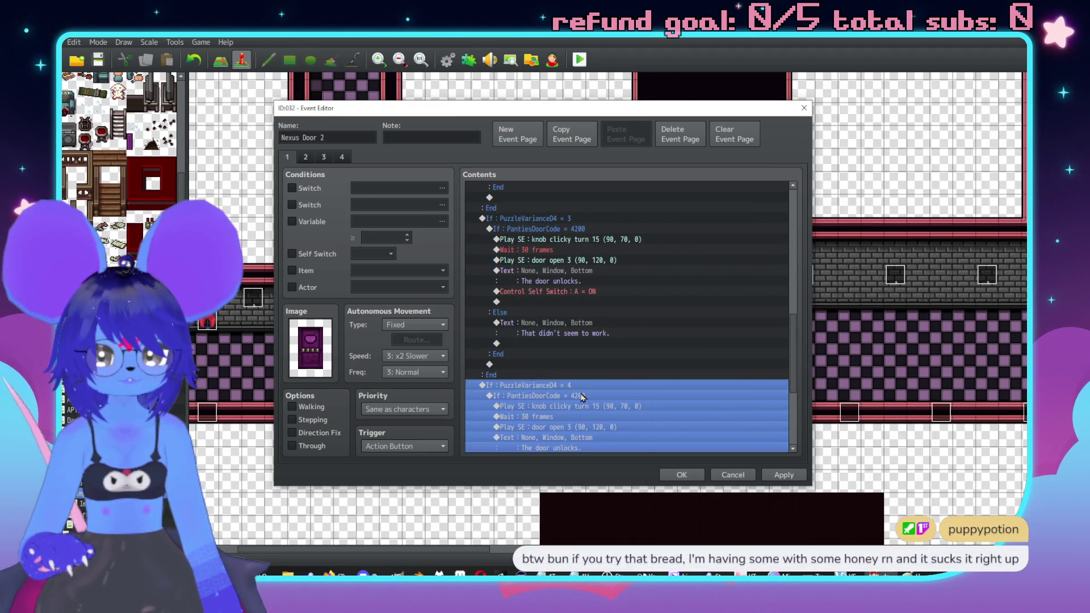
{"action": "left_click", "coordinate": [581, 397]}
{"action": "double_click", "coordinate": [582, 400]}
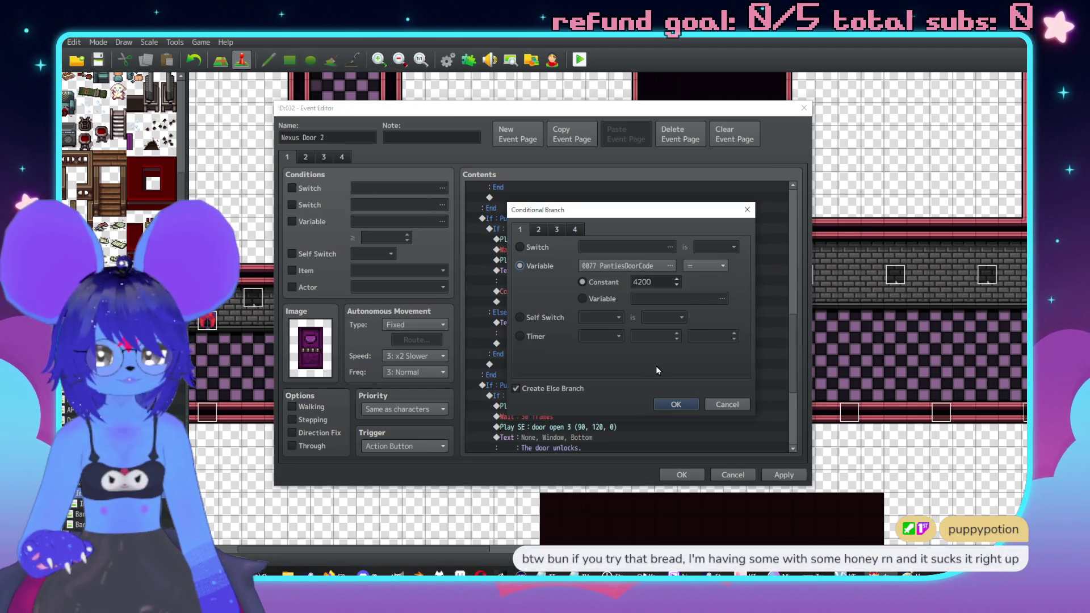
{"action": "double_click", "coordinate": [665, 279]}
{"action": "type", "text": "4444"}
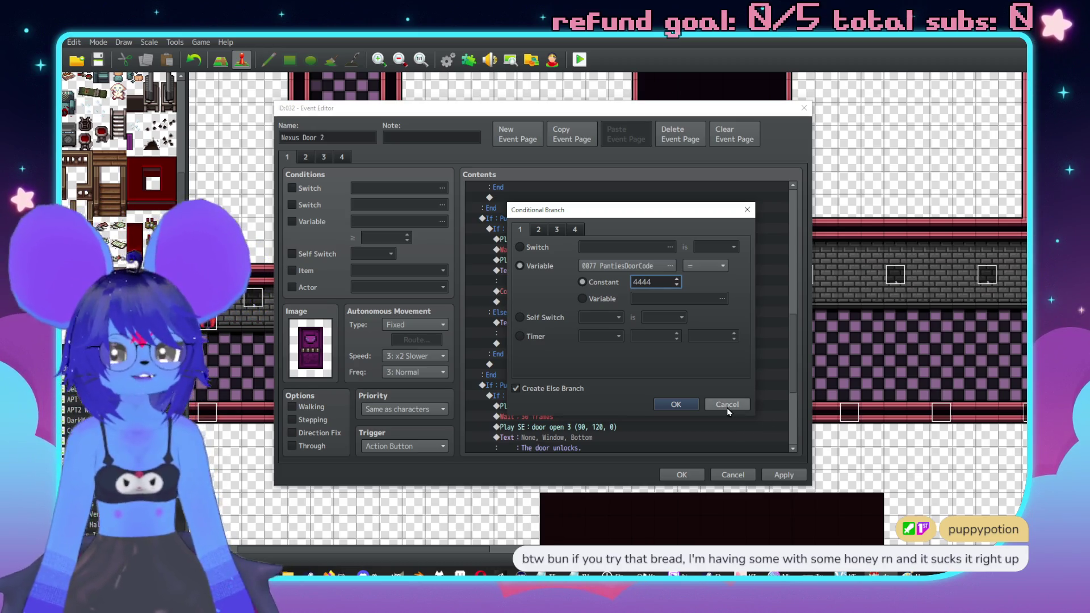
{"action": "left_click", "coordinate": [673, 406]}
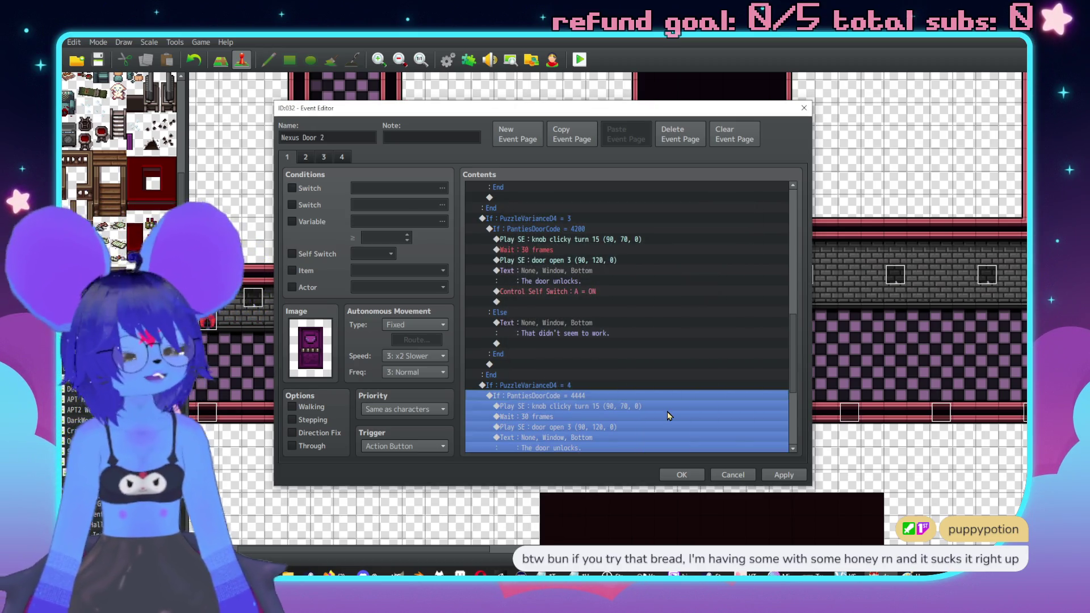
Step: Apply the changes and close the Nexus Door 2 event
{"action": "left_click", "coordinate": [783, 474]}
{"action": "scroll", "coordinate": [636, 346], "scroll_direction": "down", "scroll_amount": 4}
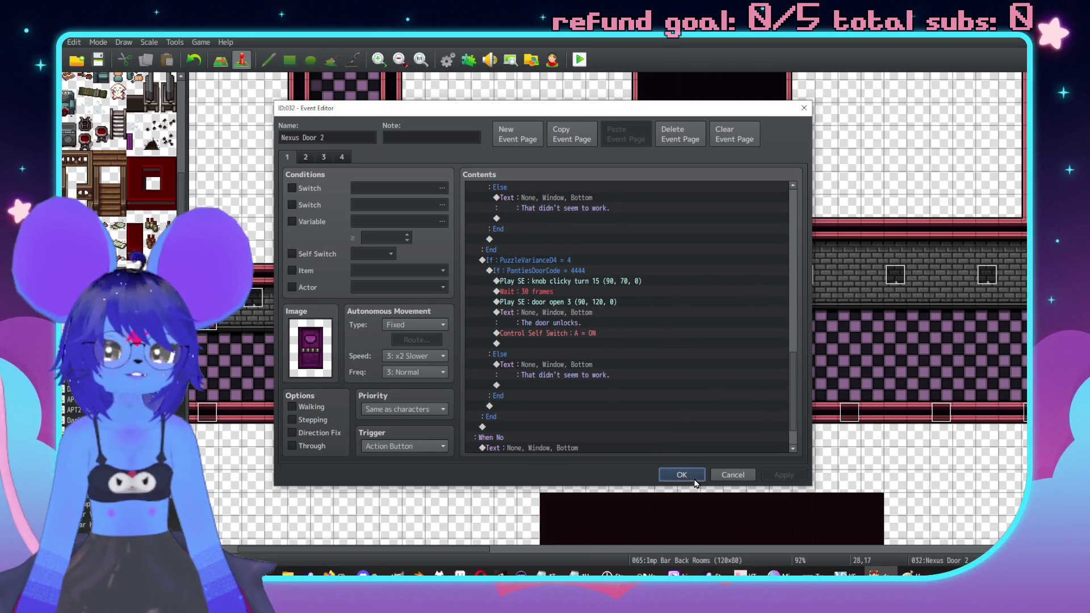
{"action": "left_click", "coordinate": [681, 475]}
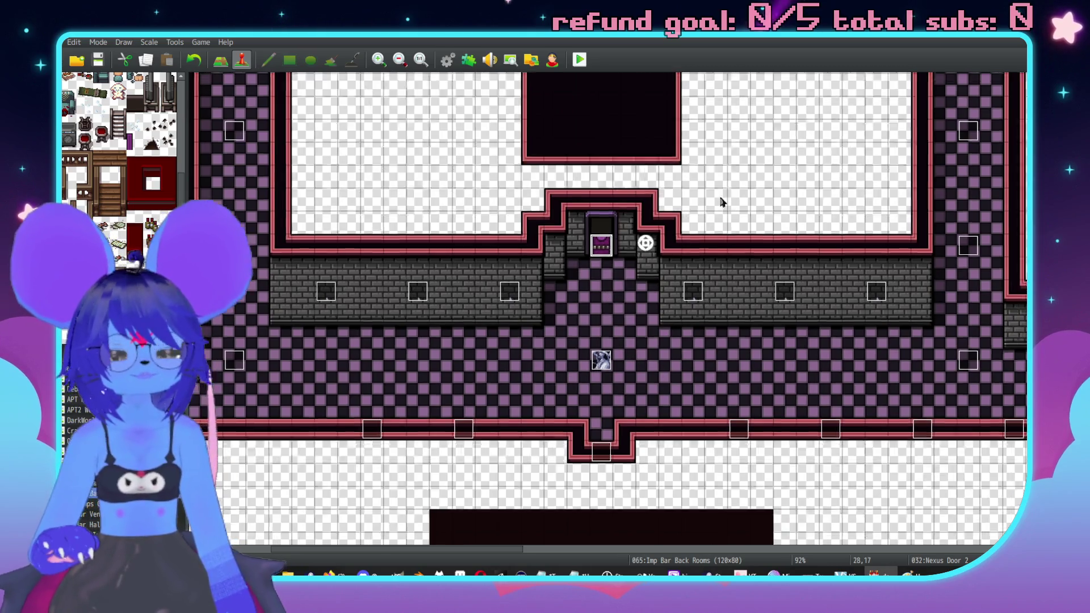
Step: Run an F9 playtest, start a new game, walk right, then close the game window
{"action": "key", "text": "F9"}
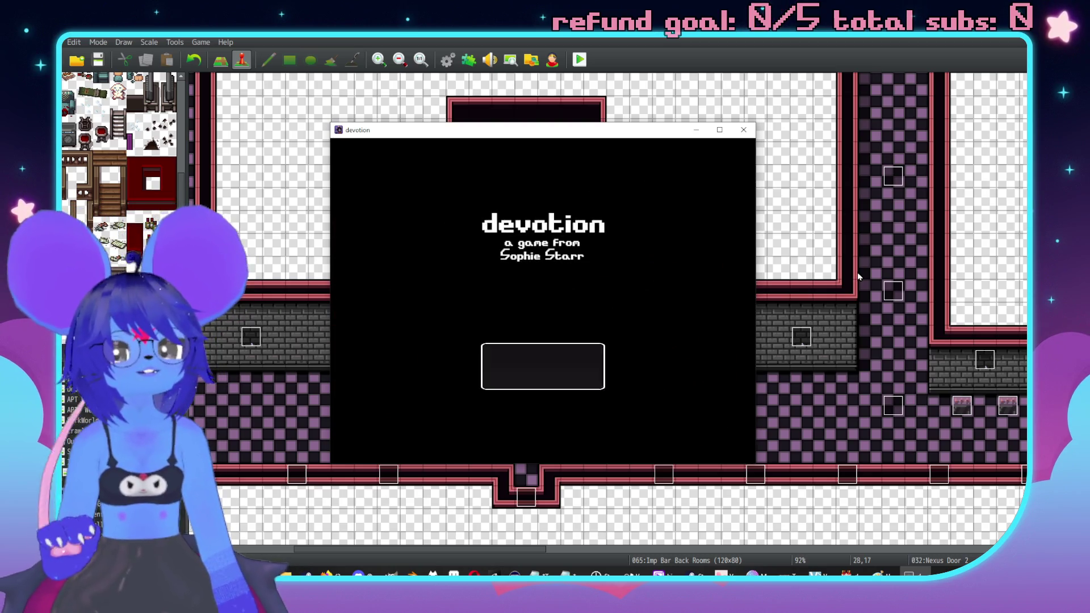
{"action": "key", "text": "Return"}
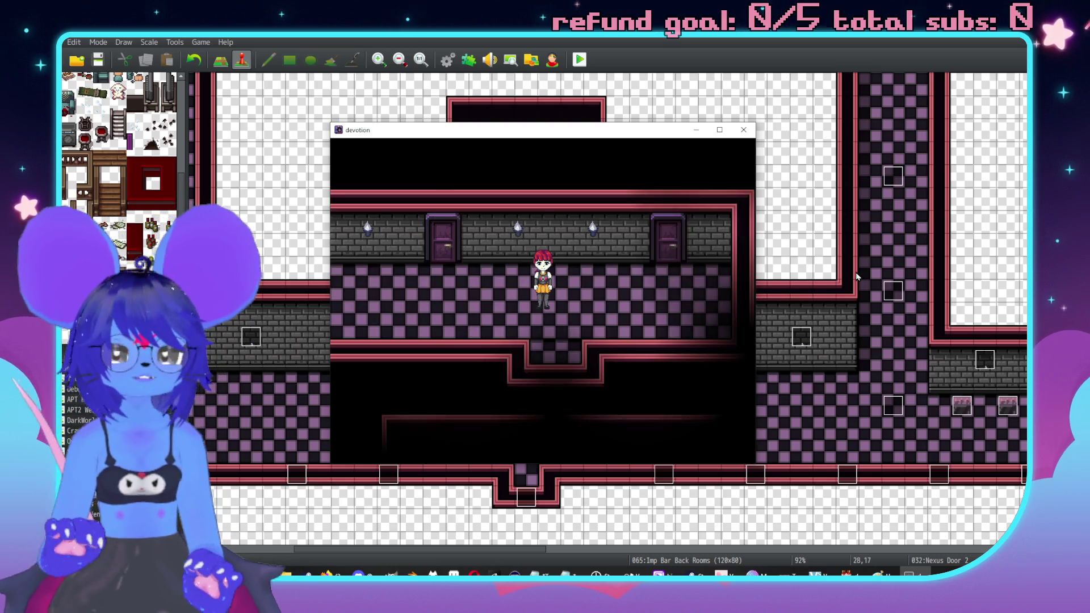
{"action": "key", "text": "Right"}
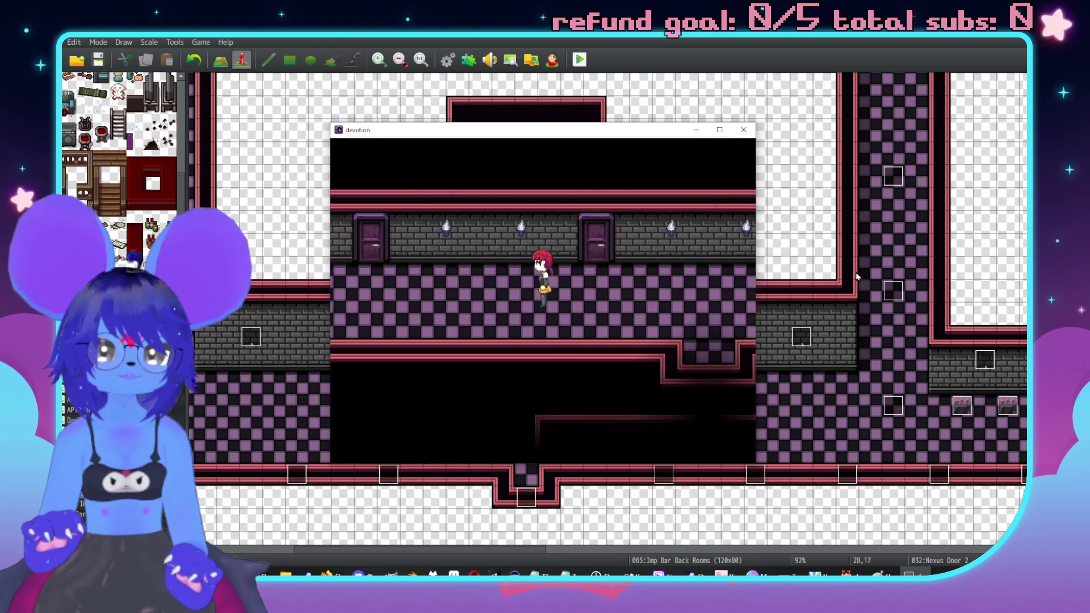
{"action": "left_click", "coordinate": [743, 131]}
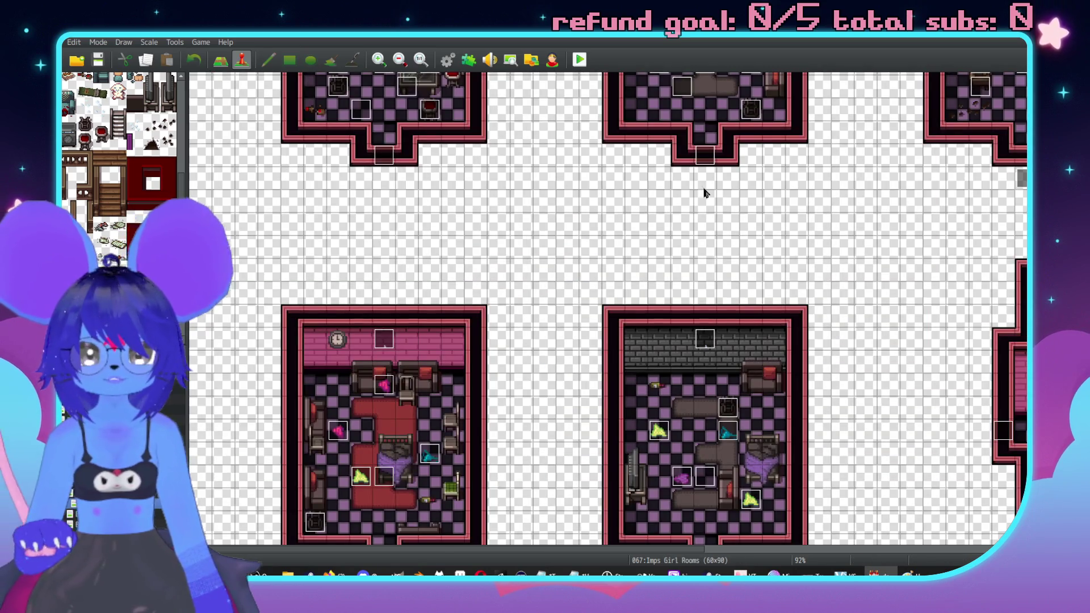
Step: Switch to the Imp Bar Back Rooms map and open the lower GD Exit Door event
{"action": "left_click", "coordinate": [705, 158]}
{"action": "middle_click", "coordinate": [957, 435]}
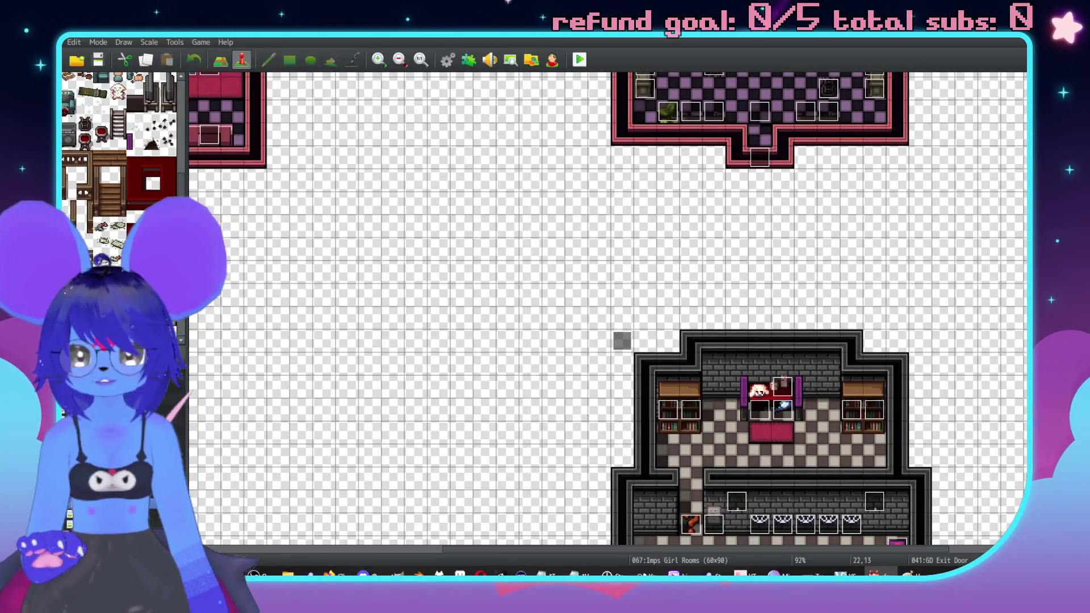
{"action": "key", "text": "Up"}
{"action": "key", "text": "Up"}
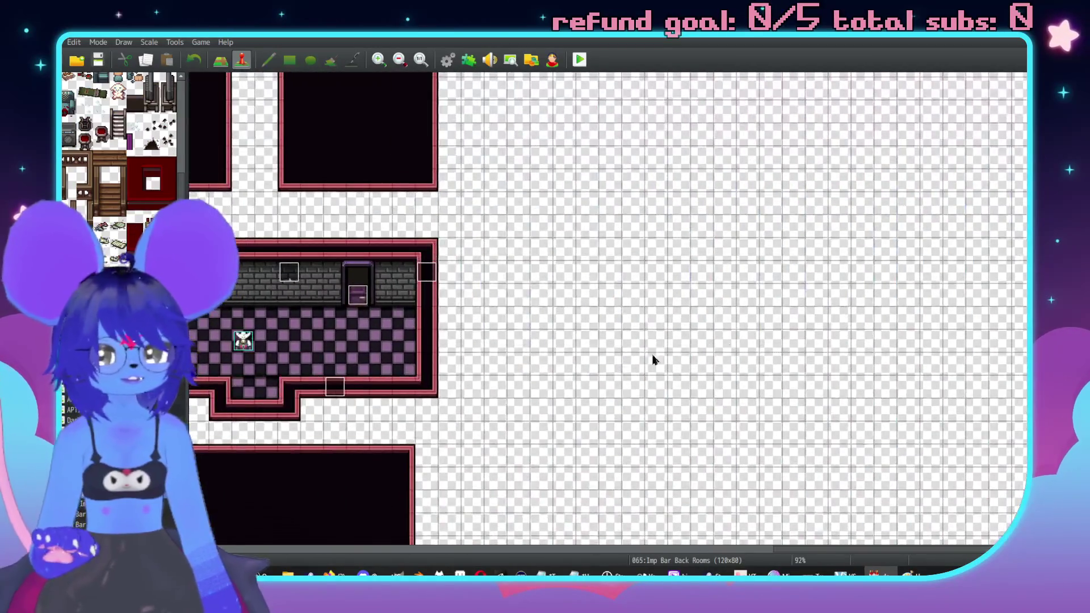
{"action": "scroll", "coordinate": [653, 361], "scroll_direction": "left", "scroll_amount": 5}
{"action": "left_click", "coordinate": [593, 379]}
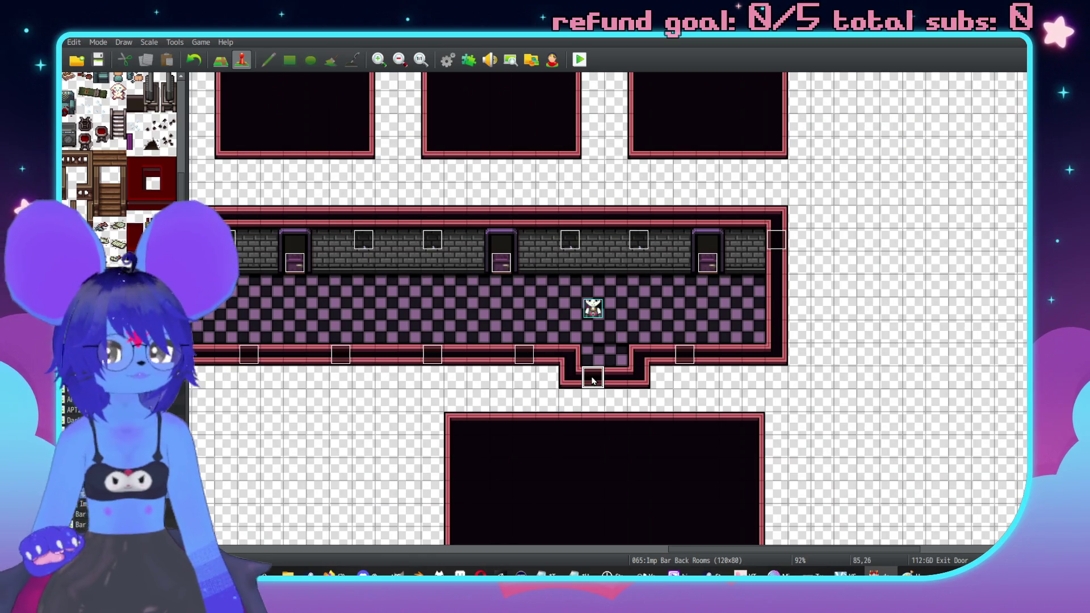
{"action": "double_click", "coordinate": [593, 380]}
Step: Set this door's Transfer Player destination to Imps Girl Rooms at 13,43
{"action": "left_click", "coordinate": [540, 199]}
{"action": "double_click", "coordinate": [539, 208]}
{"action": "left_click", "coordinate": [692, 273]}
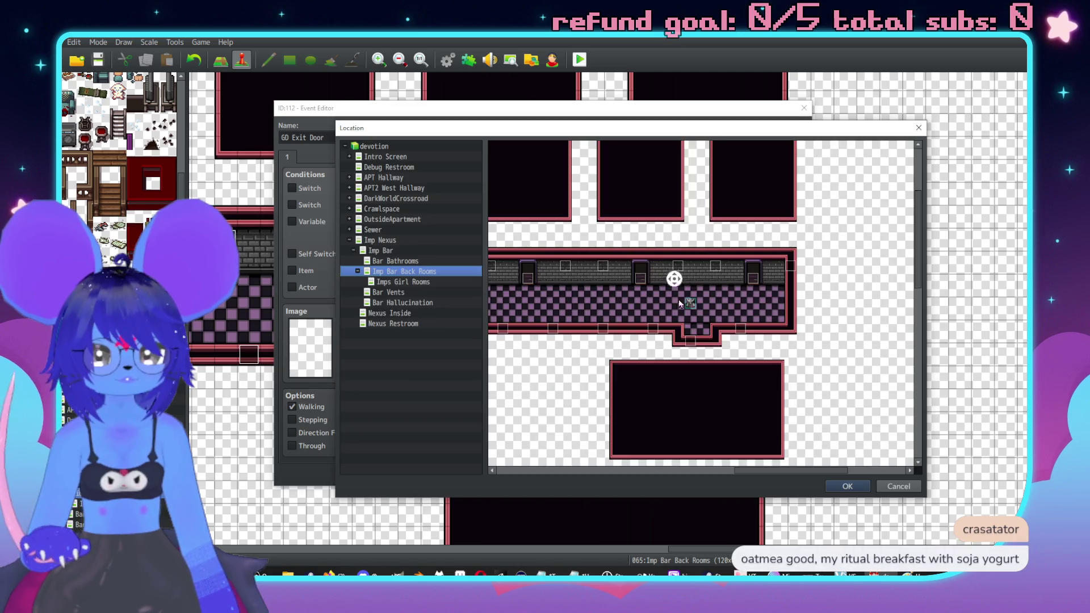
{"action": "scroll", "coordinate": [687, 363], "scroll_direction": "down", "scroll_amount": 5}
{"action": "left_click", "coordinate": [423, 282]}
{"action": "middle_click", "coordinate": [679, 297]}
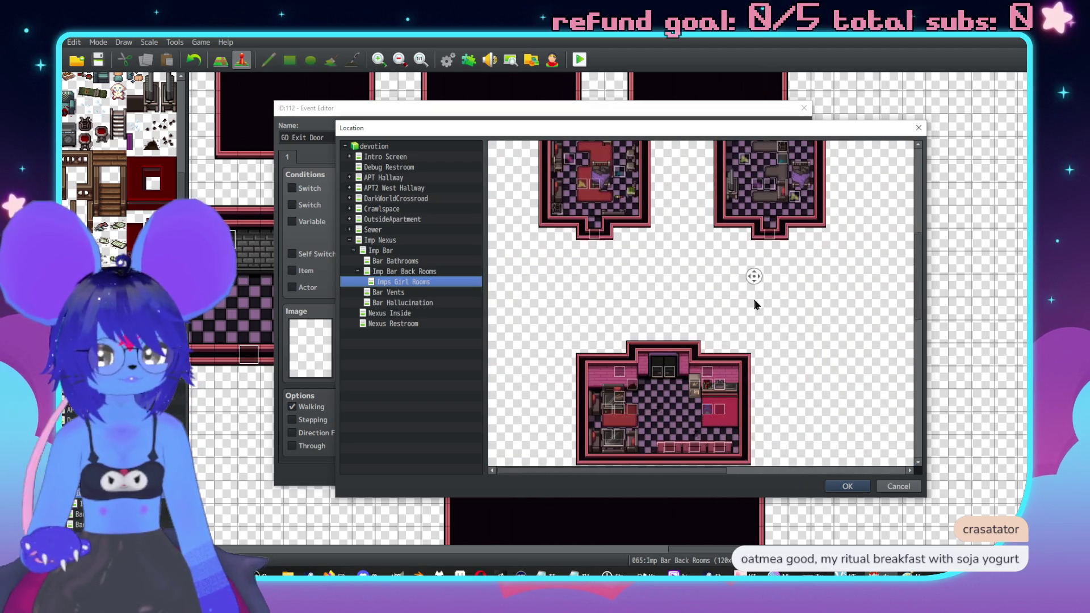
{"action": "middle_click", "coordinate": [664, 280]}
{"action": "double_click", "coordinate": [657, 289]}
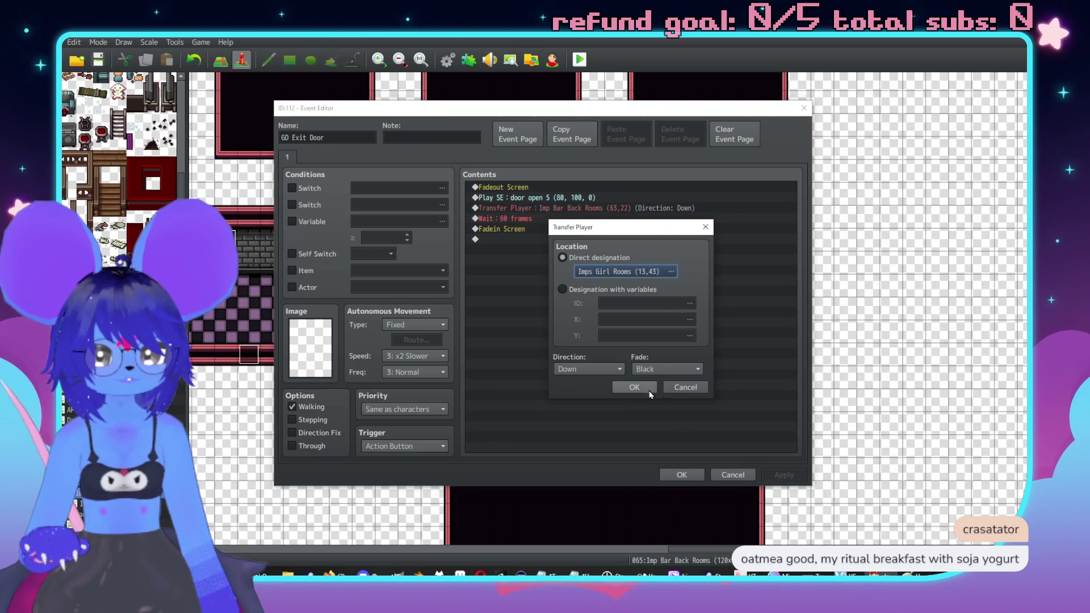
{"action": "left_click", "coordinate": [634, 387]}
{"action": "left_click", "coordinate": [784, 475]}
Step: Send the second exit door to Imps Girl Rooms at 14,43, then save and playtest
{"action": "left_click", "coordinate": [684, 475]}
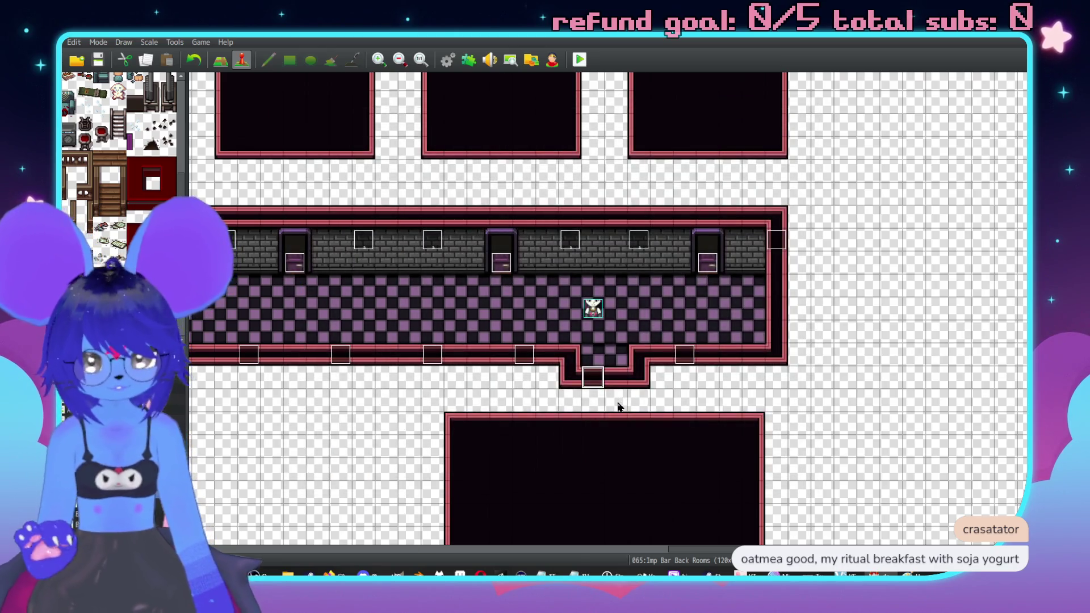
{"action": "double_click", "coordinate": [593, 377]}
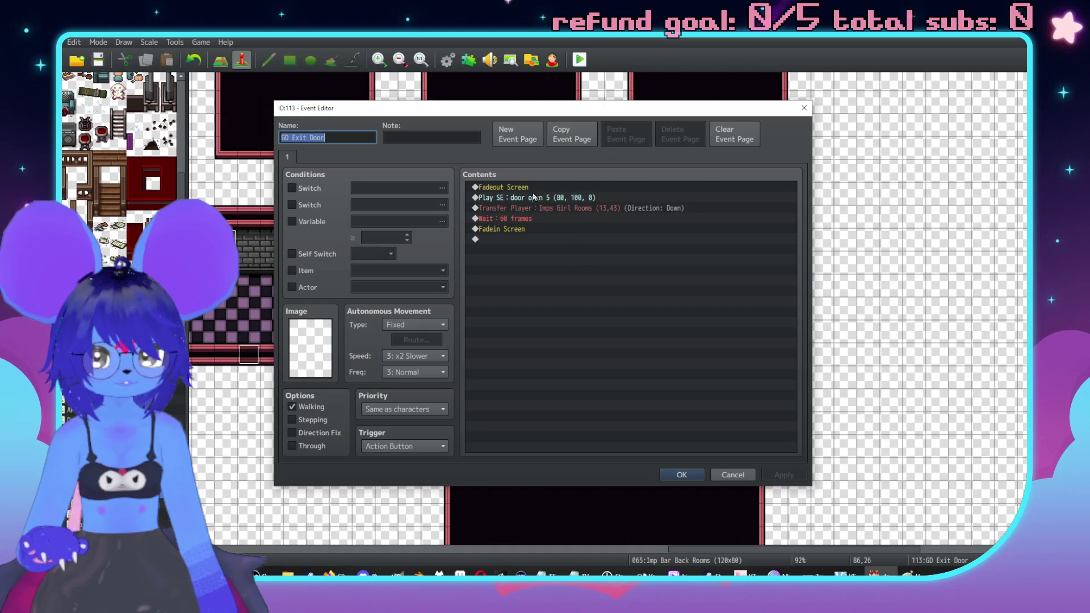
{"action": "double_click", "coordinate": [564, 208]}
{"action": "double_click", "coordinate": [641, 276]}
{"action": "double_click", "coordinate": [666, 303]}
{"action": "left_click", "coordinate": [668, 369]}
{"action": "left_click", "coordinate": [653, 377]}
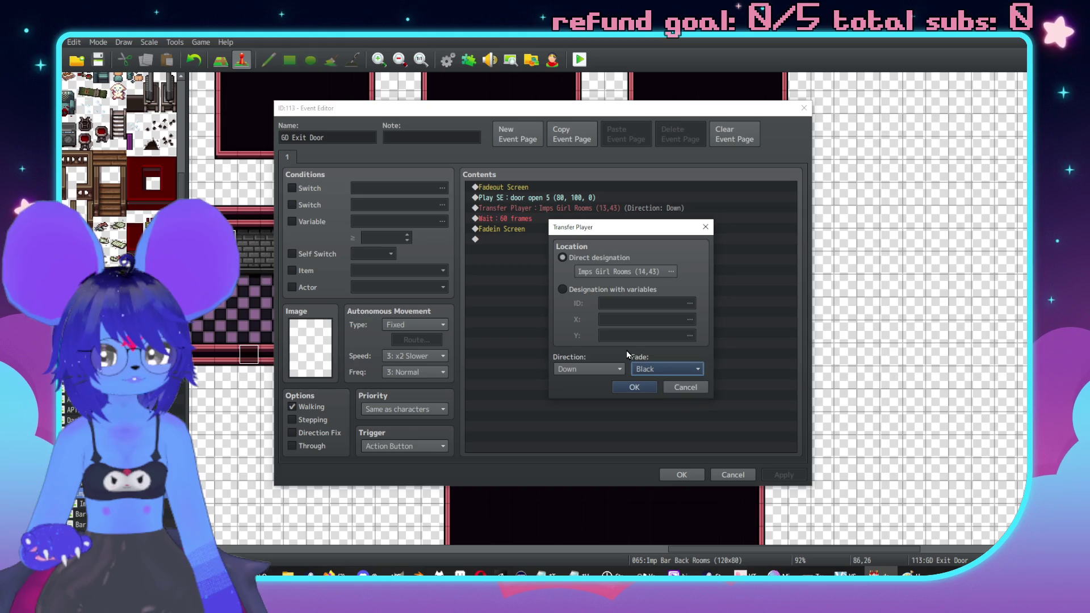
{"action": "left_click", "coordinate": [635, 387]}
{"action": "left_click", "coordinate": [682, 475]}
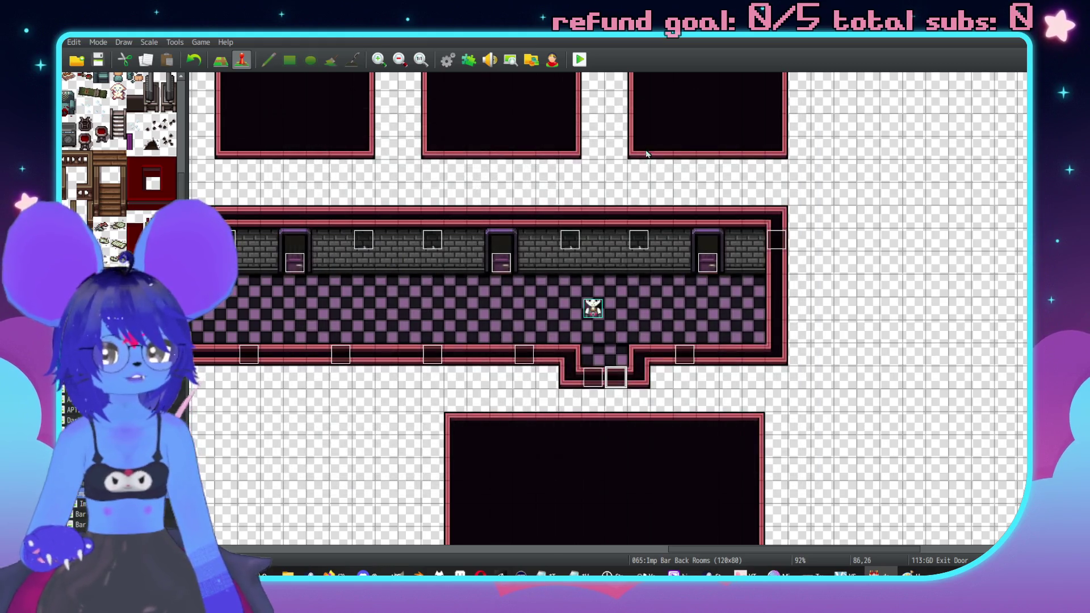
{"action": "left_click", "coordinate": [583, 64]}
{"action": "left_click", "coordinate": [499, 317]}
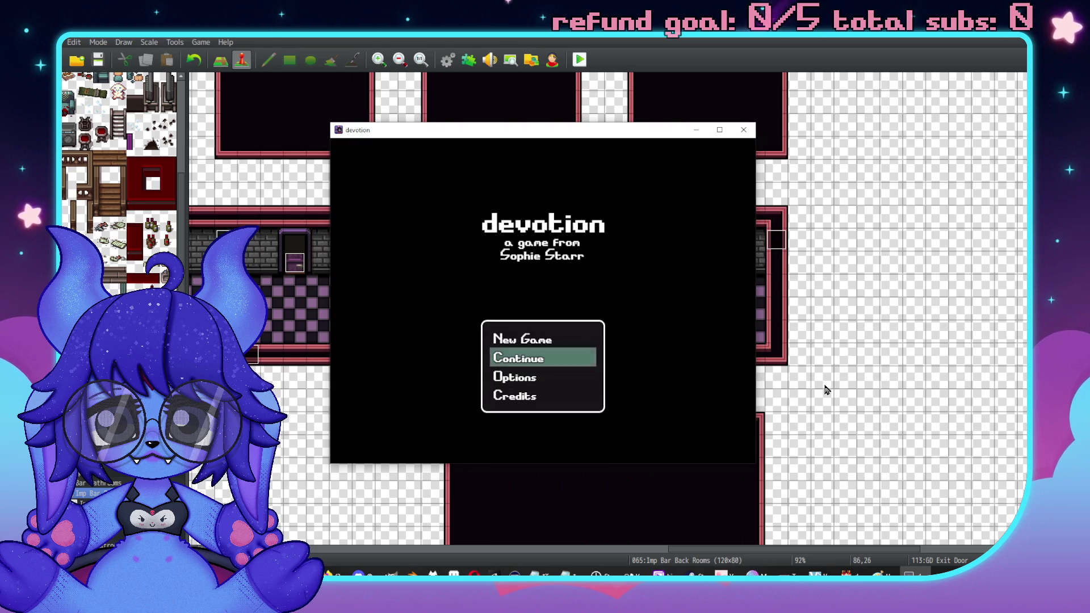
{"action": "key", "text": "Up"}
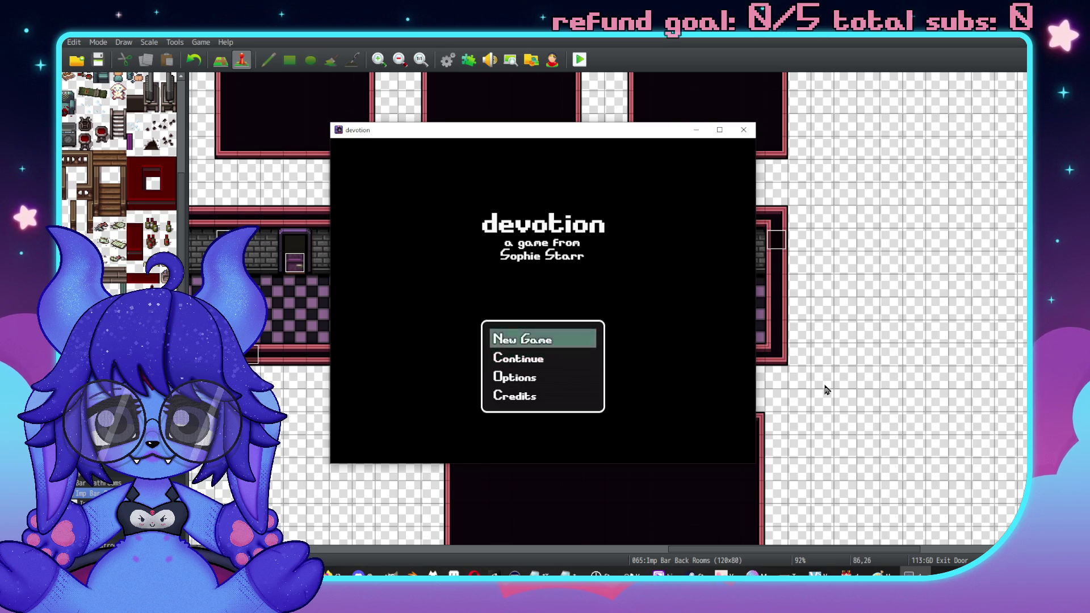
{"action": "key", "text": "Return"}
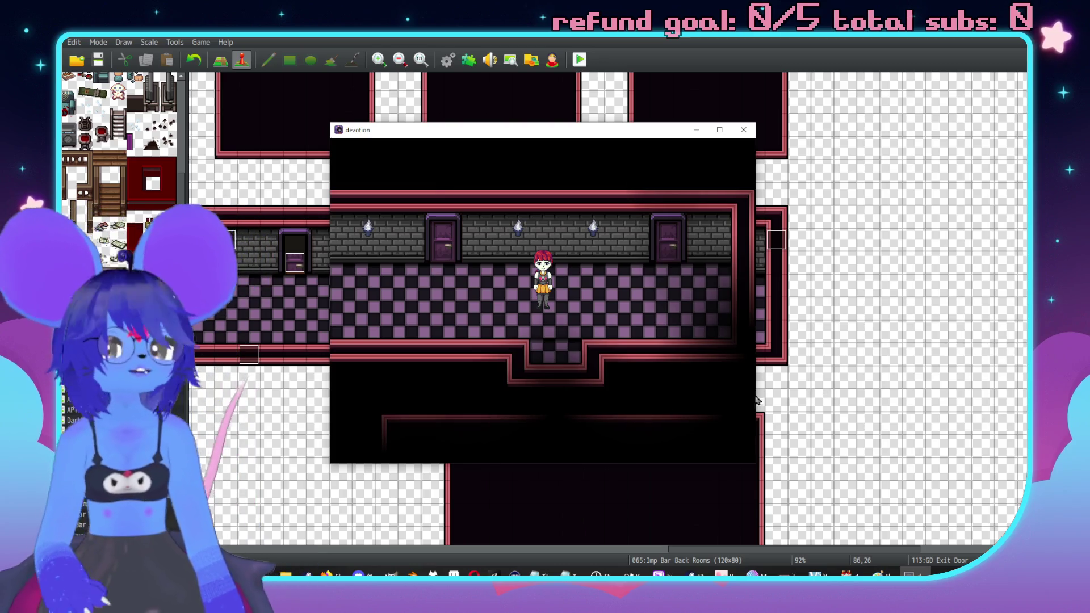
{"action": "key", "text": "Left"}
{"action": "key", "text": "Right"}
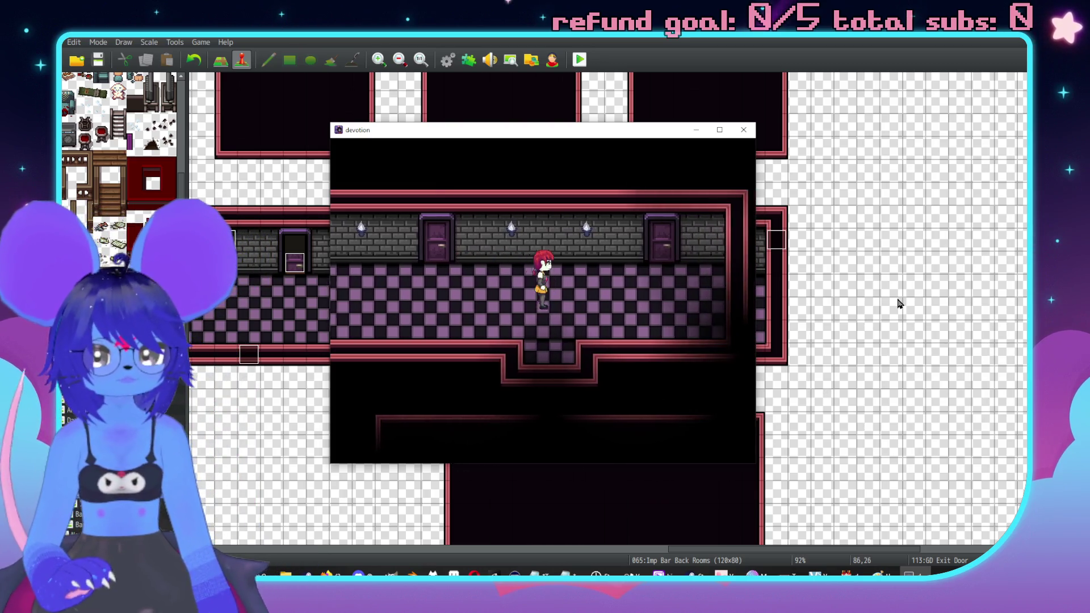
{"action": "key", "text": "Down"}
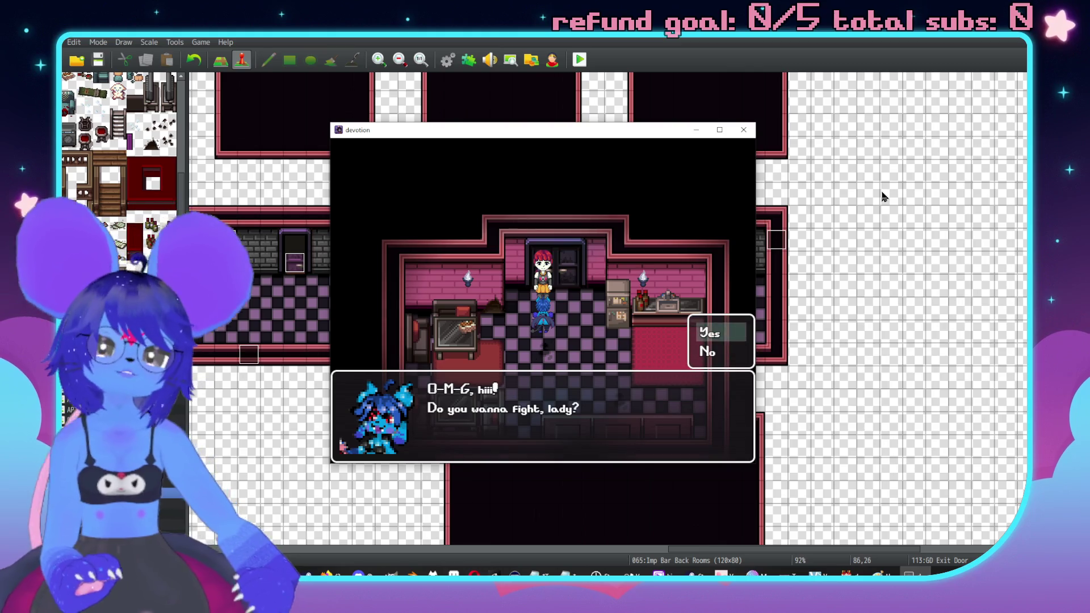
{"action": "left_click", "coordinate": [744, 130]}
{"action": "middle_click", "coordinate": [811, 184]}
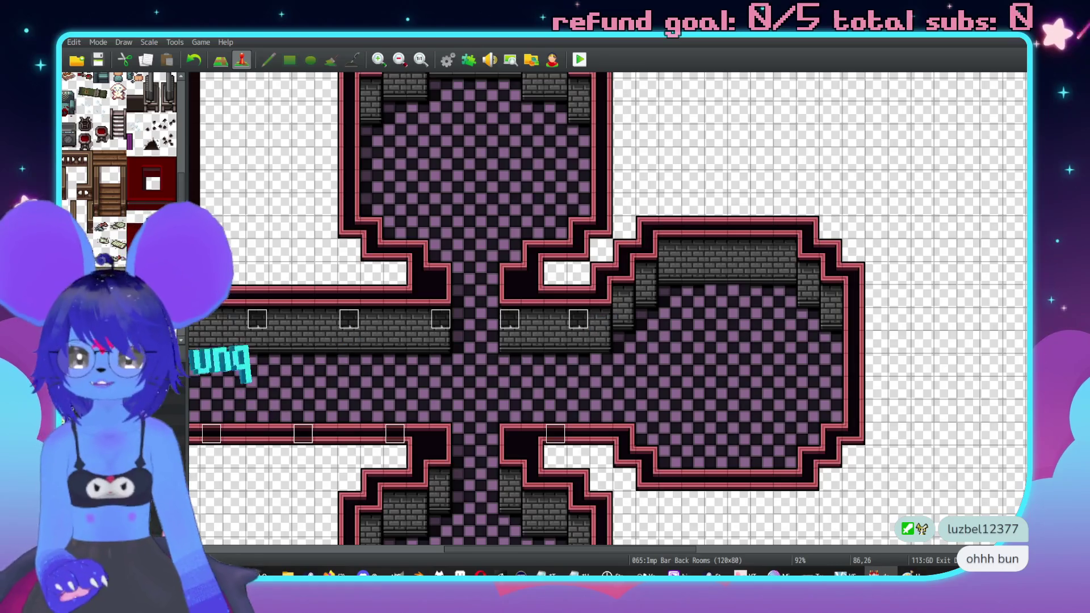
Step: Open the Hostess Imp event on Imps Girl Rooms and its movement route
{"action": "key", "text": "Down"}
{"action": "key", "text": "Down"}
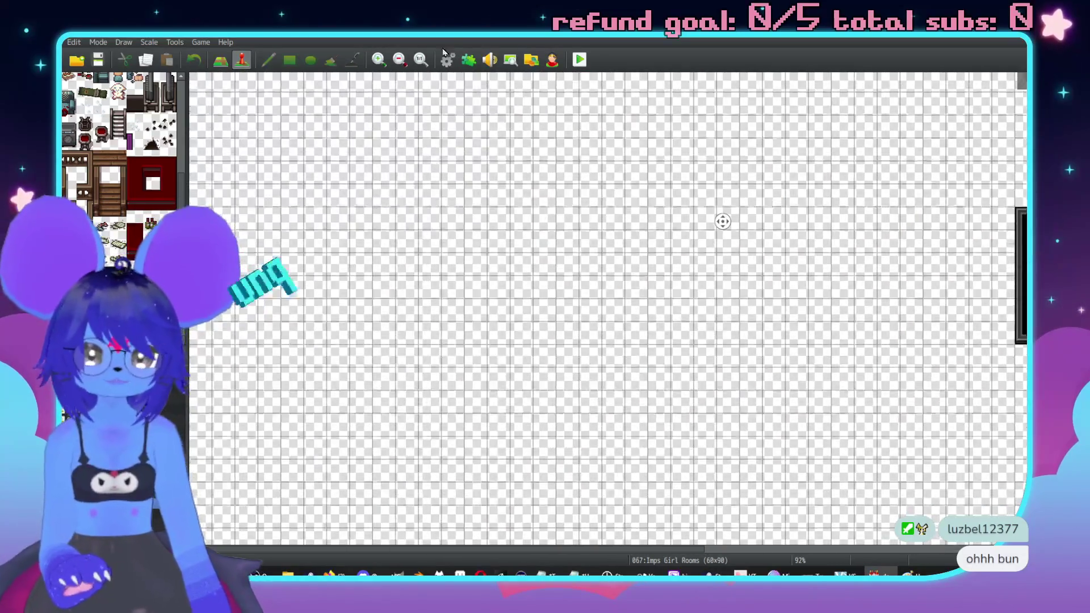
{"action": "middle_click", "coordinate": [642, 338]}
{"action": "middle_click", "coordinate": [527, 370]}
{"action": "double_click", "coordinate": [527, 371]}
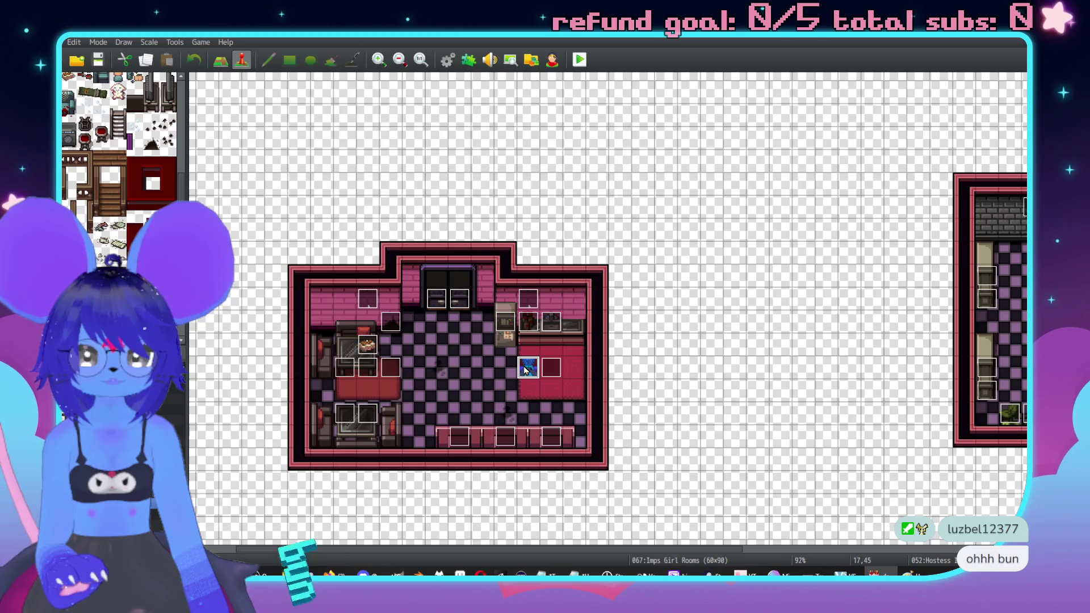
{"action": "left_click", "coordinate": [409, 339]}
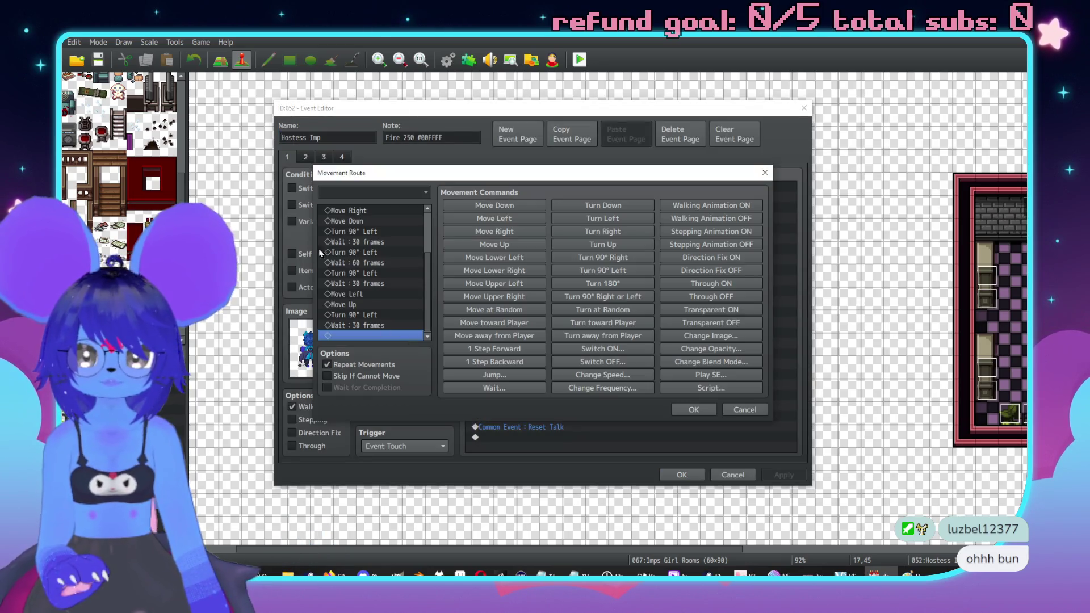
{"action": "scroll", "coordinate": [339, 242], "scroll_direction": "up", "scroll_amount": 2}
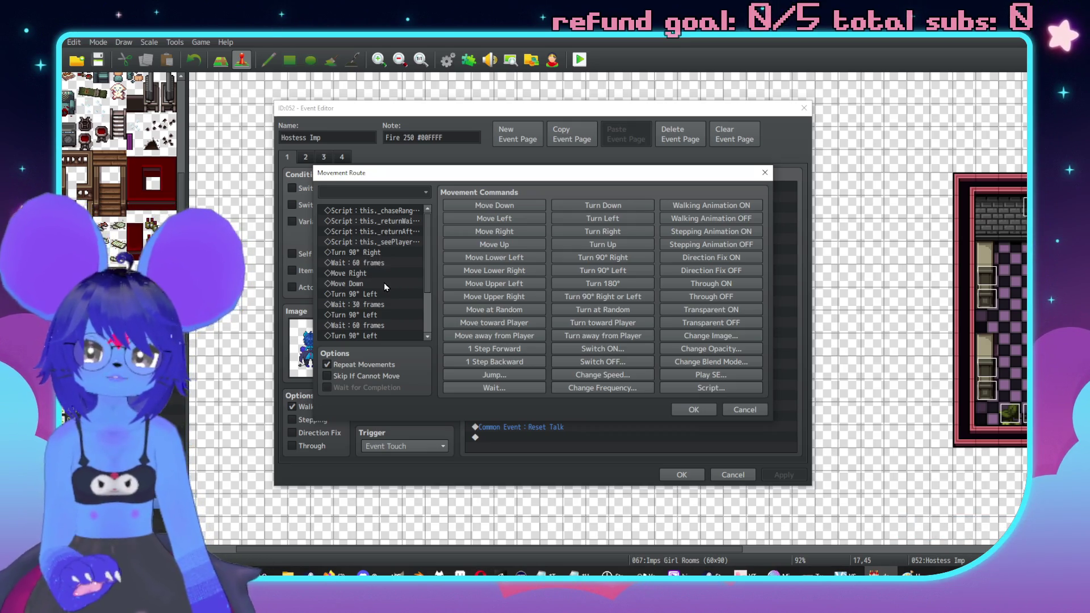
{"action": "scroll", "coordinate": [391, 274], "scroll_direction": "down", "scroll_amount": 2}
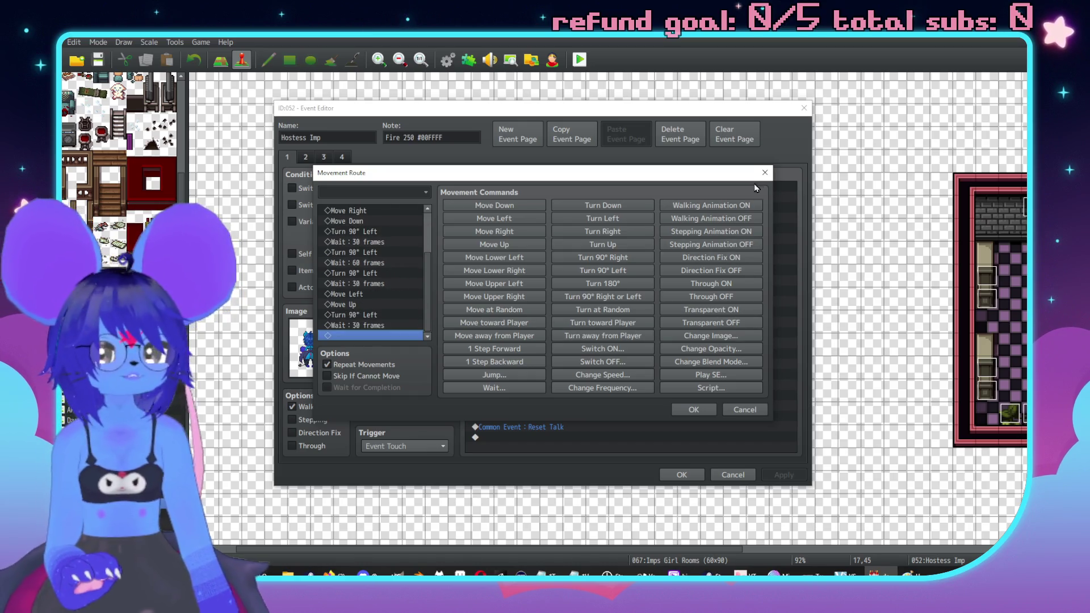
{"action": "scroll", "coordinate": [370, 287], "scroll_direction": "up", "scroll_amount": 5}
Step: Insert a 12-frame Wait above Turn 90° Right in the route
{"action": "left_click", "coordinate": [372, 254]}
{"action": "left_click", "coordinate": [383, 264]}
{"action": "key", "text": "ctrl+c"}
{"action": "key", "text": "ctrl+v"}
{"action": "key", "text": "Return"}
{"action": "type", "text": "12"}
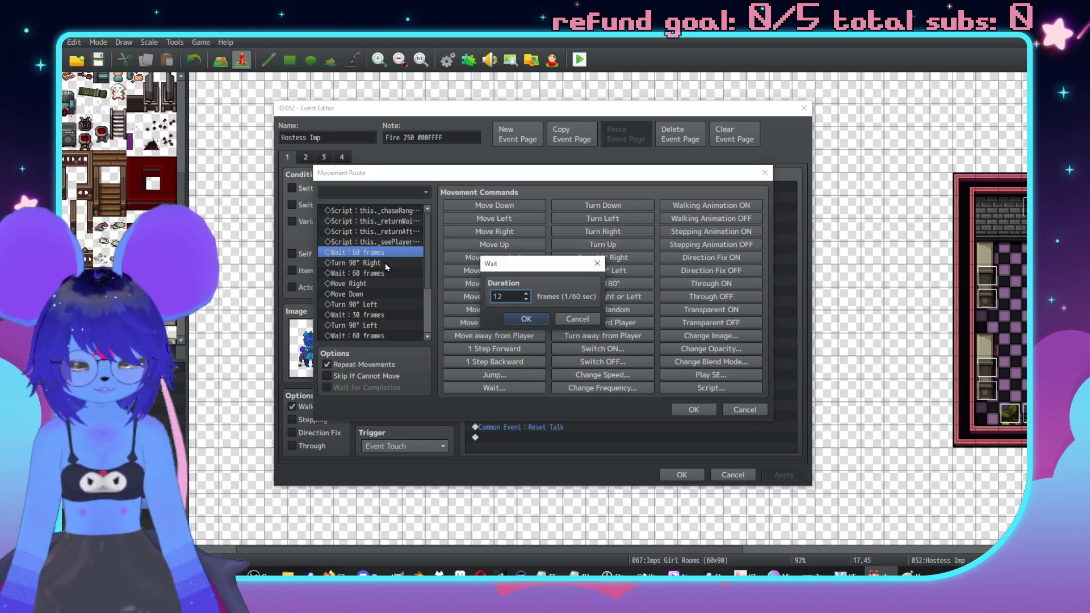
{"action": "key", "text": "Return"}
{"action": "left_click", "coordinate": [693, 409]}
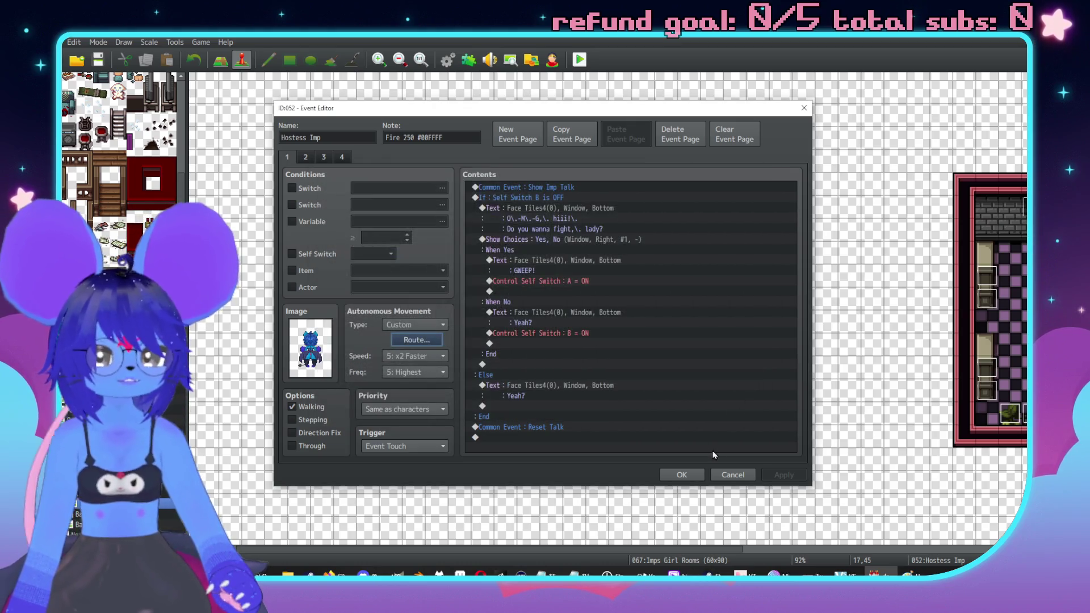
Step: Change the Hostess Imp's sprite to a new frame and close the event
{"action": "double_click", "coordinate": [316, 362]}
{"action": "double_click", "coordinate": [524, 263]}
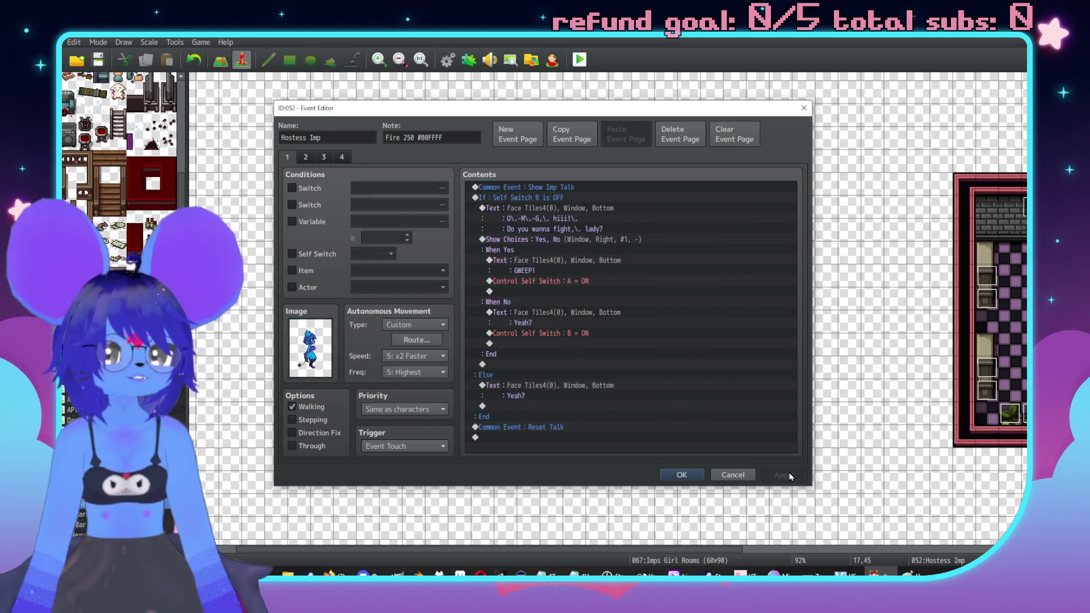
{"action": "left_click", "coordinate": [671, 477]}
Step: Save, start a playtest, and walk the character to the red imp in the hallway
{"action": "left_click", "coordinate": [579, 60]}
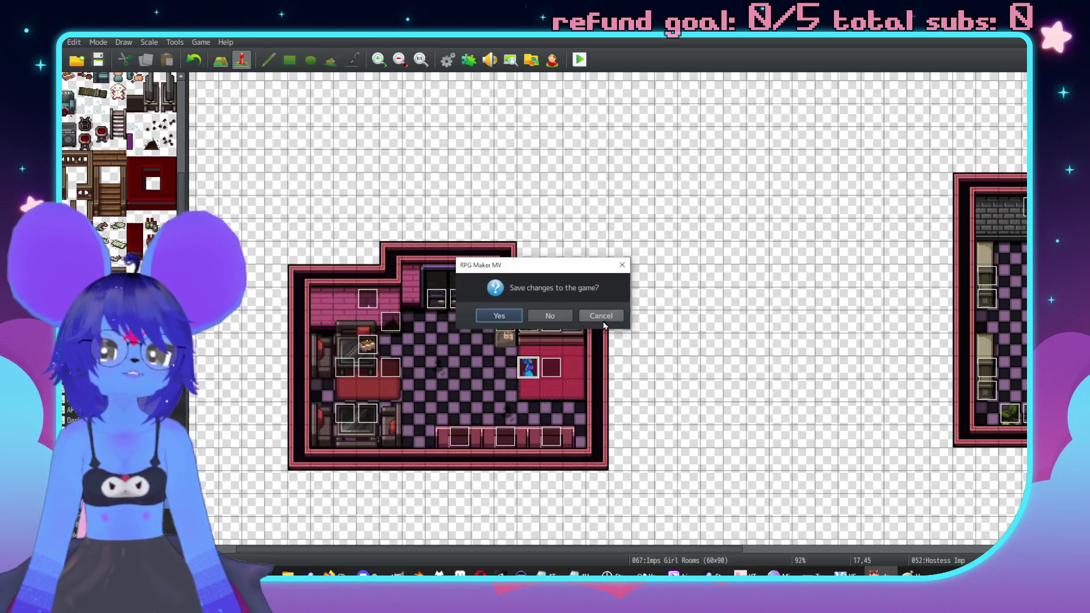
{"action": "left_click", "coordinate": [499, 316]}
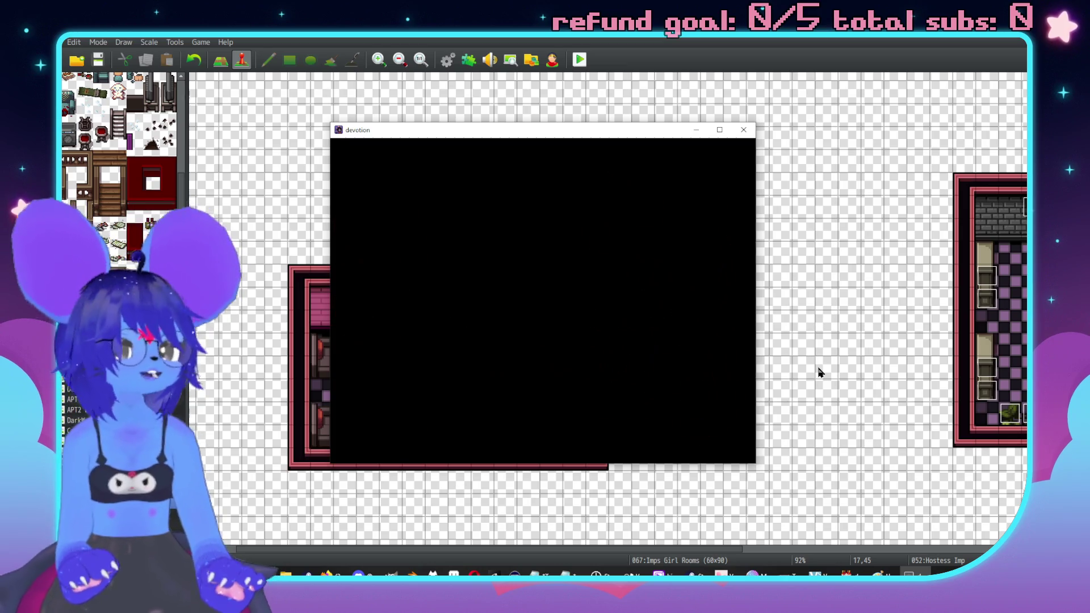
{"action": "key", "text": "Return"}
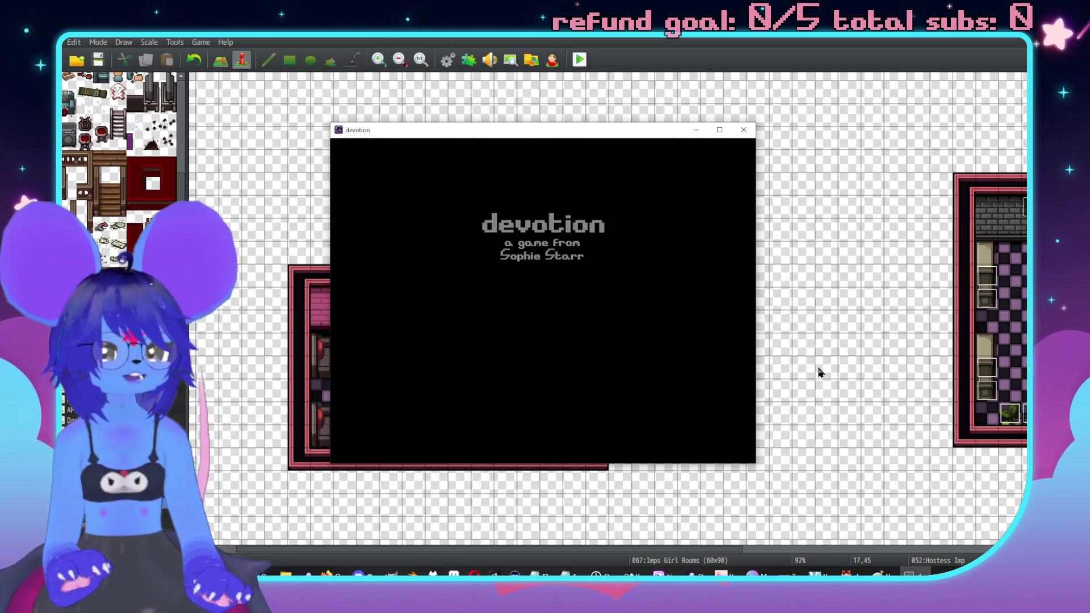
{"action": "key", "text": "Right"}
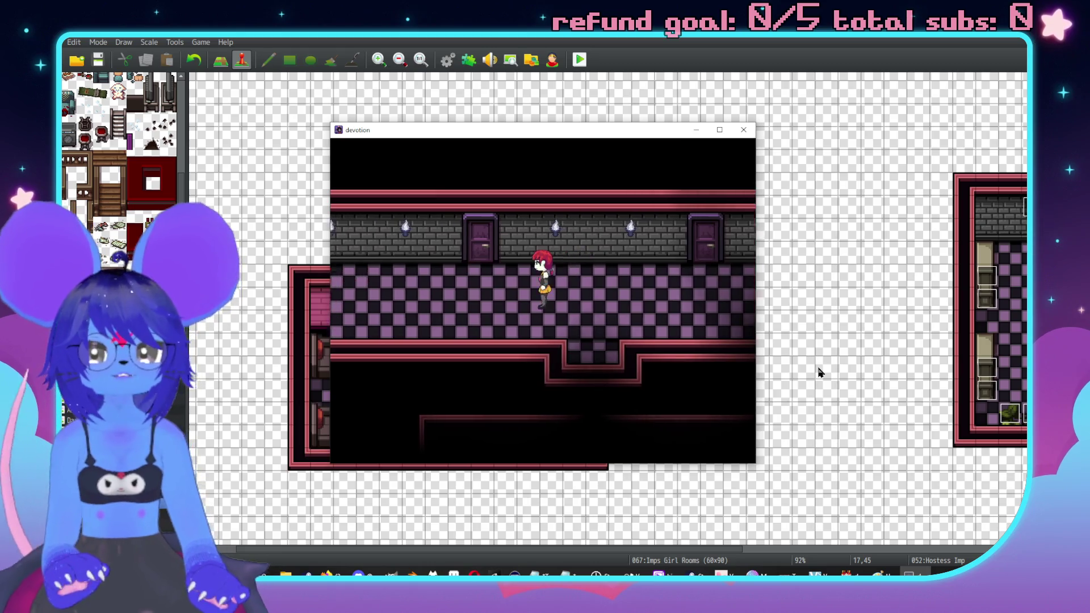
{"action": "key", "text": "Left"}
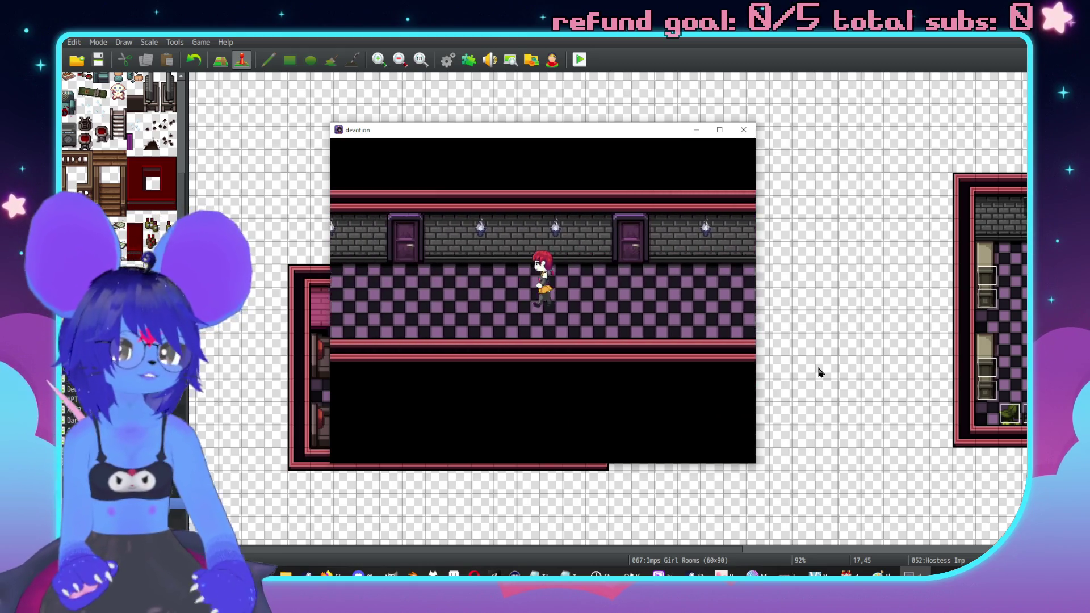
{"action": "key", "text": "Up"}
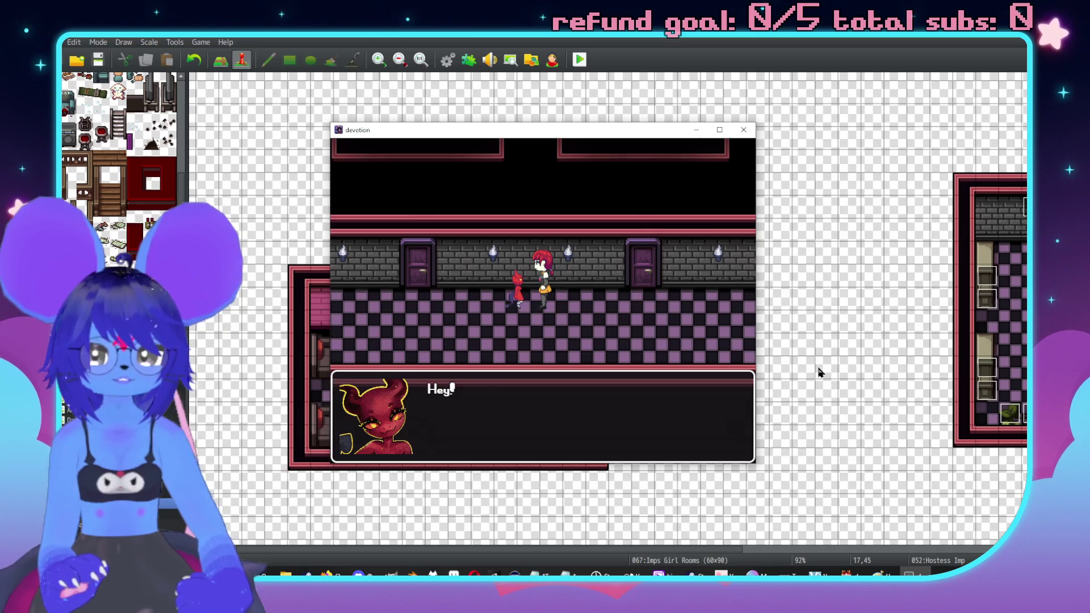
Step: Answer the imp's change question, walk toward the door, and quit the playtest
{"action": "key", "text": "Down"}
{"action": "key", "text": "Down"}
{"action": "key", "text": "Return"}
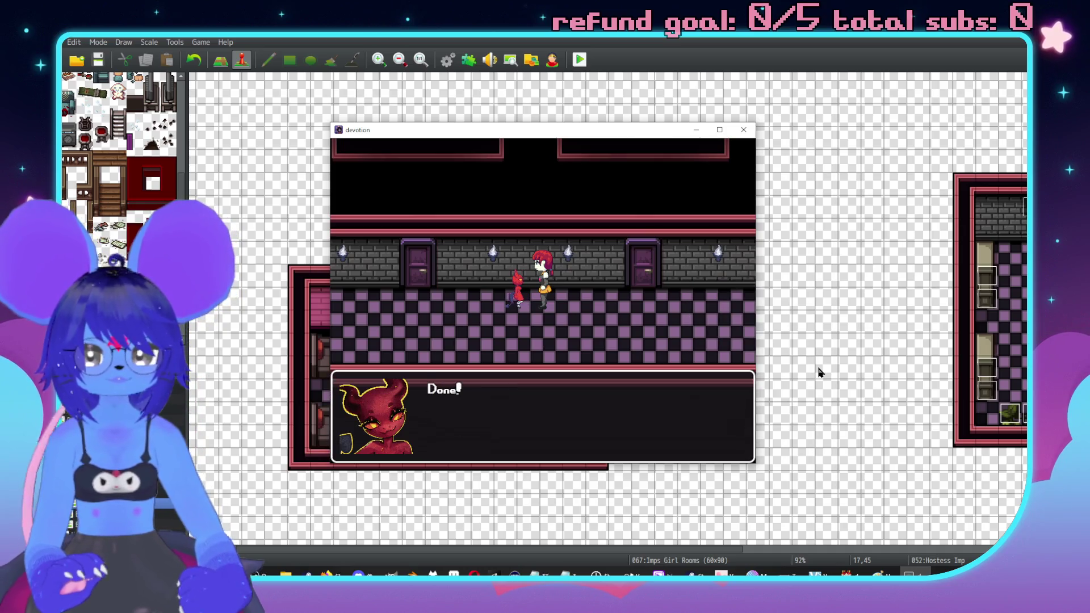
{"action": "key", "text": "Return"}
{"action": "key", "text": "Down"}
{"action": "key", "text": "Left"}
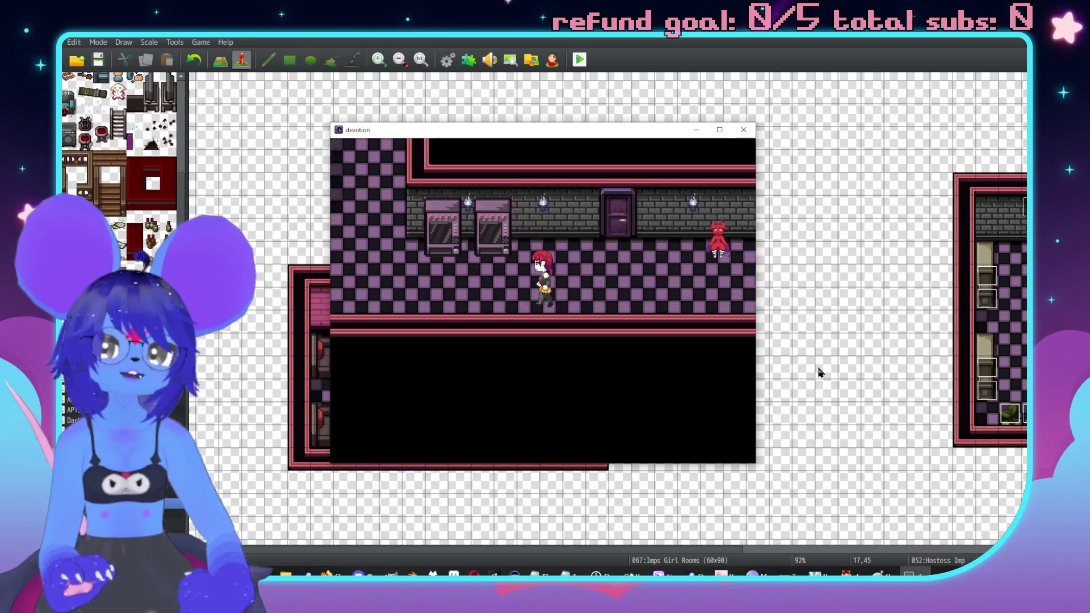
{"action": "key", "text": "Left"}
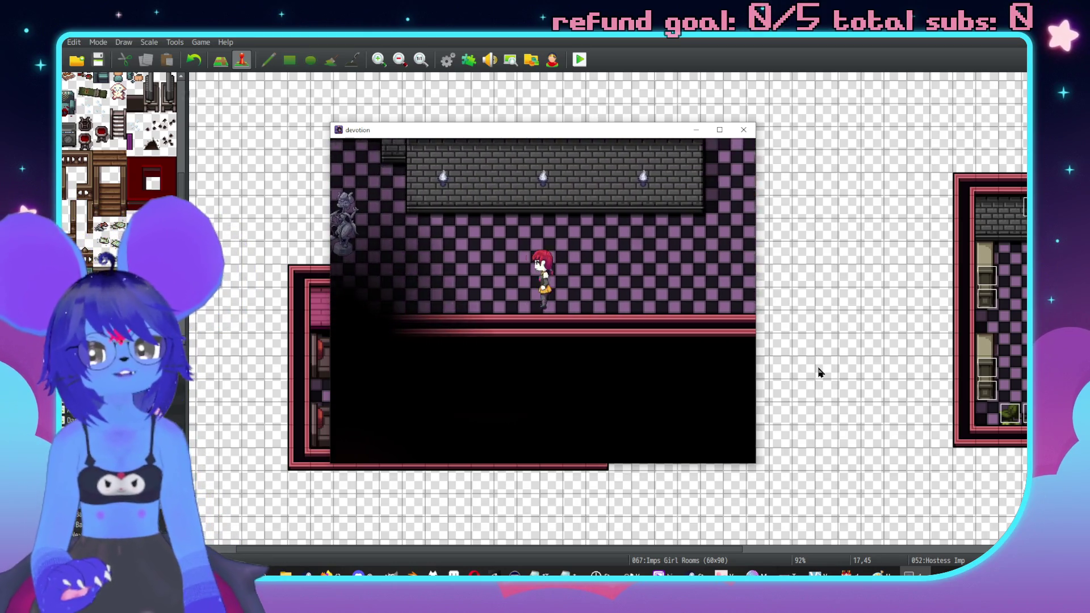
{"action": "key", "text": "Left"}
{"action": "key", "text": "Up"}
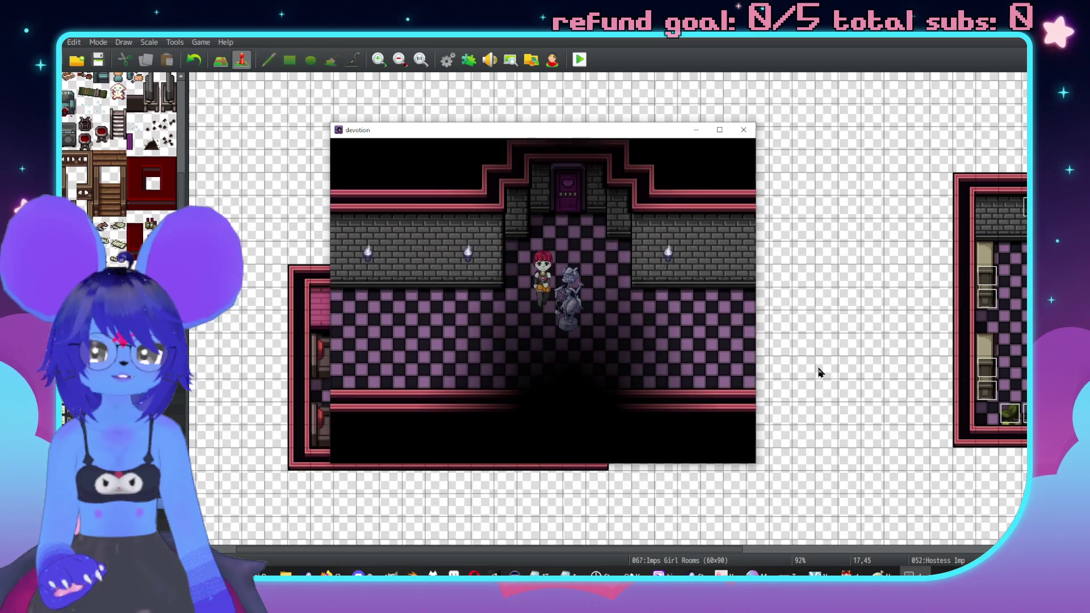
{"action": "key", "text": "alt+F4"}
Step: Switch to Imp Bar Back Rooms, bring the statue hallway into view, and launch a playtest
{"action": "scroll", "coordinate": [820, 370], "scroll_direction": "up", "scroll_amount": 10}
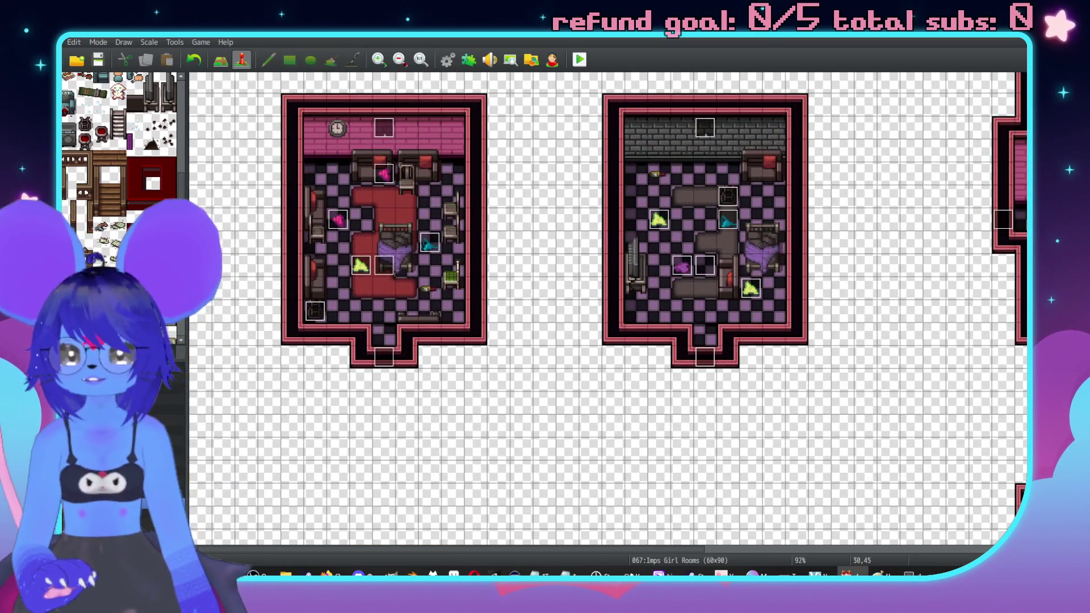
{"action": "key", "text": "Up"}
{"action": "key", "text": "Up"}
{"action": "middle_click", "coordinate": [534, 289]}
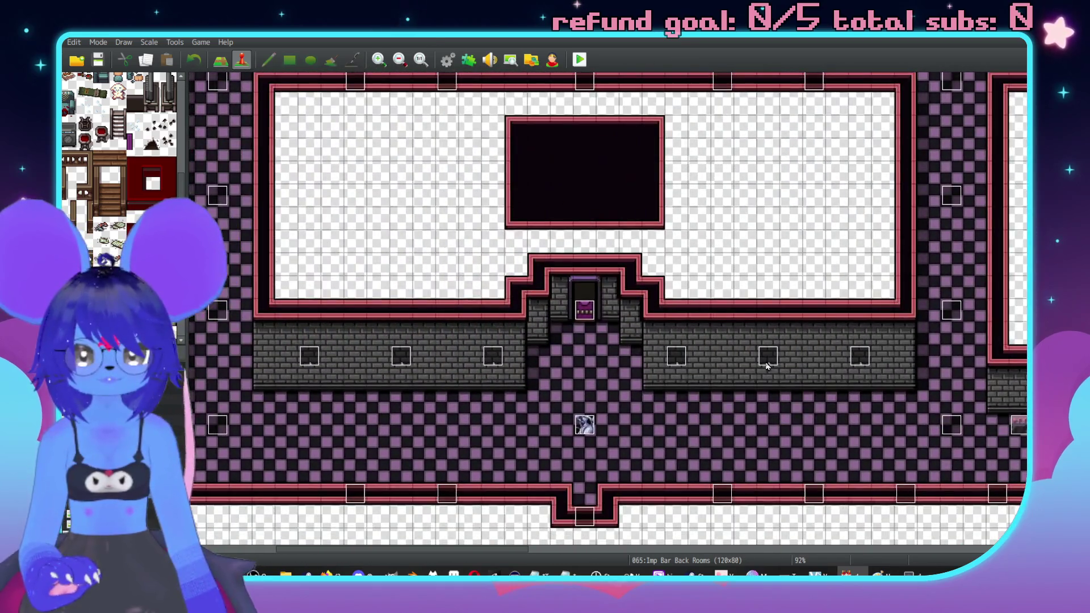
{"action": "middle_click", "coordinate": [941, 403]}
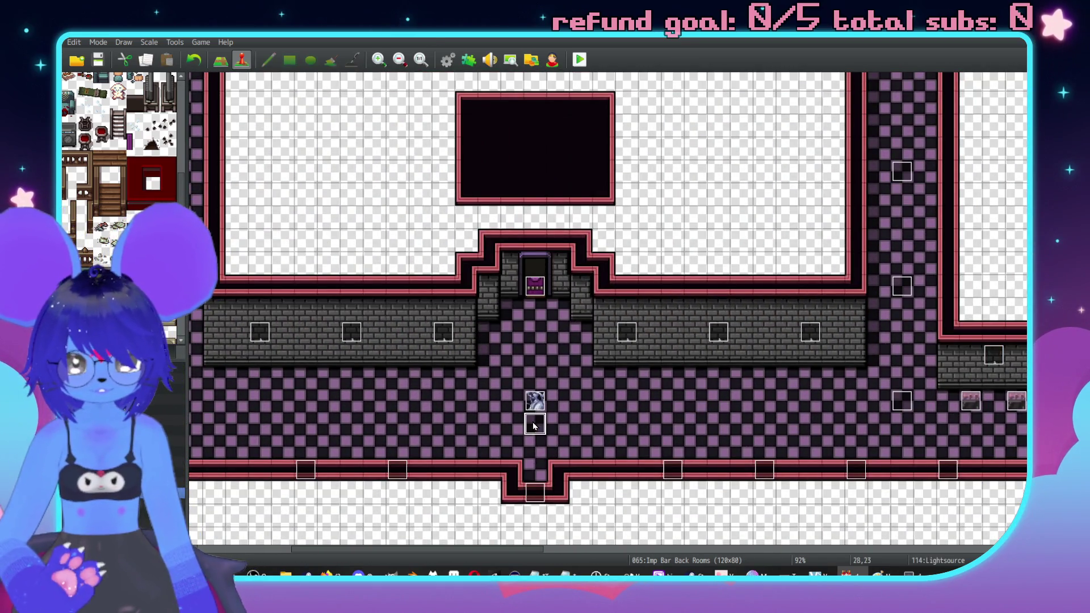
{"action": "key", "text": "Right"}
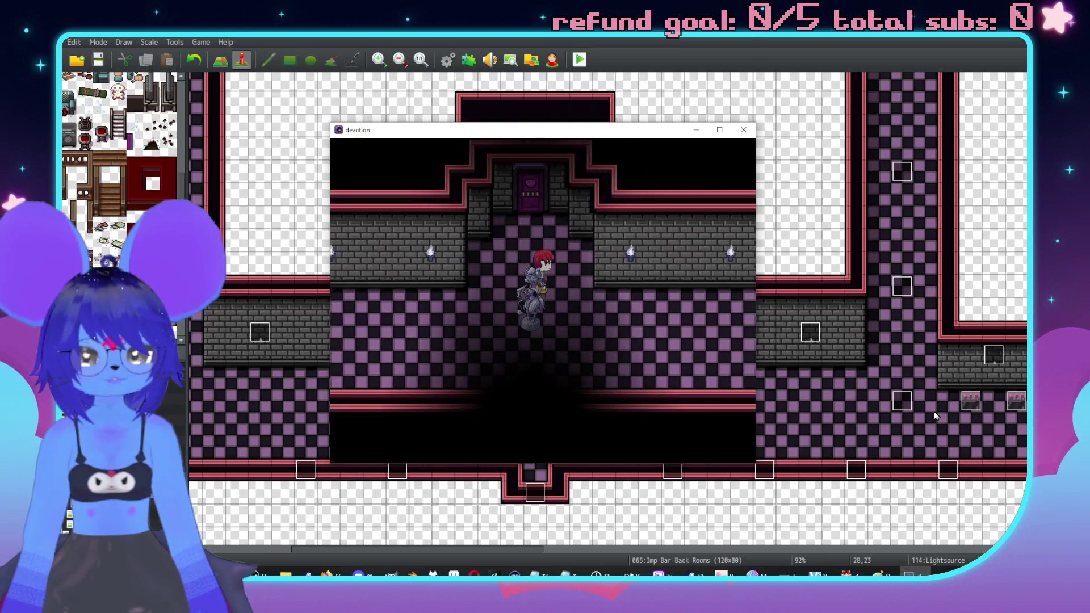
Step: Examine the statue and then the heavy door in the playtest, then close the window
{"action": "key", "text": "Down"}
{"action": "key", "text": "Left"}
{"action": "key", "text": "Return"}
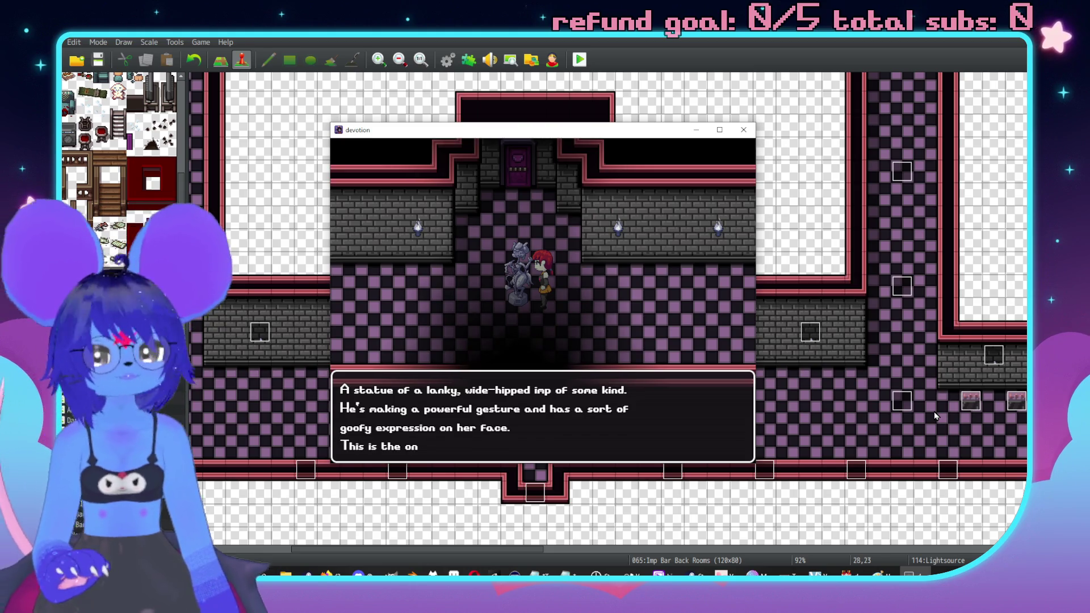
{"action": "key", "text": "Return"}
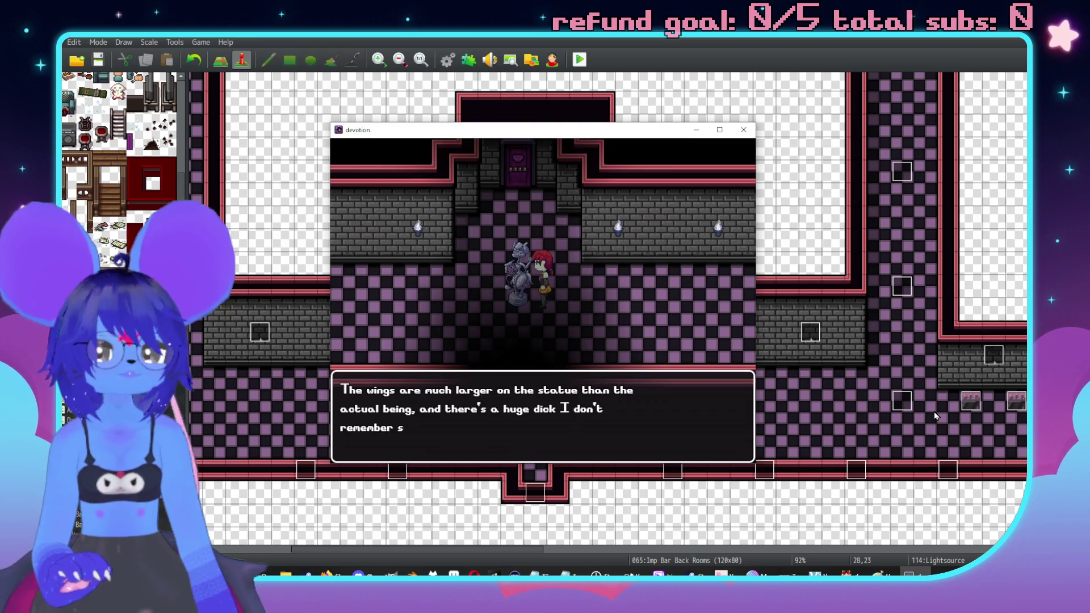
{"action": "key", "text": "Return"}
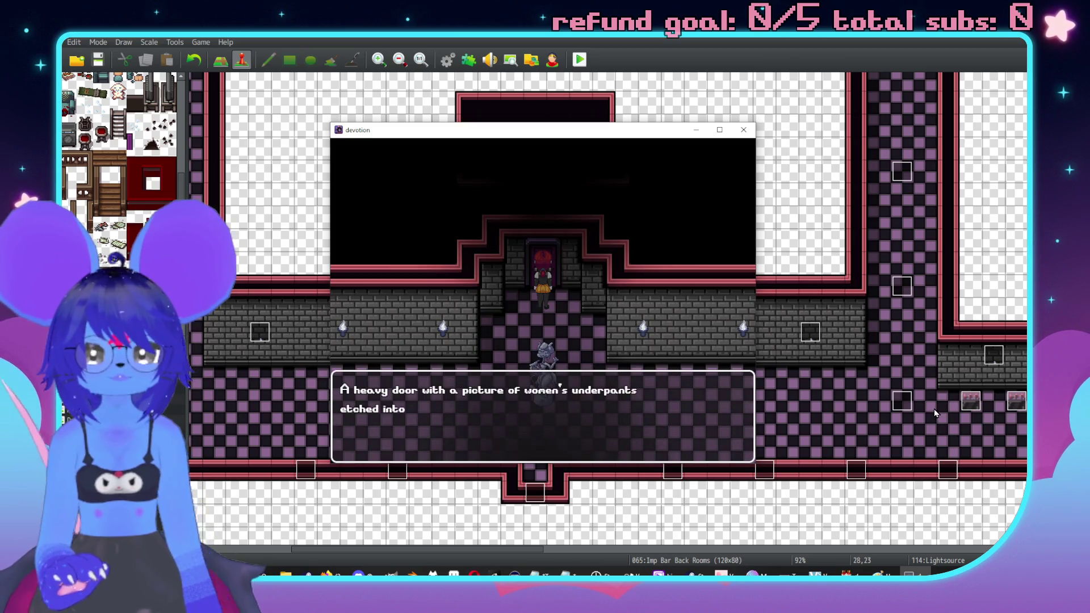
{"action": "key", "text": "alt+F4"}
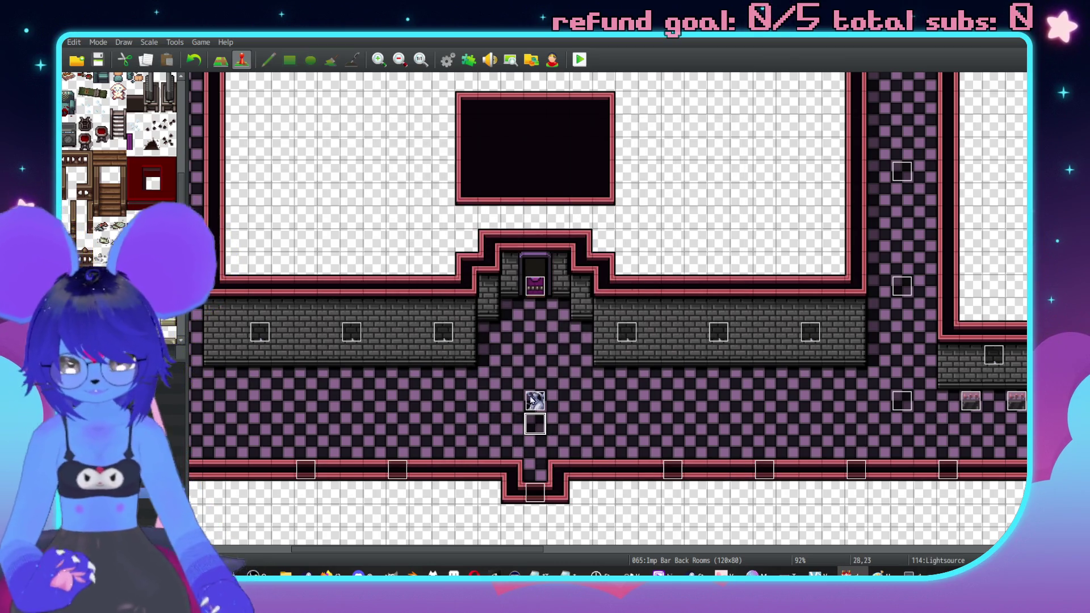
Step: Return to the door prompt, enter code 4443, dismiss the unlock message, and close the playtest
{"action": "key", "text": "F9"}
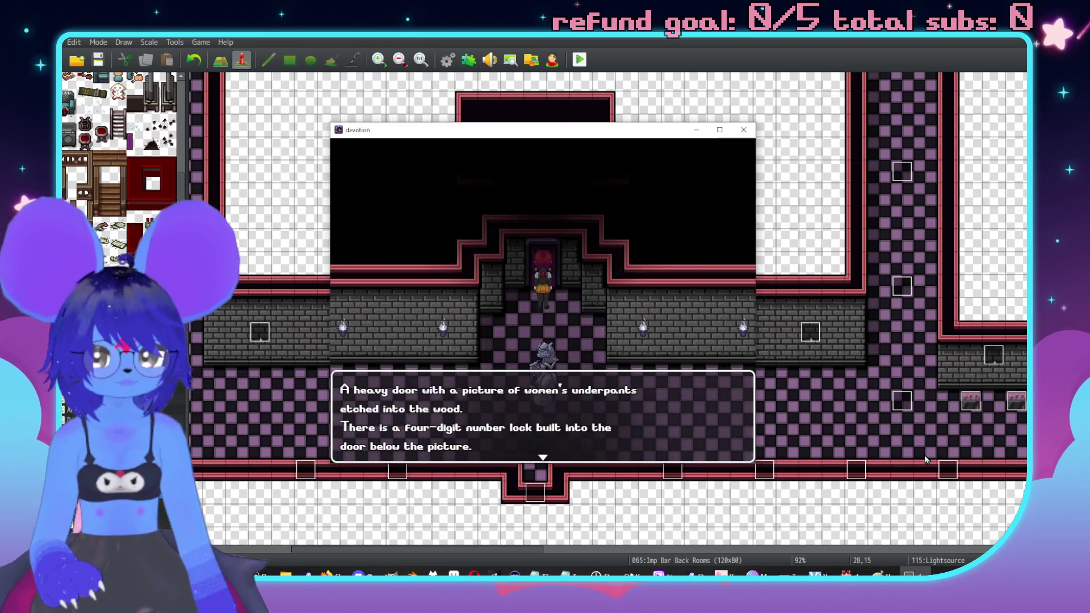
{"action": "key", "text": "Return"}
{"action": "key", "text": "Return"}
{"action": "key", "text": "Up"}
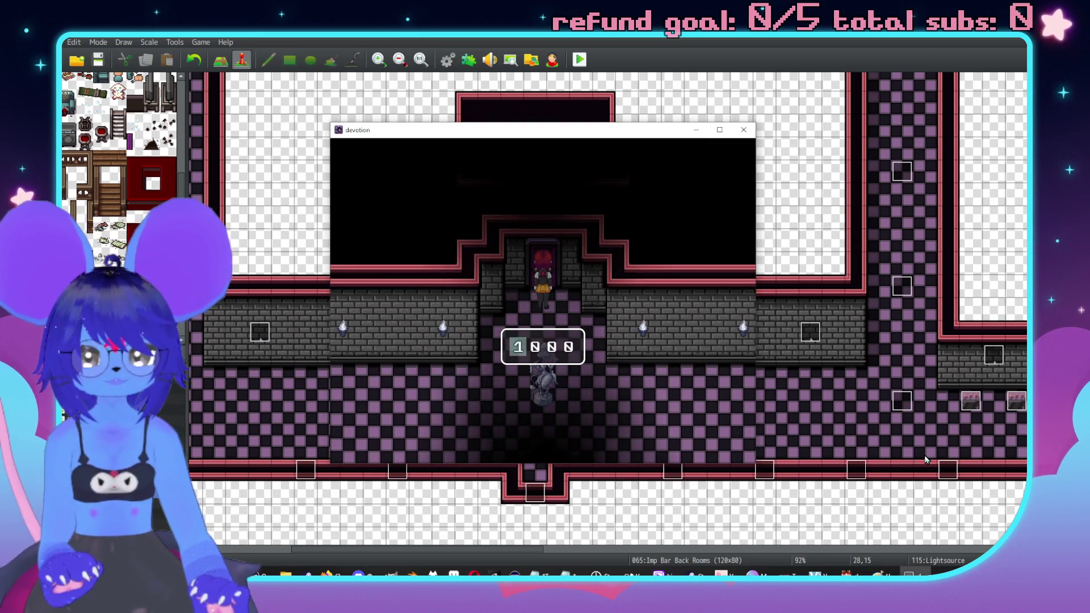
{"action": "key", "text": "Right"}
{"action": "key", "text": "Up"}
{"action": "key", "text": "Up"}
{"action": "key", "text": "Up"}
{"action": "key", "text": "Right"}
{"action": "key", "text": "Up"}
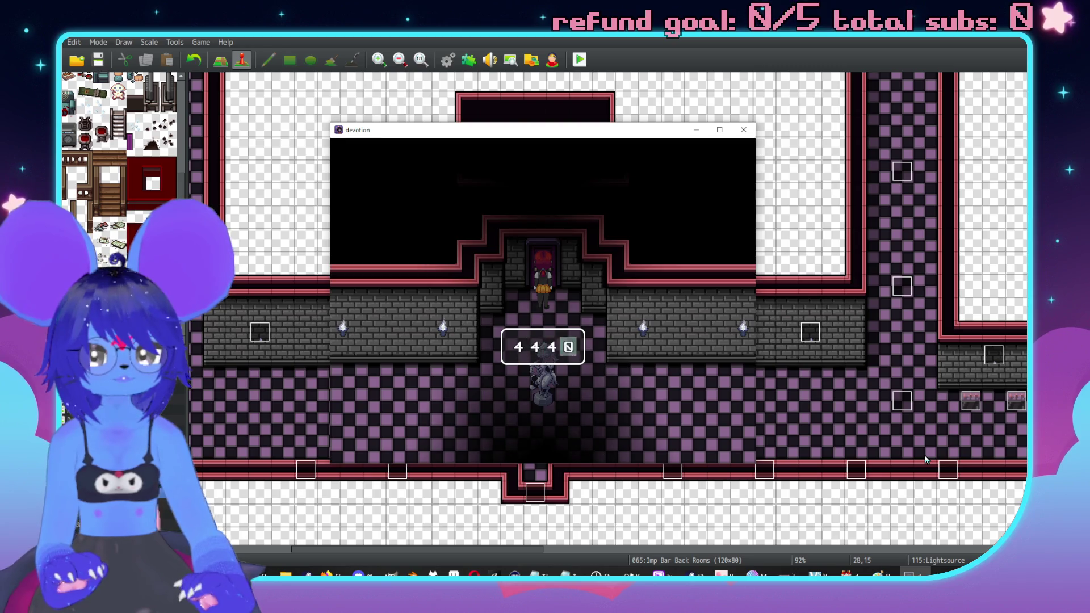
{"action": "key", "text": "Return"}
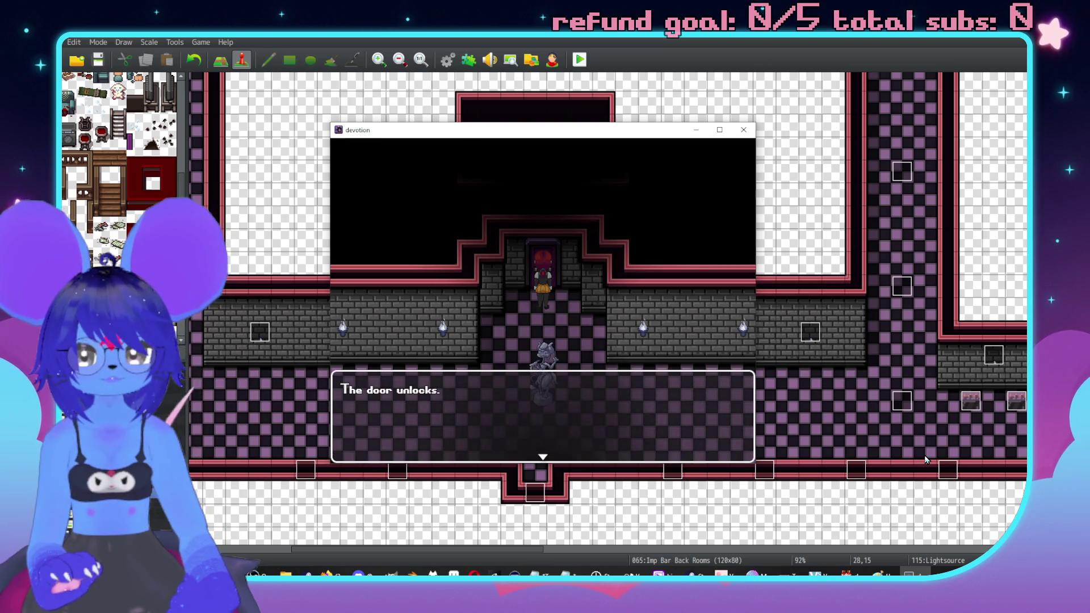
{"action": "key", "text": "Return"}
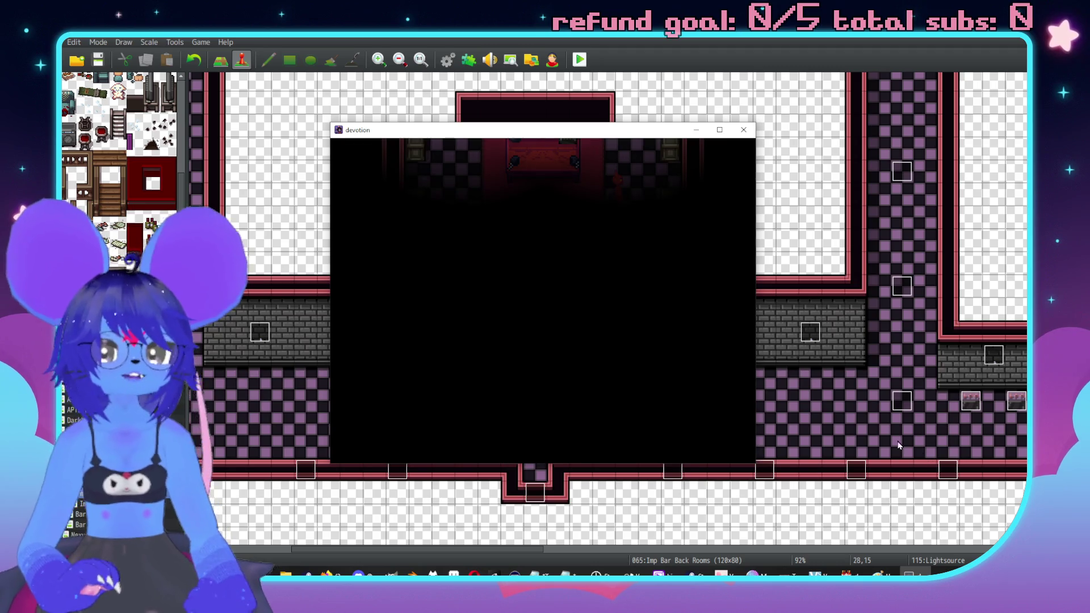
{"action": "key", "text": "alt+F4"}
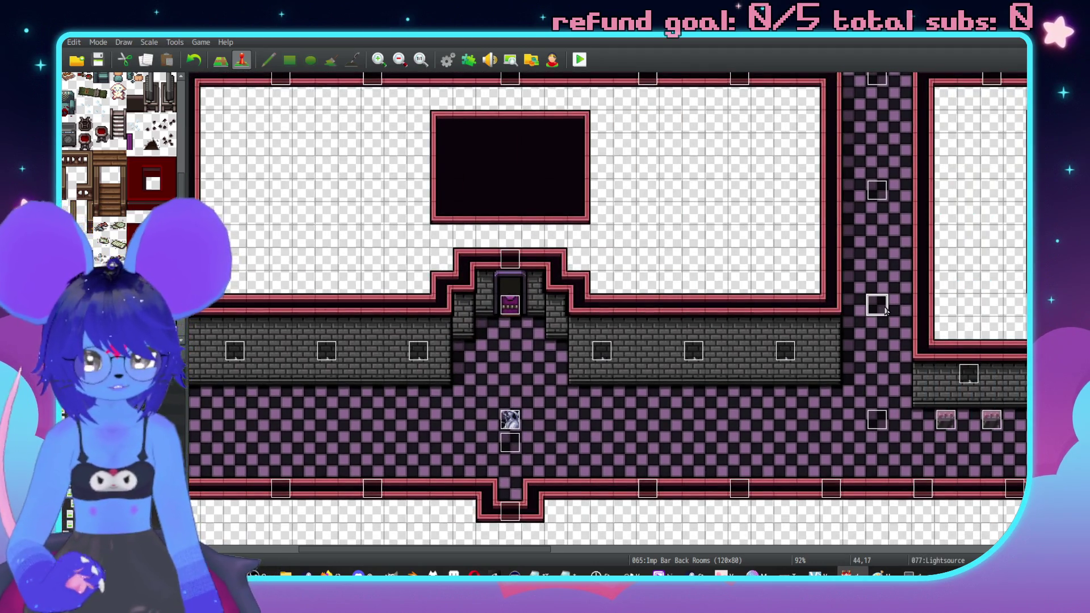
Step: Open Imps Girl Rooms, view the pink recliner event EV030 without changes, and start a playtest
{"action": "key", "text": "Down"}
{"action": "key", "text": "Down"}
{"action": "scroll", "coordinate": [633, 358], "scroll_direction": "right", "scroll_amount": 5}
{"action": "scroll", "coordinate": [623, 287], "scroll_direction": "down", "scroll_amount": 5}
{"action": "scroll", "coordinate": [677, 371], "scroll_direction": "up", "scroll_amount": 3}
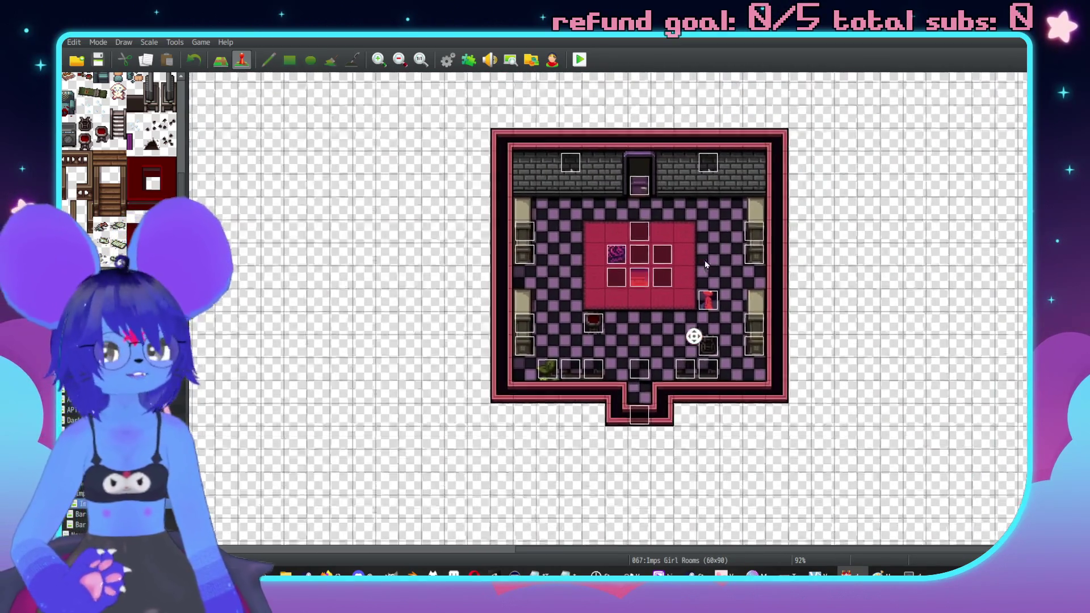
{"action": "left_click", "coordinate": [549, 403]}
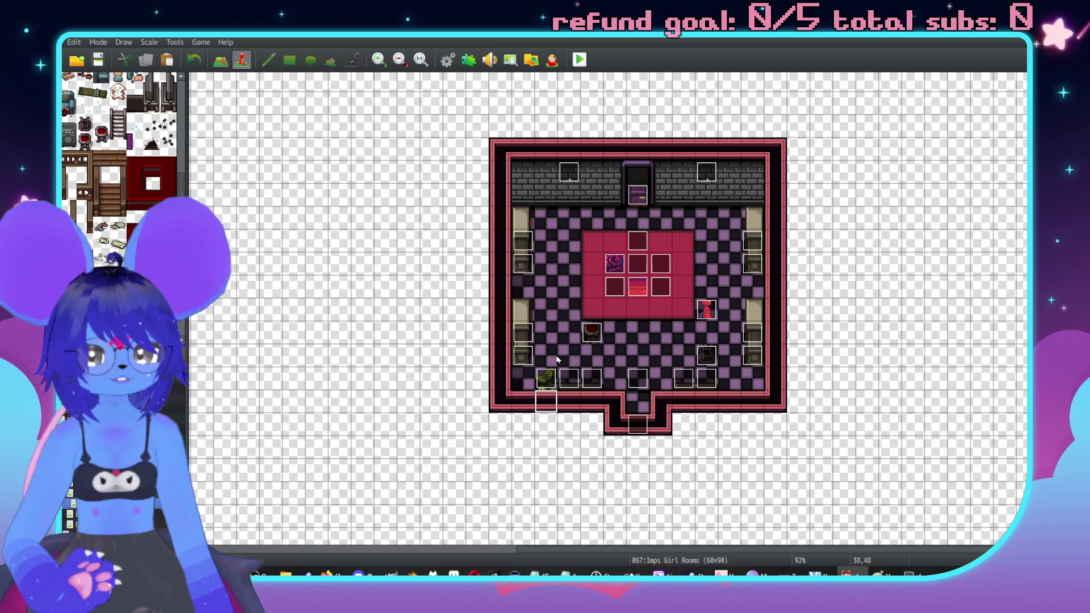
{"action": "left_click", "coordinate": [705, 335]}
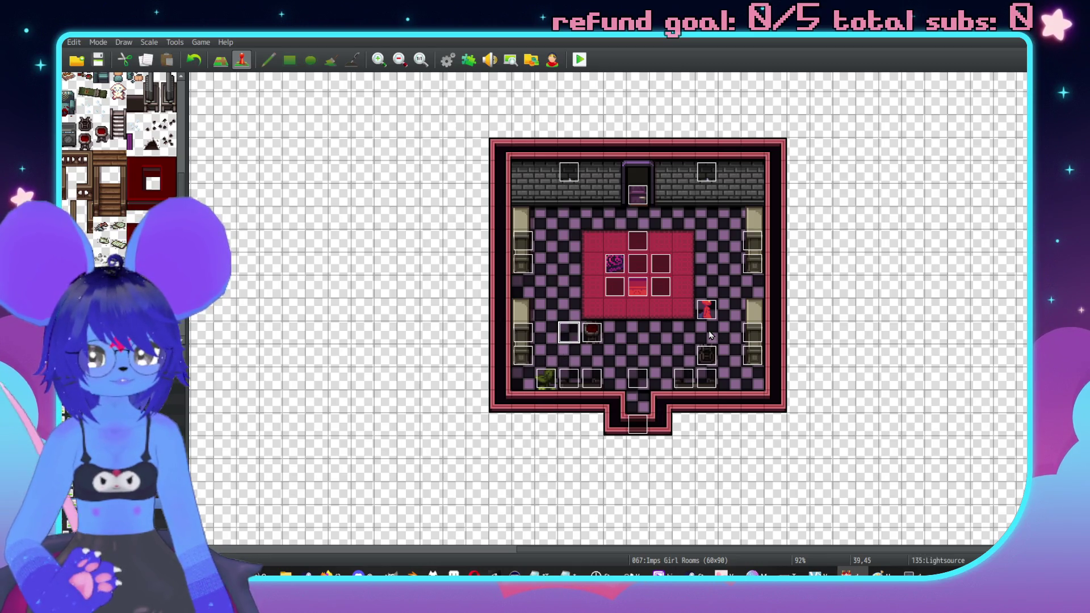
{"action": "double_click", "coordinate": [642, 254]}
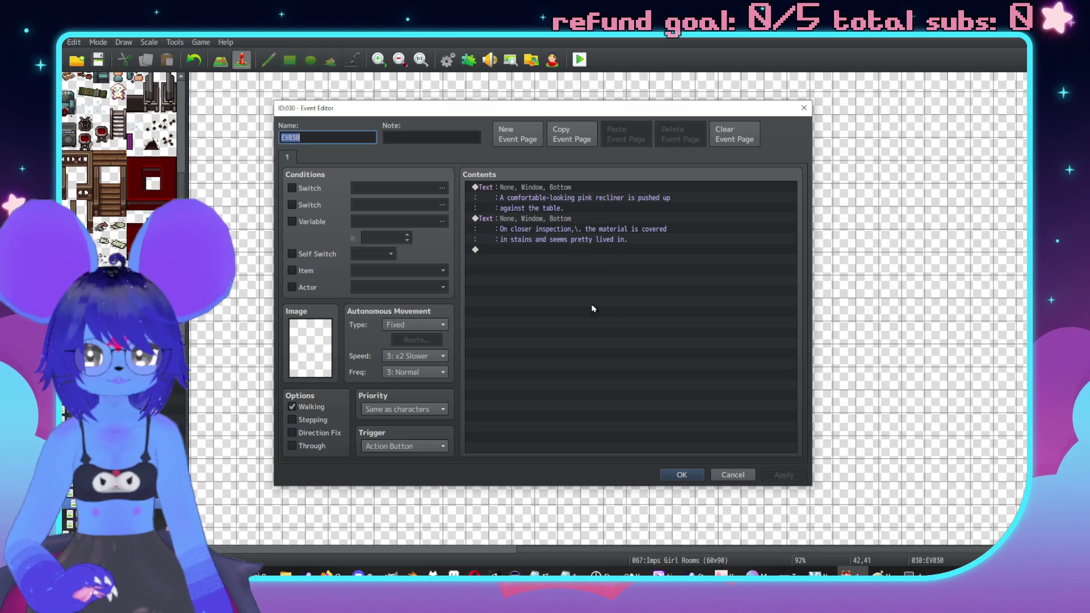
{"action": "left_click", "coordinate": [740, 474]}
{"action": "key", "text": "ctrl+r"}
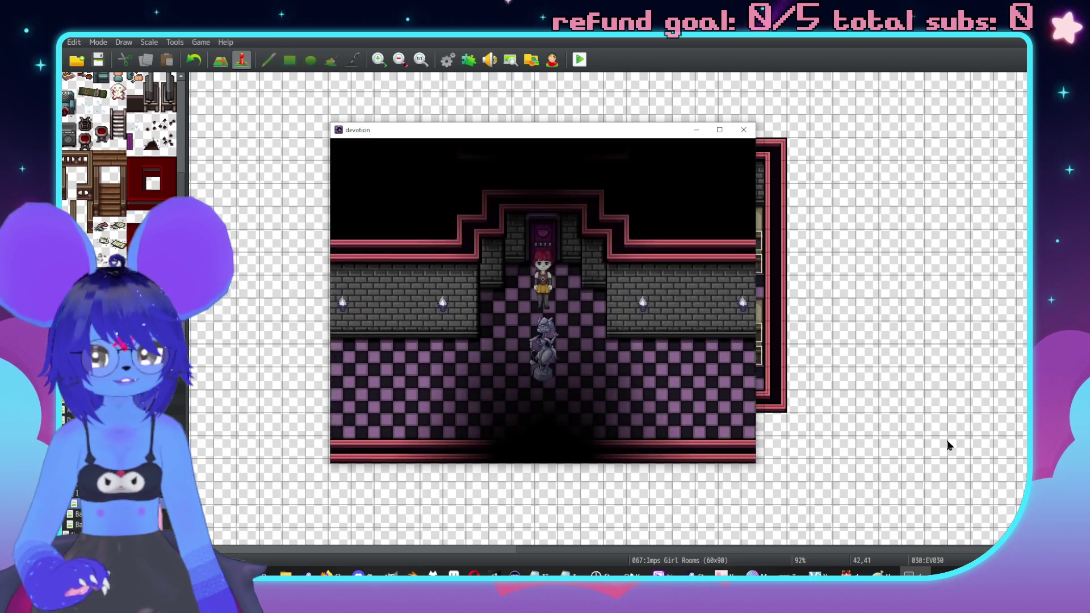
Step: Walk to the vending machine in the playtest, examine it, then close the game window
{"action": "key", "text": "Right"}
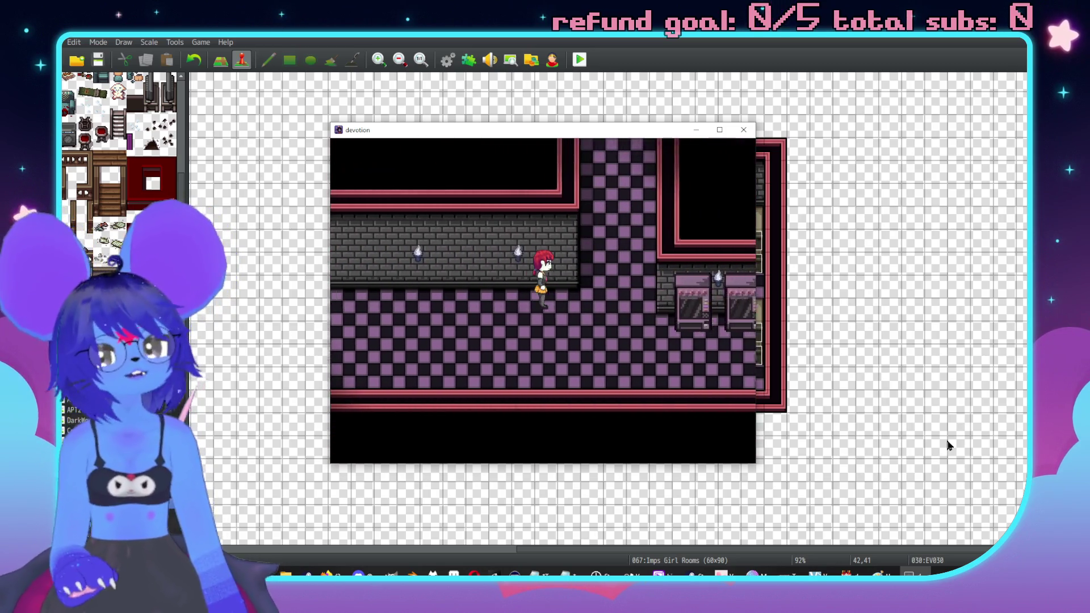
{"action": "key", "text": "Down"}
{"action": "key", "text": "Up"}
{"action": "key", "text": "z"}
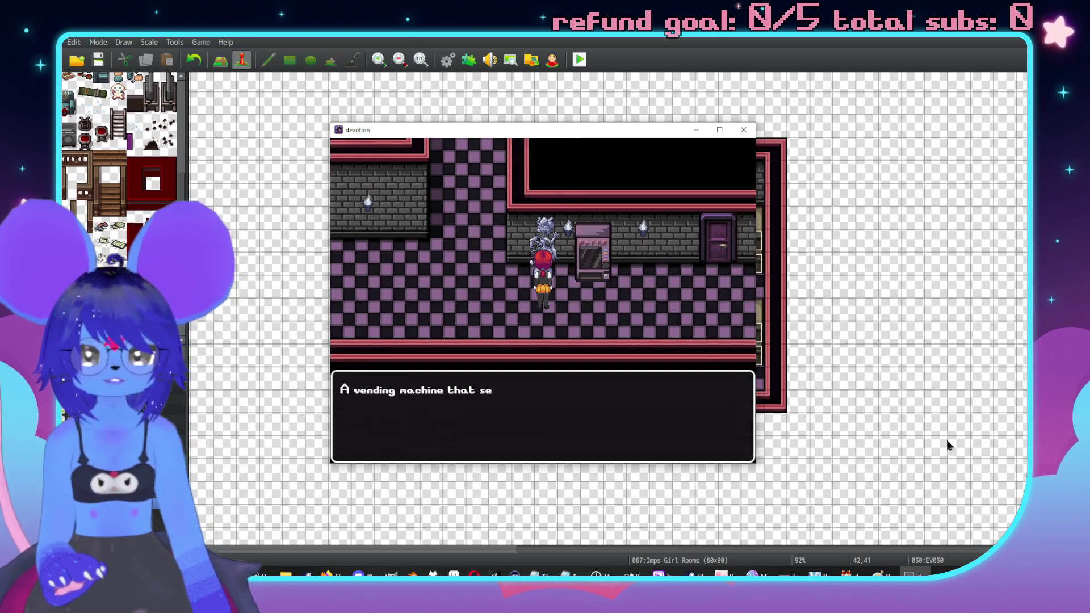
{"action": "left_click", "coordinate": [744, 130]}
Step: Enable Direction Fix on both vending machine events, then save the changes and start a playtest
{"action": "key", "text": "Up"}
{"action": "key", "text": "Up"}
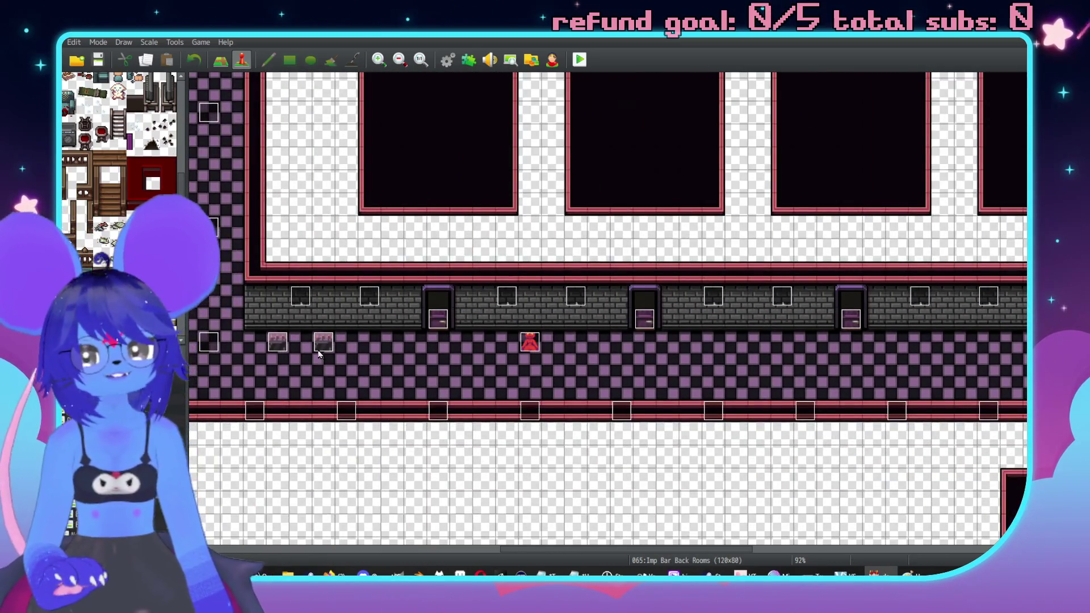
{"action": "double_click", "coordinate": [322, 342]}
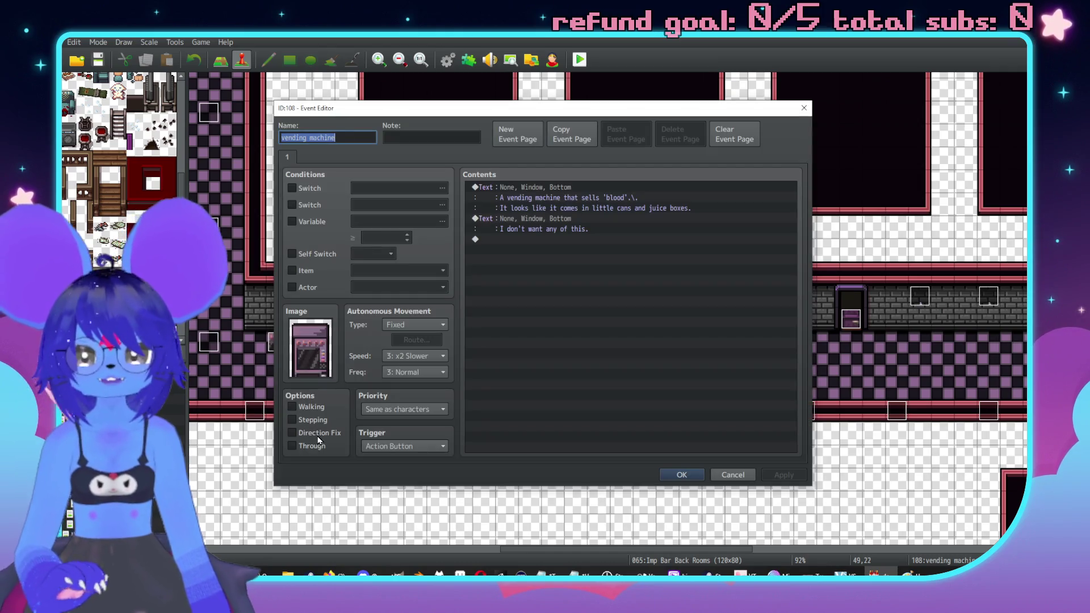
{"action": "left_click", "coordinate": [319, 436]}
{"action": "left_click", "coordinate": [682, 474]}
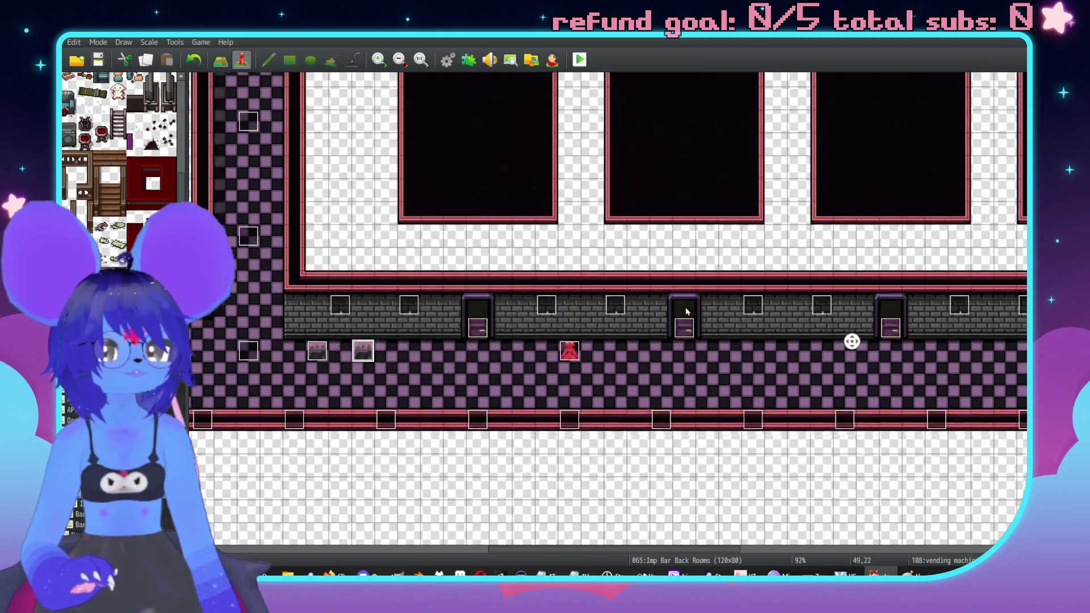
{"action": "double_click", "coordinate": [503, 381]}
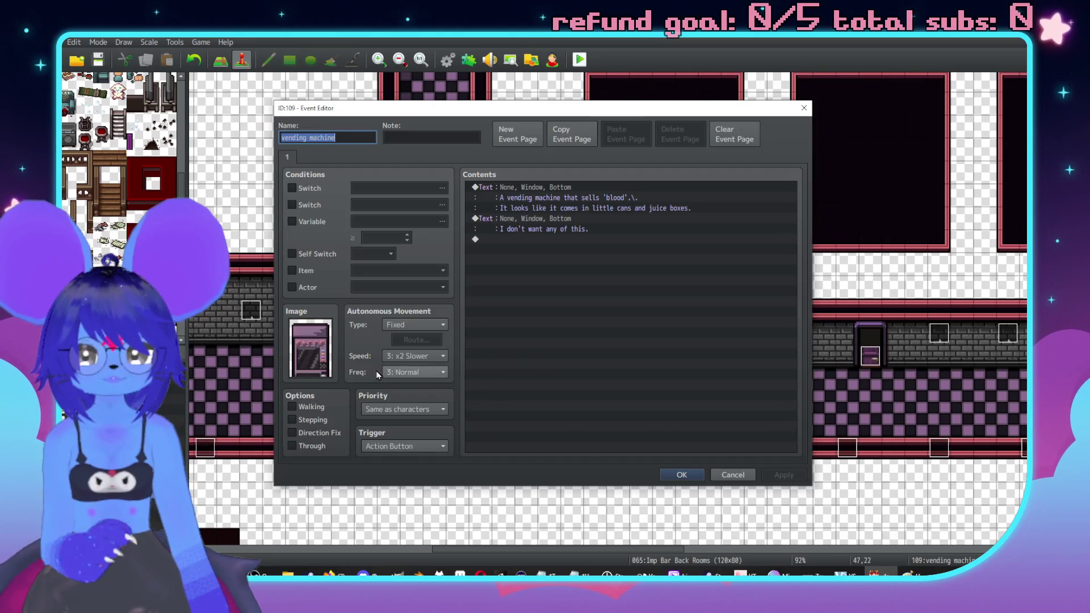
{"action": "left_click", "coordinate": [310, 435]}
{"action": "left_click", "coordinate": [784, 474]}
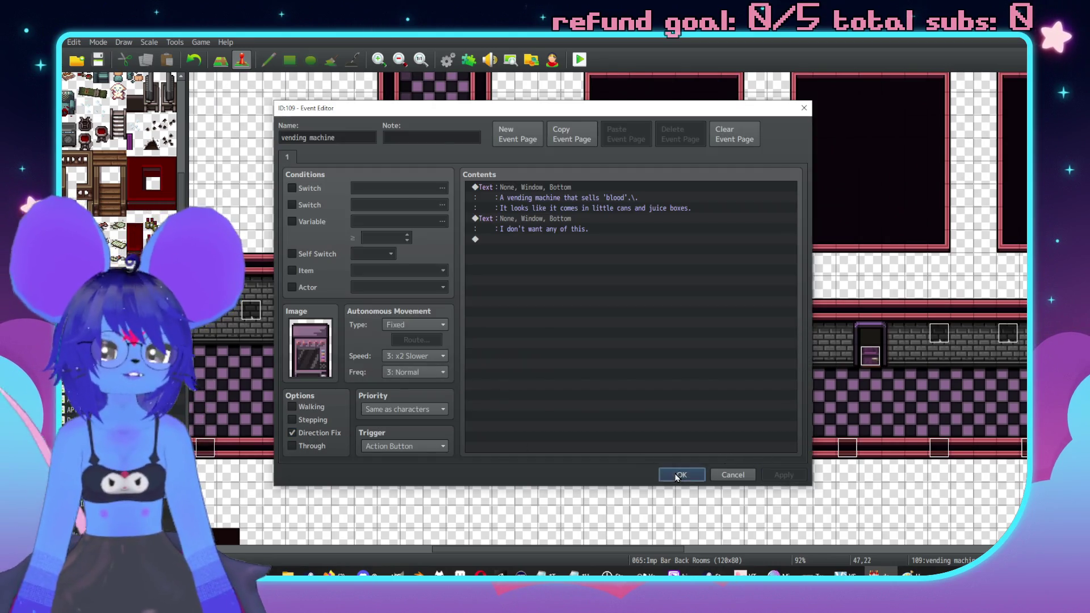
{"action": "left_click", "coordinate": [681, 475]}
{"action": "left_click", "coordinate": [580, 60]}
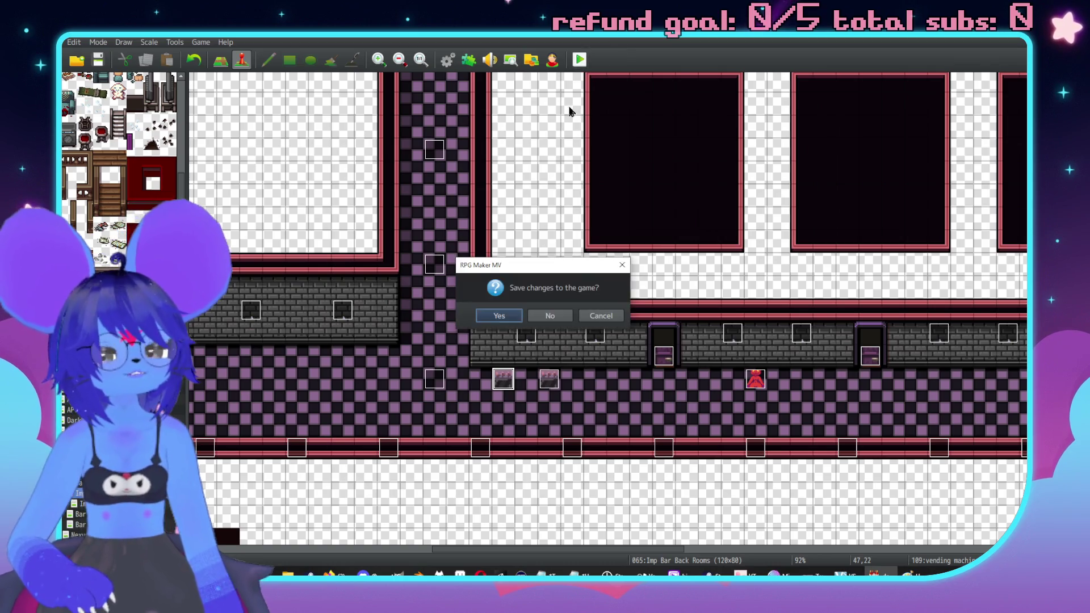
{"action": "left_click", "coordinate": [499, 316]}
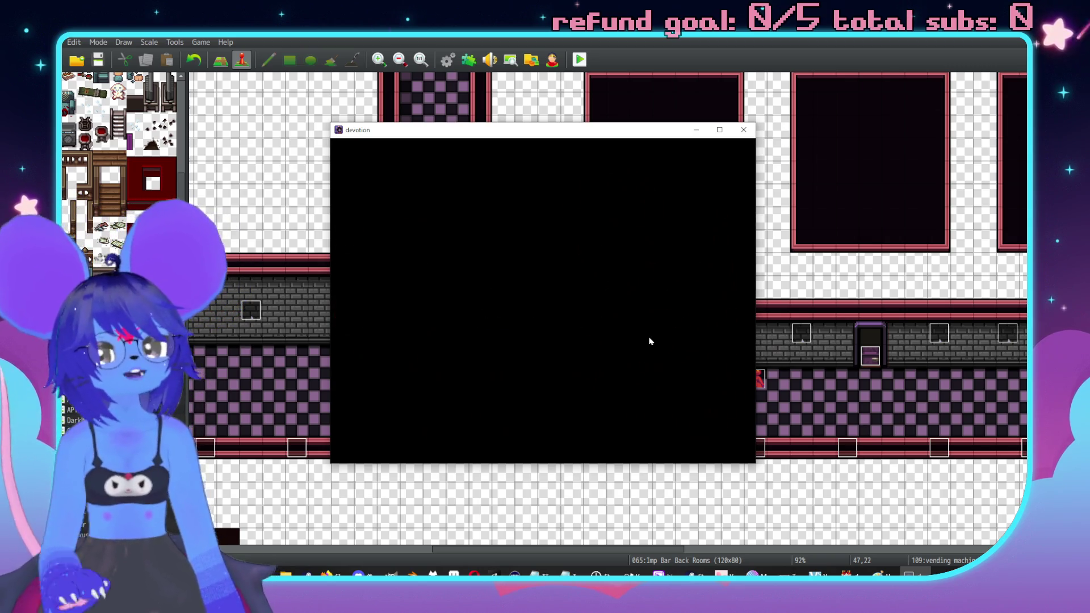
Step: Start a new game and walk to the red imp, going through its dialogue
{"action": "key", "text": "Return"}
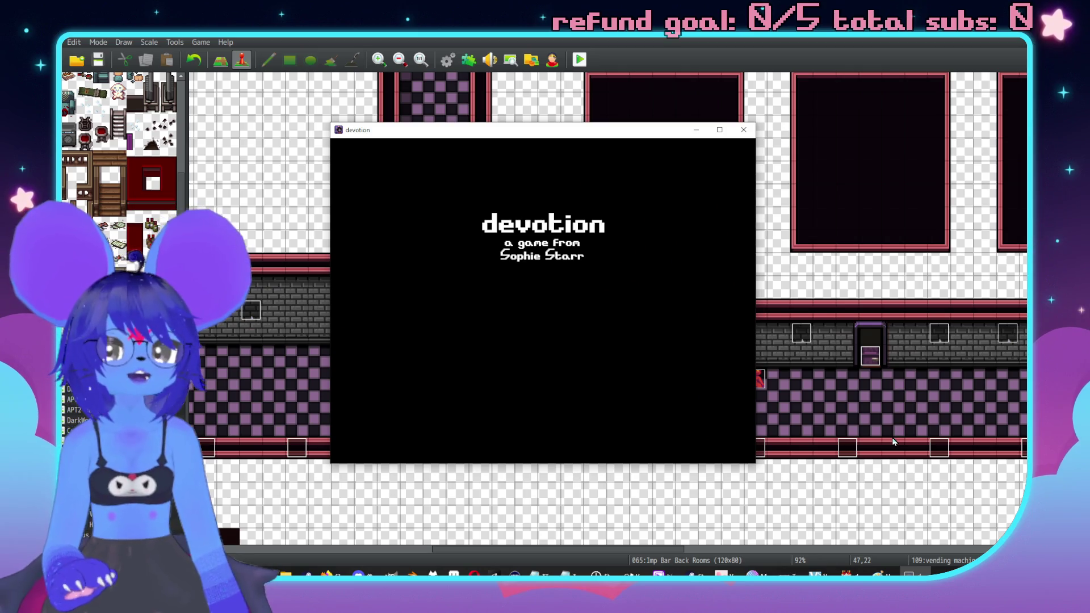
{"action": "key", "text": "Escape"}
{"action": "key", "text": "Return"}
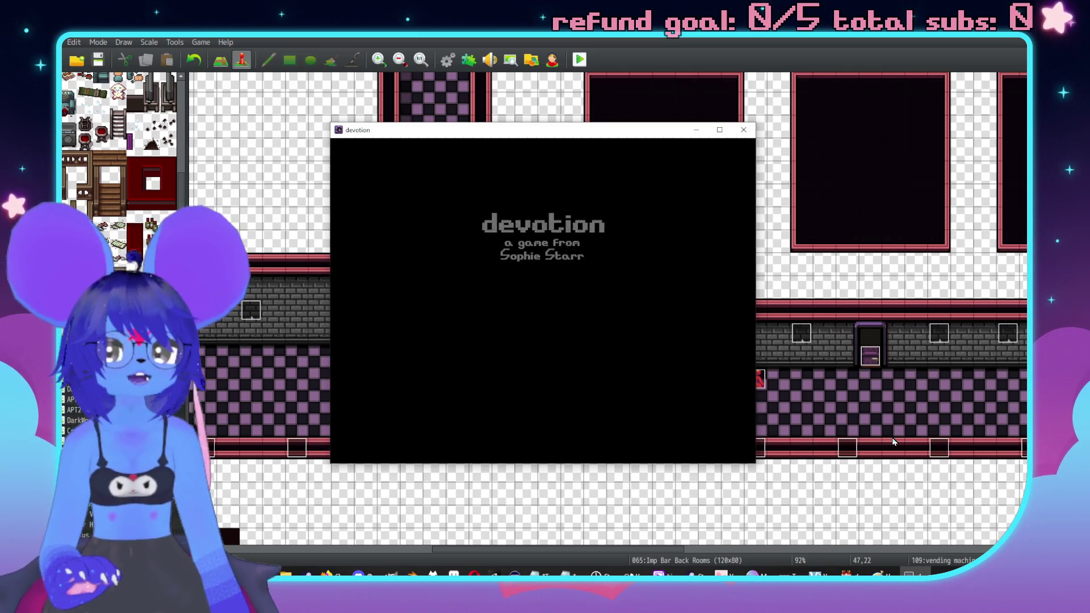
{"action": "key", "text": "Left"}
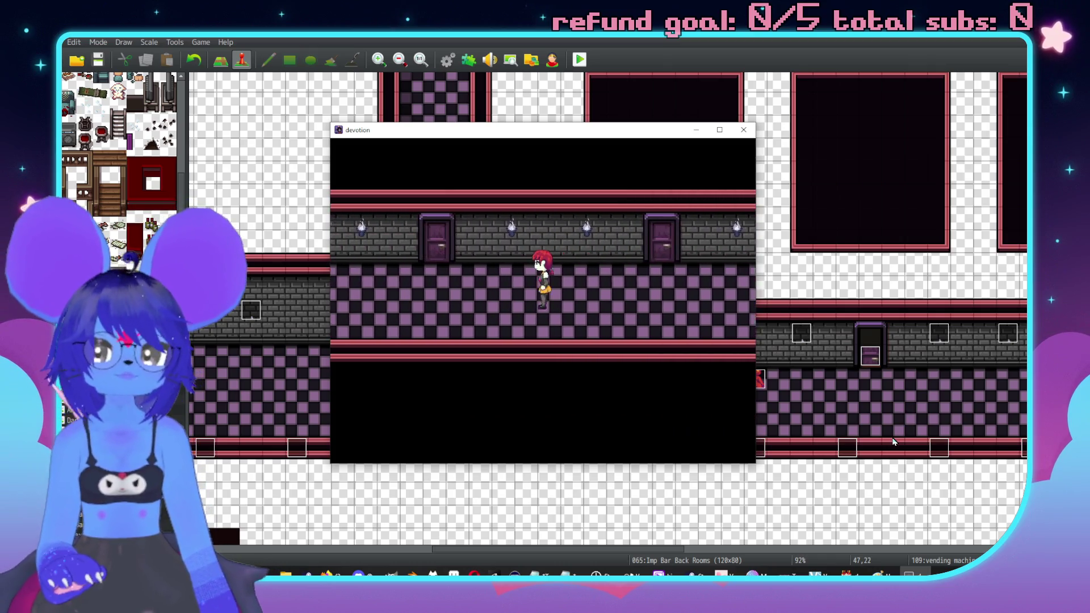
{"action": "key", "text": "Up"}
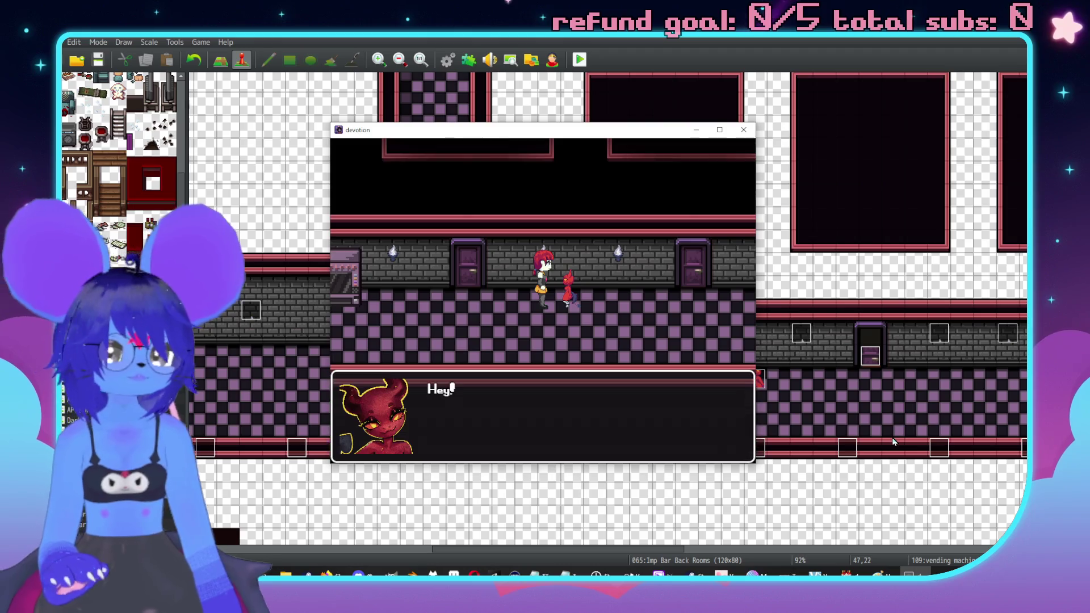
{"action": "key", "text": "Return"}
{"action": "key", "text": "Return"}
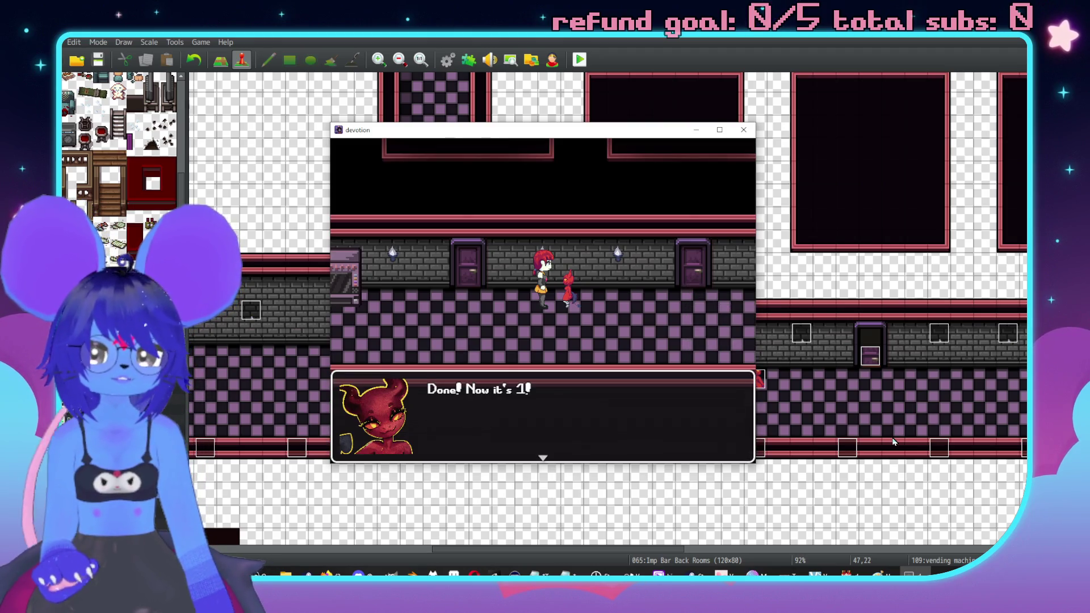
Step: Examine the vending machine, then walk to the heavy door and enter code 0430
{"action": "key", "text": "Return"}
{"action": "key", "text": "Left"}
{"action": "key", "text": "Return"}
{"action": "key", "text": "Return"}
{"action": "key", "text": "Return"}
{"action": "key", "text": "Left"}
{"action": "key", "text": "Left"}
{"action": "key", "text": "Up"}
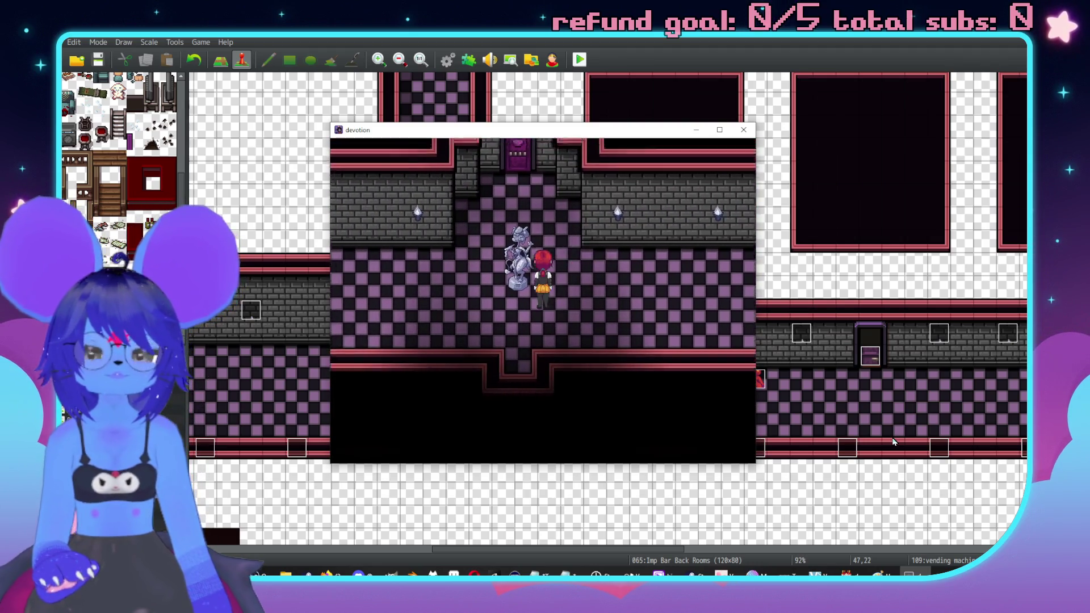
{"action": "key", "text": "Up"}
{"action": "key", "text": "Return"}
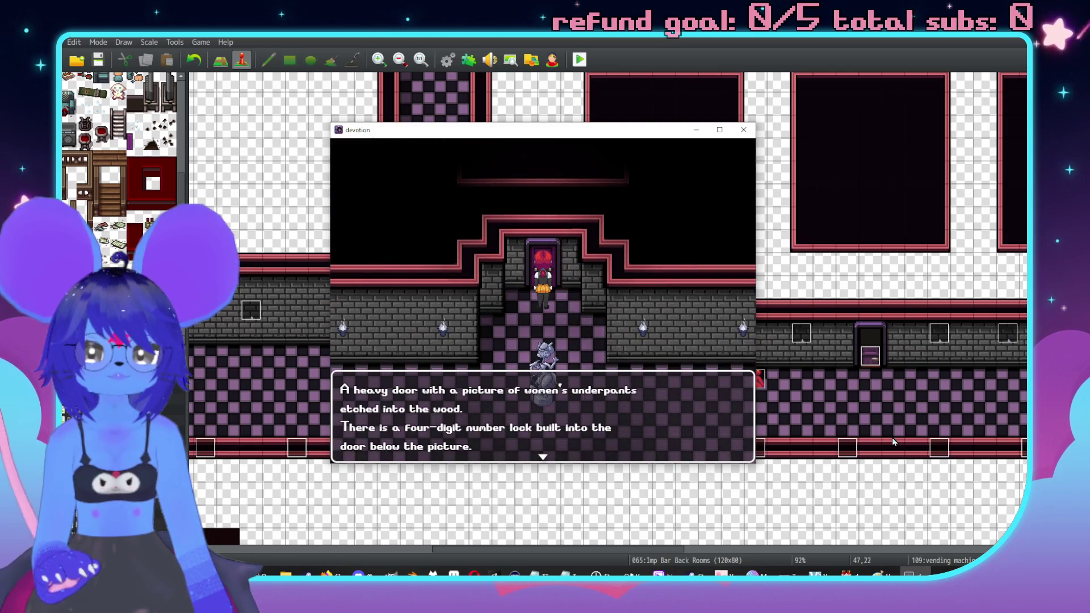
{"action": "key", "text": "Return"}
{"action": "key", "text": "Return"}
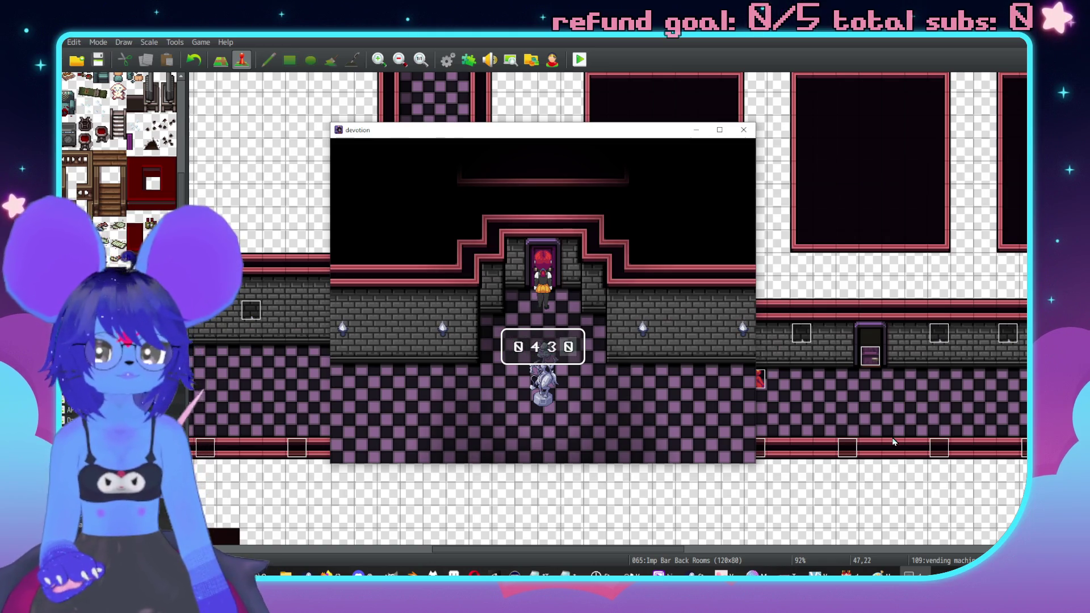
{"action": "key", "text": "Return"}
{"action": "key", "text": "Return"}
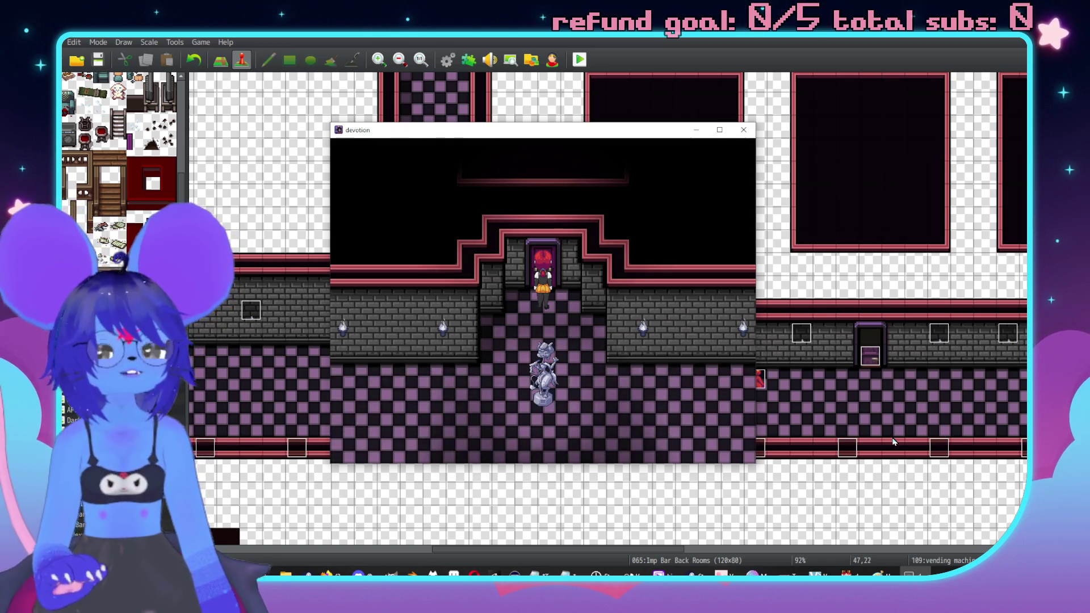
Step: Dismiss the unlock message, walk left into the next corridor, and end the test run
{"action": "key", "text": "Down"}
{"action": "key", "text": "Down"}
{"action": "key", "text": "Down"}
{"action": "key", "text": "Left"}
{"action": "key", "text": "Left"}
{"action": "key", "text": "Left"}
{"action": "key", "text": "Left"}
{"action": "key", "text": "Left"}
{"action": "key", "text": "Left"}
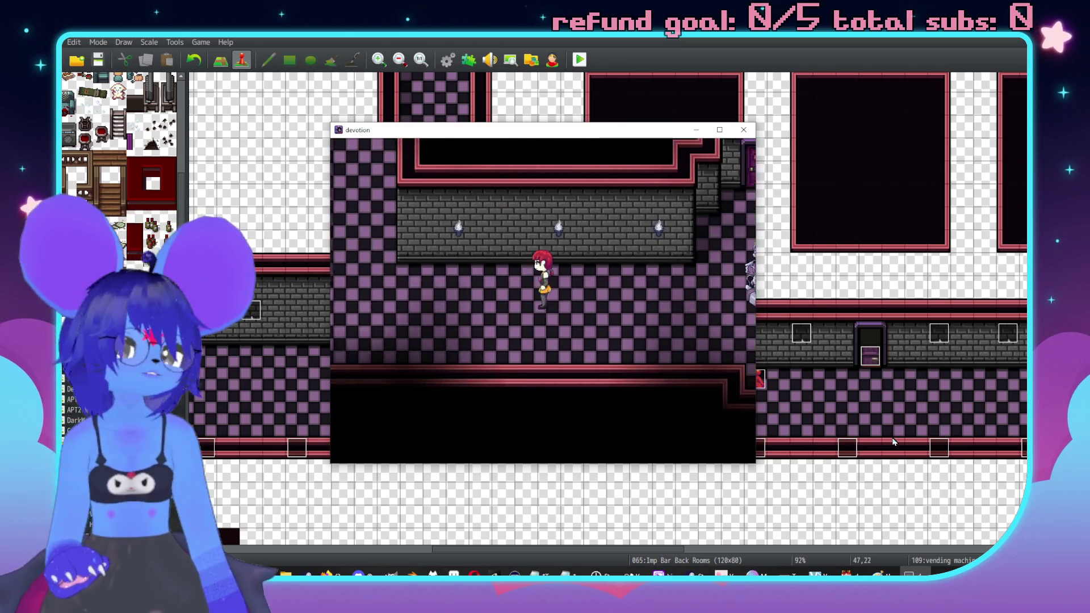
{"action": "key", "text": "Left"}
{"action": "key", "text": "Left"}
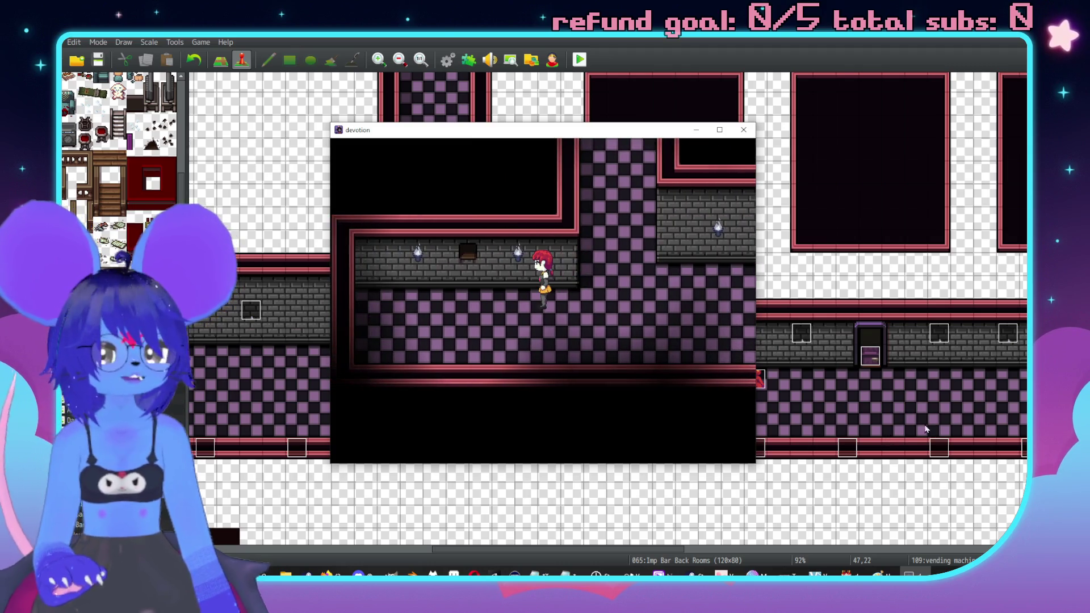
{"action": "key", "text": "alt+F4"}
{"action": "scroll", "coordinate": [852, 335], "scroll_direction": "down", "scroll_amount": 5}
{"action": "scroll", "coordinate": [264, 385], "scroll_direction": "right", "scroll_amount": 2}
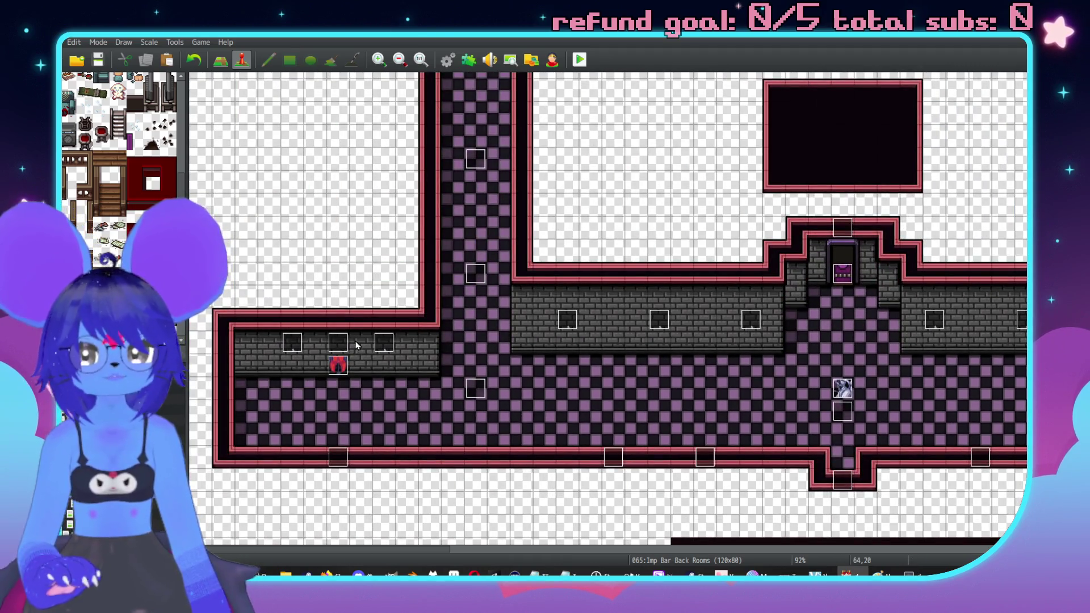
{"action": "double_click", "coordinate": [336, 363]}
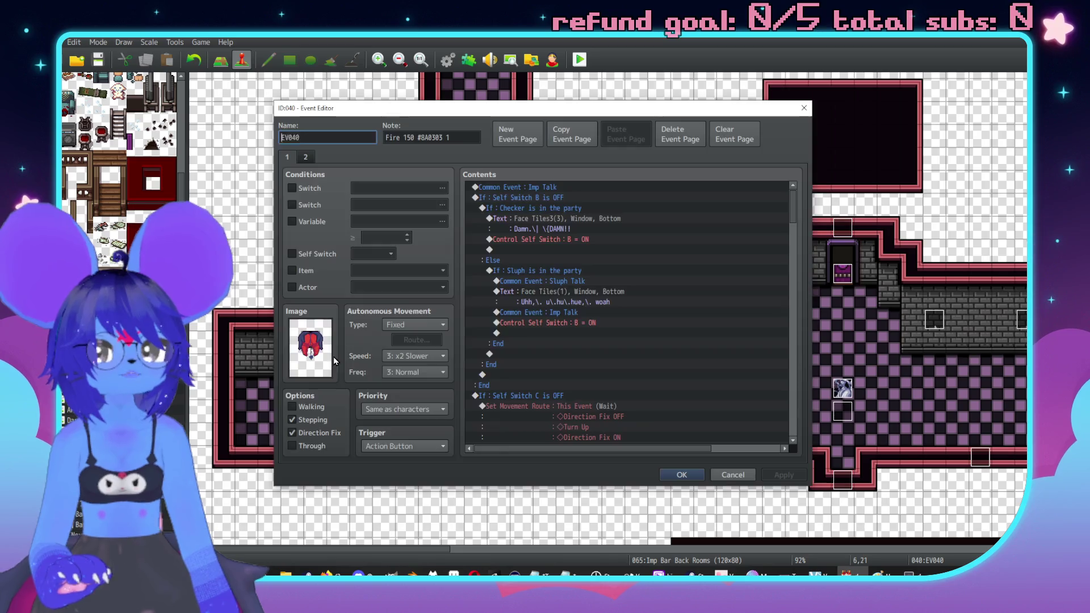
{"action": "left_click", "coordinate": [310, 158]}
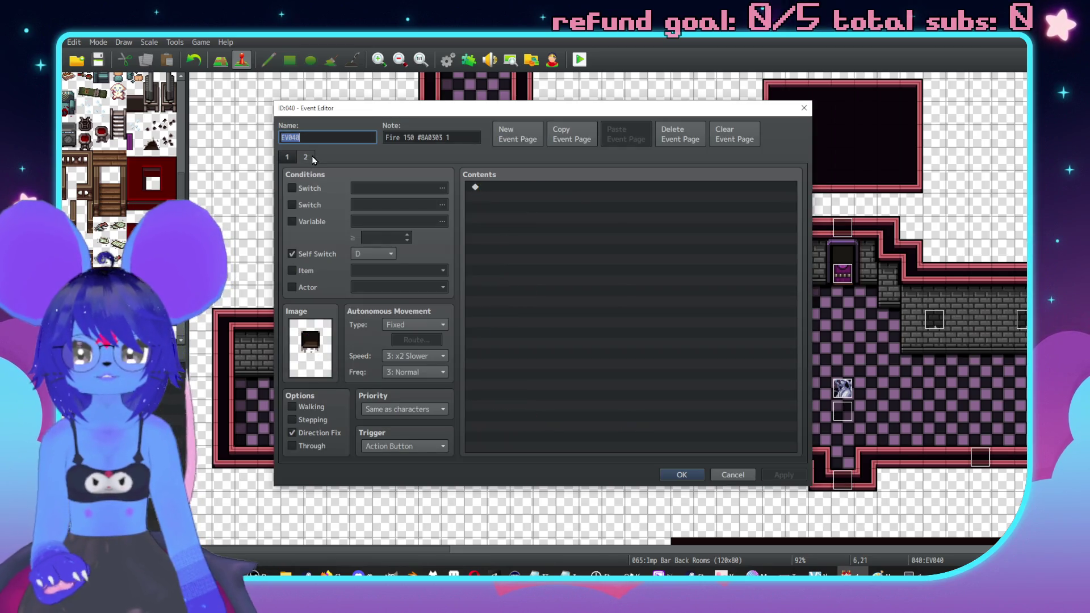
{"action": "left_click", "coordinate": [280, 160]}
{"action": "mouse_move", "coordinate": [792, 217]}
{"action": "left_mouse_down"}
{"action": "mouse_move", "coordinate": [802, 326]}
{"action": "mouse_move", "coordinate": [805, 169]}
{"action": "left_mouse_up"}
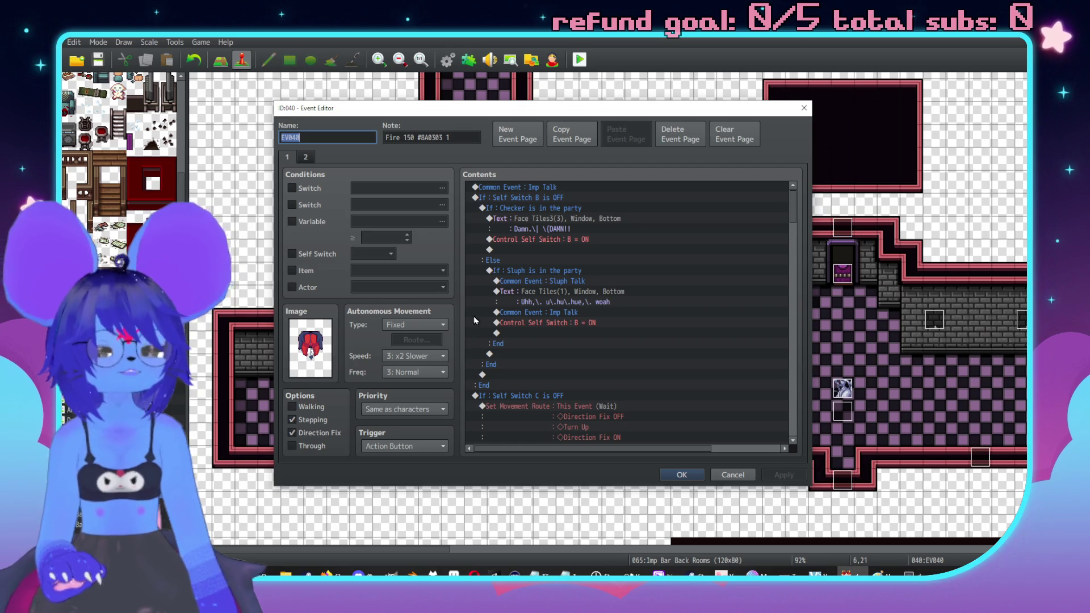
{"action": "left_click", "coordinate": [311, 162]}
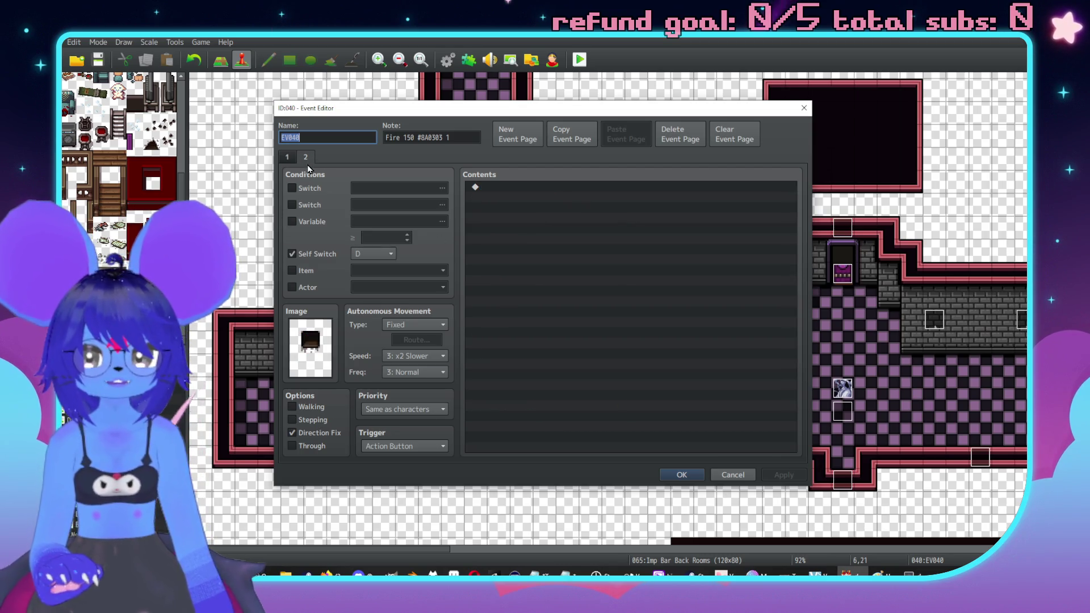
{"action": "left_click", "coordinate": [285, 158]}
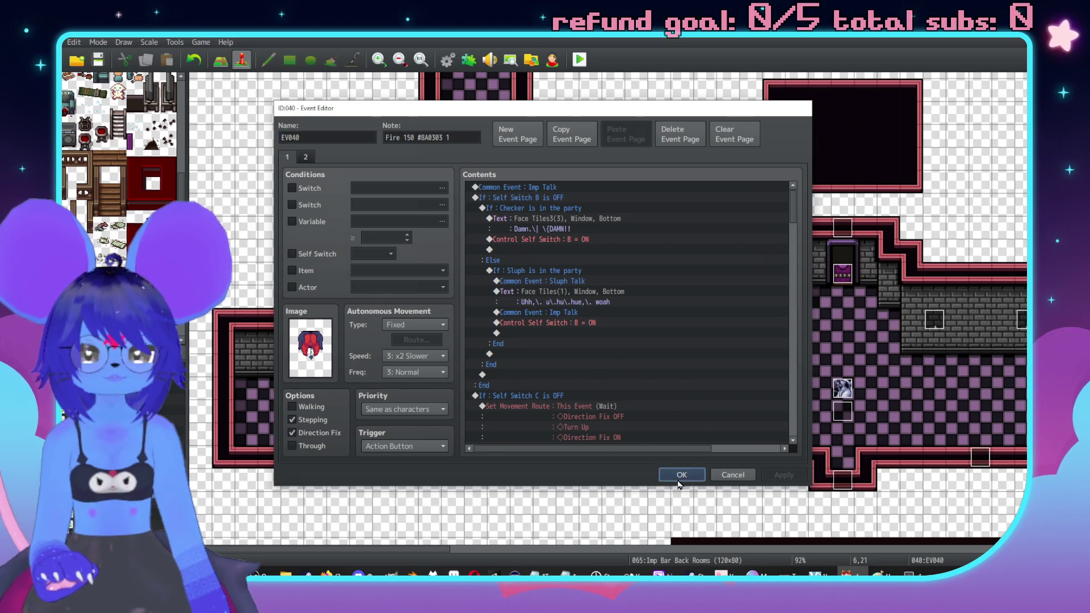
{"action": "left_click", "coordinate": [681, 475]}
{"action": "double_click", "coordinate": [343, 348]}
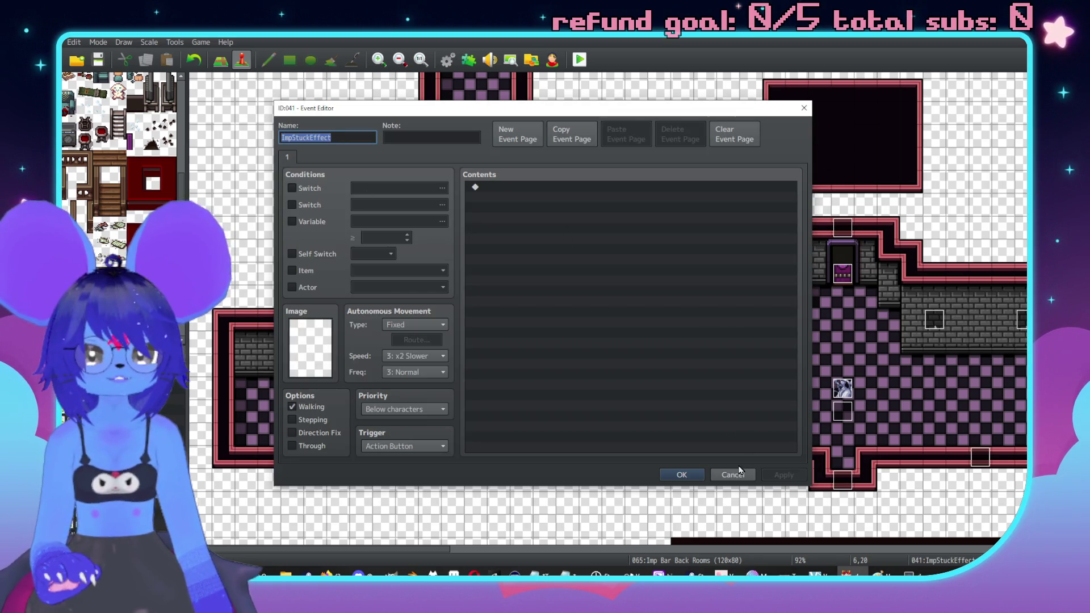
{"action": "left_click", "coordinate": [738, 474]}
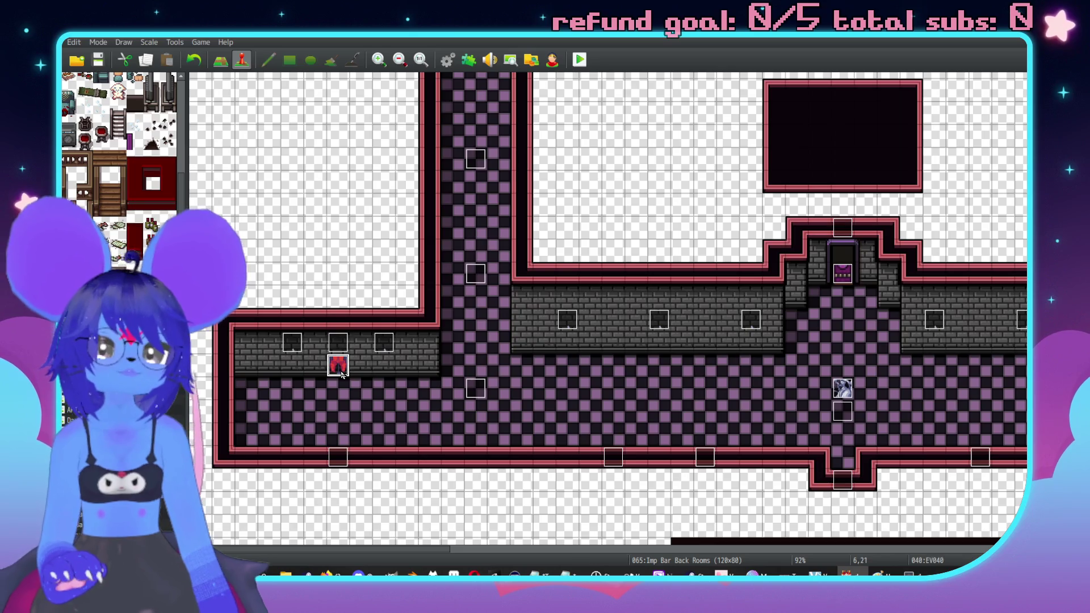
{"action": "double_click", "coordinate": [339, 368]}
{"action": "scroll", "coordinate": [676, 249], "scroll_direction": "down", "scroll_amount": 2}
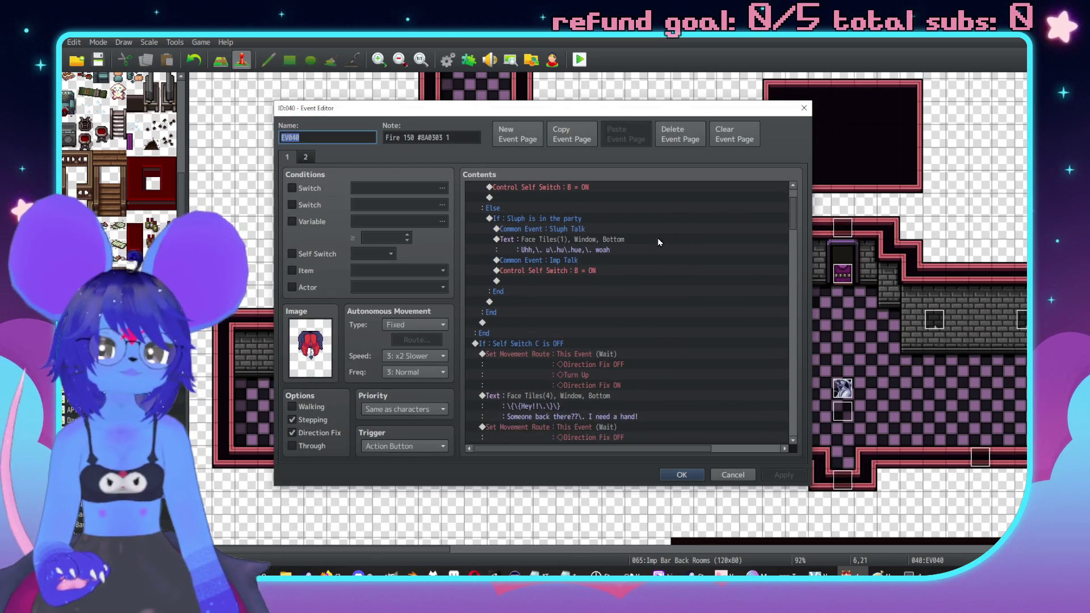
{"action": "scroll", "coordinate": [652, 292], "scroll_direction": "down", "scroll_amount": 8}
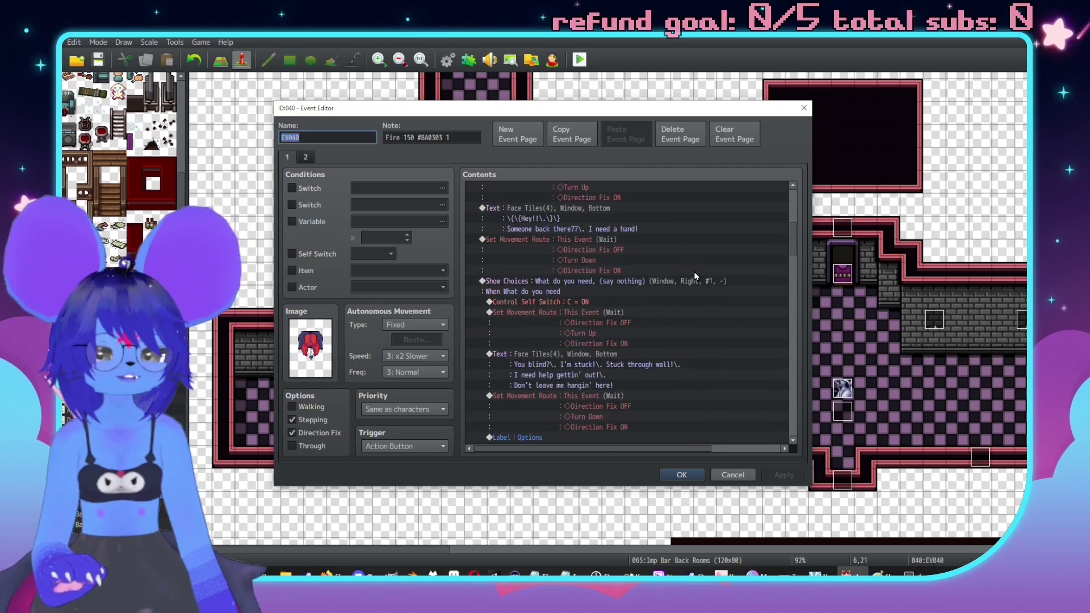
{"action": "scroll", "coordinate": [698, 264], "scroll_direction": "down", "scroll_amount": 12}
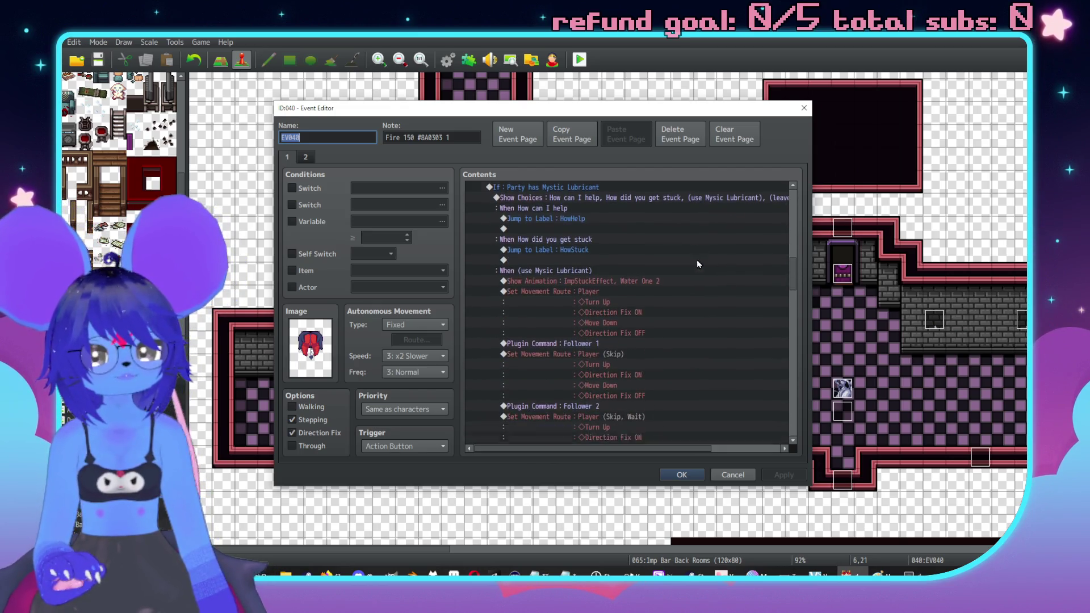
{"action": "scroll", "coordinate": [696, 265], "scroll_direction": "down", "scroll_amount": 10}
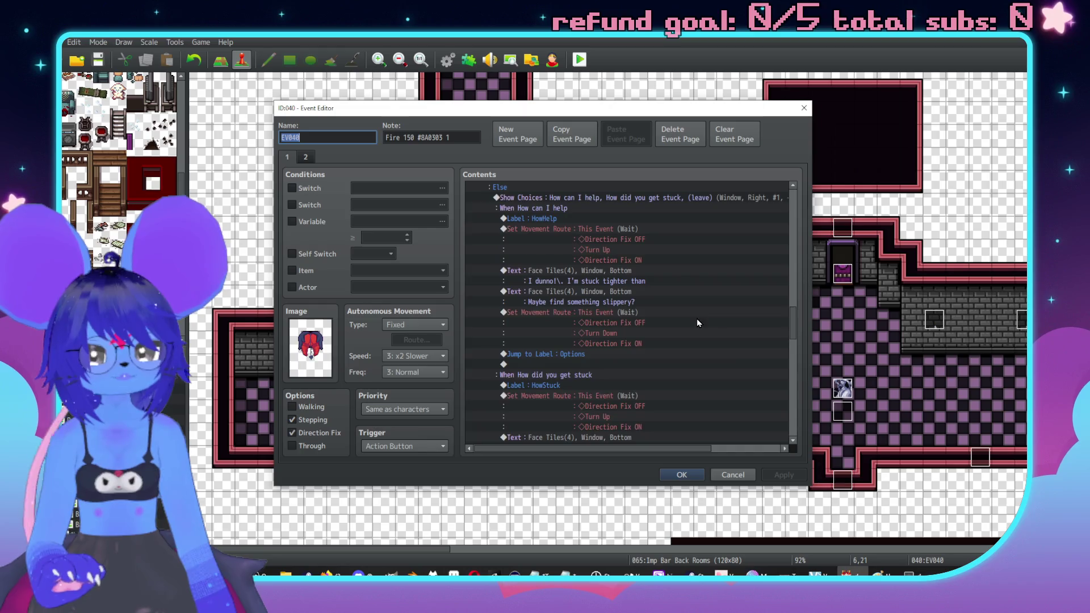
{"action": "scroll", "coordinate": [692, 320], "scroll_direction": "down", "scroll_amount": 10}
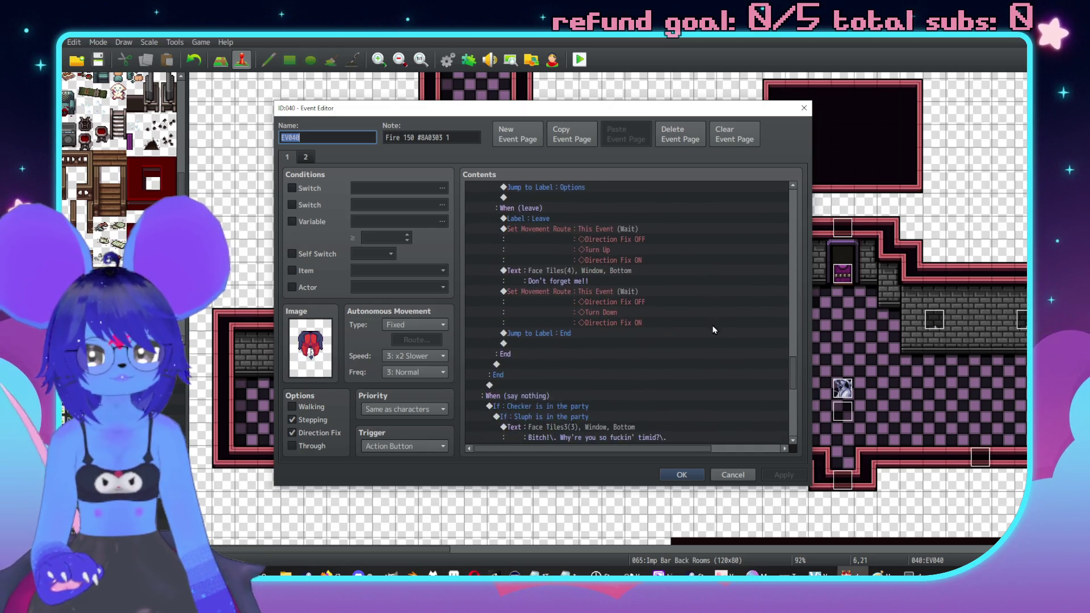
{"action": "scroll", "coordinate": [692, 321], "scroll_direction": "down", "scroll_amount": 10}
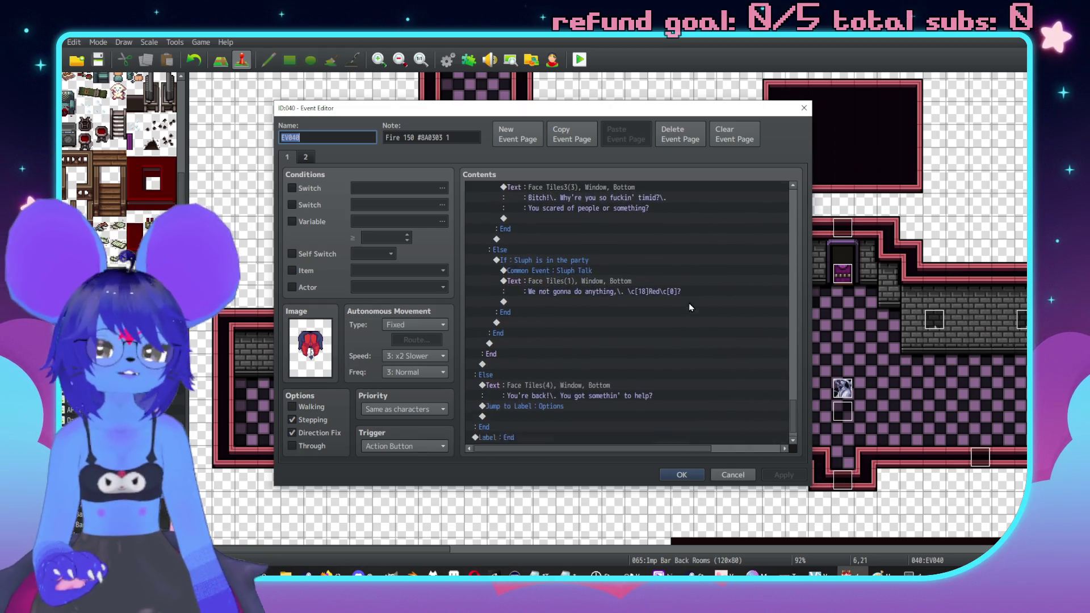
{"action": "left_click", "coordinate": [307, 157]}
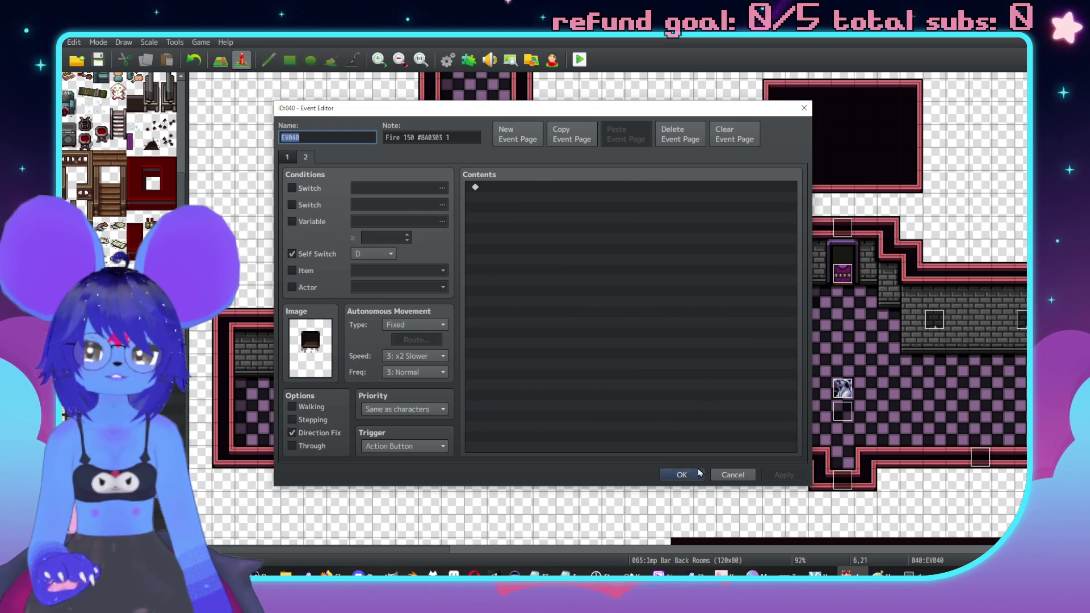
{"action": "left_click", "coordinate": [726, 473]}
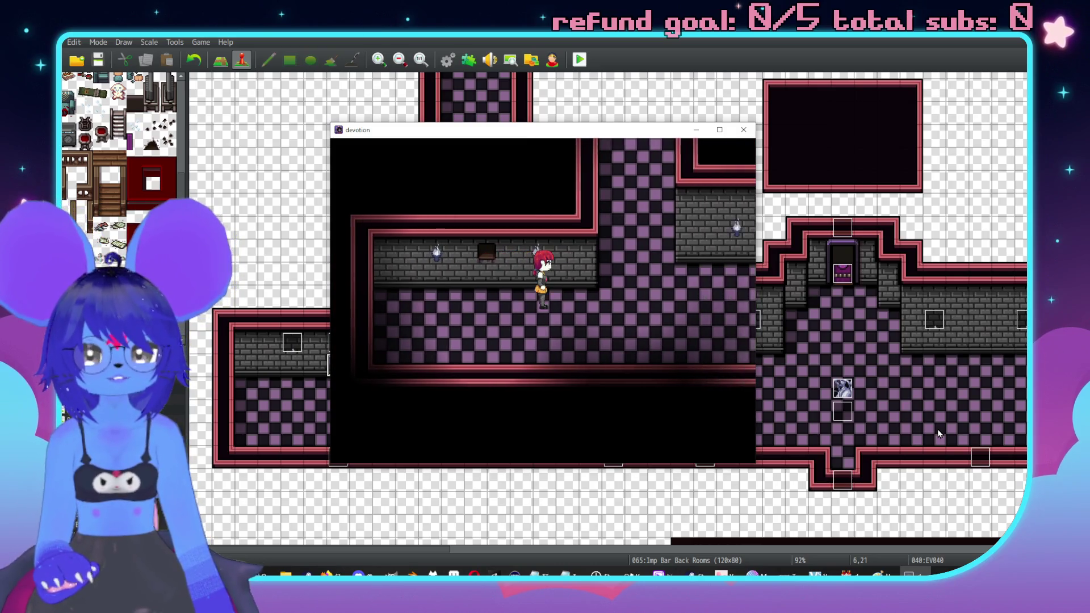
Step: Walk the hero up the checkered corridor and right to the decorated corridor's end
{"action": "key", "text": "Right"}
{"action": "key", "text": "Up"}
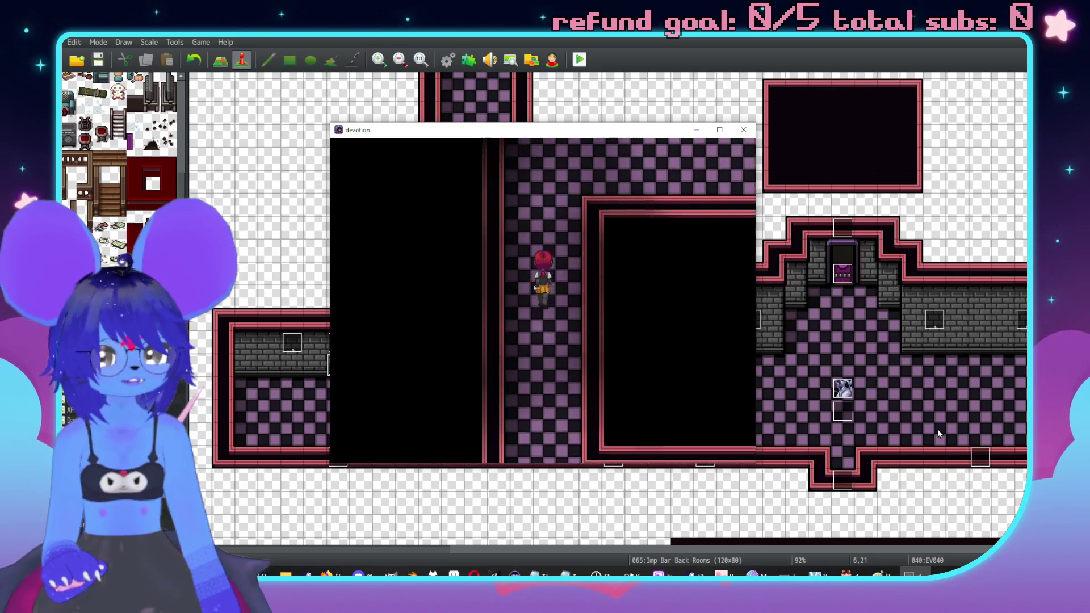
{"action": "key", "text": "Right"}
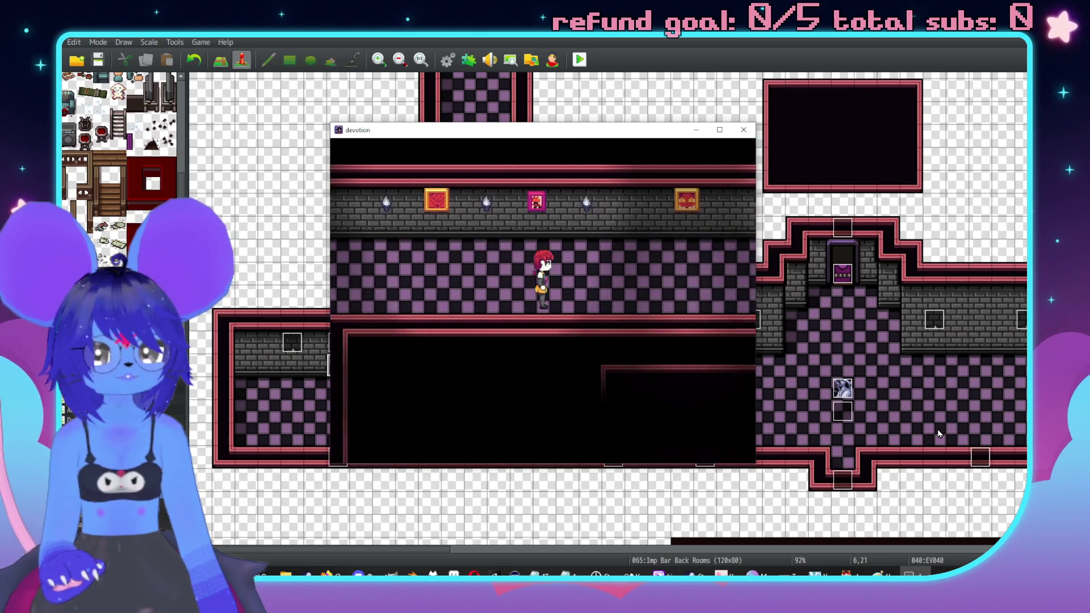
{"action": "key", "text": "Right"}
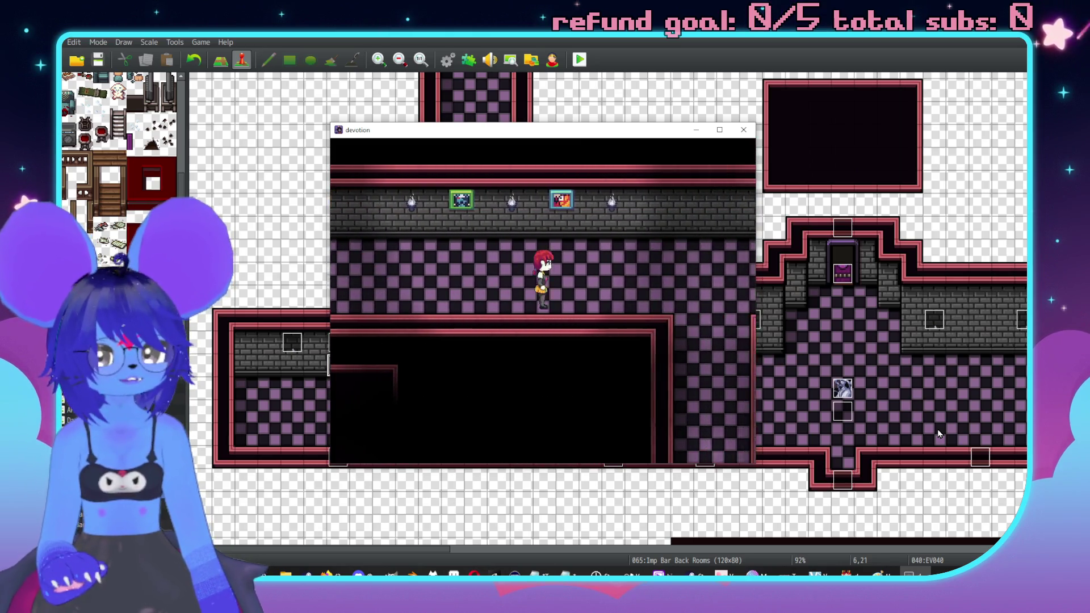
{"action": "key", "text": "Right"}
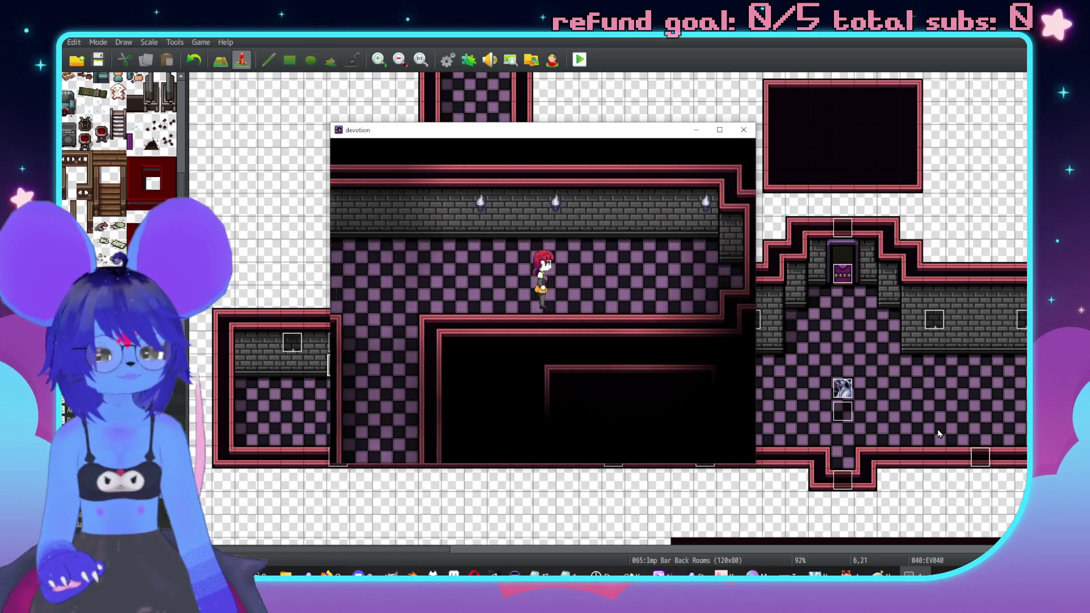
{"action": "key", "text": "Right"}
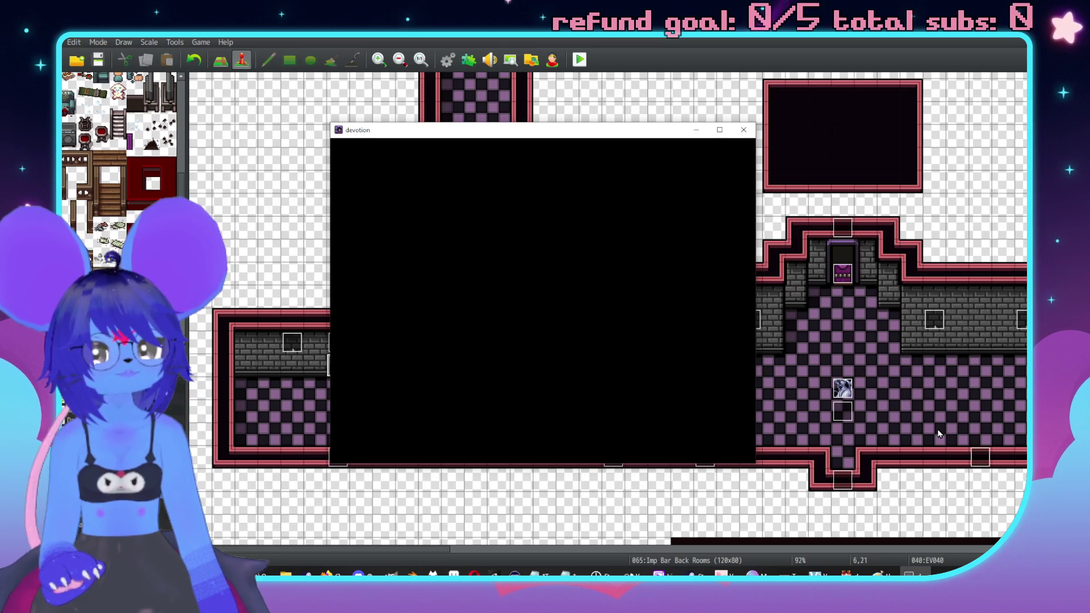
Step: Walk on into the Hostess Imp's room, answer No to start her battle, and close the test
{"action": "key", "text": "Left"}
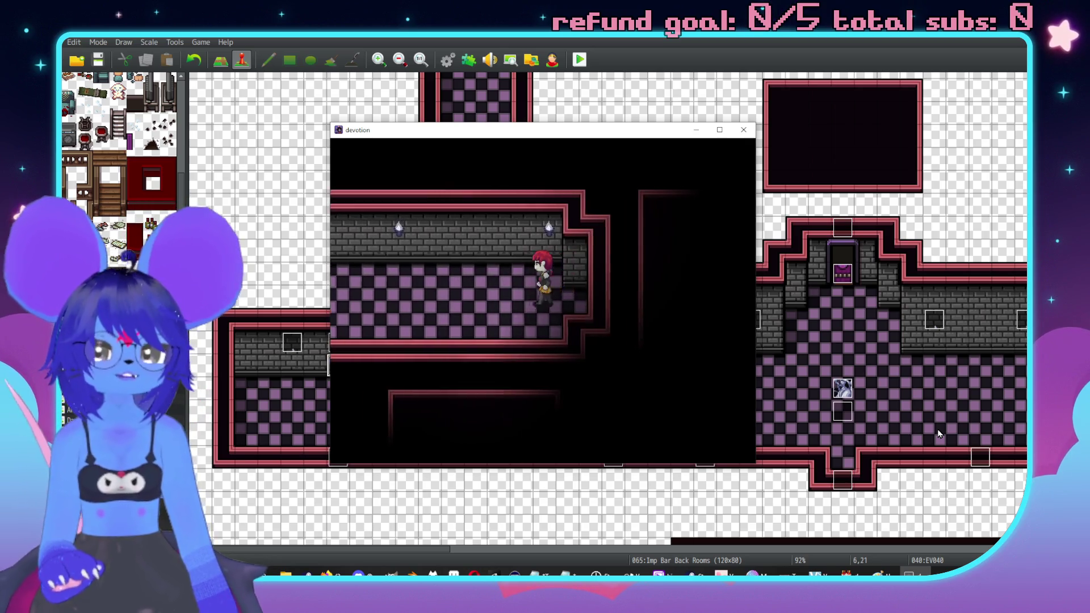
{"action": "key", "text": "Down"}
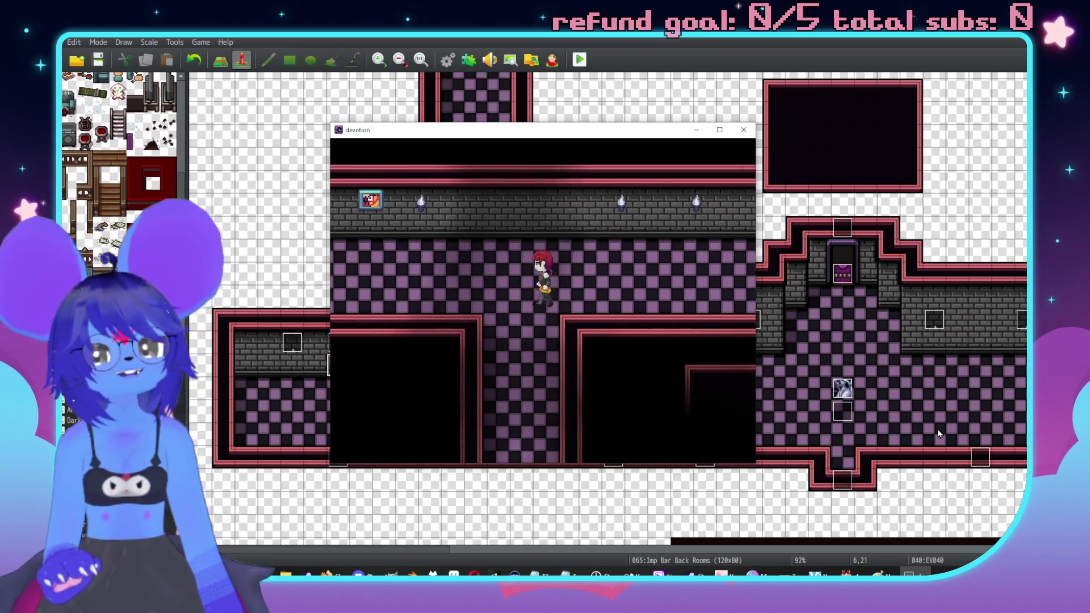
{"action": "key", "text": "Down"}
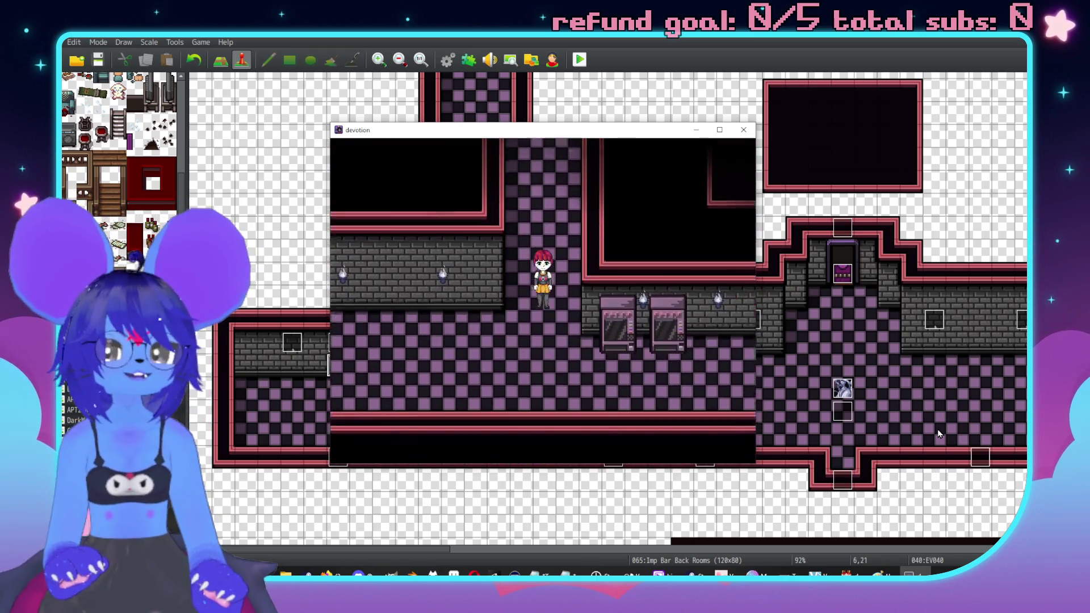
{"action": "key", "text": "Right"}
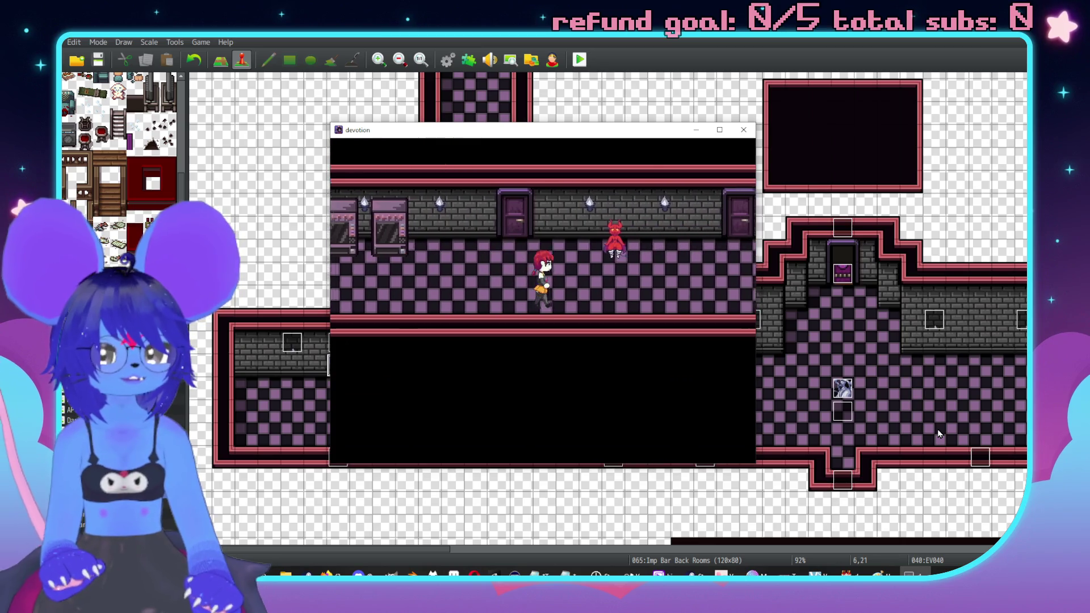
{"action": "key", "text": "Right"}
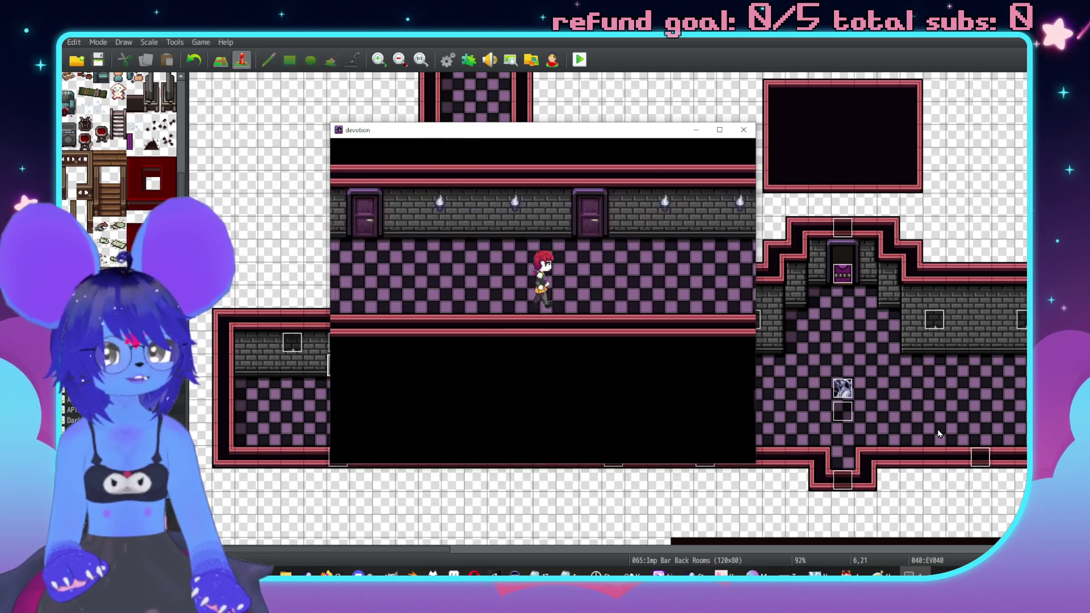
{"action": "key", "text": "Right"}
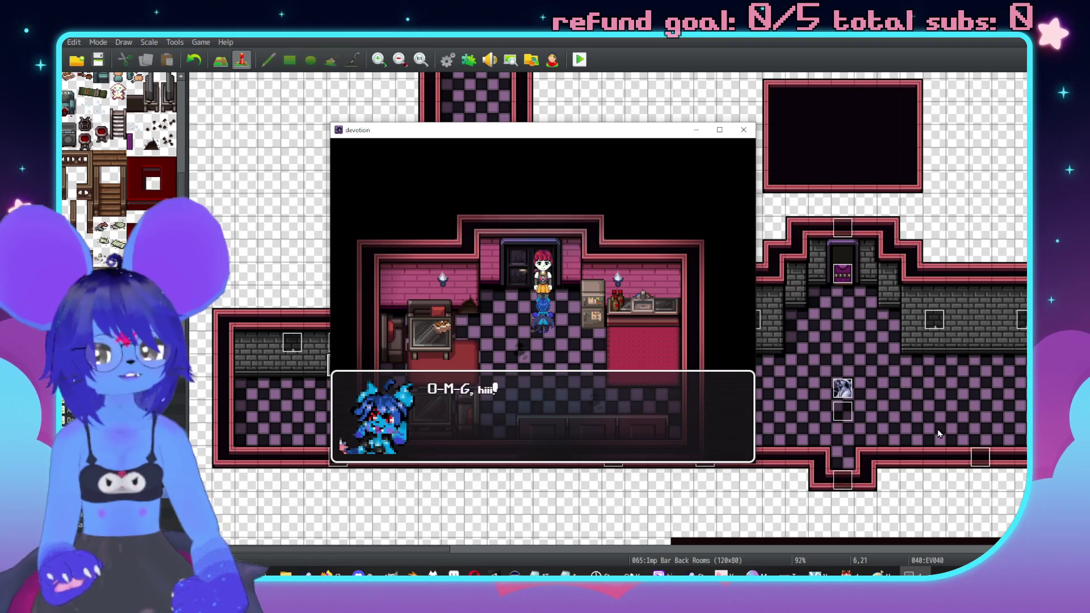
{"action": "key", "text": "Return"}
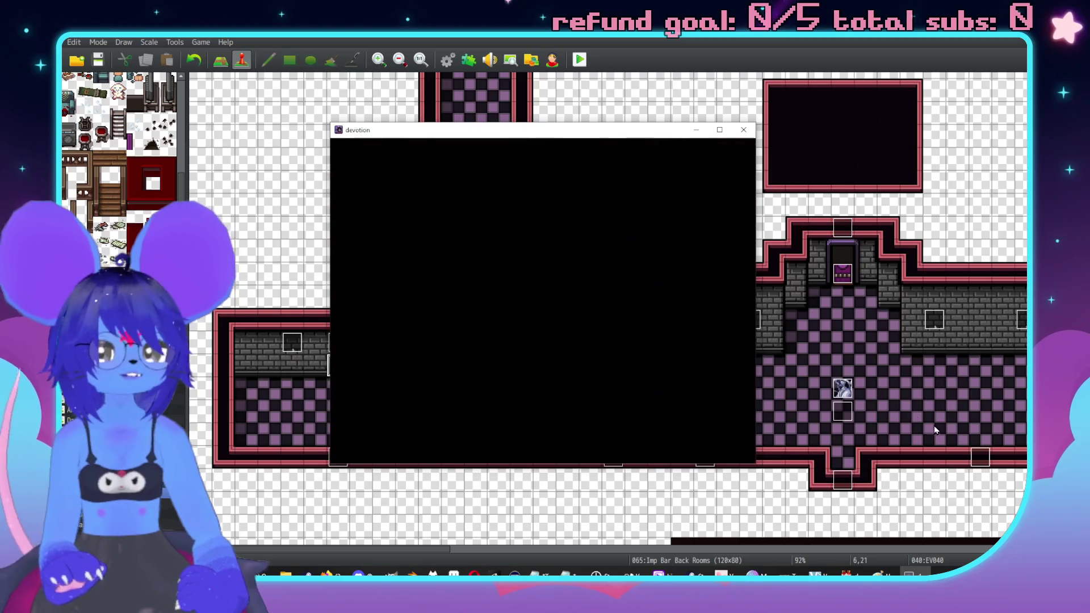
{"action": "left_click", "coordinate": [744, 130]}
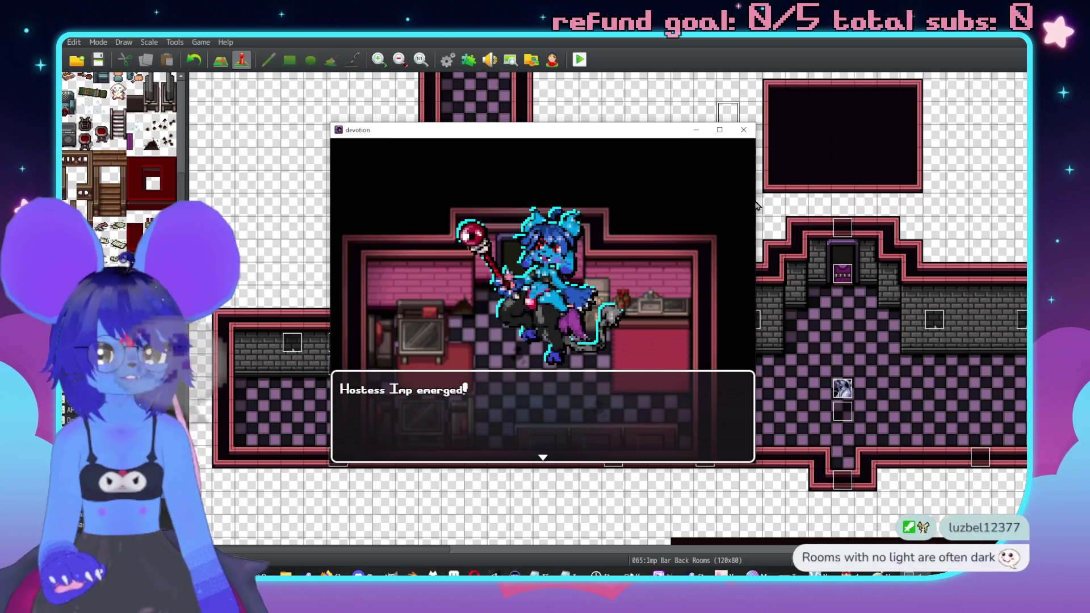
Step: Browse the Bar Bathrooms, Crawlspace and Crawlspace Hallway maps
{"action": "scroll", "coordinate": [866, 268], "scroll_direction": "down", "scroll_amount": 5}
{"action": "scroll", "coordinate": [865, 268], "scroll_direction": "down", "scroll_amount": 5}
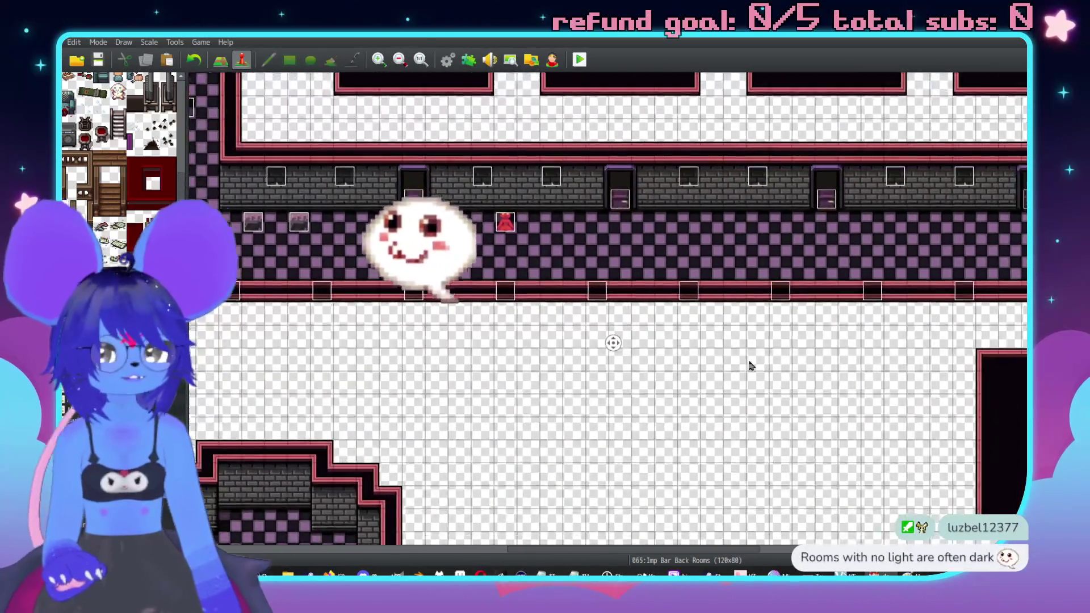
{"action": "scroll", "coordinate": [750, 365], "scroll_direction": "right", "scroll_amount": 5}
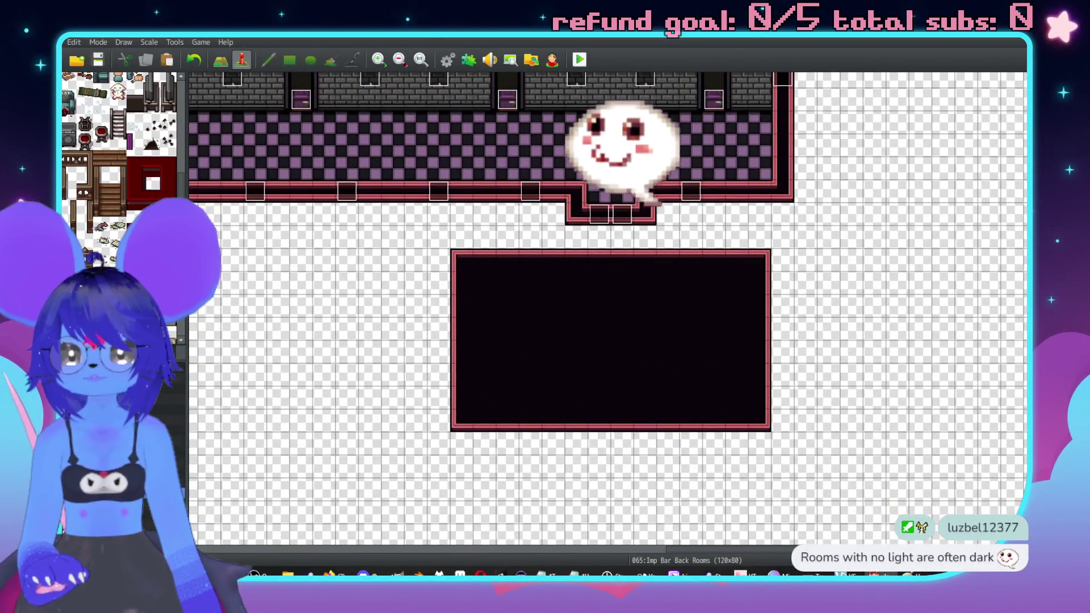
{"action": "key", "text": "Up"}
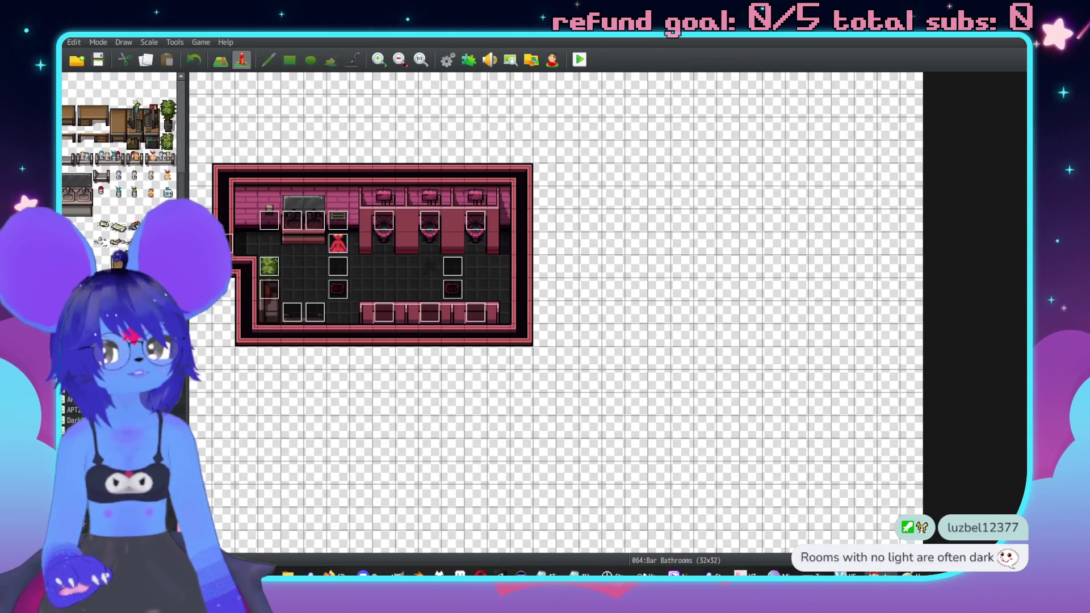
{"action": "scroll", "coordinate": [692, 427], "scroll_direction": "up", "scroll_amount": 1}
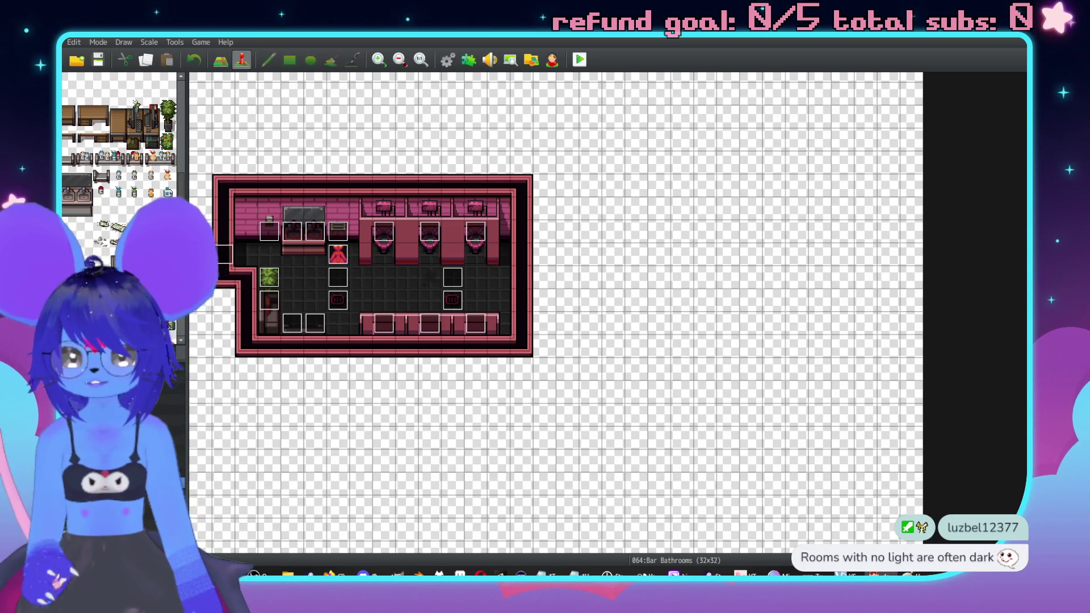
{"action": "key", "text": "Up"}
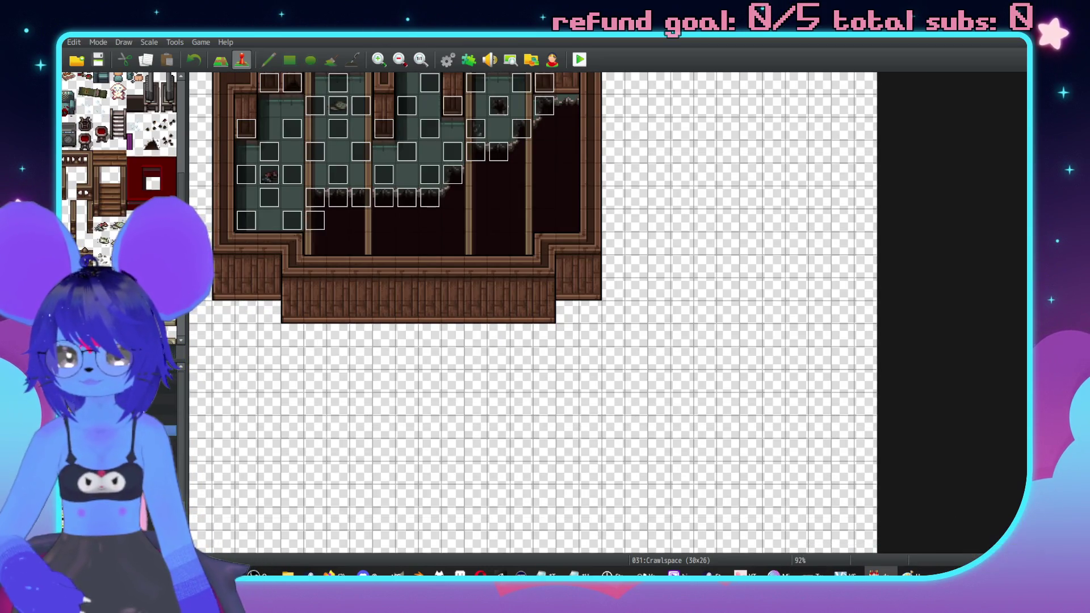
{"action": "key", "text": "Up"}
{"action": "scroll", "coordinate": [568, 314], "scroll_direction": "down", "scroll_amount": 5}
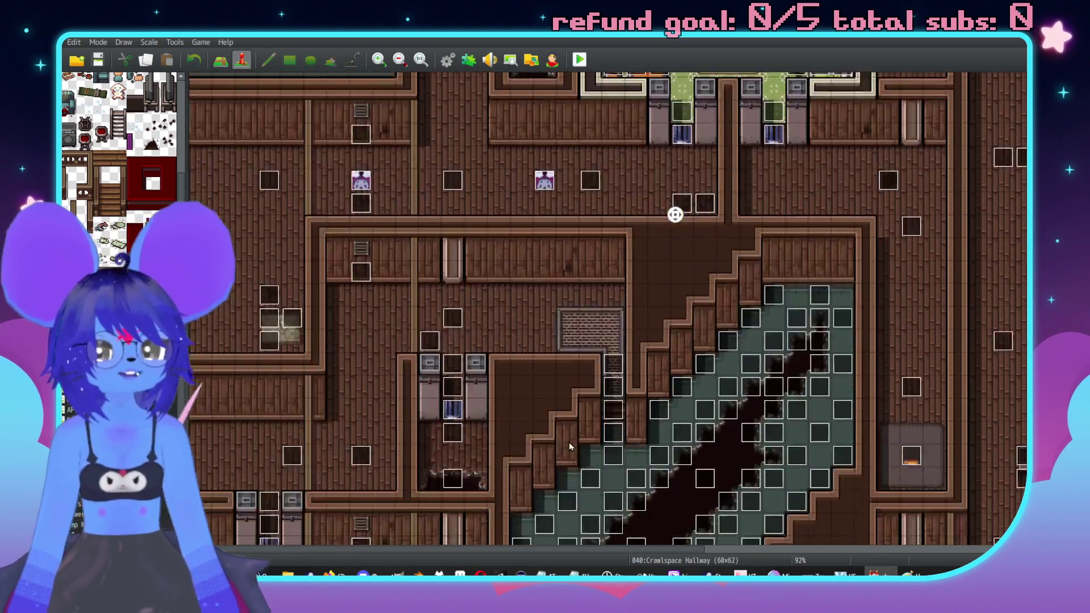
{"action": "scroll", "coordinate": [568, 314], "scroll_direction": "up", "scroll_amount": 6}
Step: Review the Neophyte's sightLock and seePlayer route scripts without changes, then open 063:CrawlspaceLove
{"action": "double_click", "coordinate": [637, 318]}
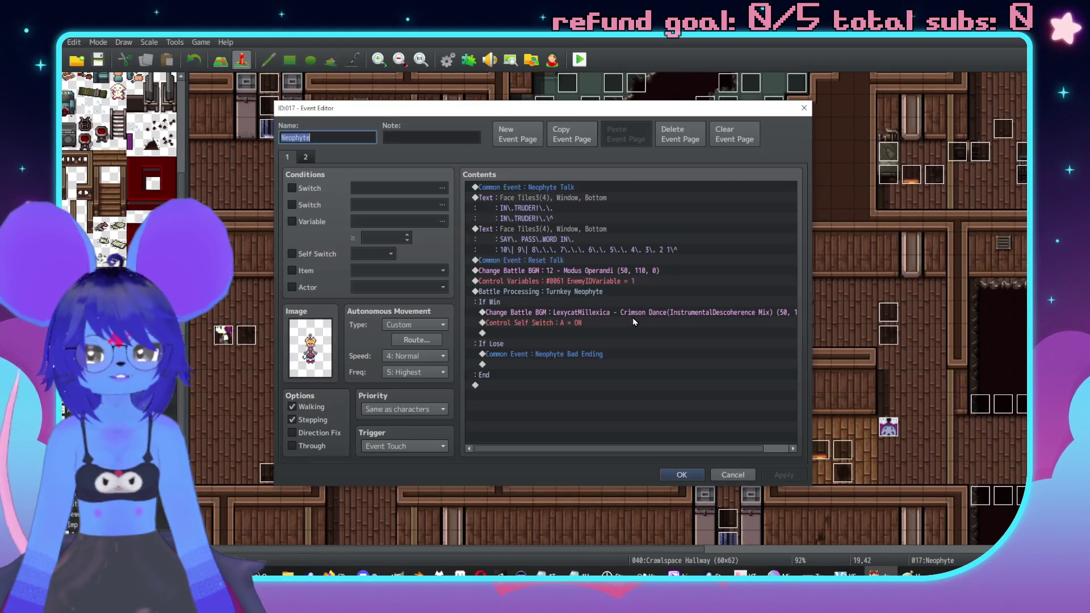
{"action": "left_click", "coordinate": [411, 343]}
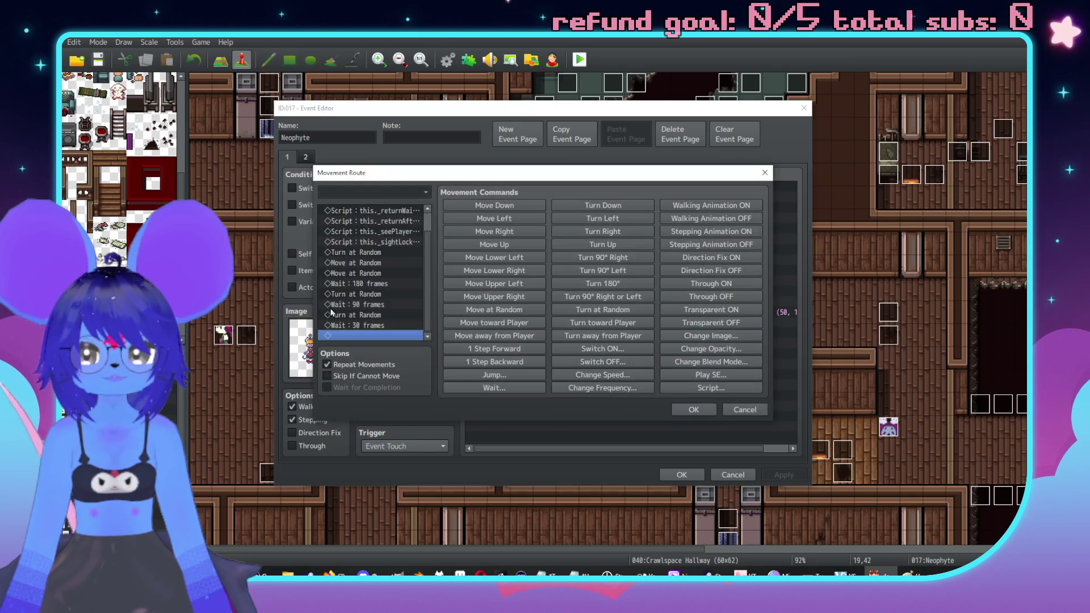
{"action": "left_click", "coordinate": [388, 231]}
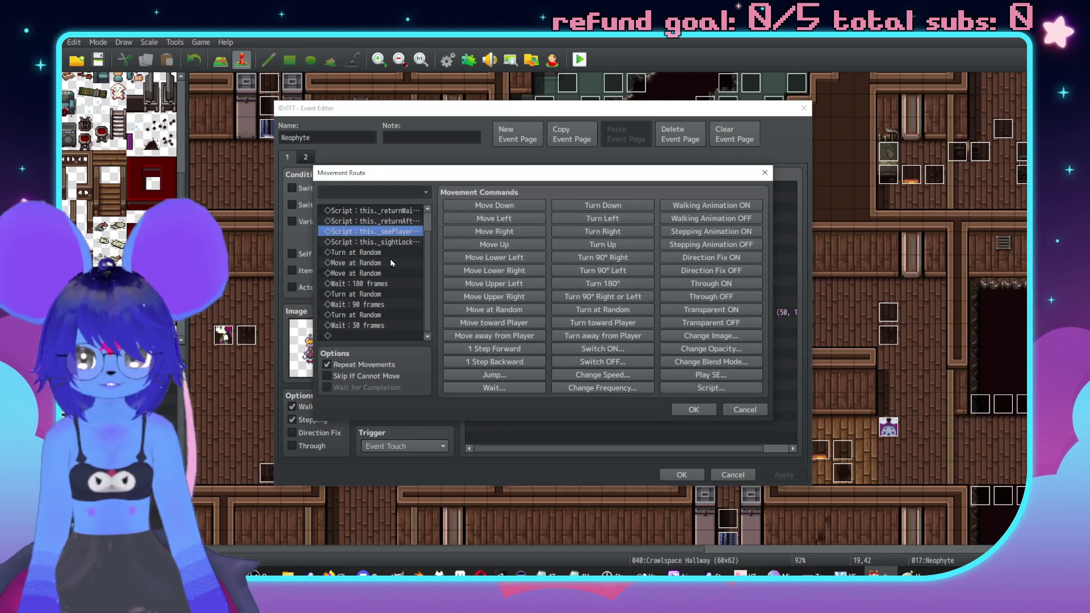
{"action": "double_click", "coordinate": [387, 242]}
{"action": "left_click", "coordinate": [631, 312]}
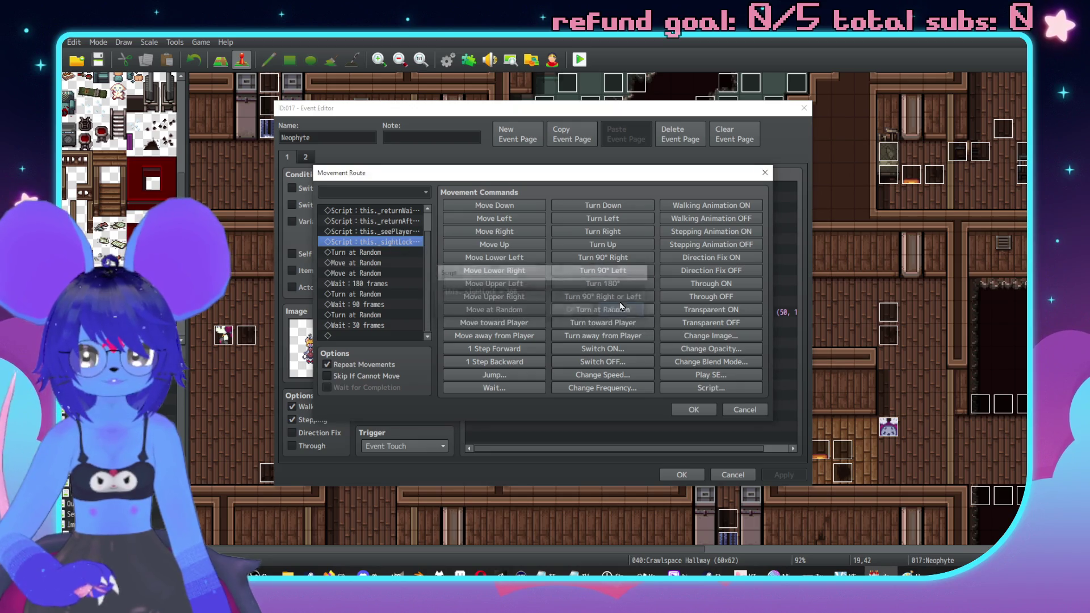
{"action": "left_click", "coordinate": [397, 232]}
{"action": "double_click", "coordinate": [397, 231]}
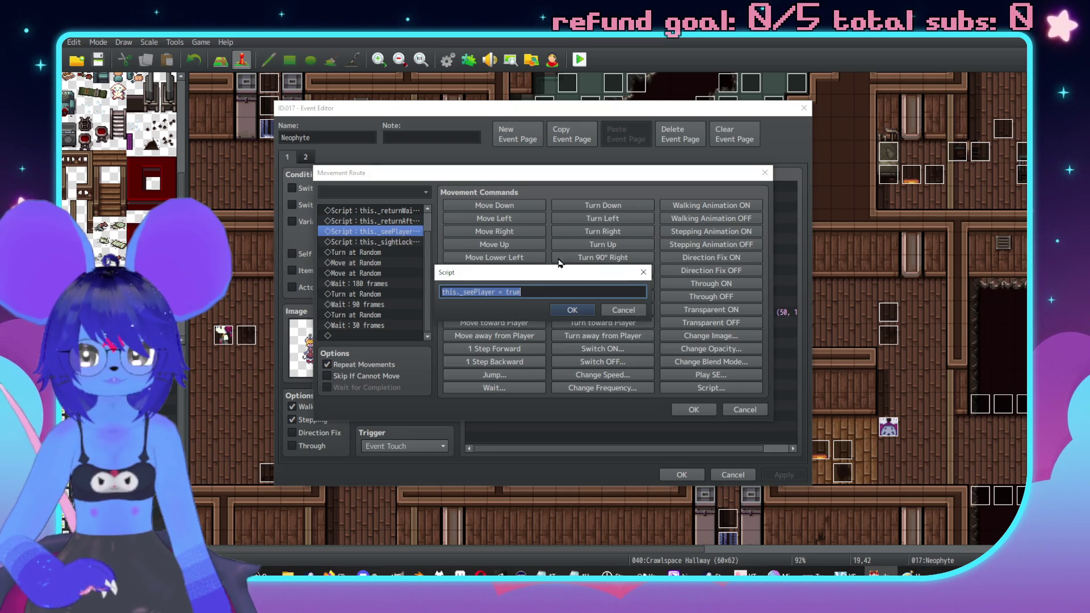
{"action": "left_click", "coordinate": [625, 311]}
{"action": "left_click", "coordinate": [694, 410]}
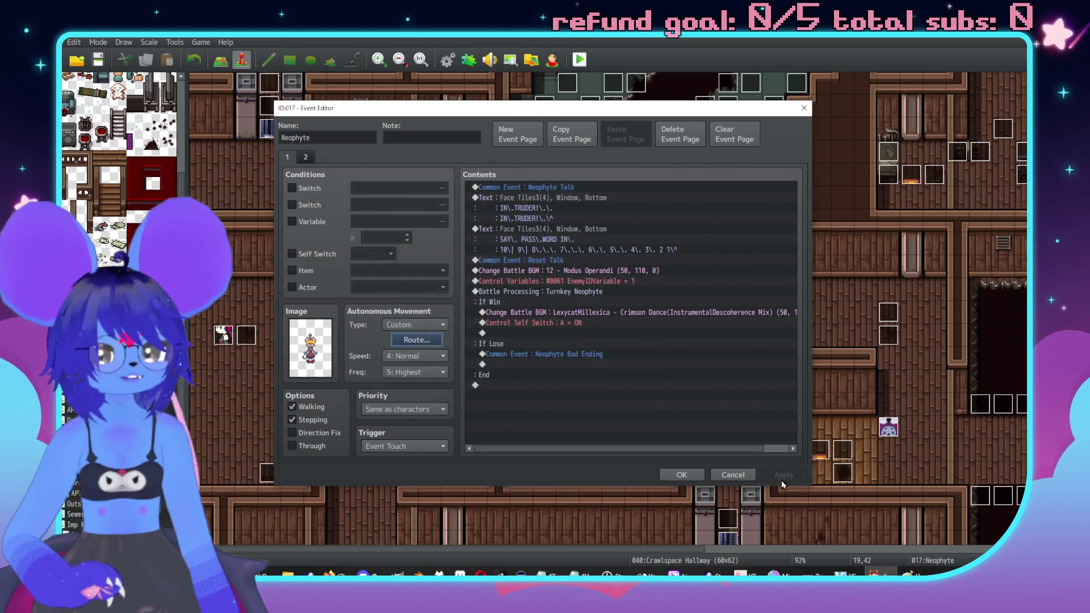
{"action": "left_click", "coordinate": [682, 475]}
{"action": "left_click", "coordinate": [171, 420]}
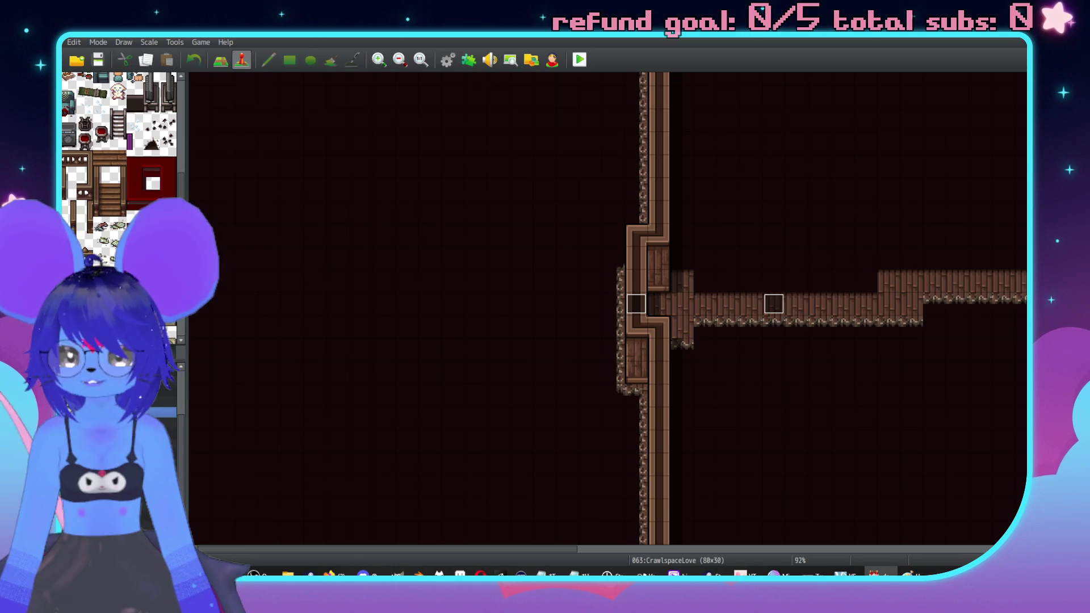
Step: Open the Hostess Imp's movement route in Imps Girl Rooms and review its seePlayer script
{"action": "key", "text": "Down"}
{"action": "key", "text": "Down"}
{"action": "key", "text": "Down"}
{"action": "key", "text": "Down"}
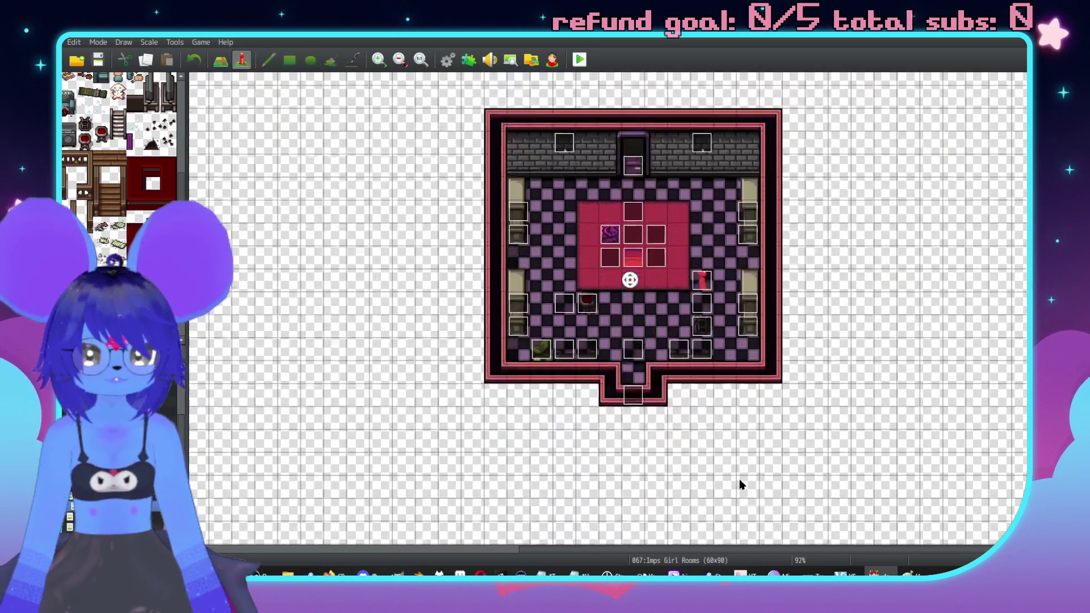
{"action": "middle_click", "coordinate": [606, 275]}
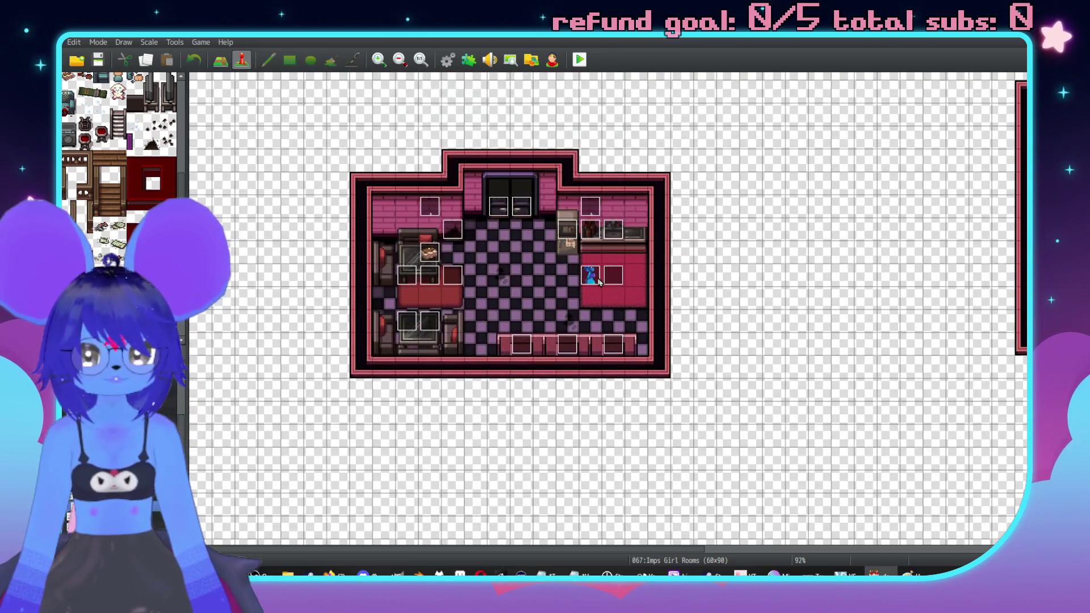
{"action": "double_click", "coordinate": [544, 285]}
{"action": "left_click", "coordinate": [415, 340]}
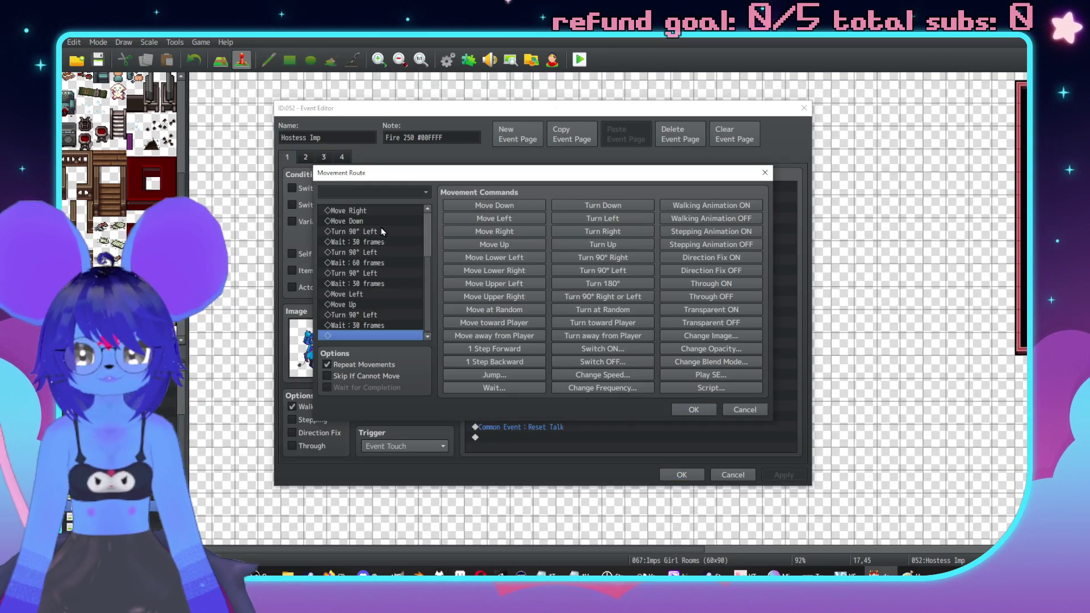
{"action": "left_click_drag", "start_coordinate": [427, 279], "coordinate": [429, 237]}
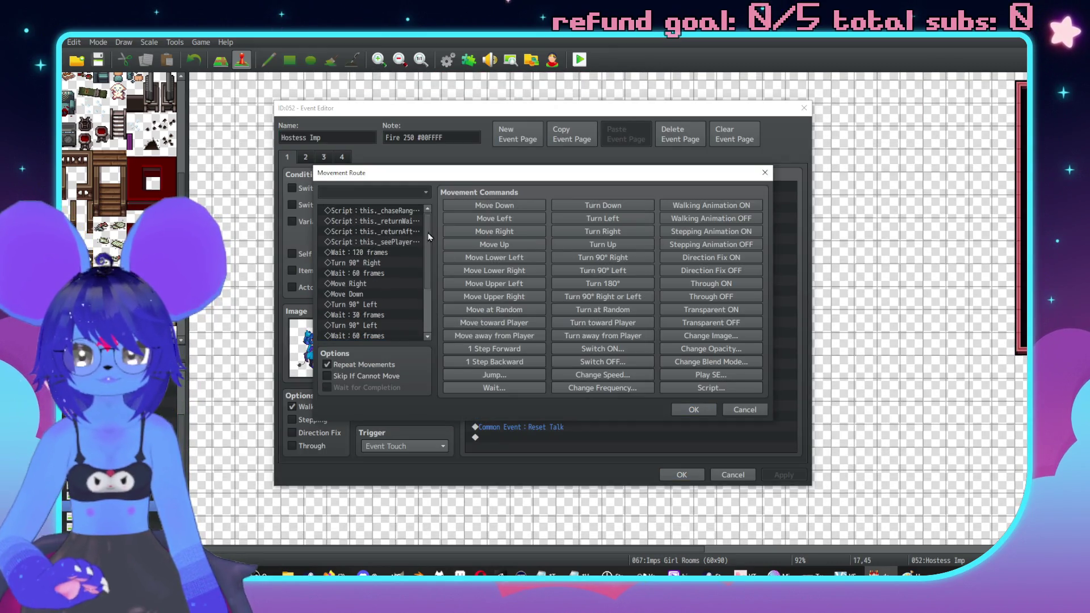
{"action": "double_click", "coordinate": [392, 241]}
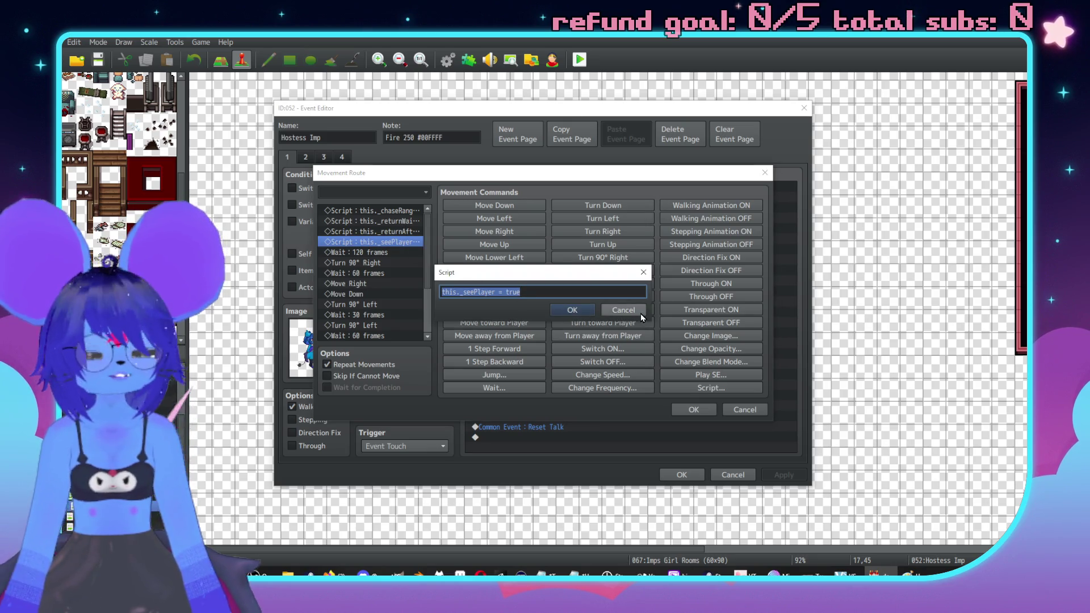
{"action": "left_click", "coordinate": [640, 313]}
{"action": "left_click", "coordinate": [398, 223]}
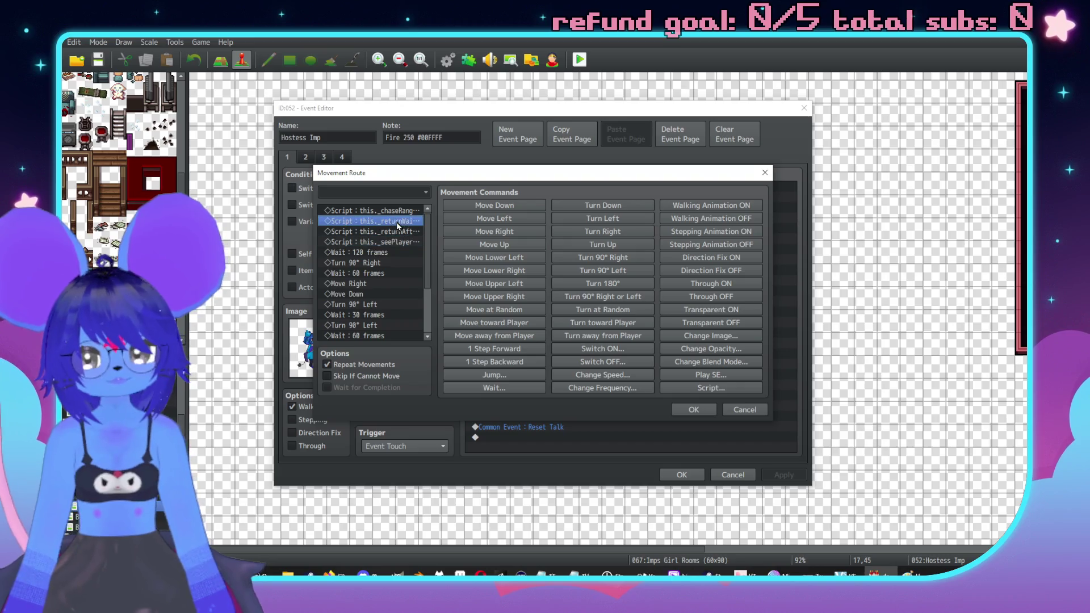
{"action": "left_click", "coordinate": [409, 242]}
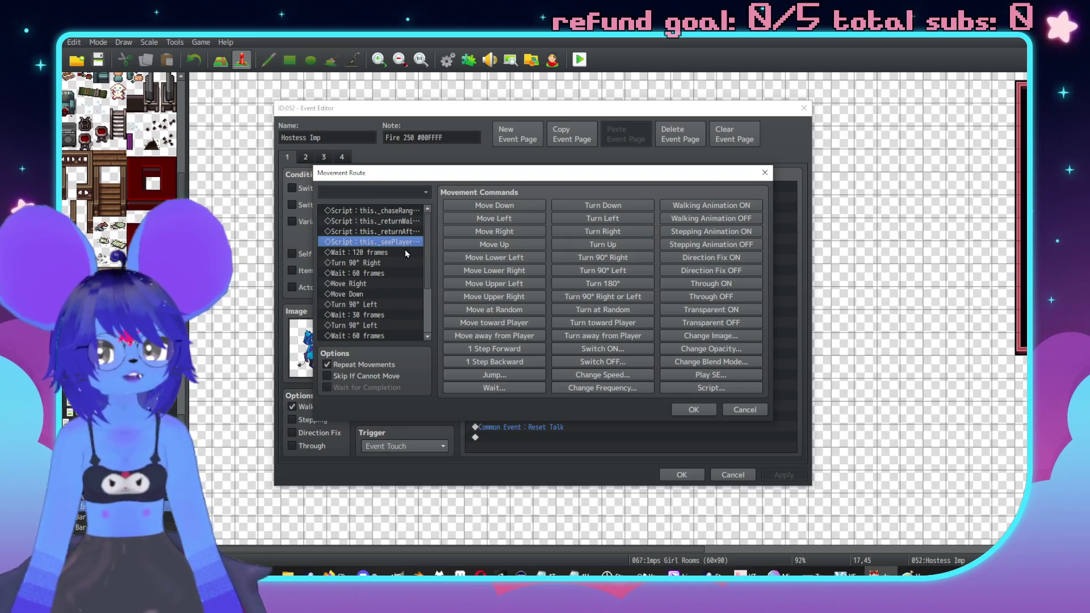
Step: Close the route and event, then drag the Hostess Imp from 17,45 to 18,46
{"action": "scroll", "coordinate": [359, 307], "scroll_direction": "down", "scroll_amount": 2}
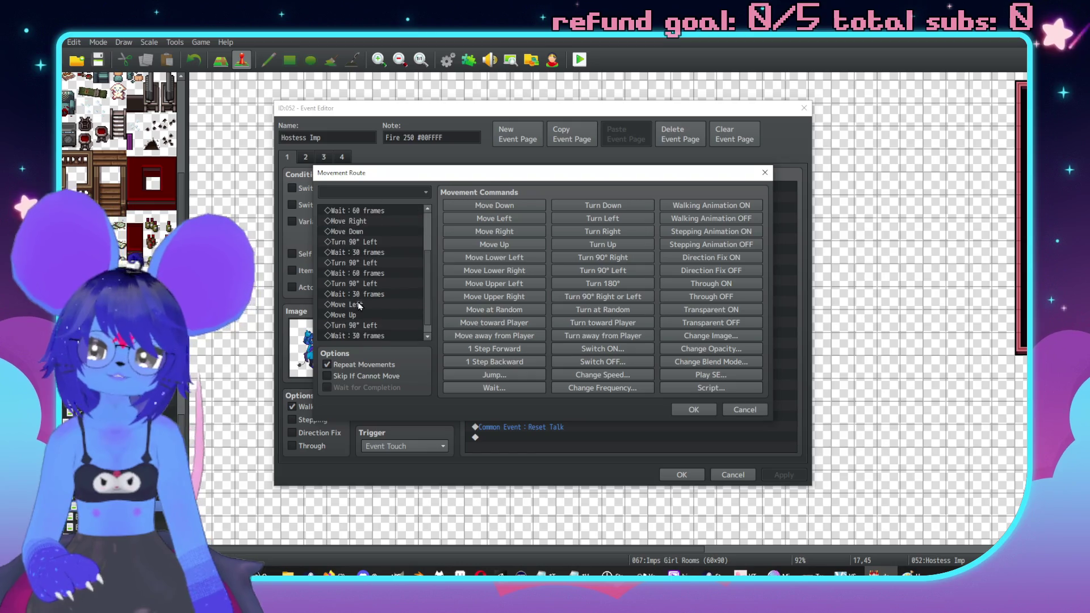
{"action": "scroll", "coordinate": [392, 305], "scroll_direction": "up", "scroll_amount": 2}
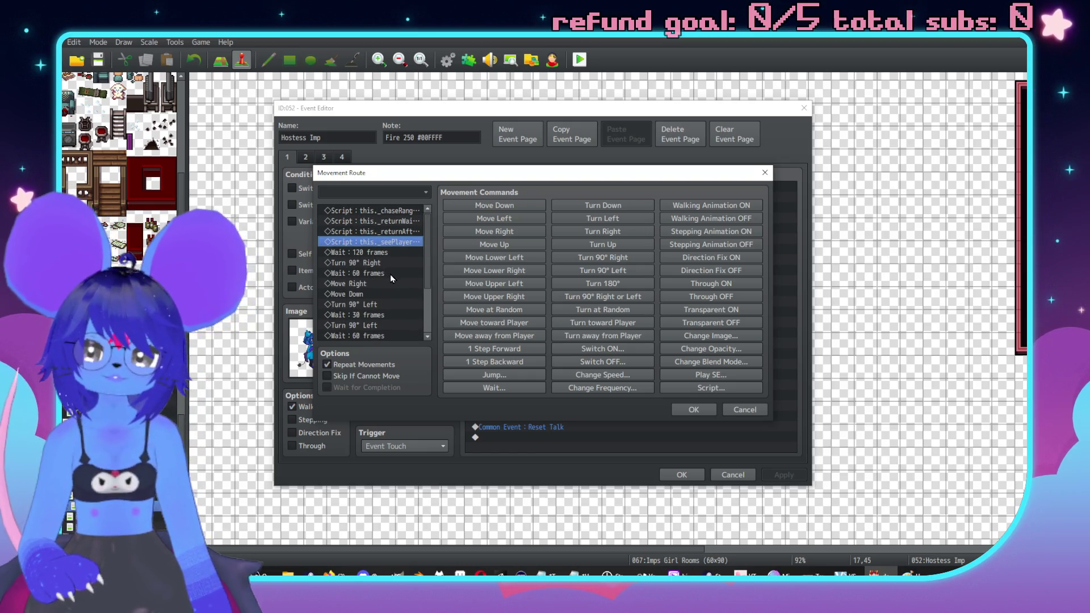
{"action": "left_click_drag", "start_coordinate": [430, 180], "coordinate": [540, 196]}
{"action": "left_click", "coordinate": [493, 279]}
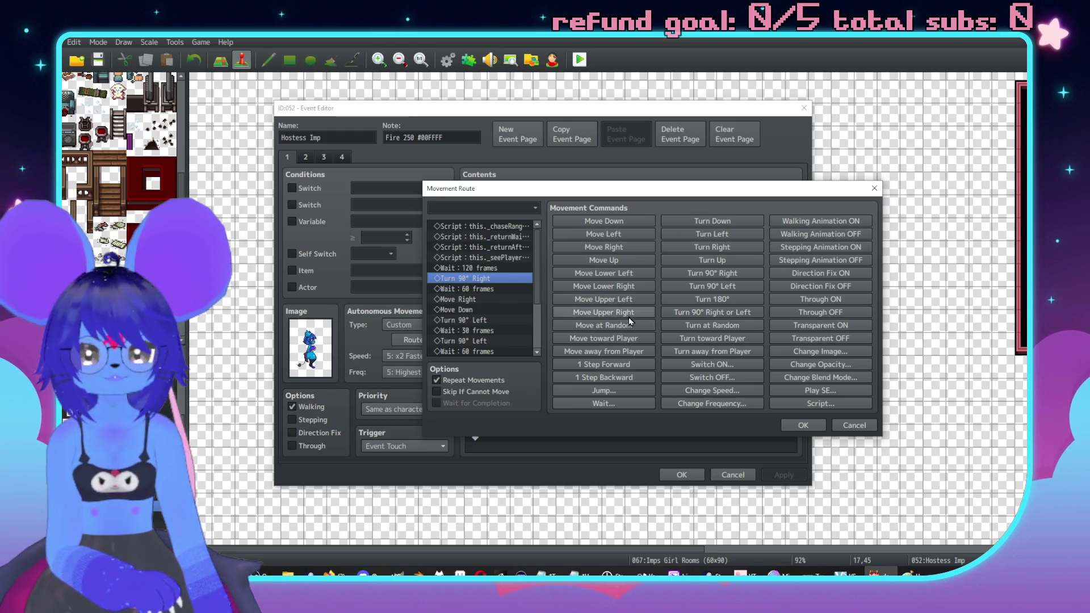
{"action": "left_click", "coordinate": [834, 428]}
{"action": "left_click", "coordinate": [733, 475]}
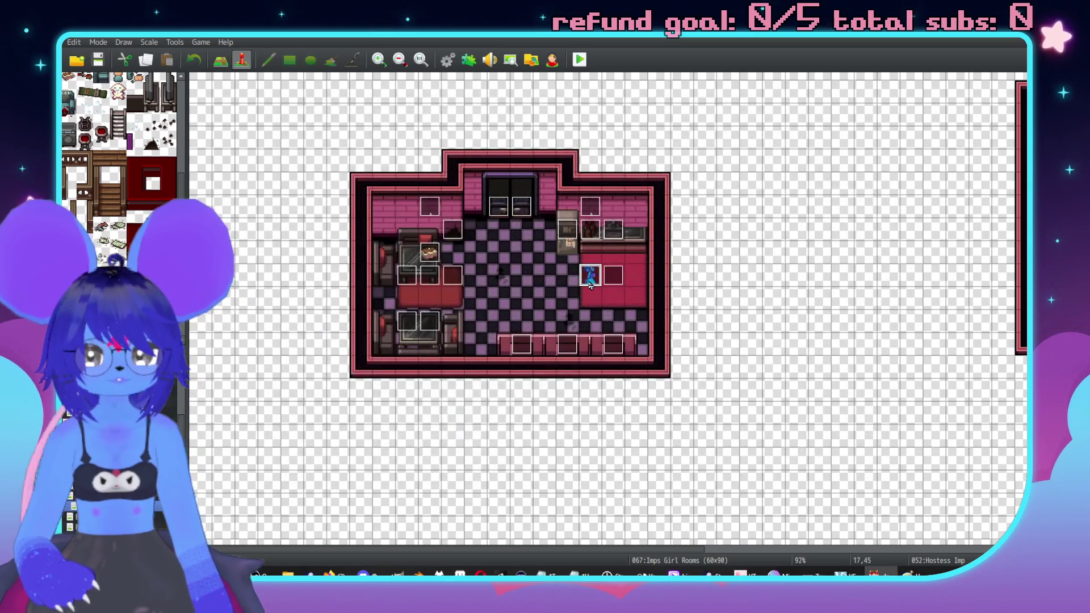
{"action": "mouse_move", "coordinate": [590, 279]}
{"action": "left_mouse_down"}
{"action": "mouse_move", "coordinate": [614, 321]}
{"action": "mouse_move", "coordinate": [613, 298]}
{"action": "left_mouse_up"}
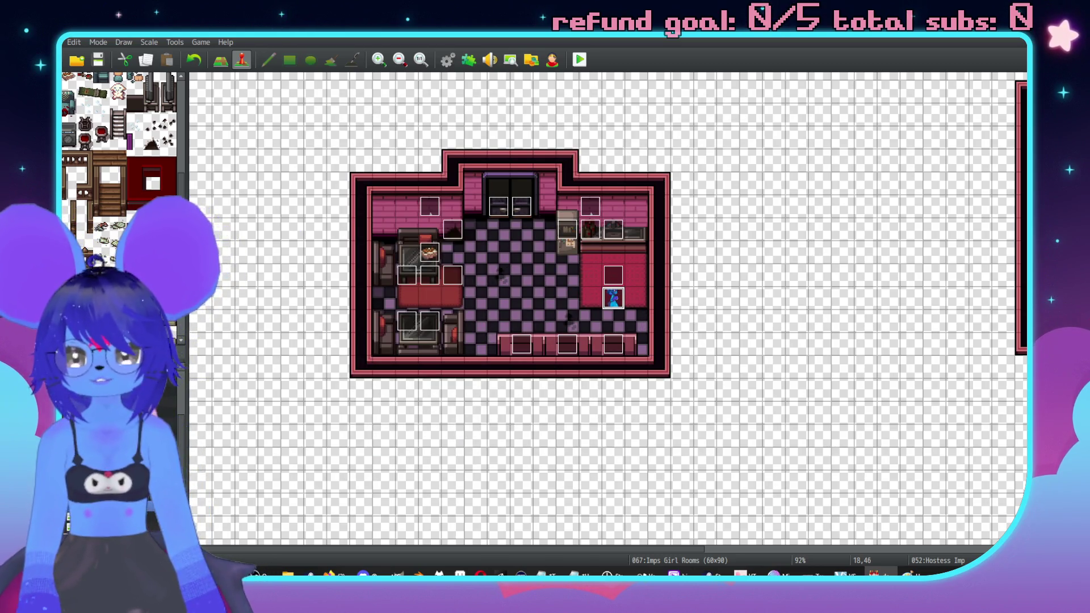
{"action": "left_click", "coordinate": [114, 455]}
Step: Delete the Wait: 60 frames line from both GD Exit Door events
{"action": "double_click", "coordinate": [600, 221]}
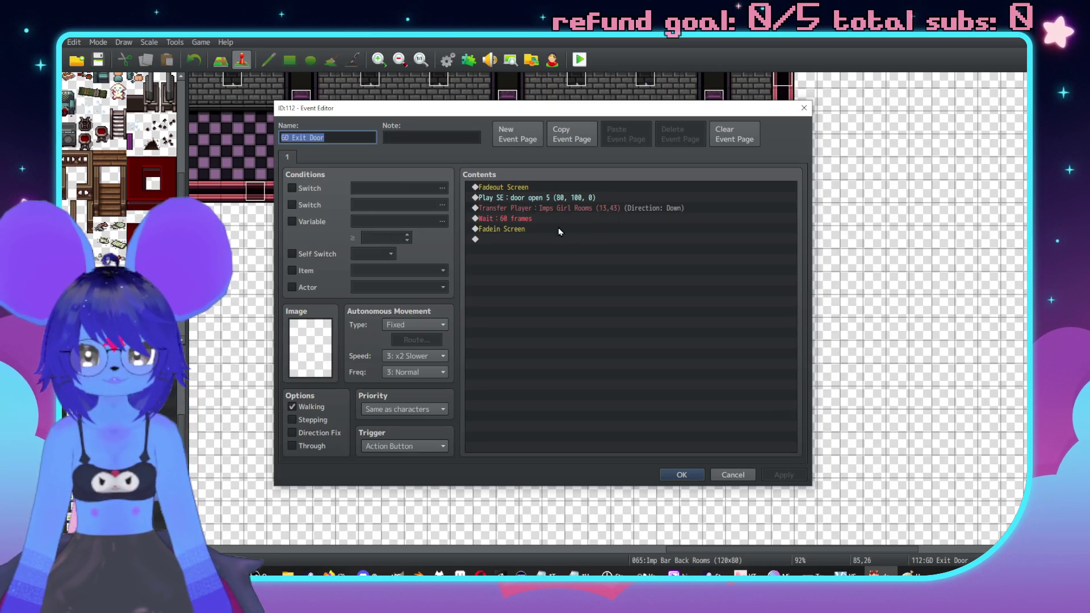
{"action": "left_click", "coordinate": [517, 221]}
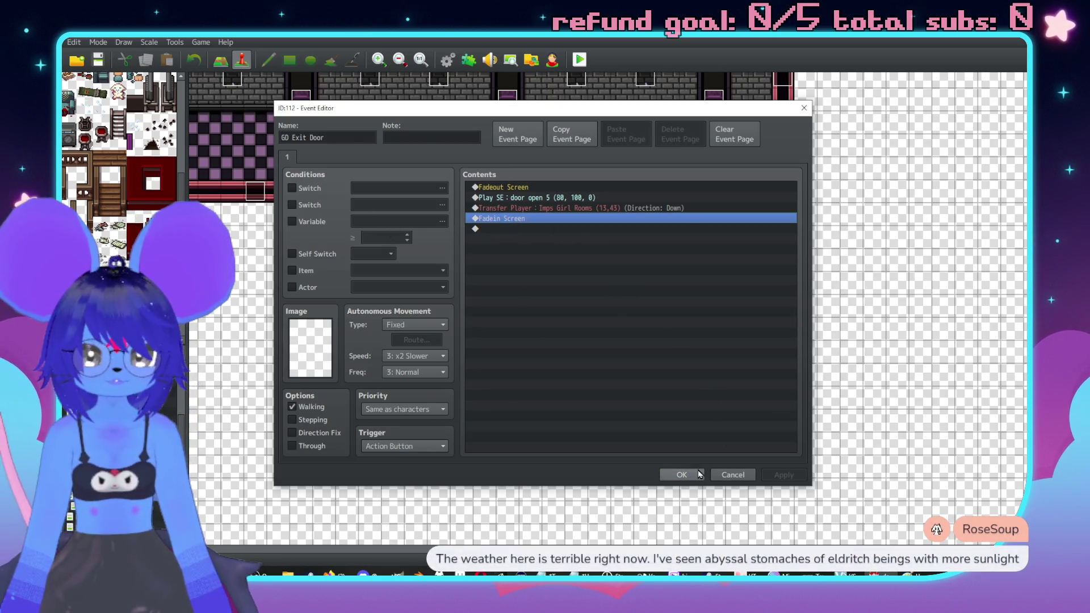
{"action": "left_click", "coordinate": [681, 474]}
{"action": "double_click", "coordinate": [622, 220]}
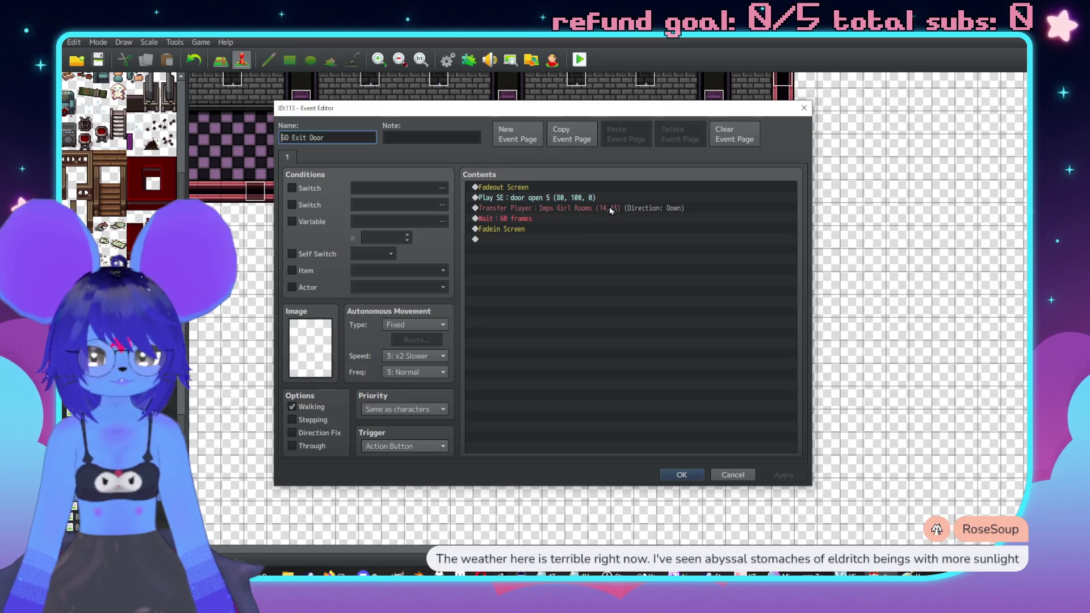
{"action": "left_click", "coordinate": [541, 220]}
{"action": "left_click", "coordinate": [686, 476]}
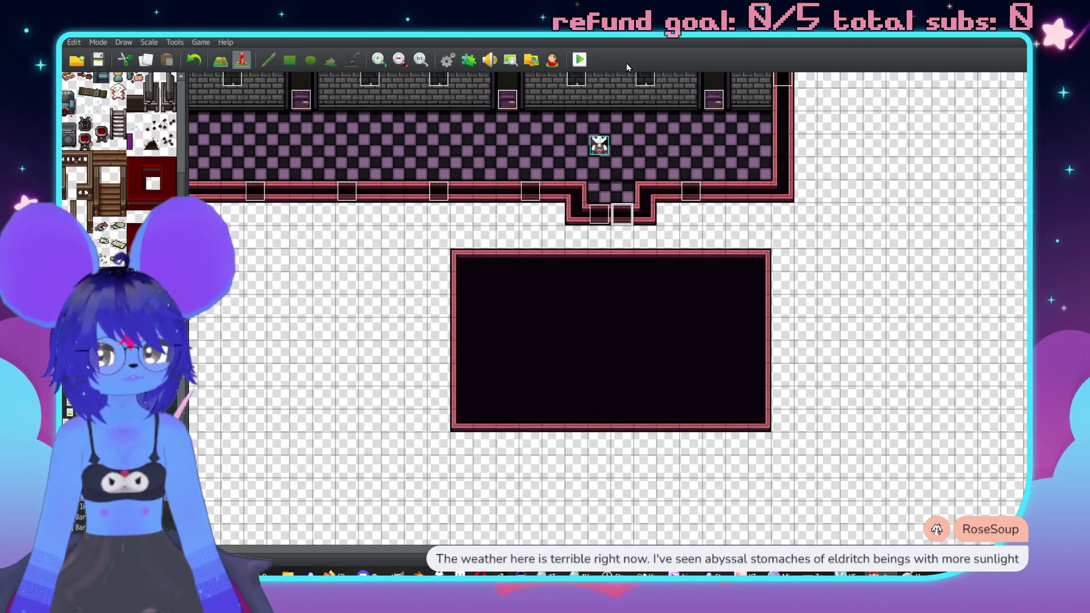
Step: Run a brief playtest up to the studio splash and close it
{"action": "left_click", "coordinate": [579, 60]}
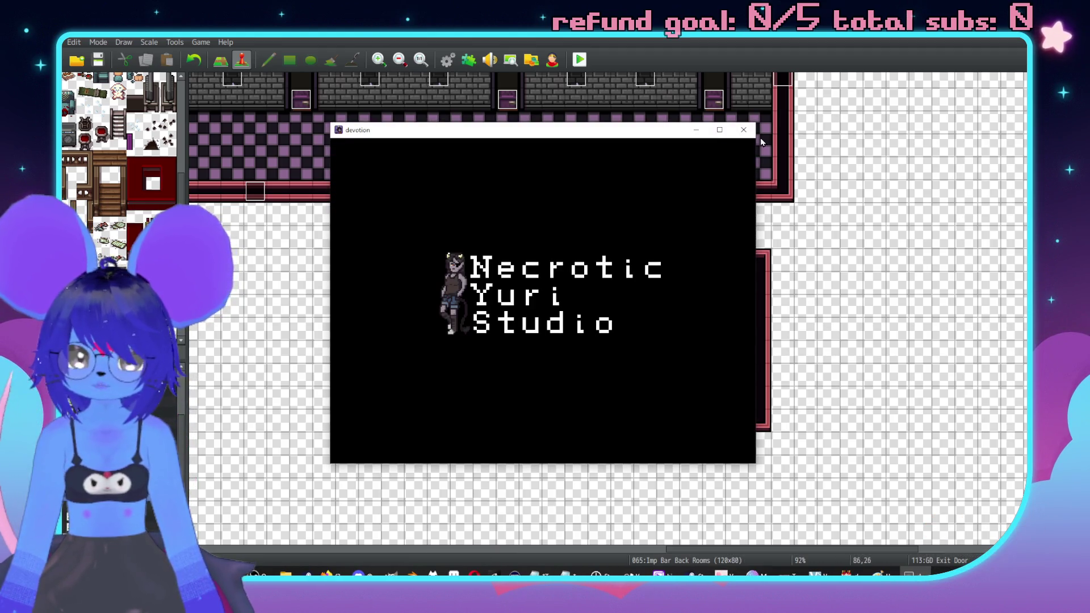
{"action": "left_click", "coordinate": [743, 130]}
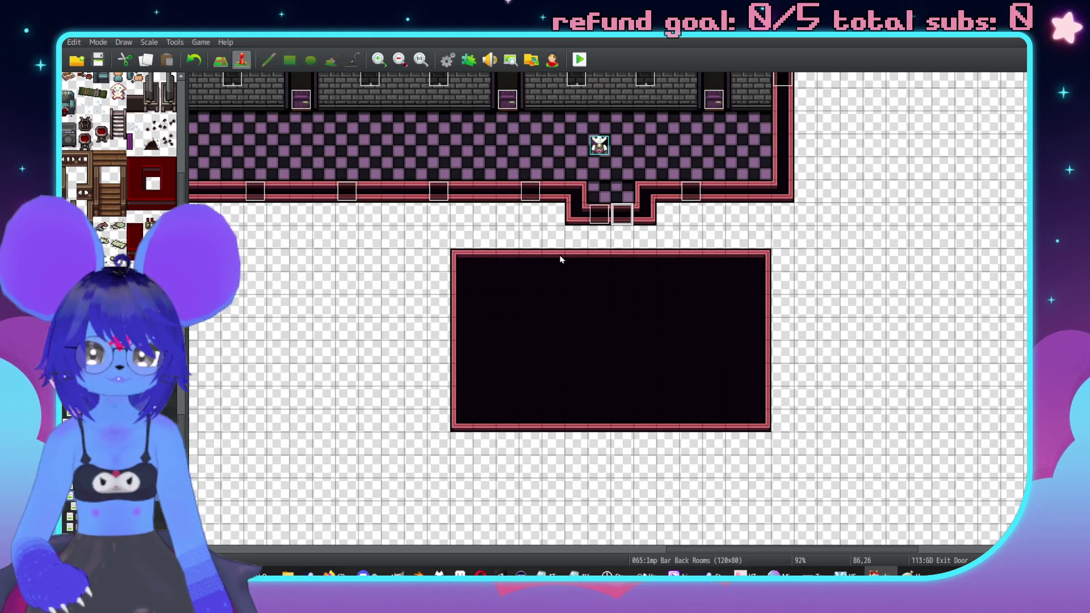
{"action": "scroll", "coordinate": [756, 318], "scroll_direction": "down", "scroll_amount": 10}
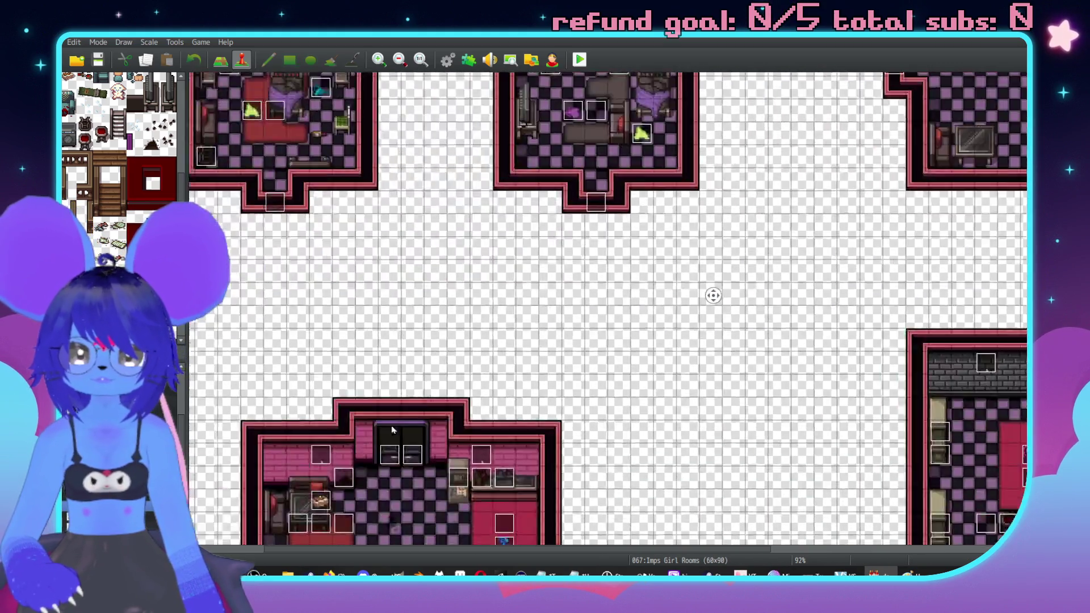
{"action": "scroll", "coordinate": [534, 268], "scroll_direction": "up", "scroll_amount": 2}
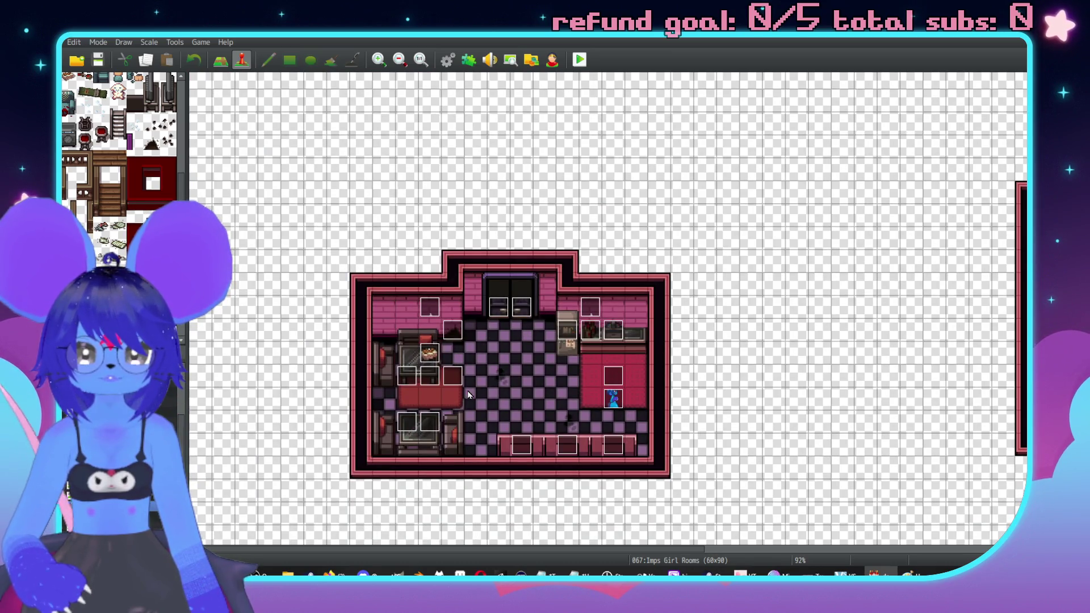
{"action": "double_click", "coordinate": [455, 380]}
{"action": "key", "text": "Escape"}
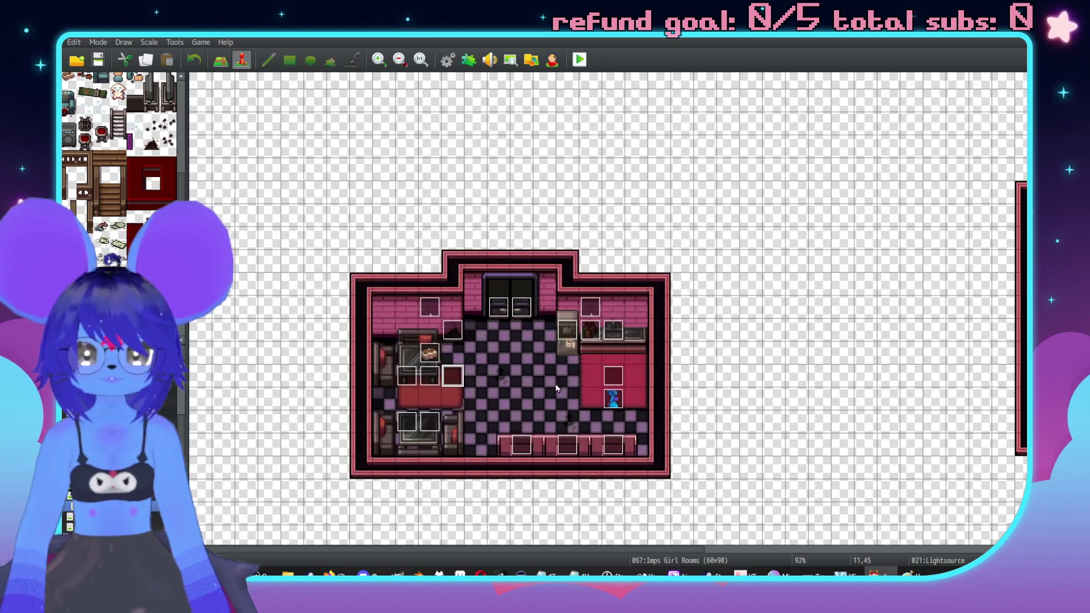
{"action": "double_click", "coordinate": [618, 408]}
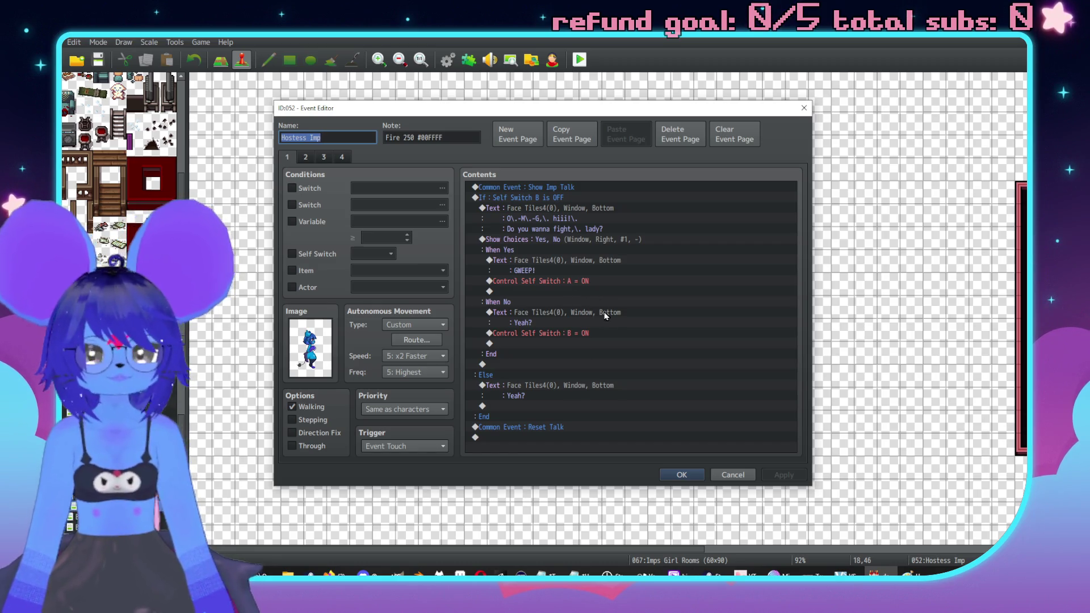
{"action": "left_click", "coordinate": [306, 157]}
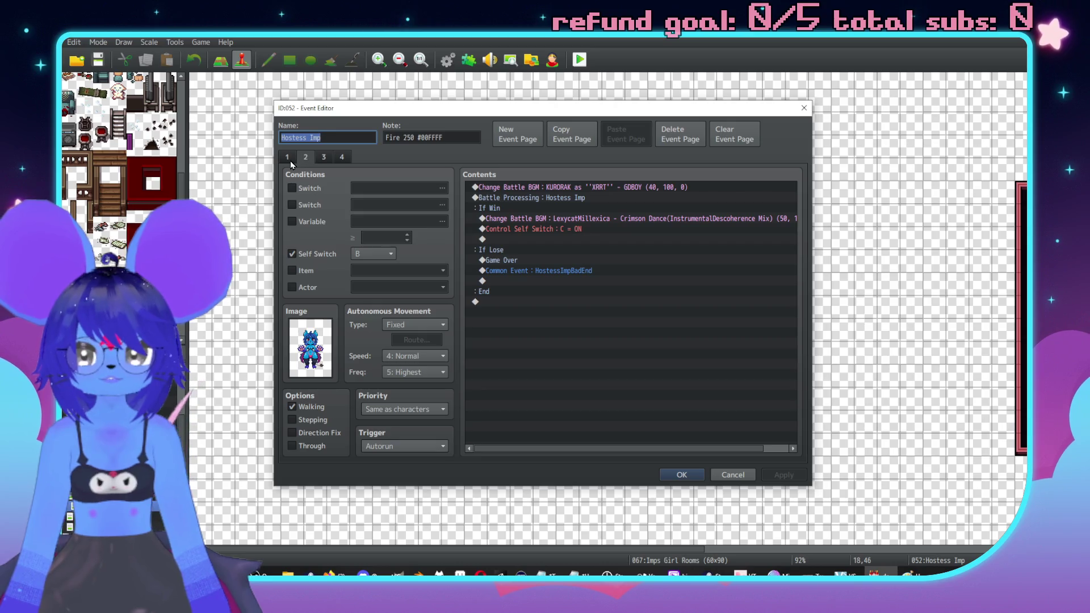
{"action": "left_click", "coordinate": [290, 161]}
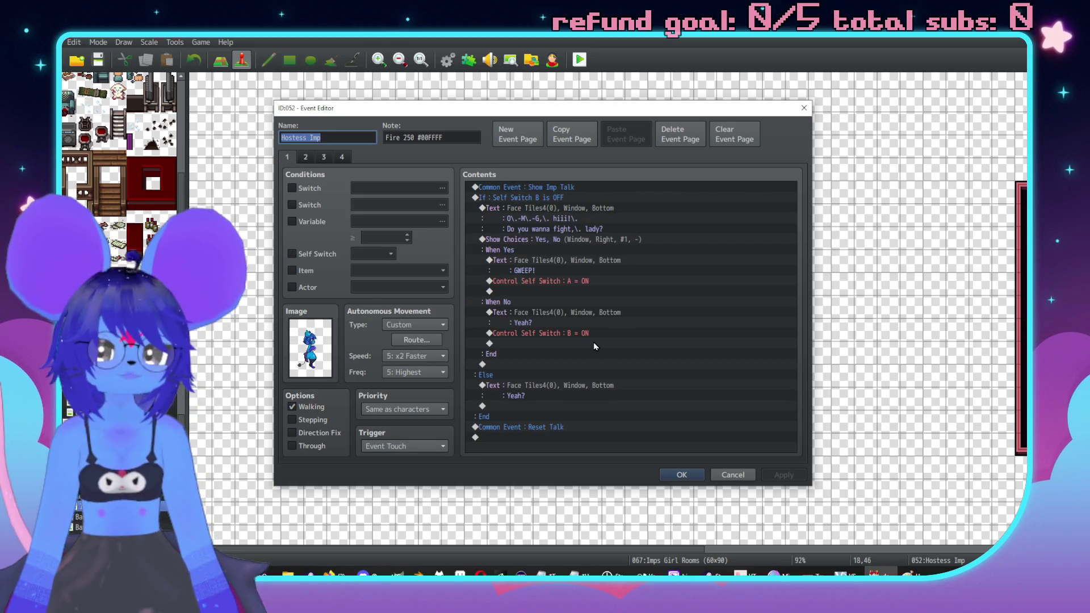
{"action": "left_click", "coordinate": [571, 336]}
{"action": "left_click", "coordinate": [578, 281]}
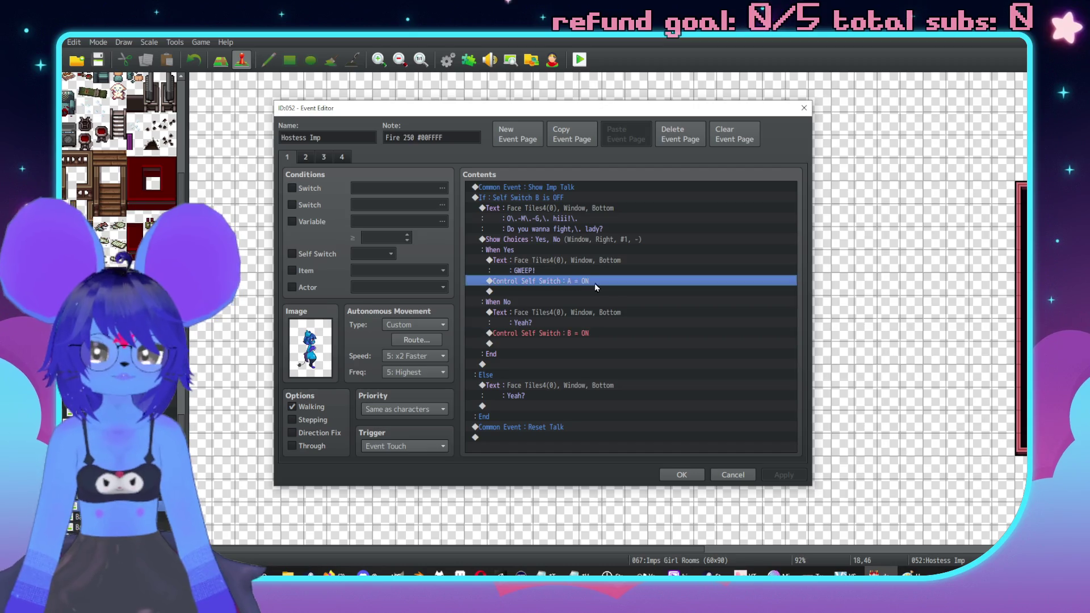
{"action": "left_click", "coordinate": [683, 475]}
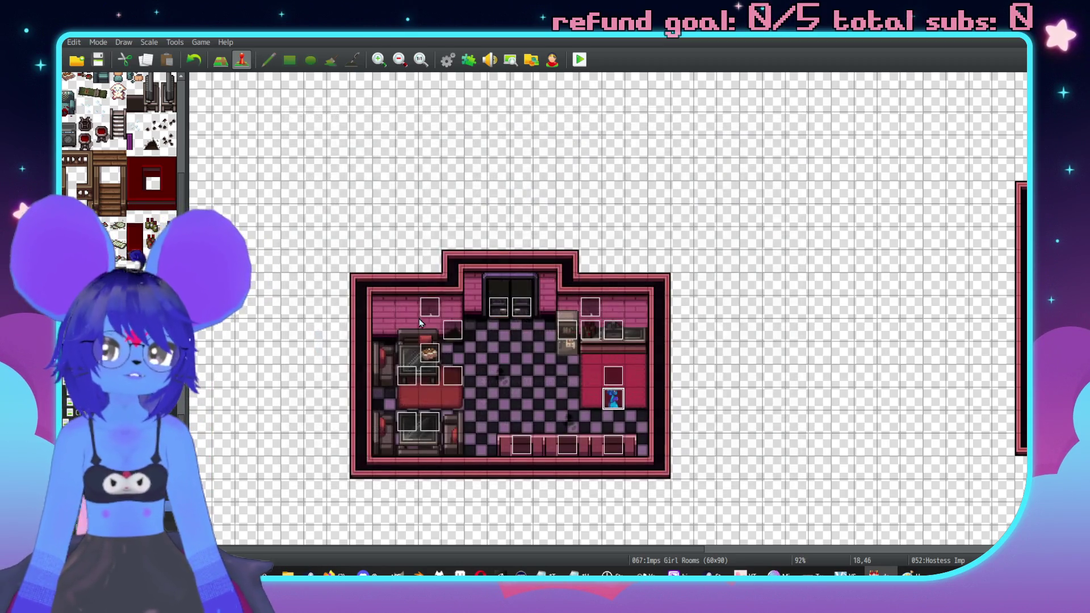
Step: Save the changes, launch a playtest, and start a new game
{"action": "left_click", "coordinate": [581, 63]}
{"action": "left_click", "coordinate": [498, 318]}
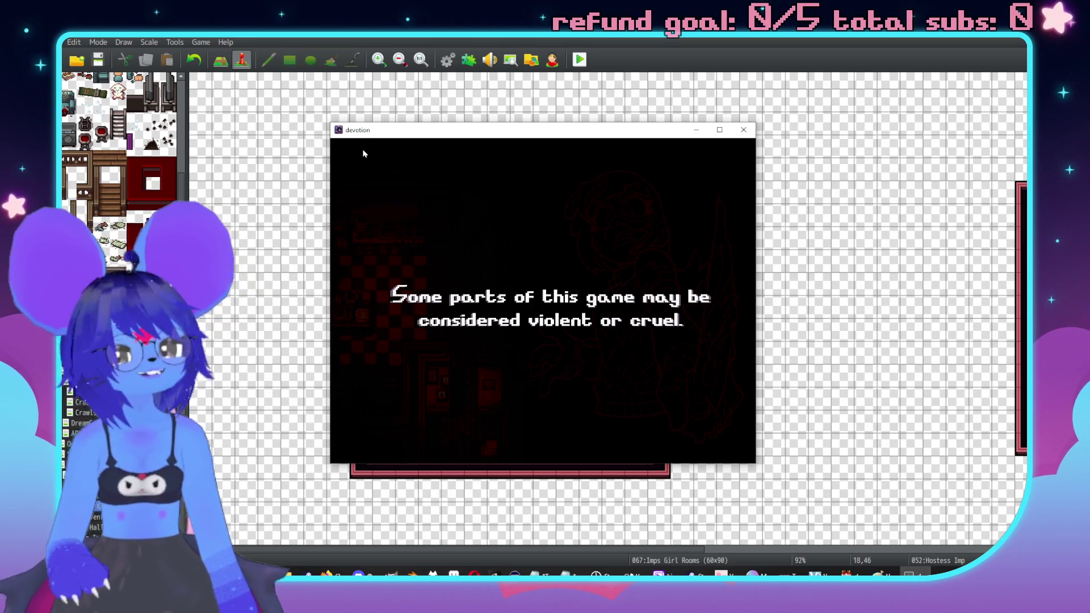
{"action": "key", "text": "Up"}
{"action": "key", "text": "Return"}
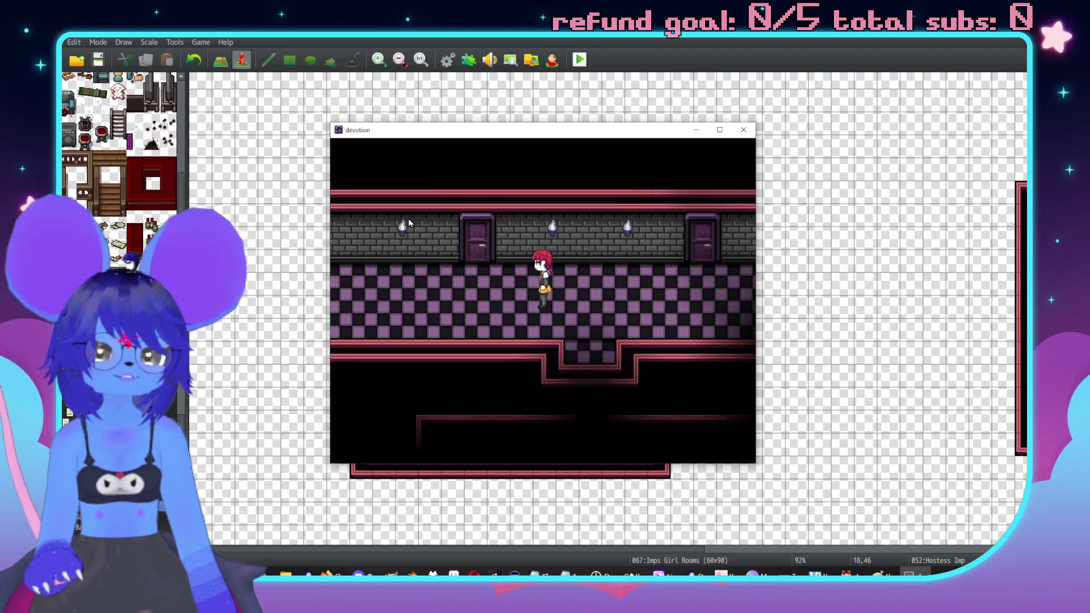
Step: Walk into the Imps Girl Rooms, answer Yes to the Hostess Imp's fight question, and close the test
{"action": "key", "text": "Right"}
{"action": "key", "text": "Left"}
{"action": "key", "text": "Right"}
{"action": "key", "text": "Left"}
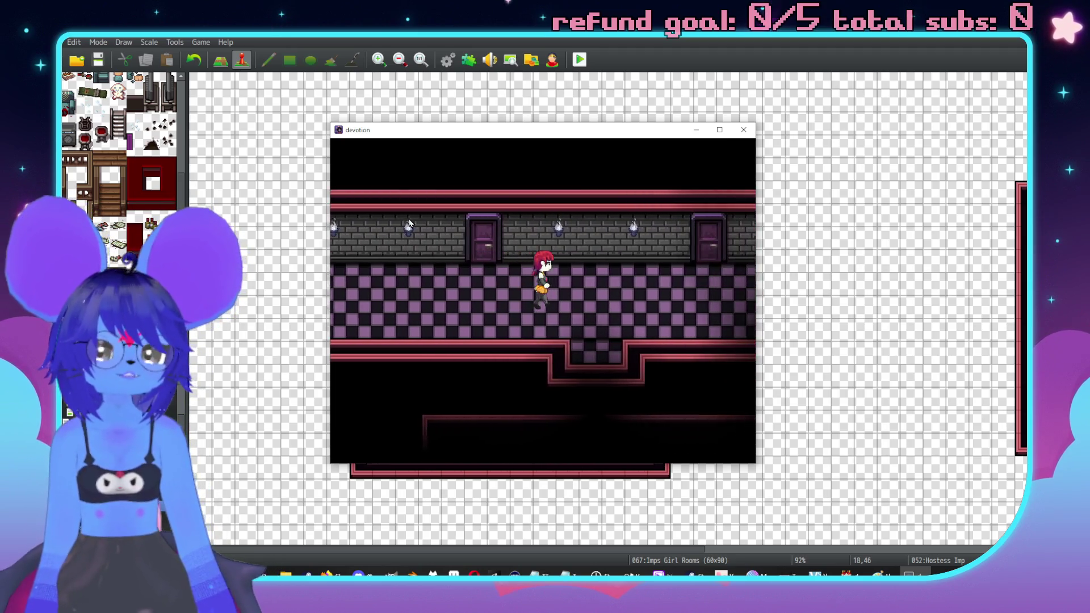
{"action": "key", "text": "Down"}
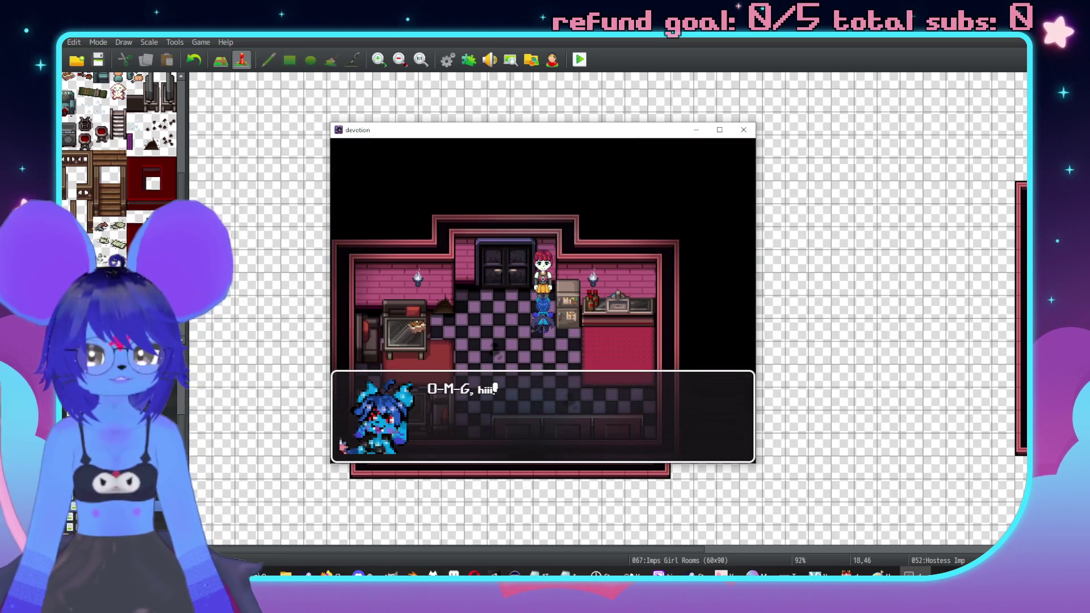
{"action": "key", "text": "Return"}
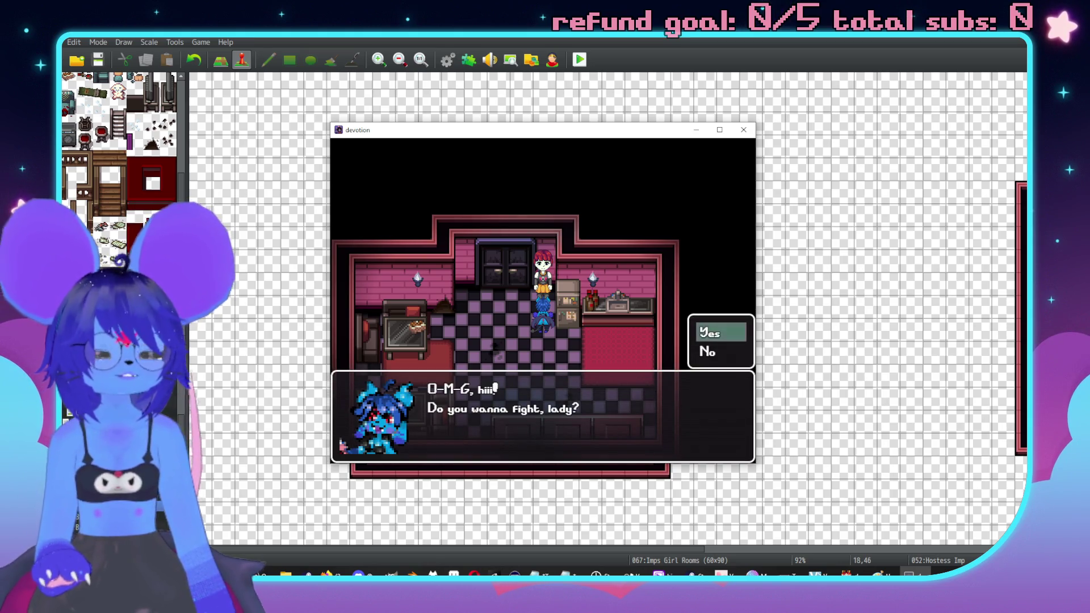
{"action": "left_click", "coordinate": [737, 131]}
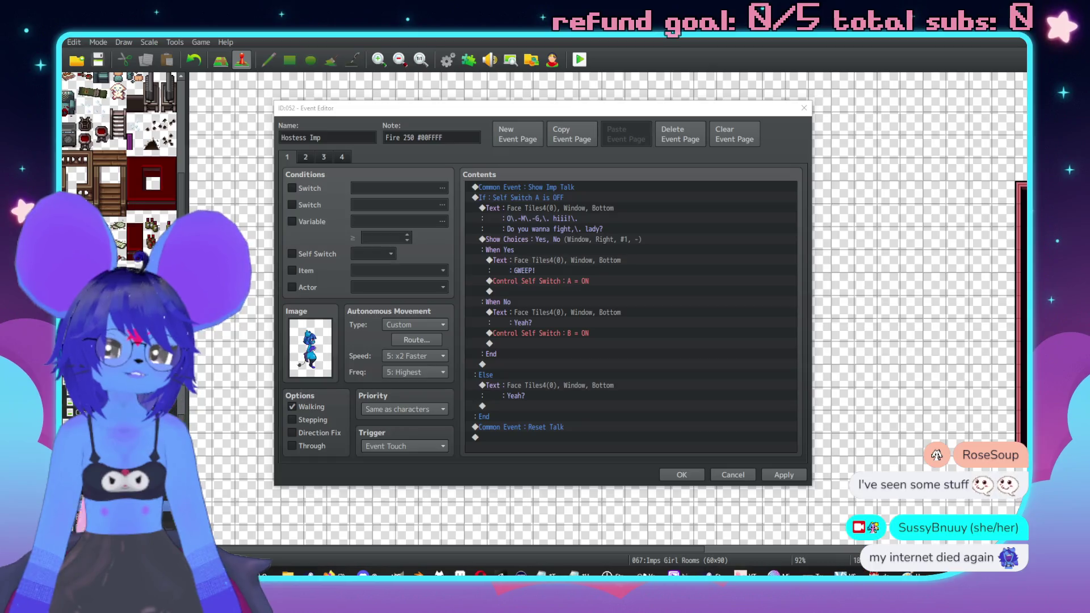
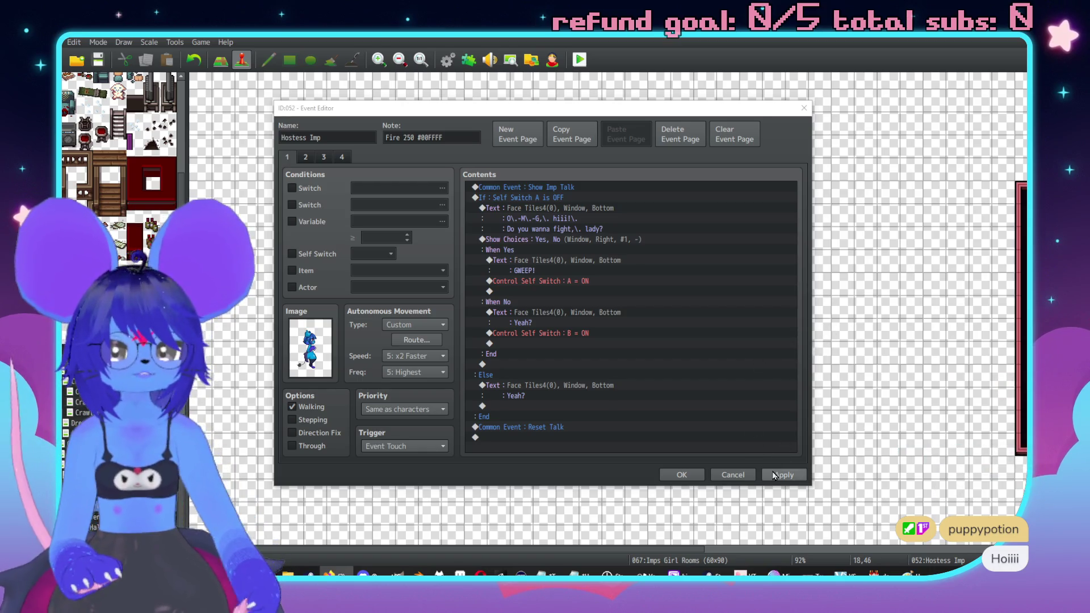
Step: Apply and save the Hostess Imp event edits, then launch a playtest to the title screen
{"action": "left_click", "coordinate": [686, 476]}
{"action": "left_click", "coordinate": [686, 475]}
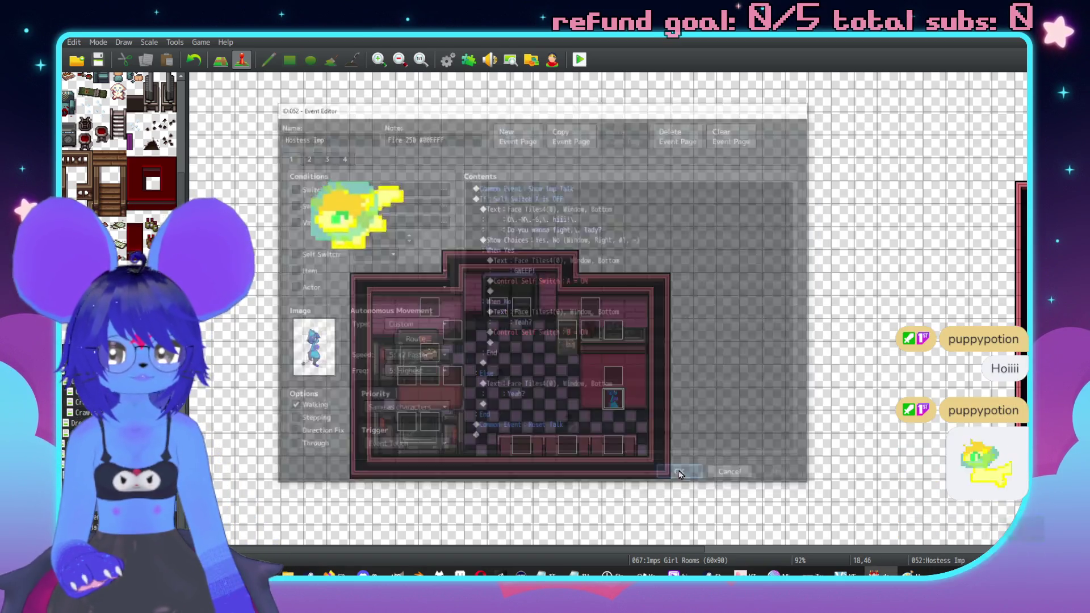
{"action": "left_click", "coordinate": [580, 60]}
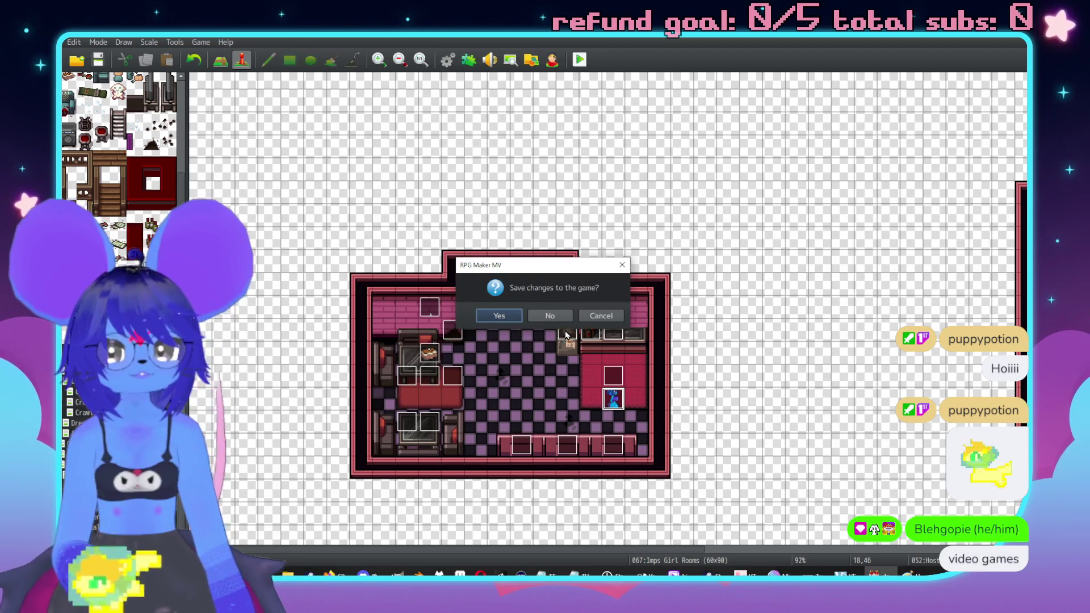
{"action": "left_click", "coordinate": [591, 317]}
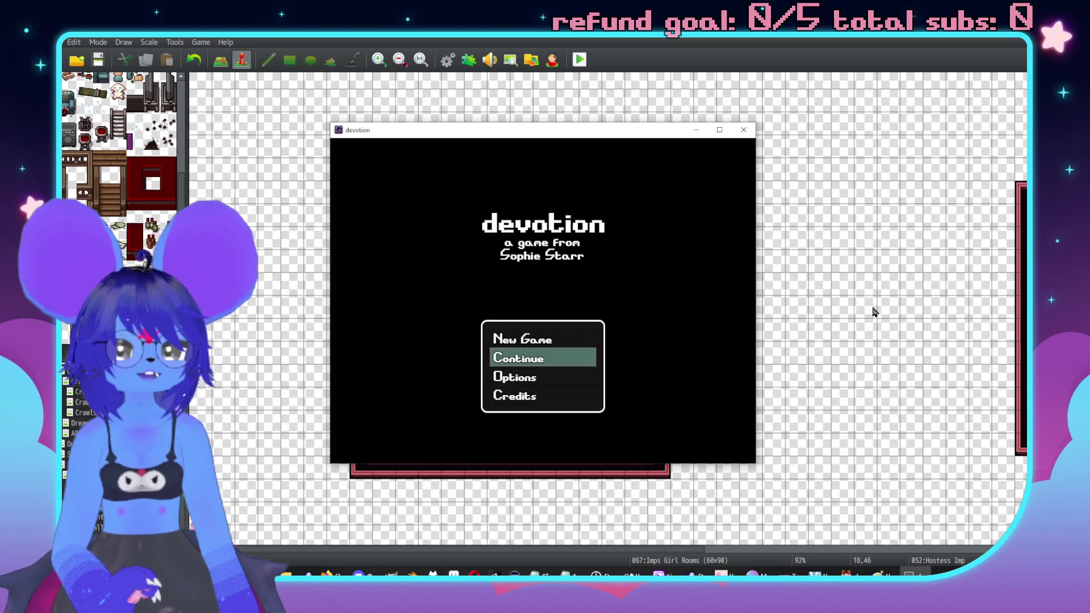
Step: Start a new game, walk to the imp, and answer Yes to reach the GWEEP! line
{"action": "key", "text": "Up"}
{"action": "key", "text": "Return"}
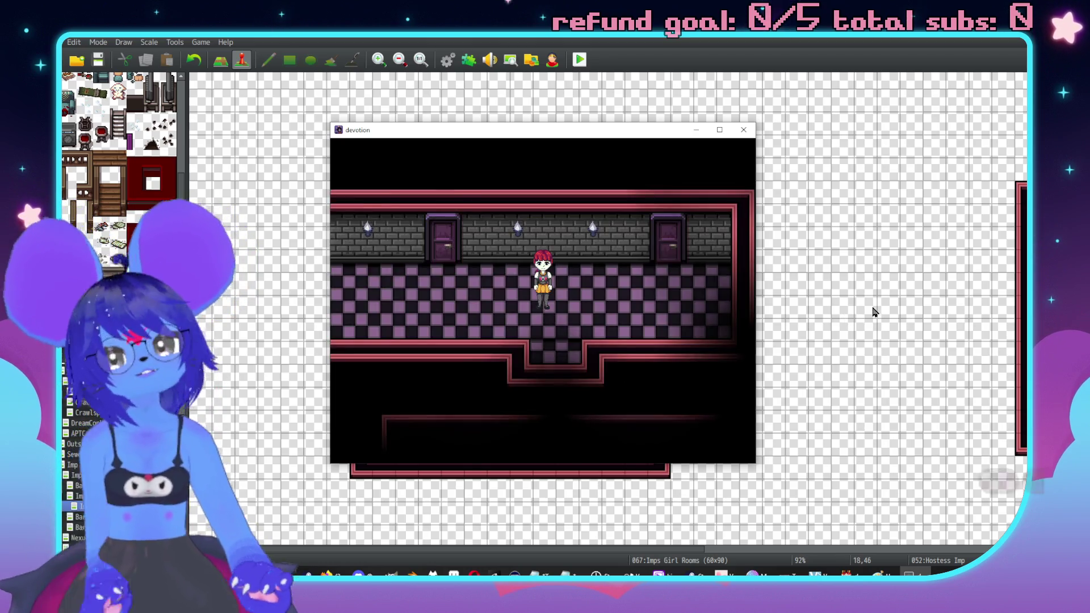
{"action": "key", "text": "Down"}
{"action": "key", "text": "Down"}
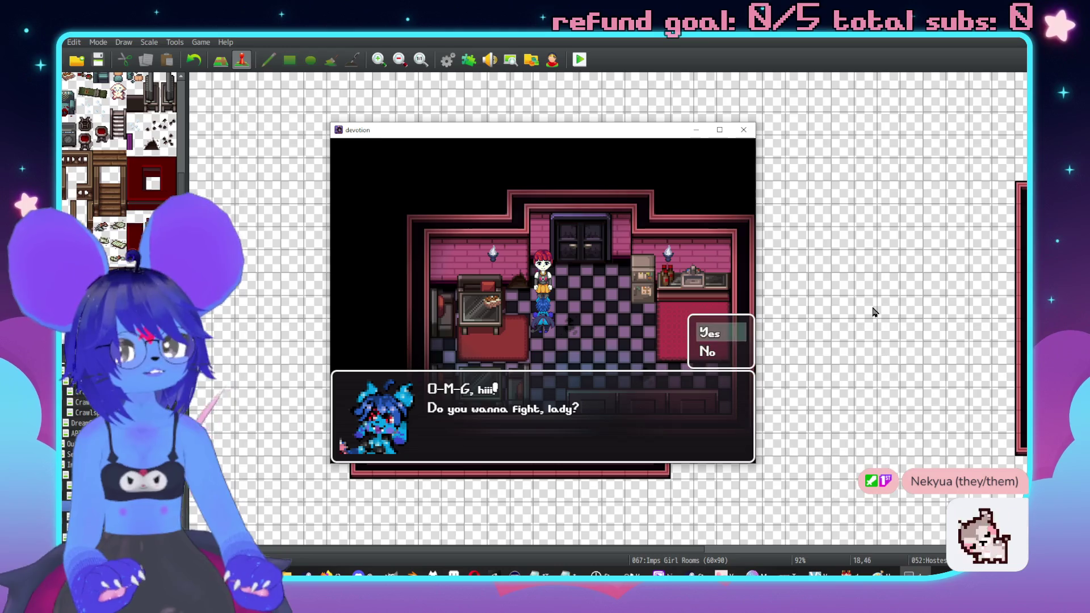
{"action": "key", "text": "Return"}
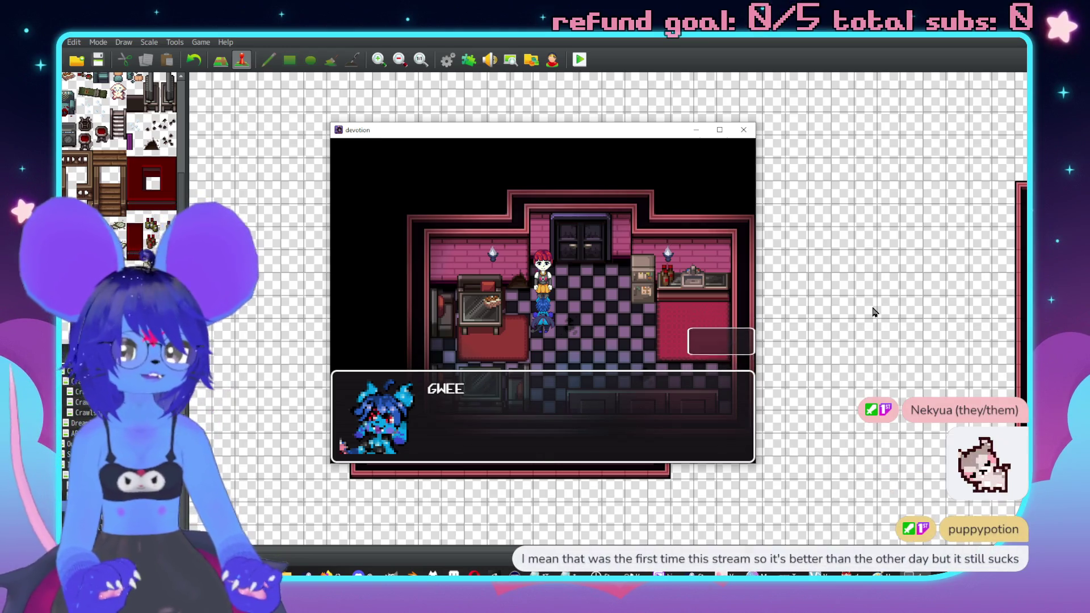
{"action": "key", "text": "Return"}
Step: Talk to the imp repeatedly from different sides to confirm its 'Yeah?' reply, then close the game
{"action": "key", "text": "Return"}
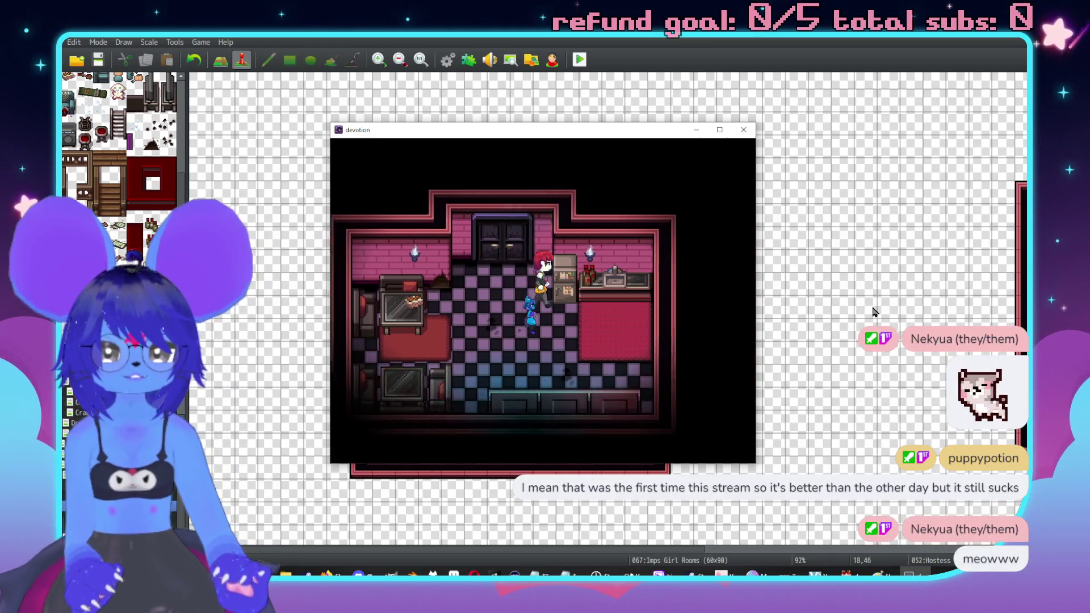
{"action": "key", "text": "Return"}
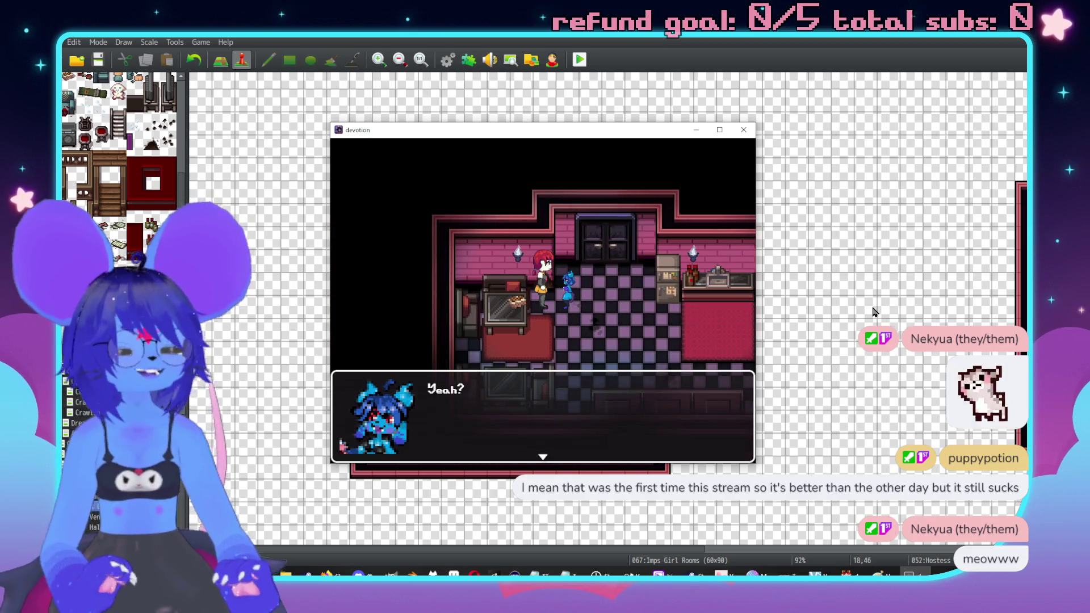
{"action": "key", "text": "Return"}
{"action": "key", "text": "Return"}
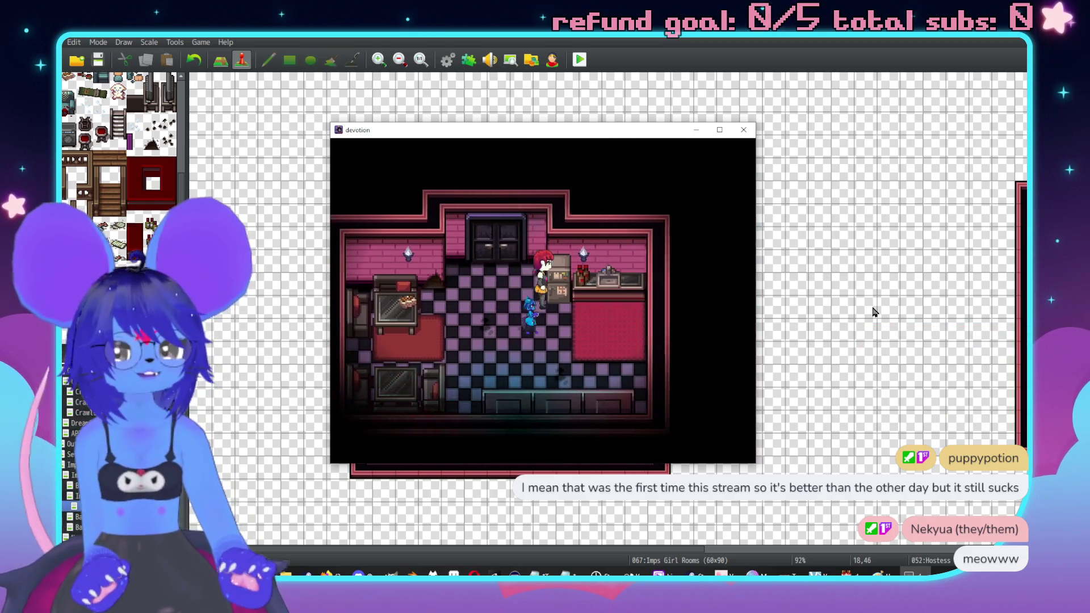
{"action": "key", "text": "Return"}
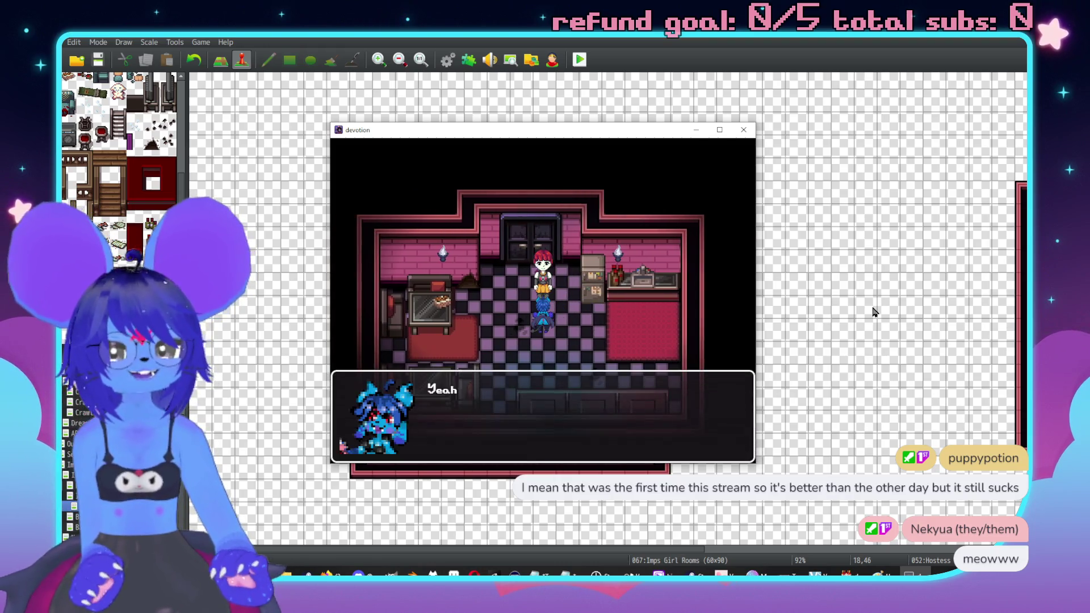
{"action": "key", "text": "Return"}
{"action": "key", "text": "Return"}
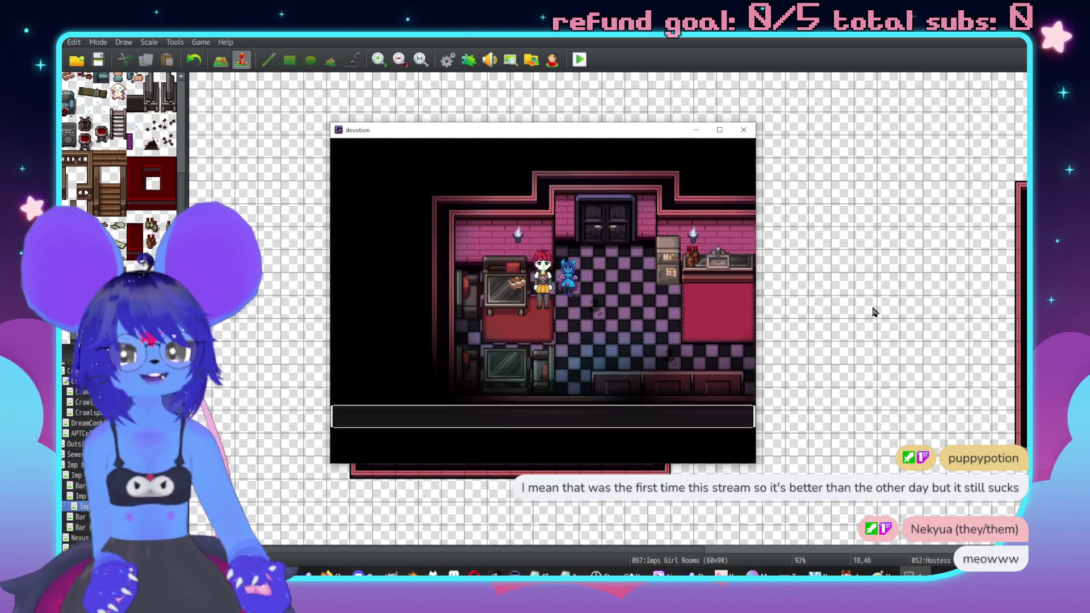
{"action": "key", "text": "Return"}
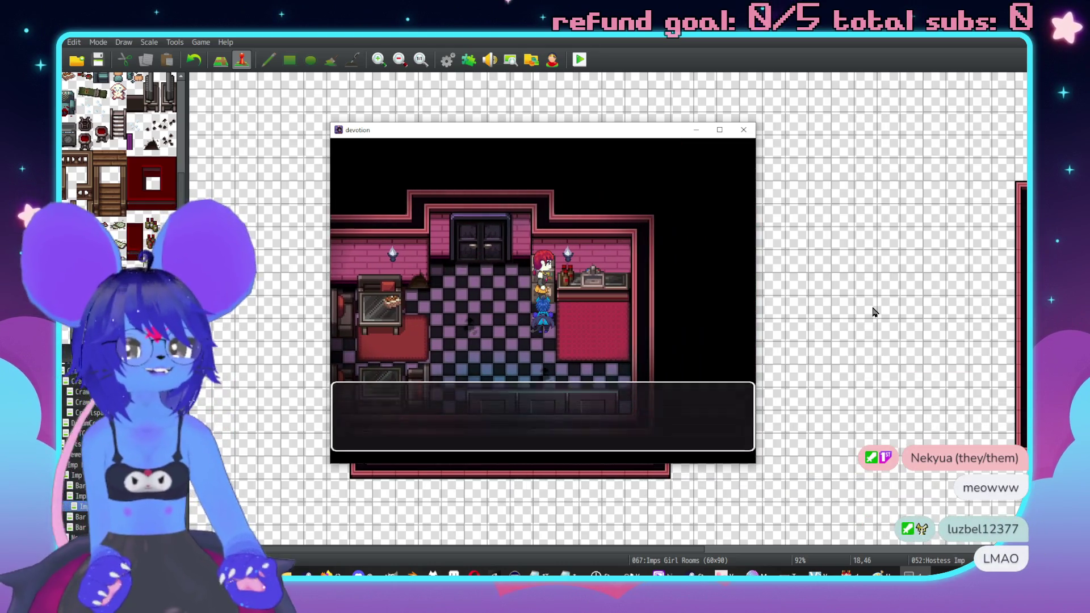
{"action": "key", "text": "Return"}
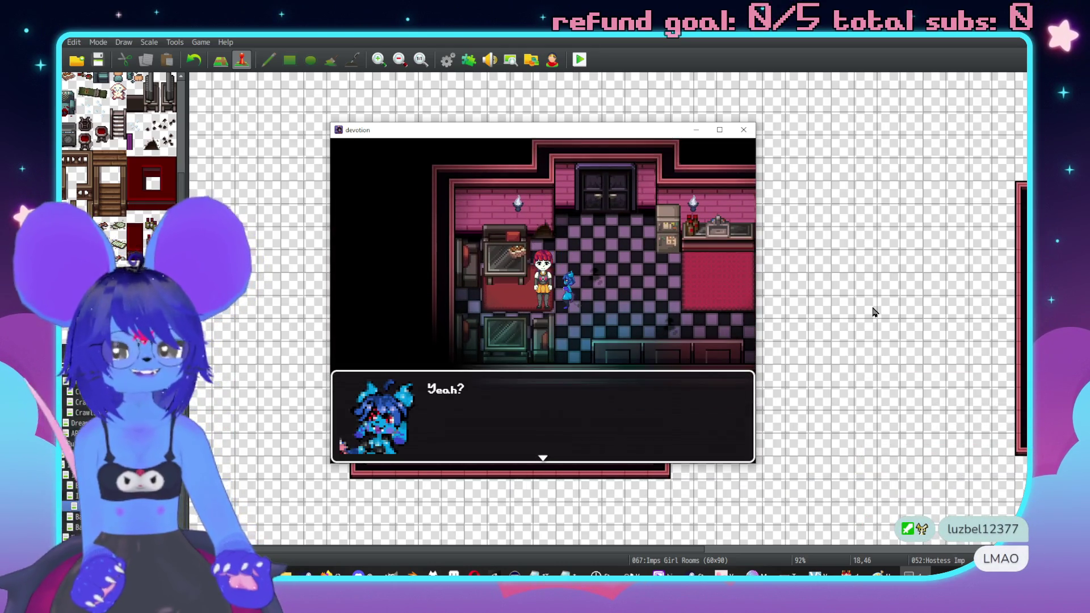
{"action": "key", "text": "Return"}
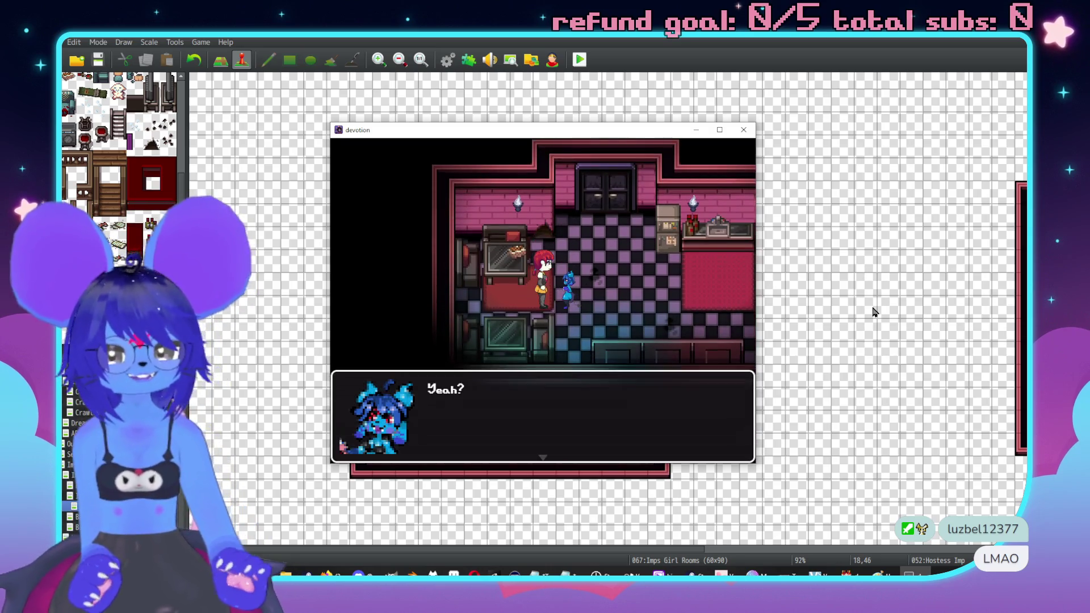
{"action": "key", "text": "Return"}
{"action": "key", "text": "Return"}
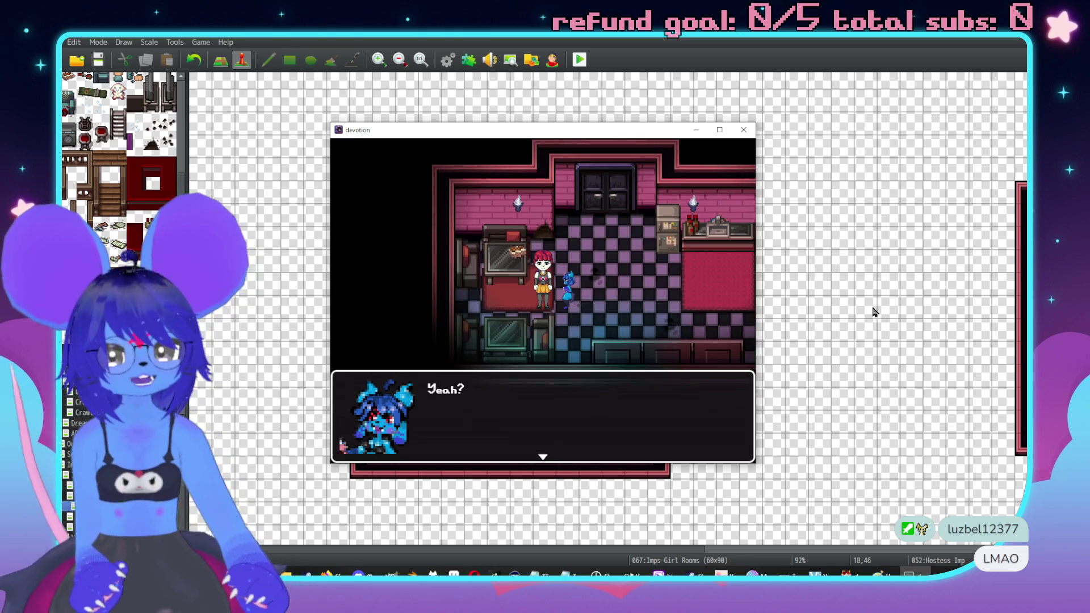
{"action": "key", "text": "Return"}
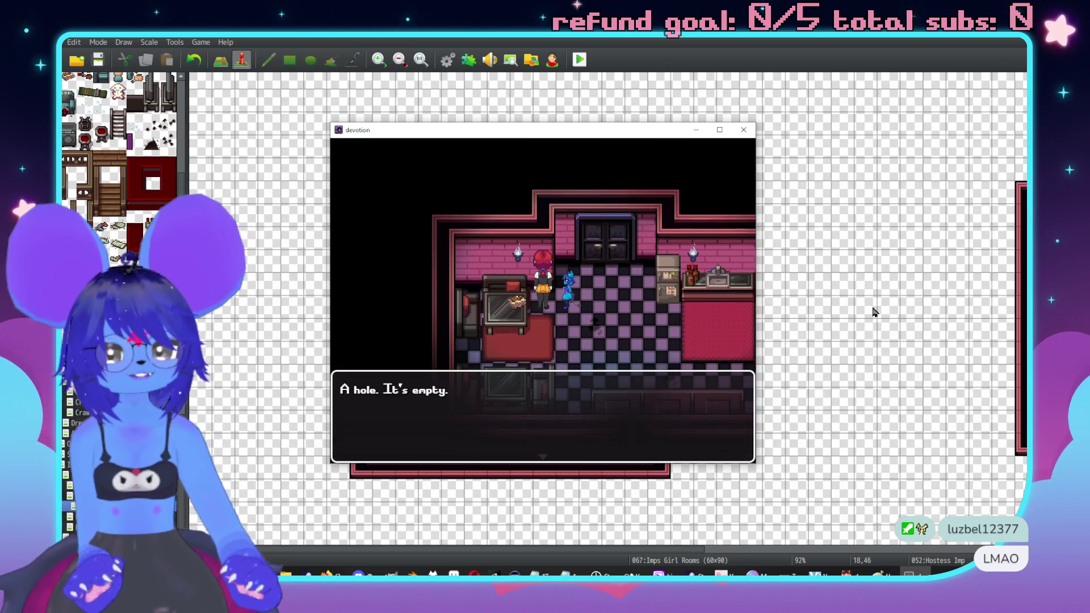
{"action": "key", "text": "Return"}
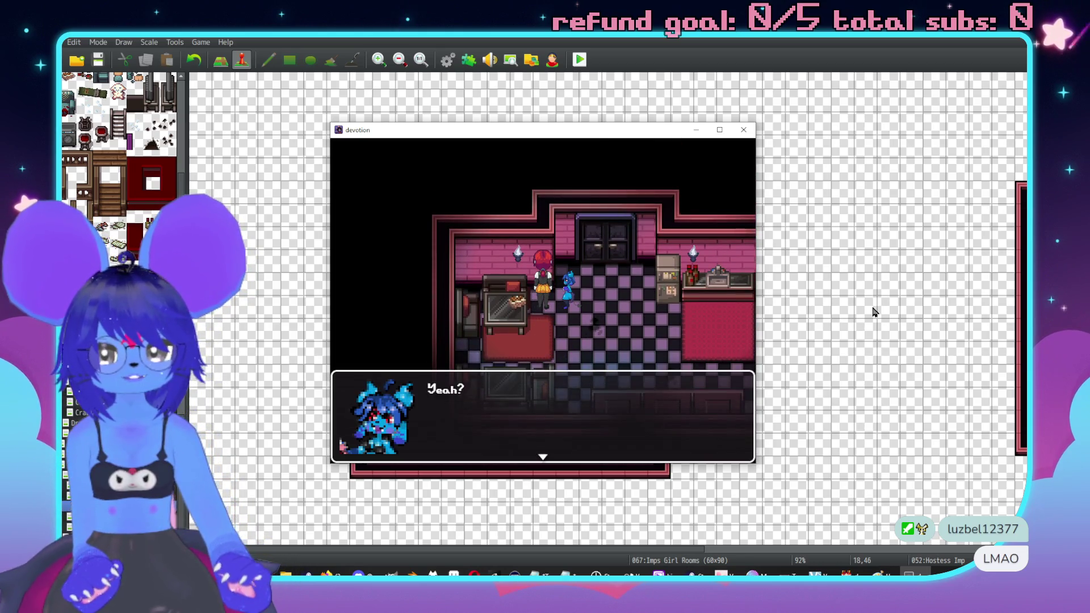
{"action": "key", "text": "Return"}
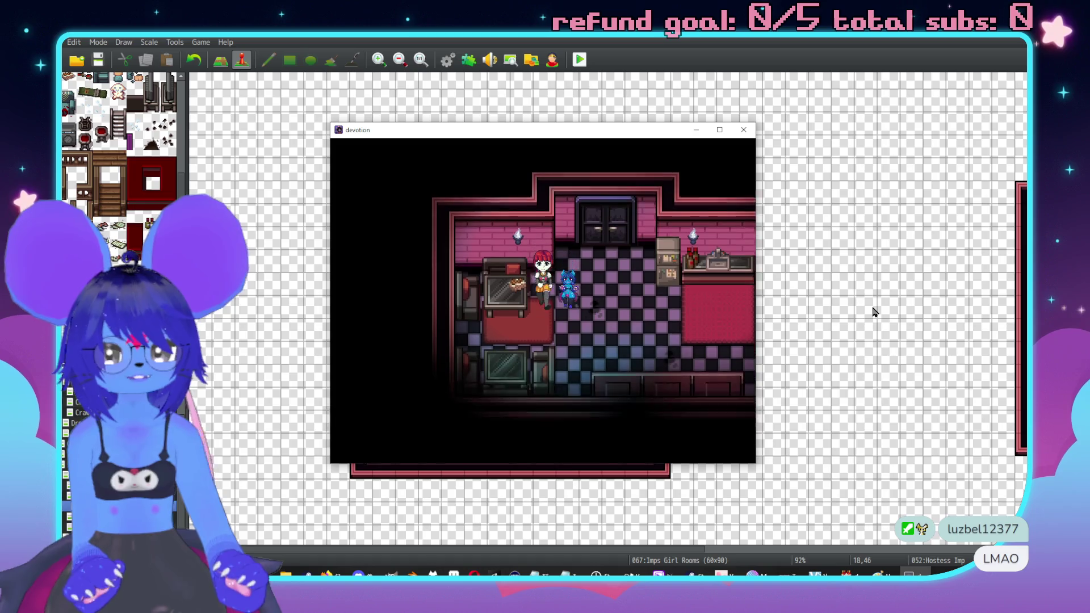
{"action": "key", "text": "Return"}
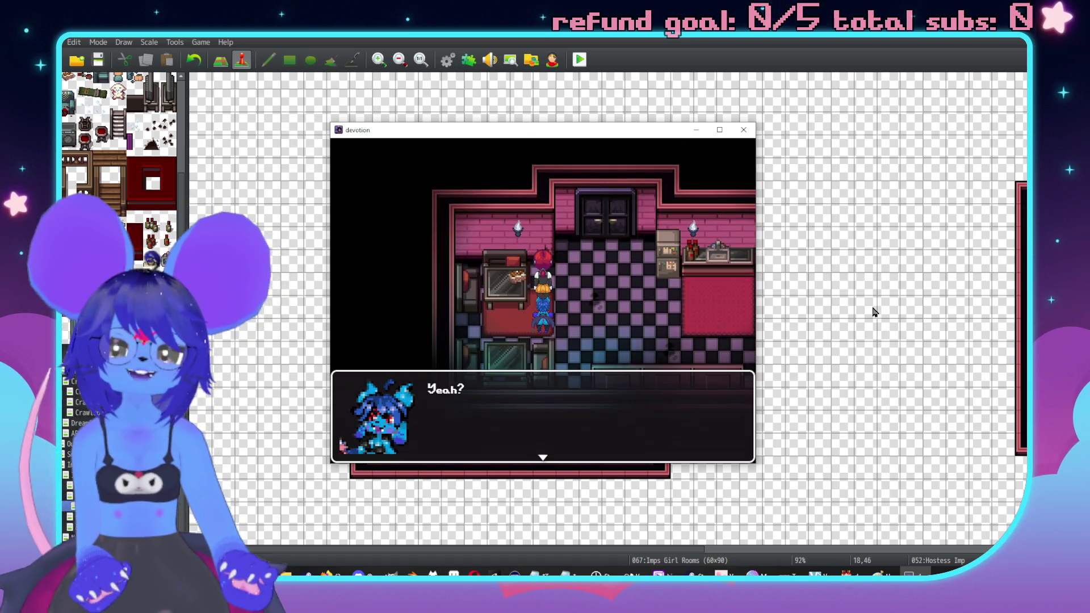
{"action": "key", "text": "Return"}
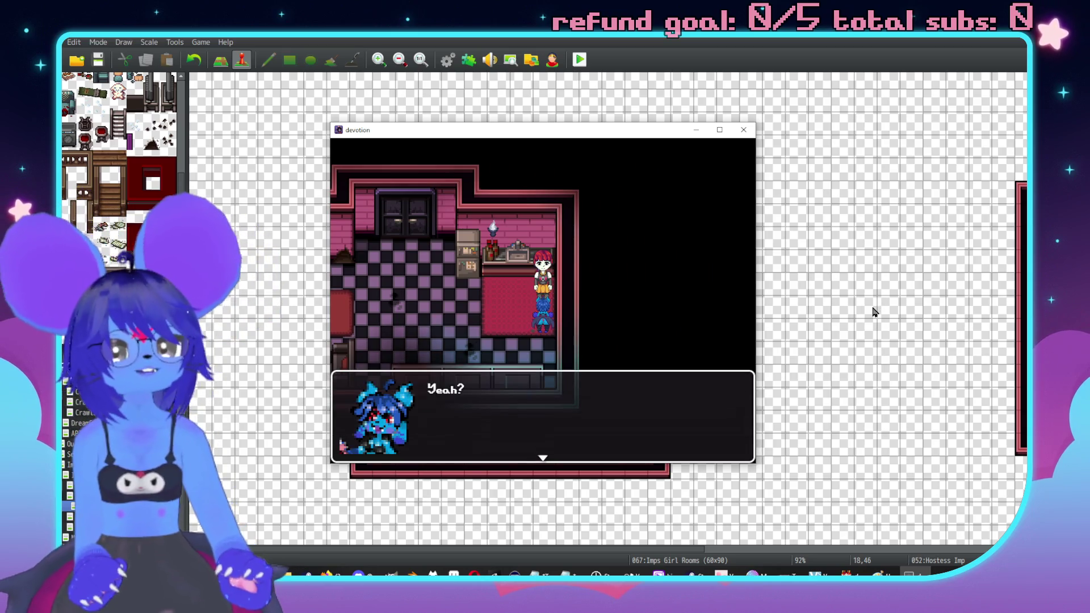
{"action": "key", "text": "Return"}
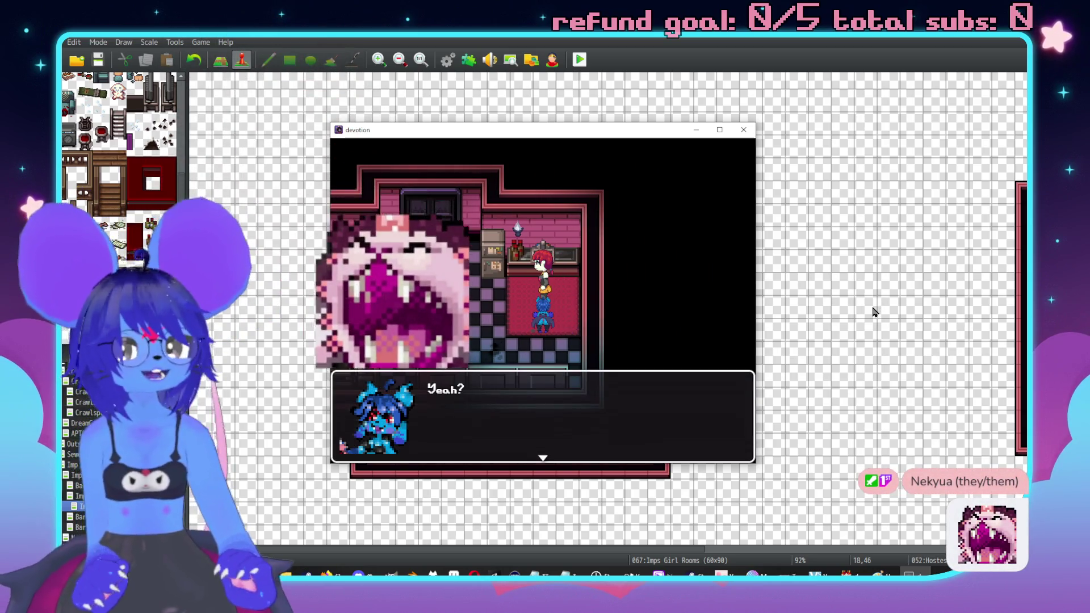
{"action": "key", "text": "Return"}
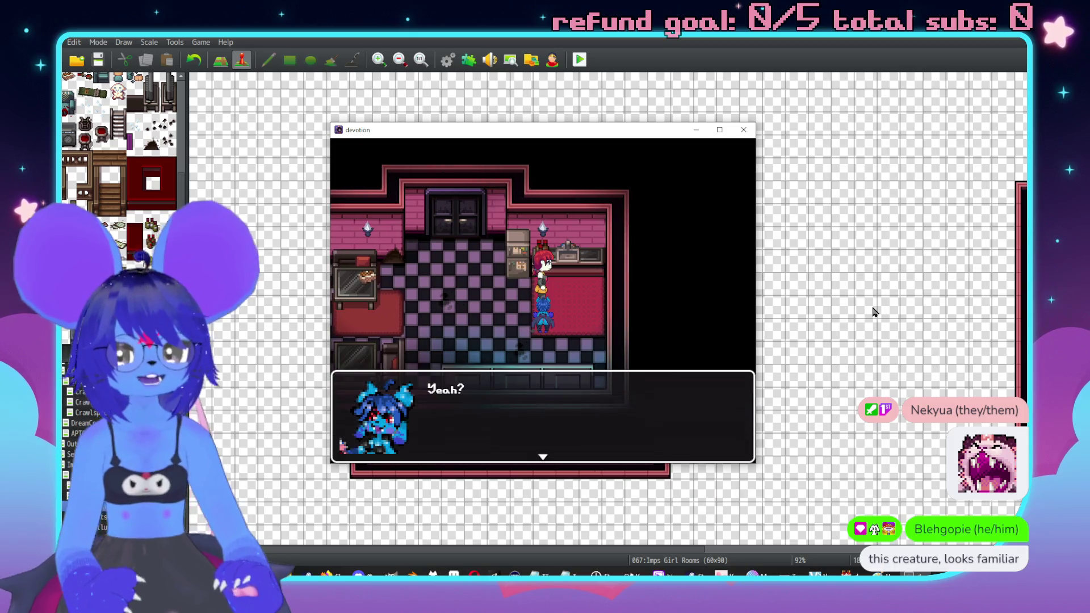
{"action": "key", "text": "Return"}
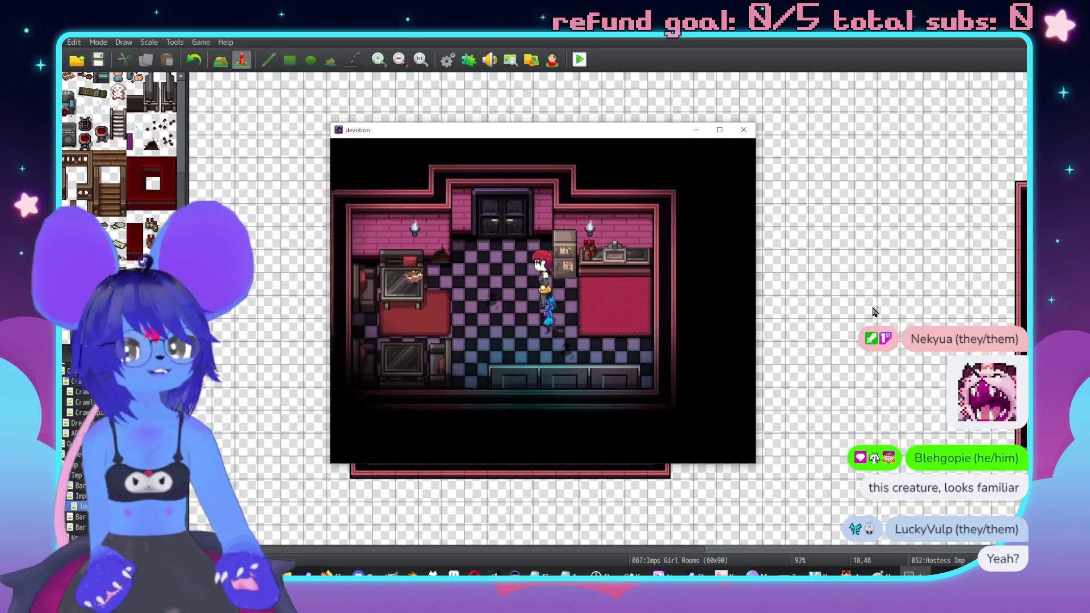
{"action": "key", "text": "Return"}
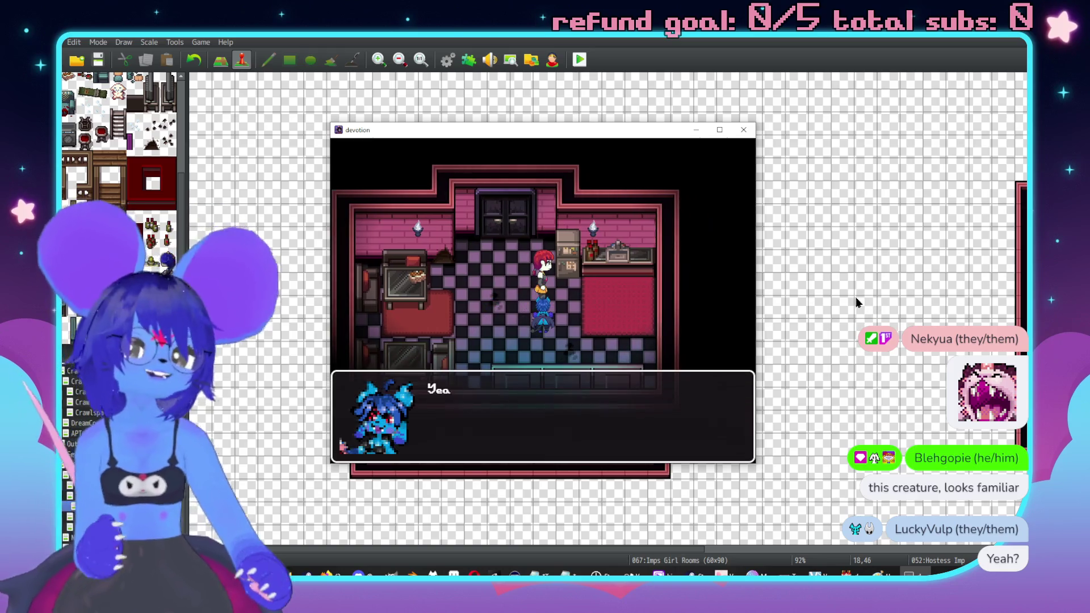
{"action": "key", "text": "Return"}
{"action": "left_click", "coordinate": [742, 134]}
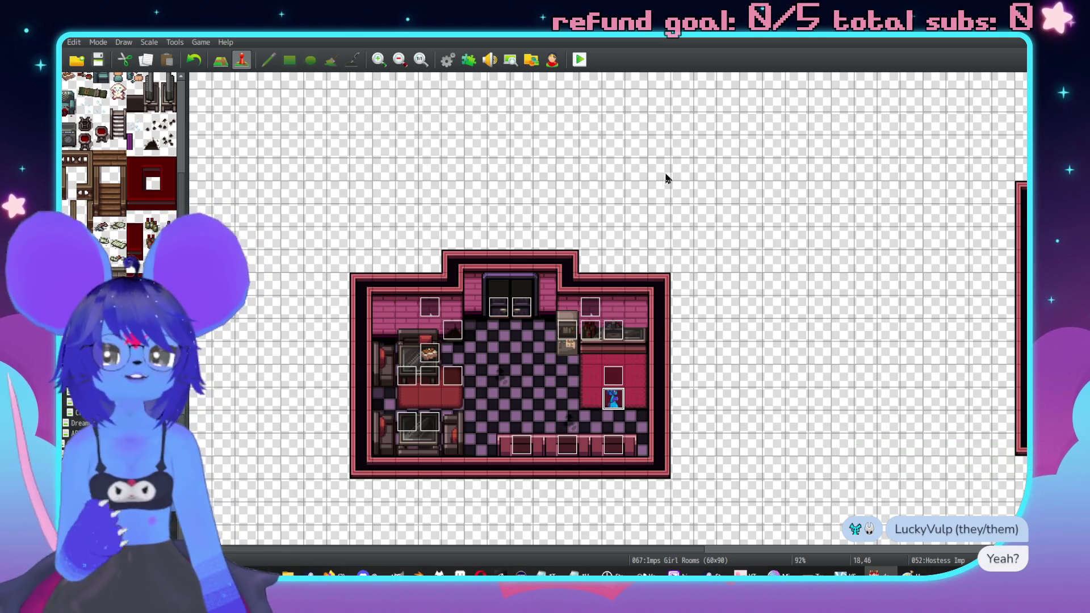
Step: Open the Hostess Imp event and move the self switch A command from Yes into the No branch
{"action": "double_click", "coordinate": [607, 401]}
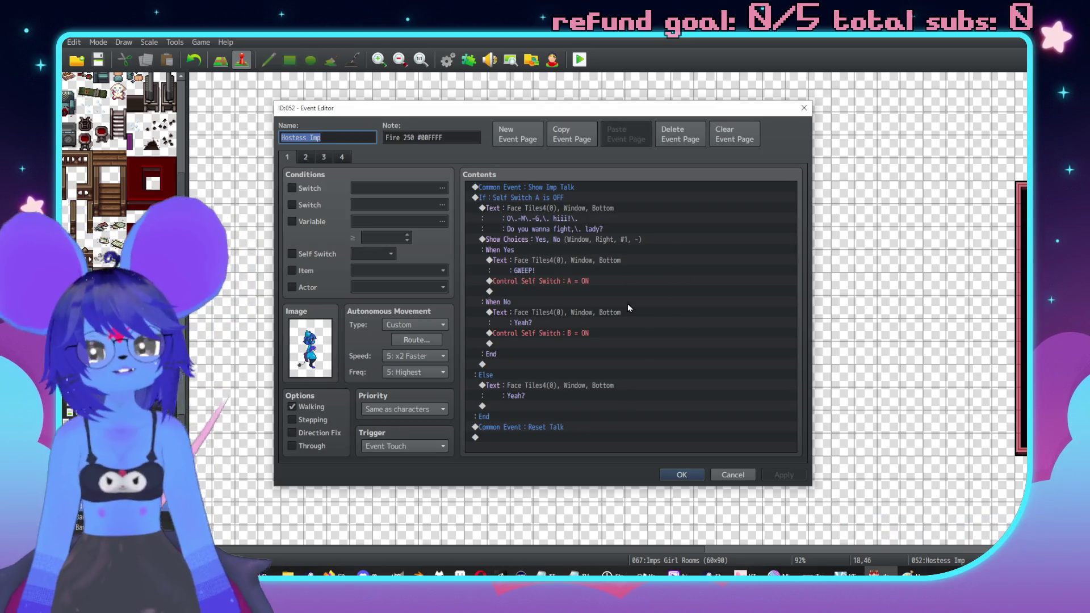
{"action": "left_click", "coordinate": [544, 264]}
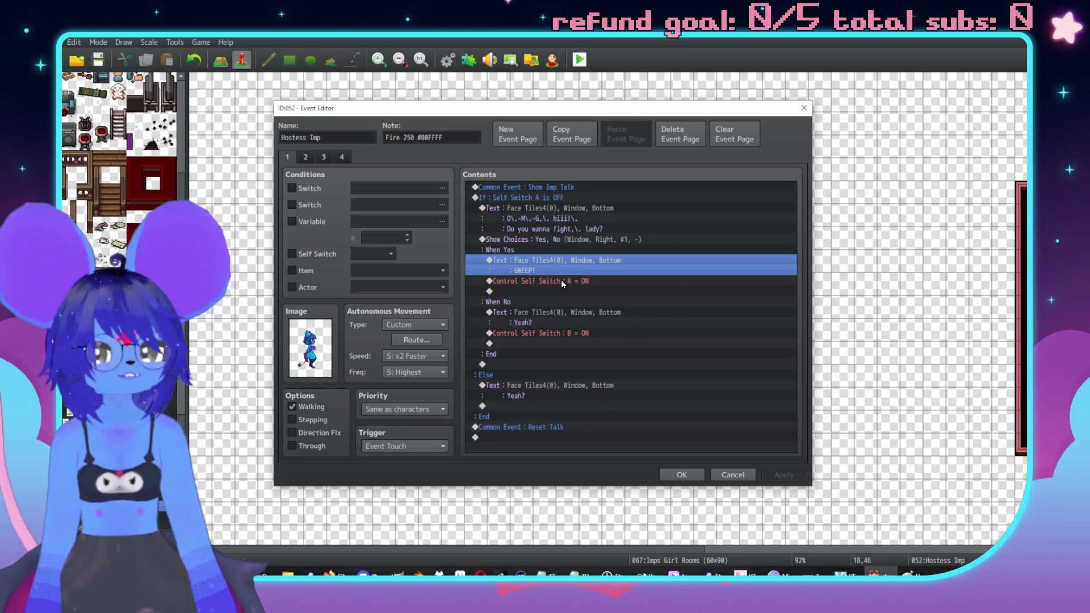
{"action": "left_click", "coordinate": [561, 282]}
{"action": "key", "text": "ctrl+x"}
{"action": "left_click", "coordinate": [557, 335]}
{"action": "key", "text": "ctrl+v"}
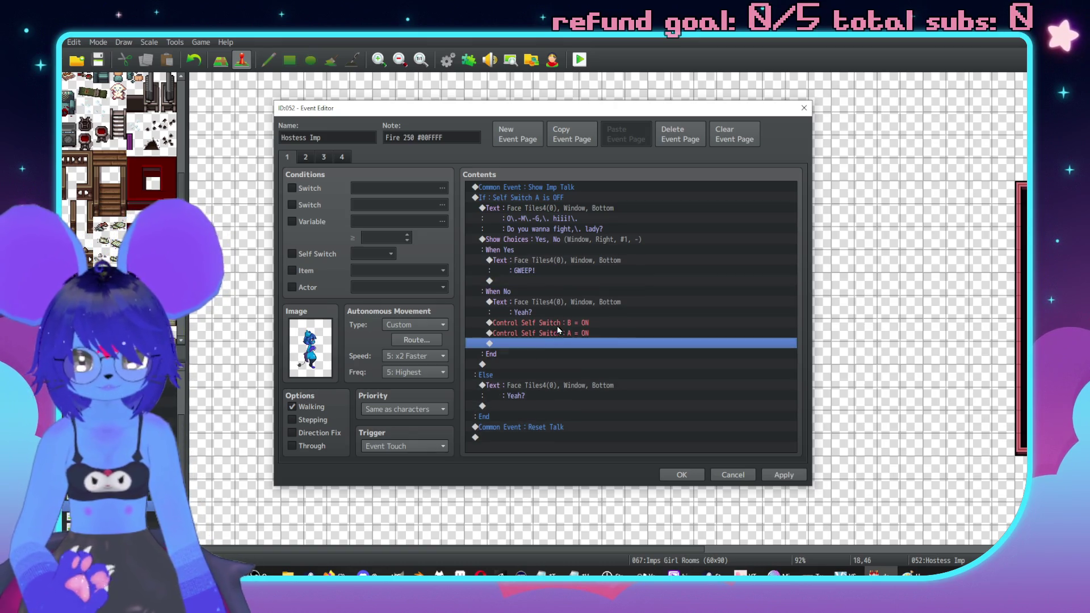
{"action": "left_click", "coordinate": [557, 324]}
Step: Move the self switch B command into the Yes branch under GWEEP!, then copy page 1
{"action": "key", "text": "ctrl+x"}
{"action": "left_click", "coordinate": [550, 280]}
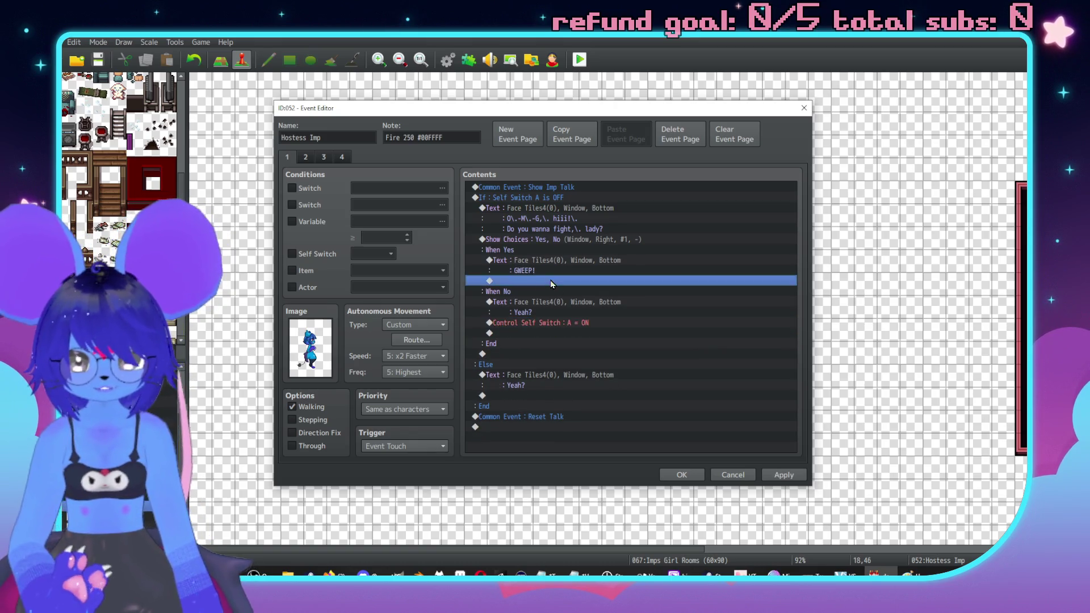
{"action": "key", "text": "ctrl+v"}
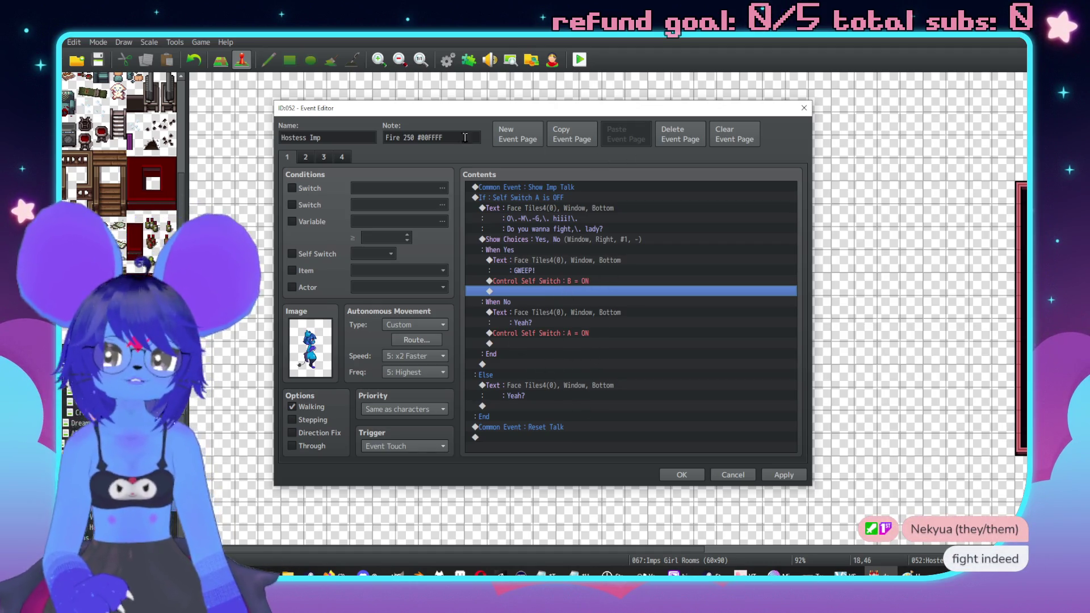
{"action": "left_click", "coordinate": [520, 316]}
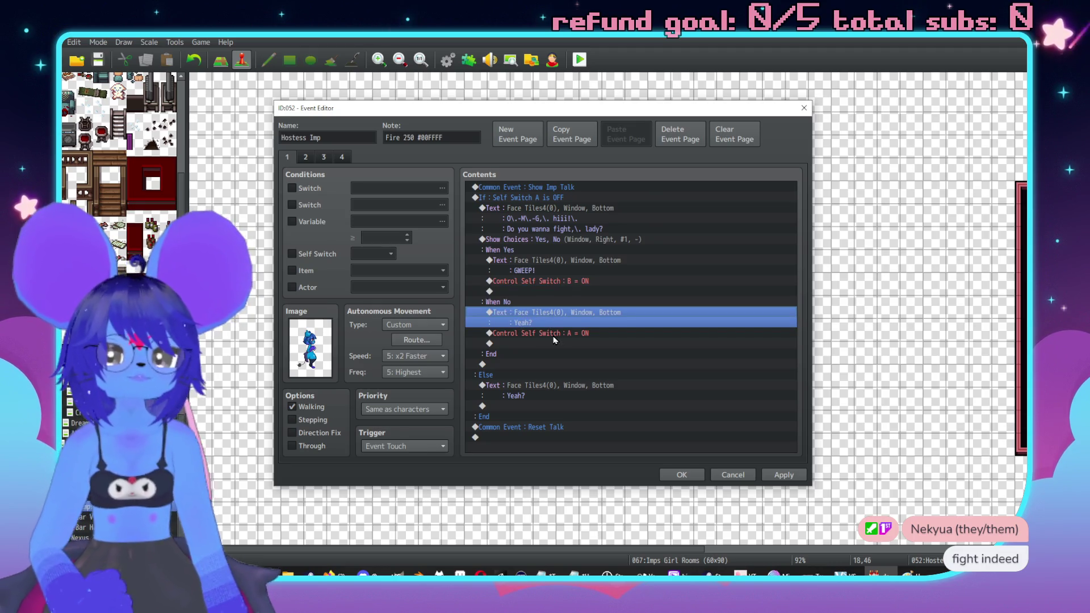
{"action": "left_click", "coordinate": [519, 333]}
{"action": "left_click", "coordinate": [497, 301]}
{"action": "left_click", "coordinate": [305, 158]}
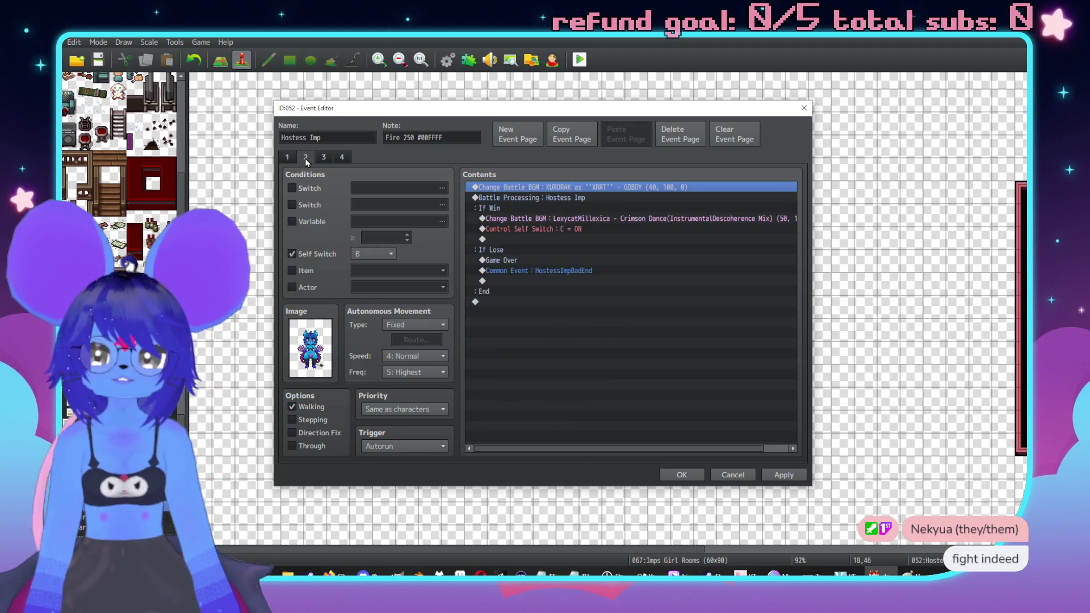
{"action": "left_click", "coordinate": [288, 158]}
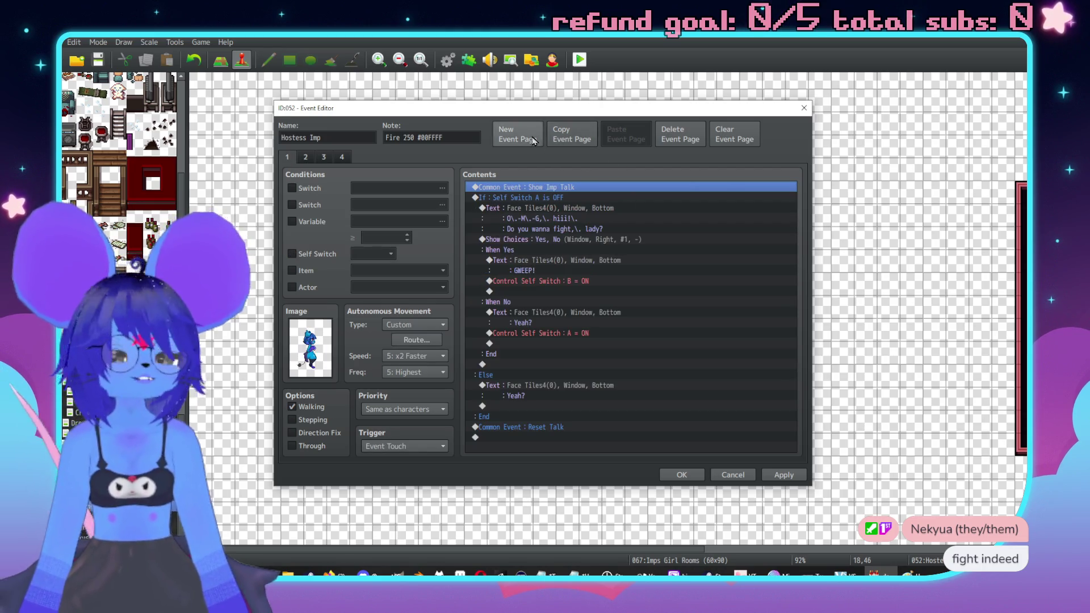
{"action": "left_click", "coordinate": [572, 135]}
Step: Paste the copied page as a new page conditioned on Self Switch A
{"action": "left_click", "coordinate": [626, 135]}
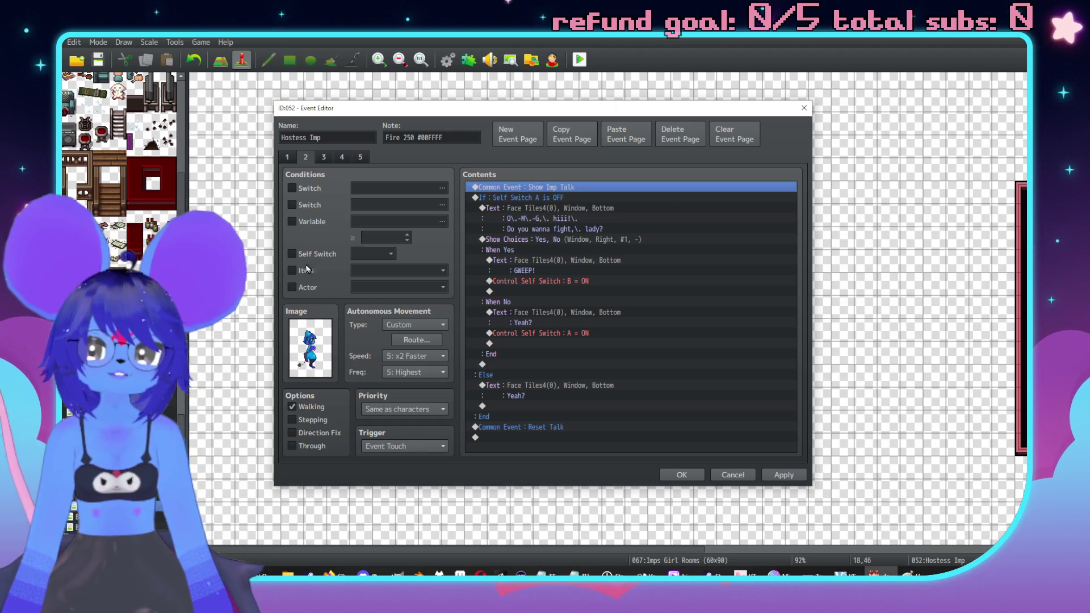
{"action": "left_click", "coordinate": [291, 254]}
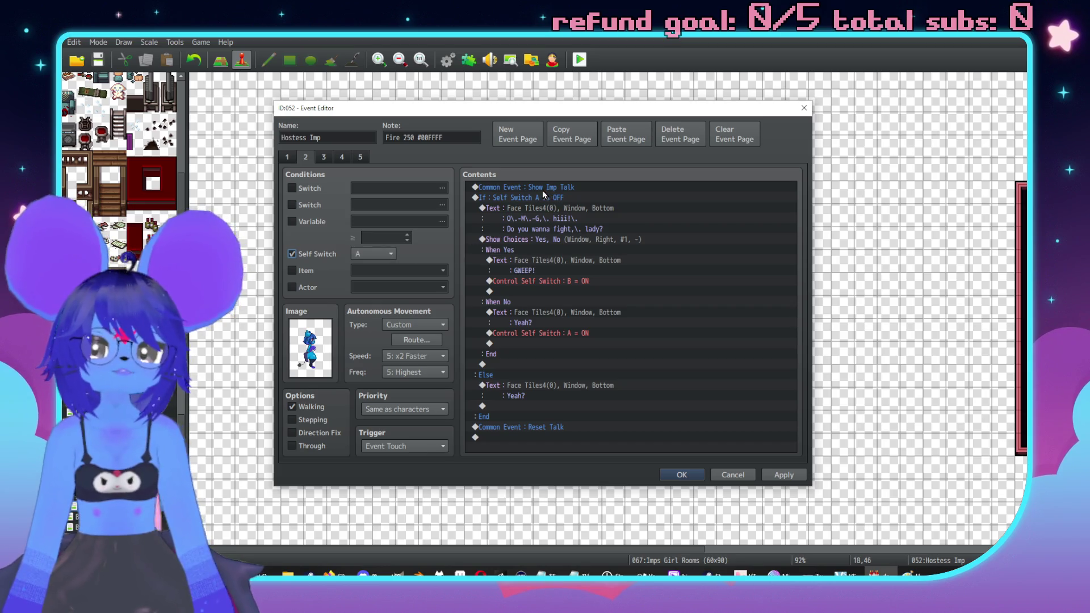
{"action": "left_click", "coordinate": [551, 198]}
{"action": "scroll", "coordinate": [325, 157], "scroll_direction": "down", "scroll_amount": 2}
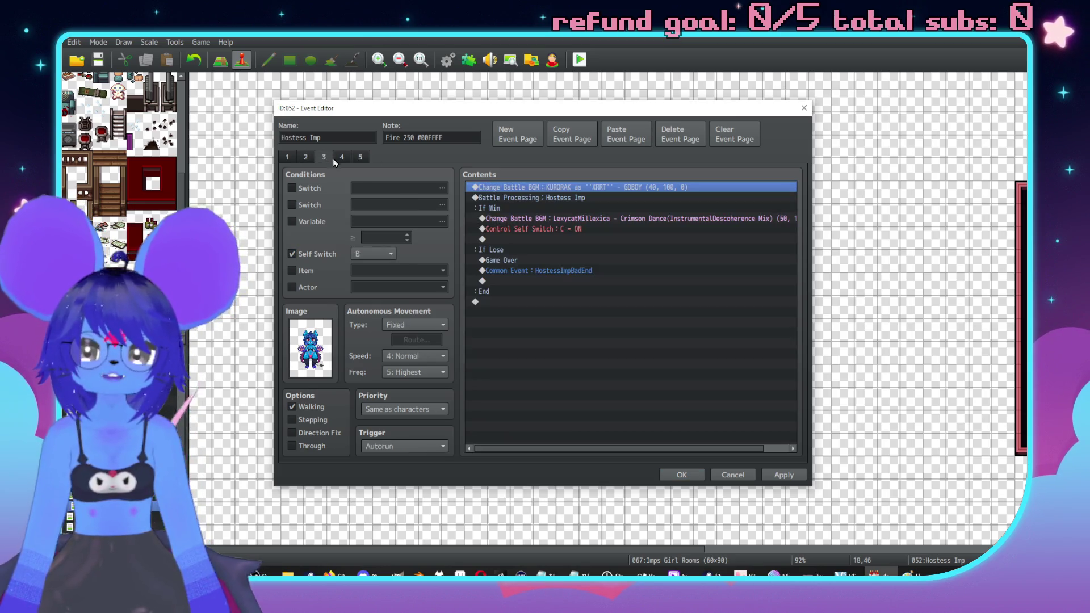
{"action": "left_click", "coordinate": [305, 158]}
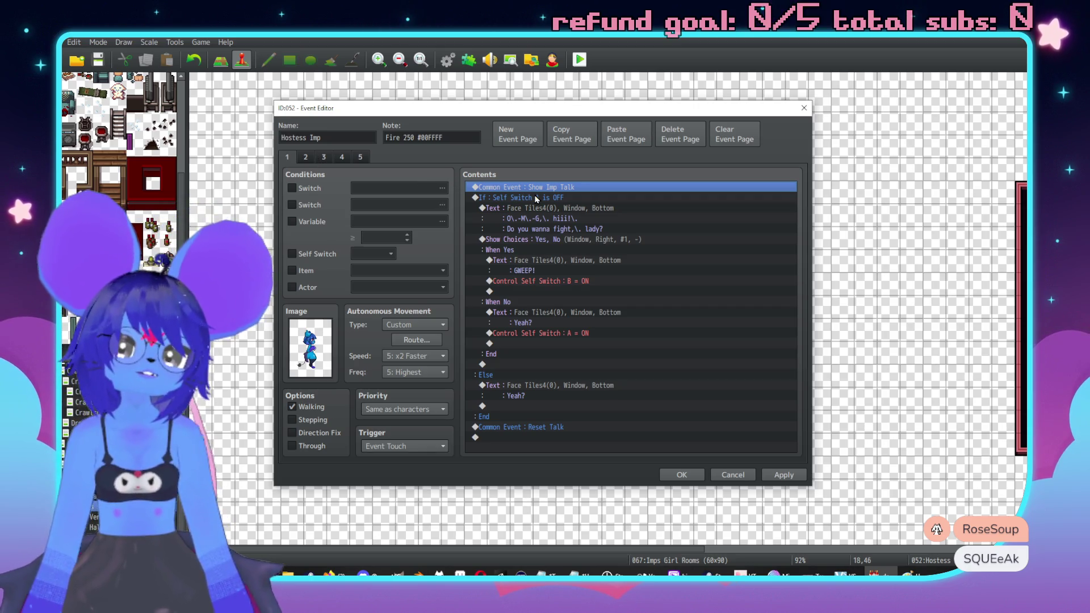
Step: Set the new page 2's trigger to Parallel
{"action": "left_click", "coordinate": [309, 158]}
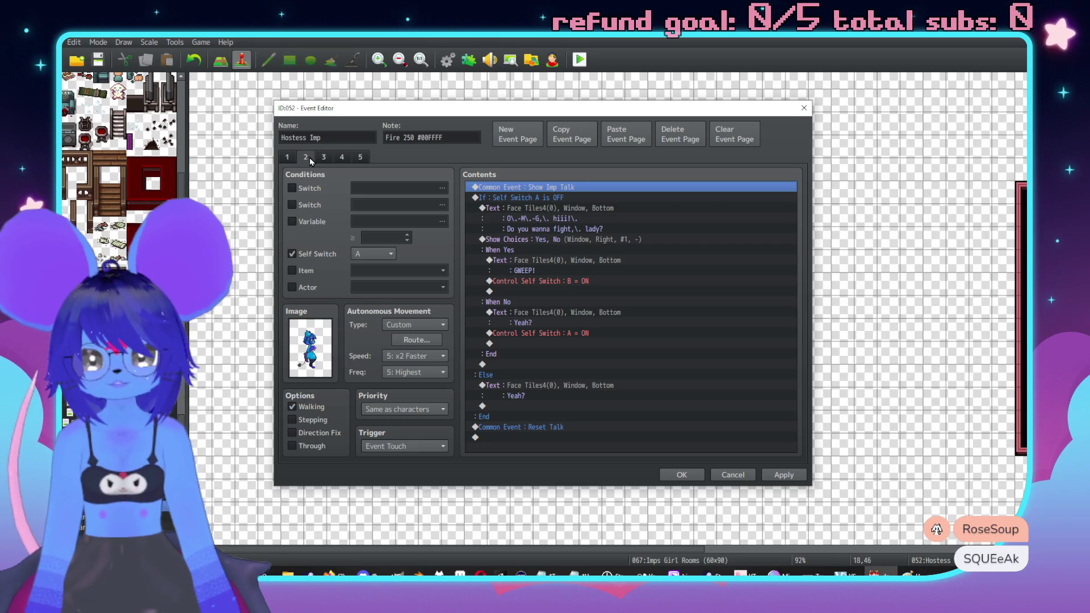
{"action": "left_click", "coordinate": [400, 446]}
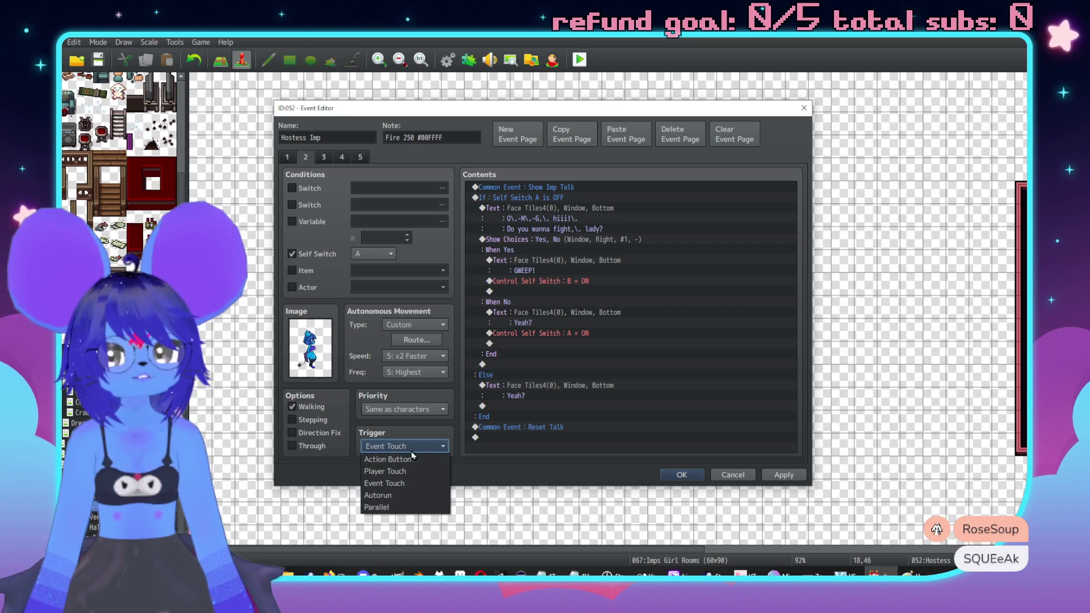
{"action": "left_click", "coordinate": [378, 507]}
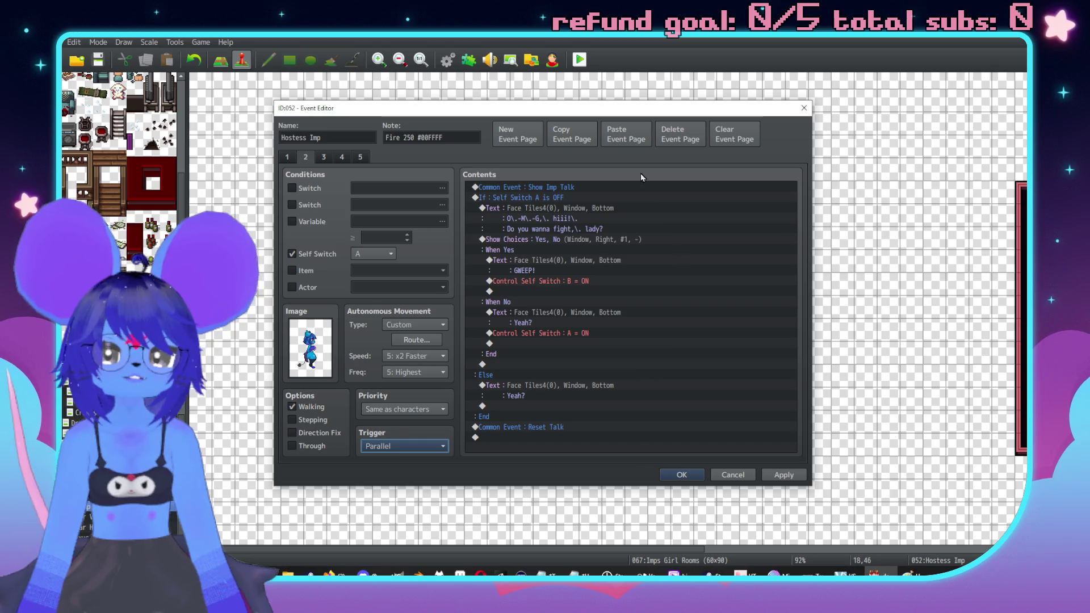
{"action": "left_click", "coordinate": [552, 197]}
{"action": "left_click", "coordinate": [385, 447]}
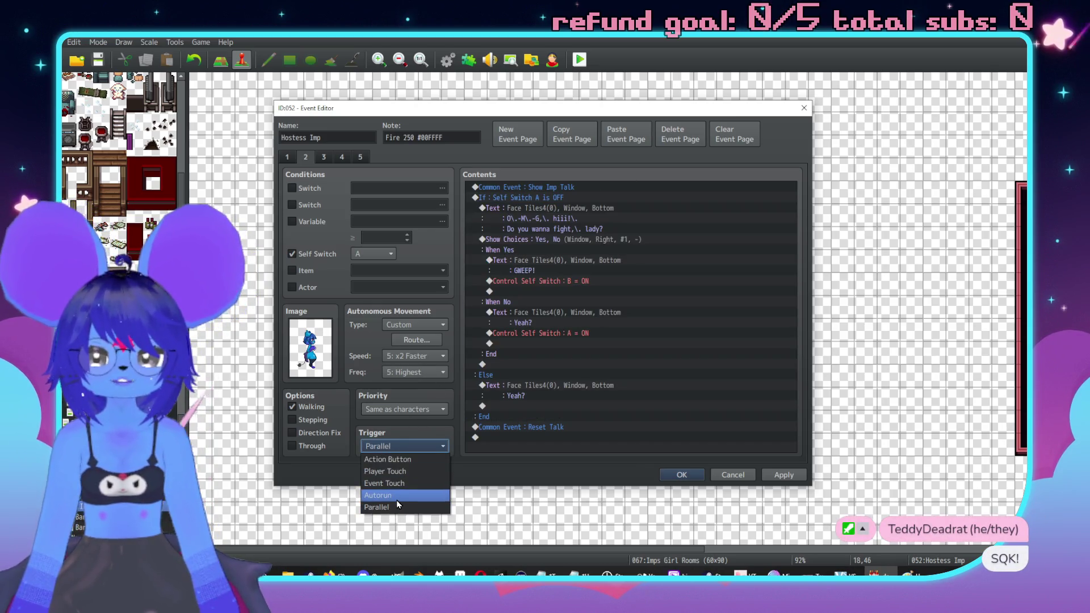
{"action": "left_click", "coordinate": [396, 507]}
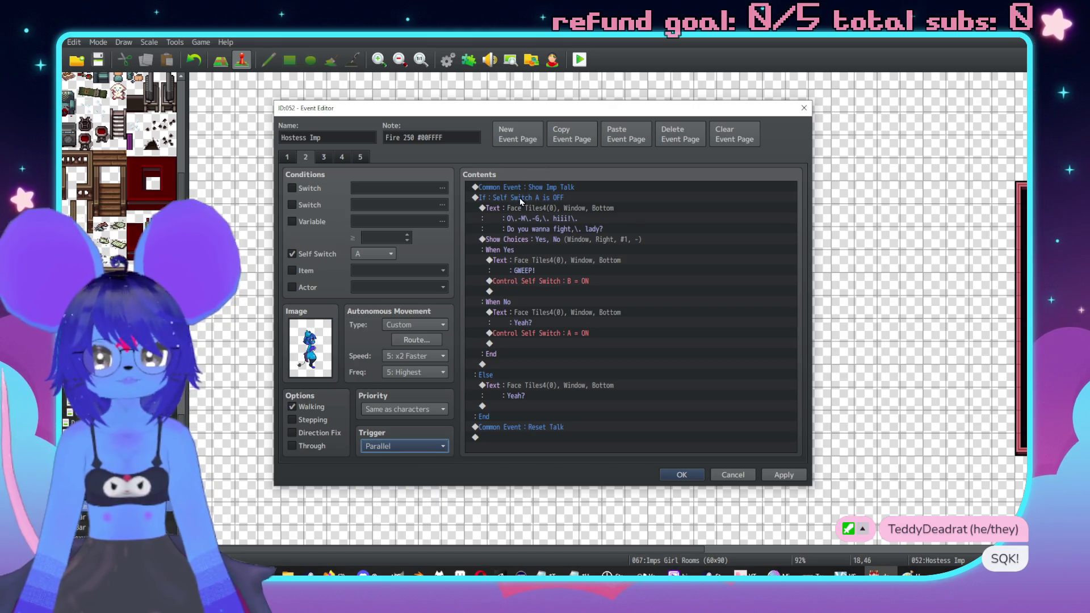
{"action": "left_click", "coordinate": [513, 191]}
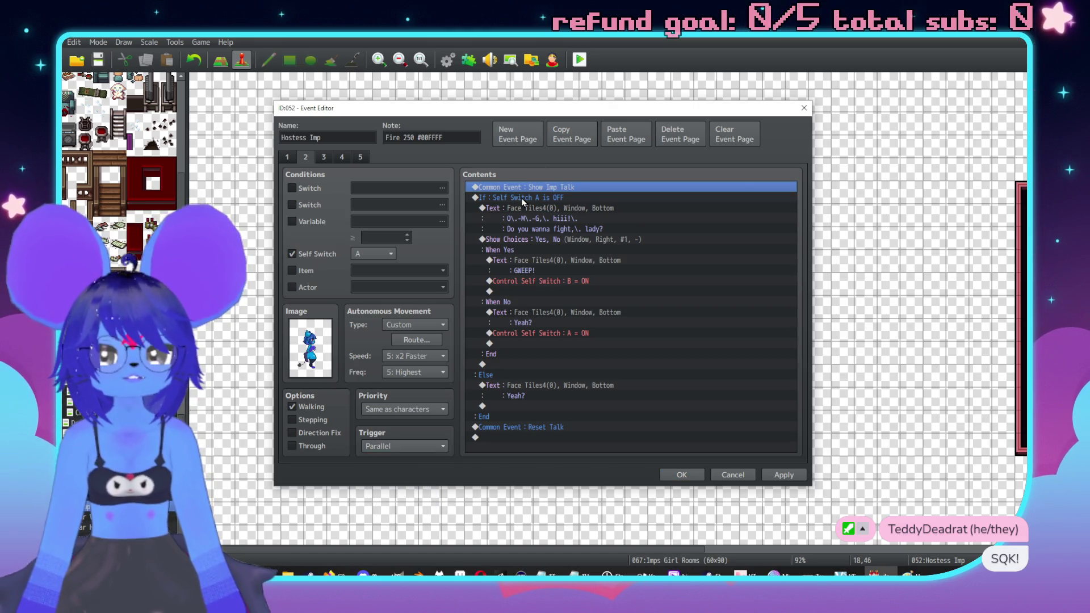
{"action": "left_click", "coordinate": [523, 200]}
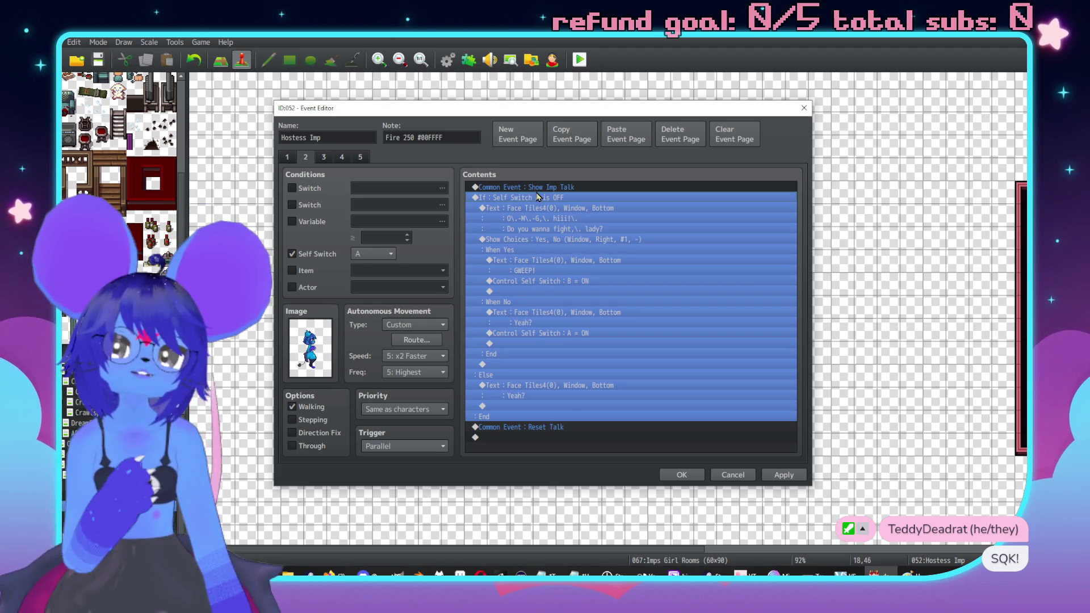
Step: Delete the Control Self Switch A = ON command from page 1's No branch
{"action": "left_click", "coordinate": [287, 158]}
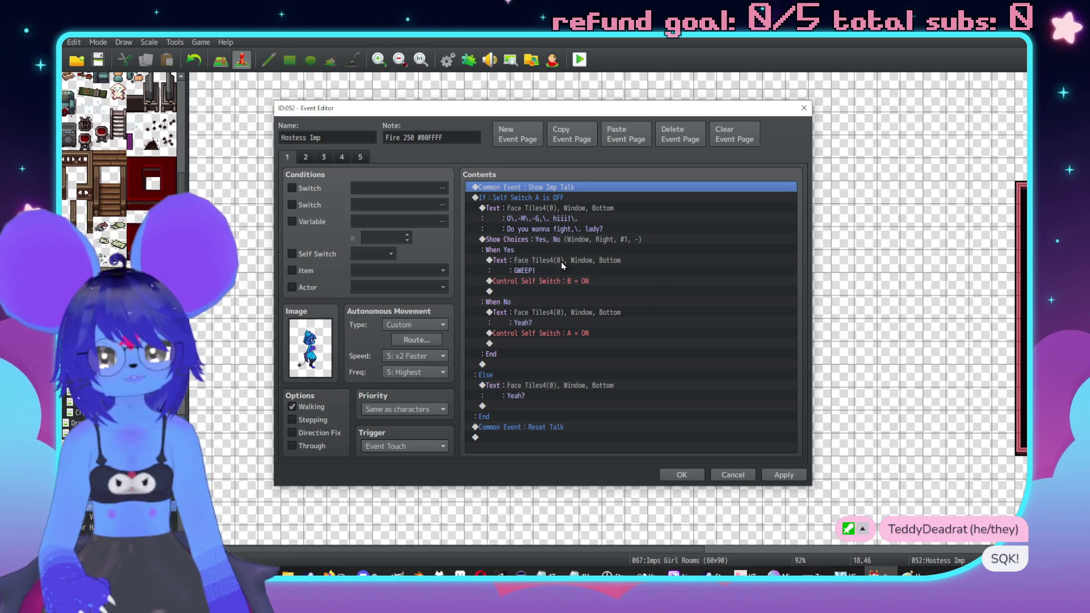
{"action": "left_click", "coordinate": [561, 335]}
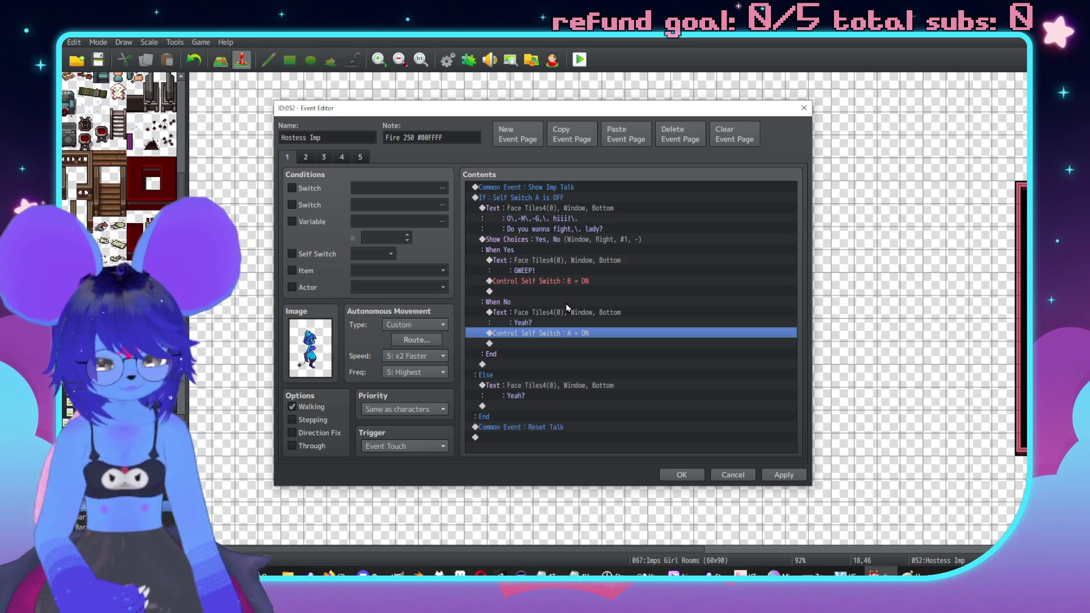
{"action": "key", "text": "Delete"}
Step: Insert a Control Switches command under When No targeting unused switch 0339
{"action": "double_click", "coordinate": [523, 338]}
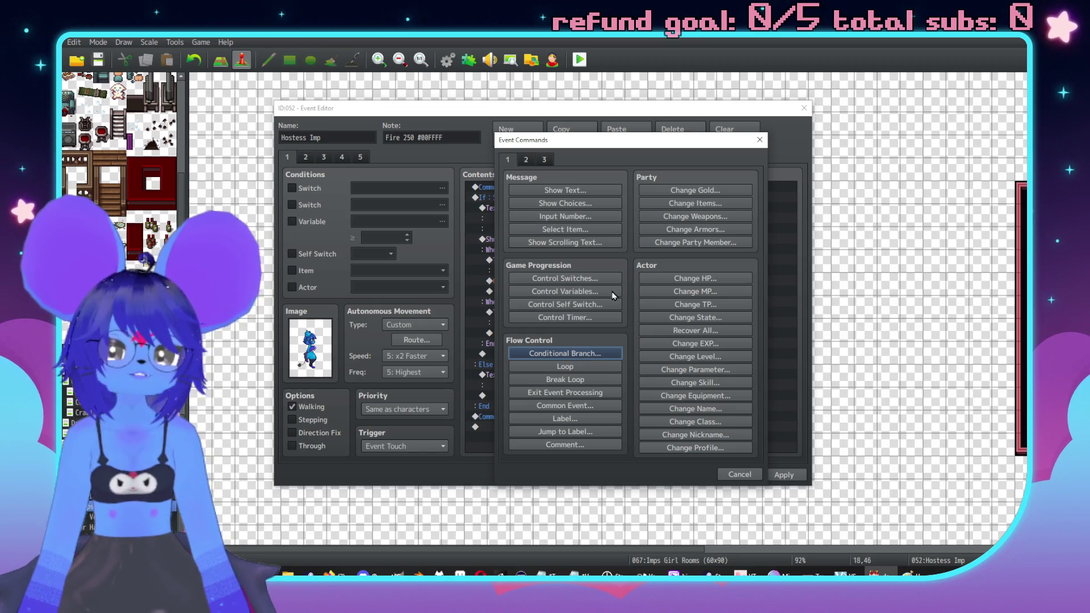
{"action": "left_click", "coordinate": [565, 278]}
{"action": "left_click", "coordinate": [616, 288]}
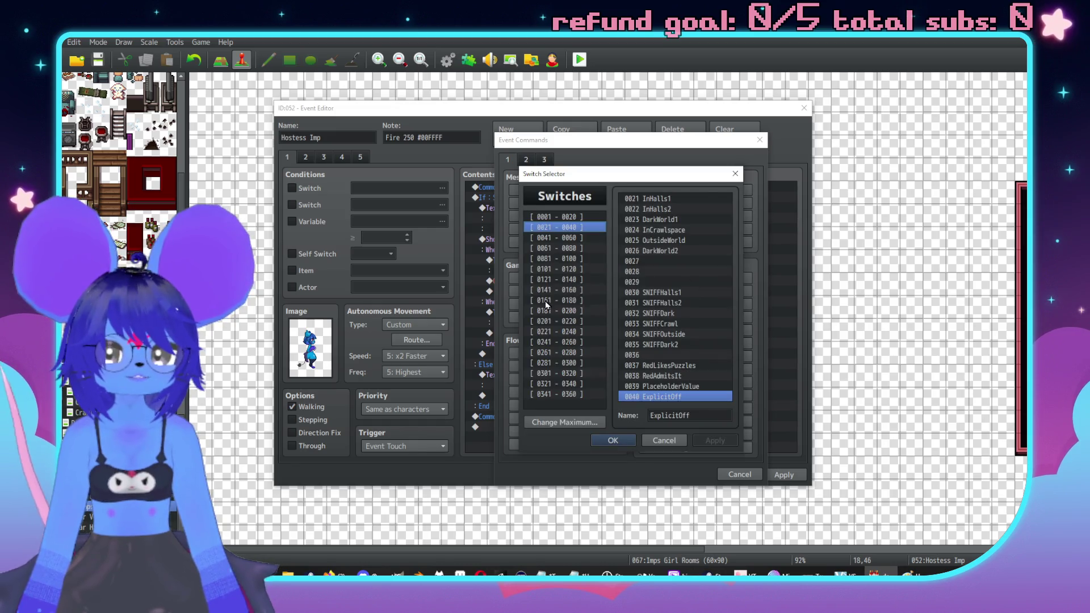
{"action": "left_click", "coordinate": [554, 342]}
{"action": "left_click", "coordinate": [559, 352]}
{"action": "left_click", "coordinate": [561, 363]}
{"action": "left_click", "coordinate": [564, 373]}
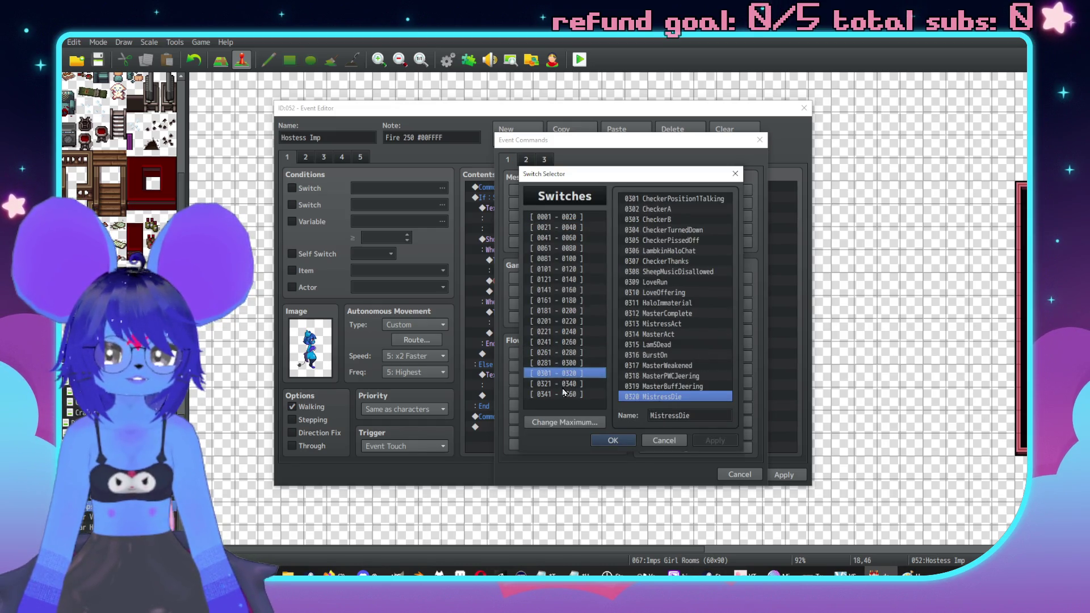
{"action": "left_click", "coordinate": [562, 384]}
{"action": "left_click", "coordinate": [653, 386]}
Step: Name switch 0339 NoFightHostessImp and set the command to turn it ON
{"action": "left_click", "coordinate": [670, 417]}
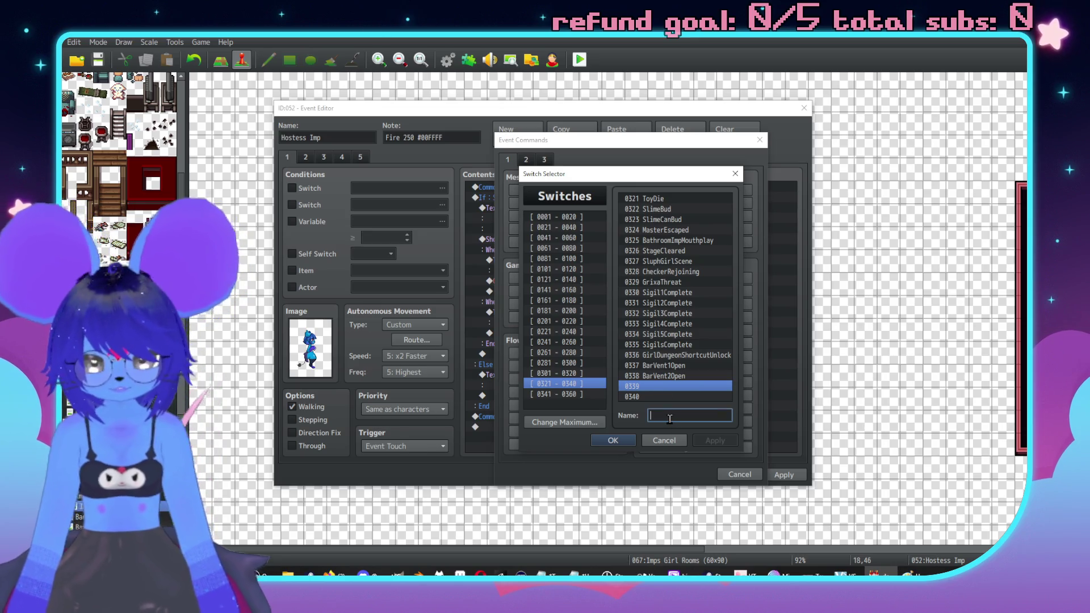
{"action": "type", "text": "NoFightHost"}
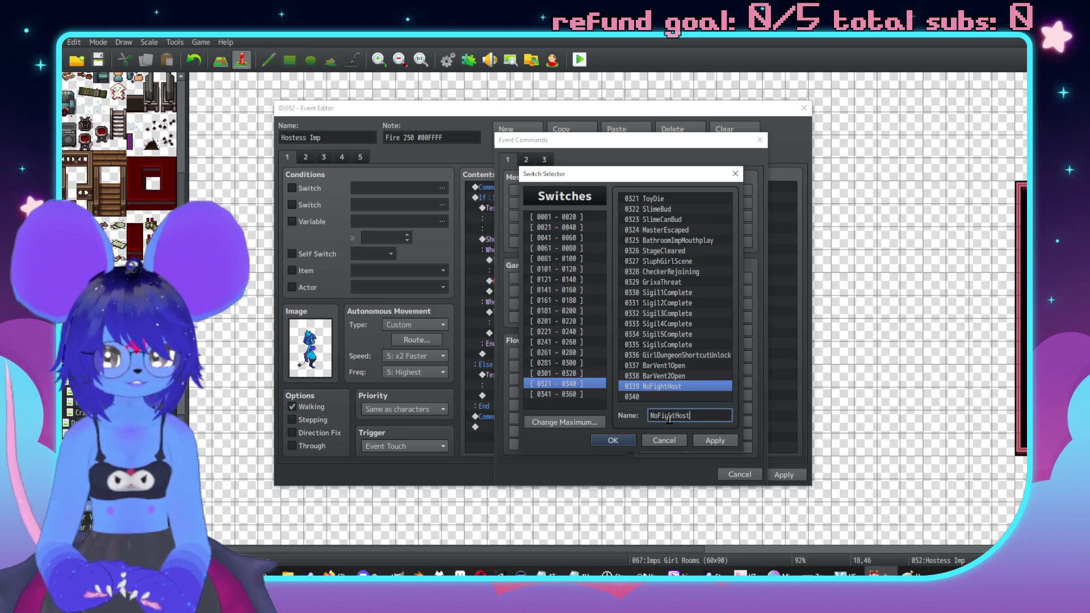
{"action": "type", "text": "essImp"}
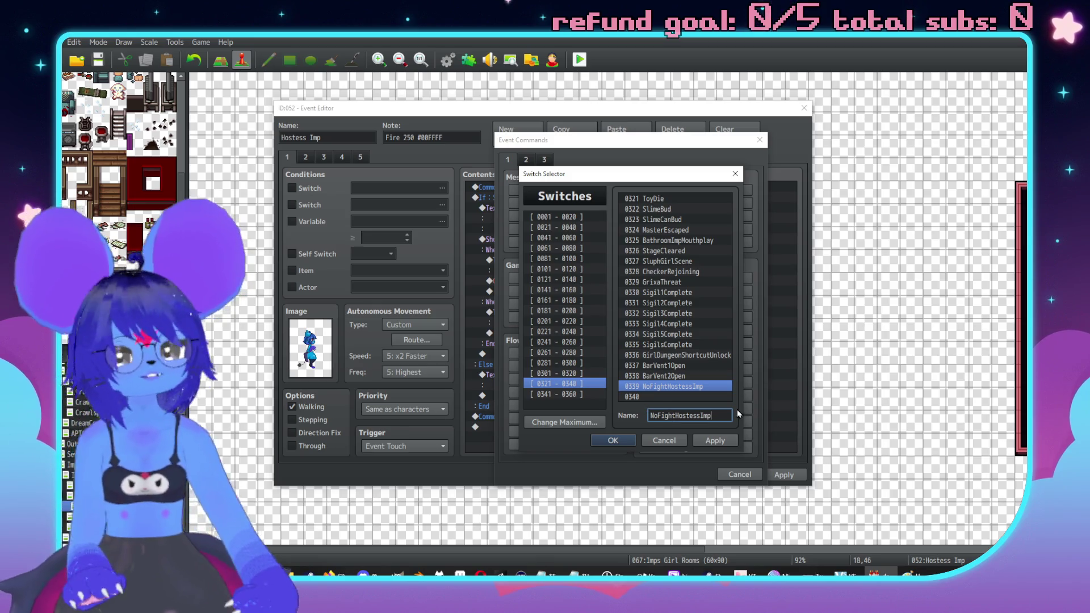
{"action": "left_click", "coordinate": [710, 442]}
{"action": "left_click", "coordinate": [613, 441]}
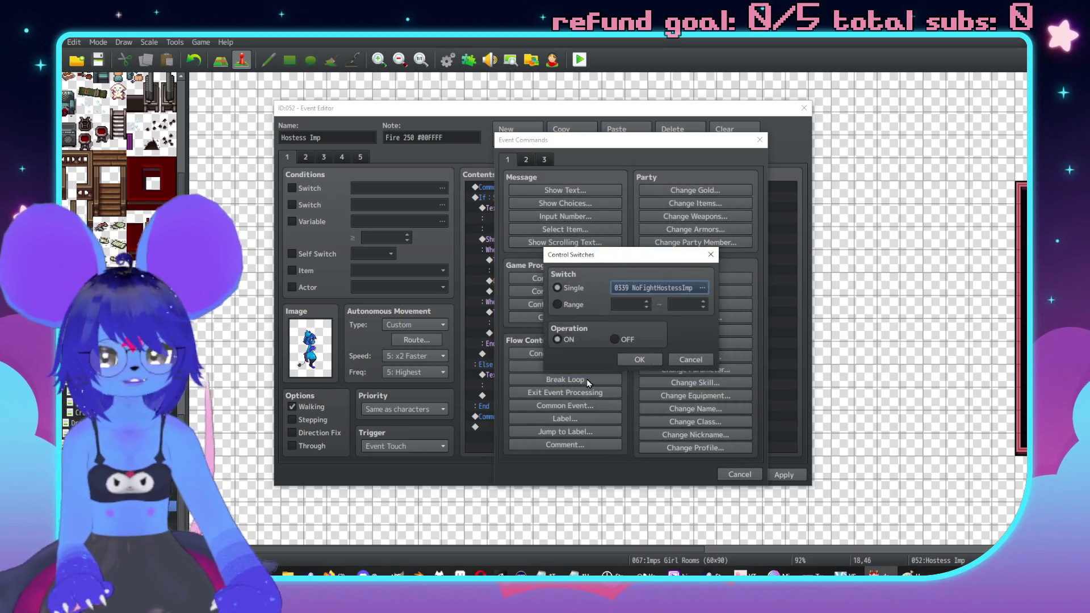
{"action": "left_click", "coordinate": [636, 358]}
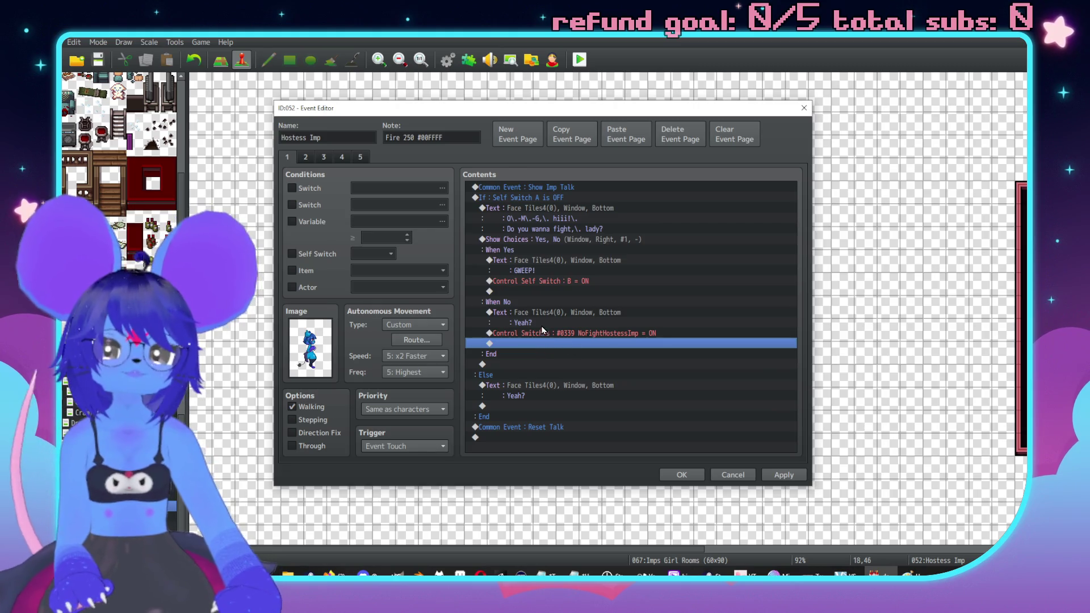
{"action": "left_click", "coordinate": [306, 157]}
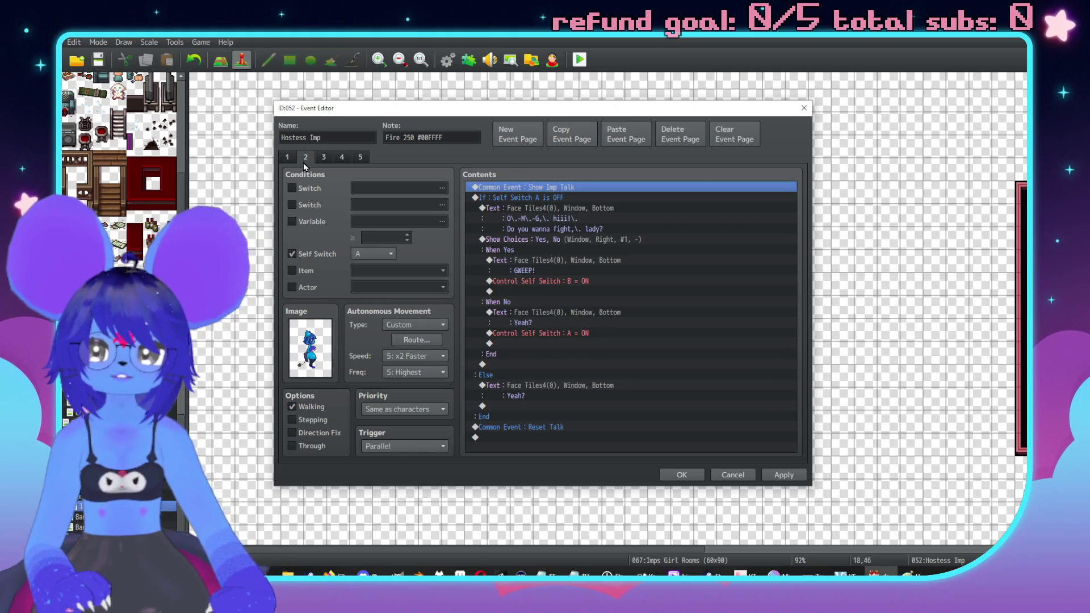
Step: Make page 2 require switch NoFightHostessImp and delete its If Self Switch A block
{"action": "left_click", "coordinate": [391, 189]}
{"action": "left_click", "coordinate": [525, 425]}
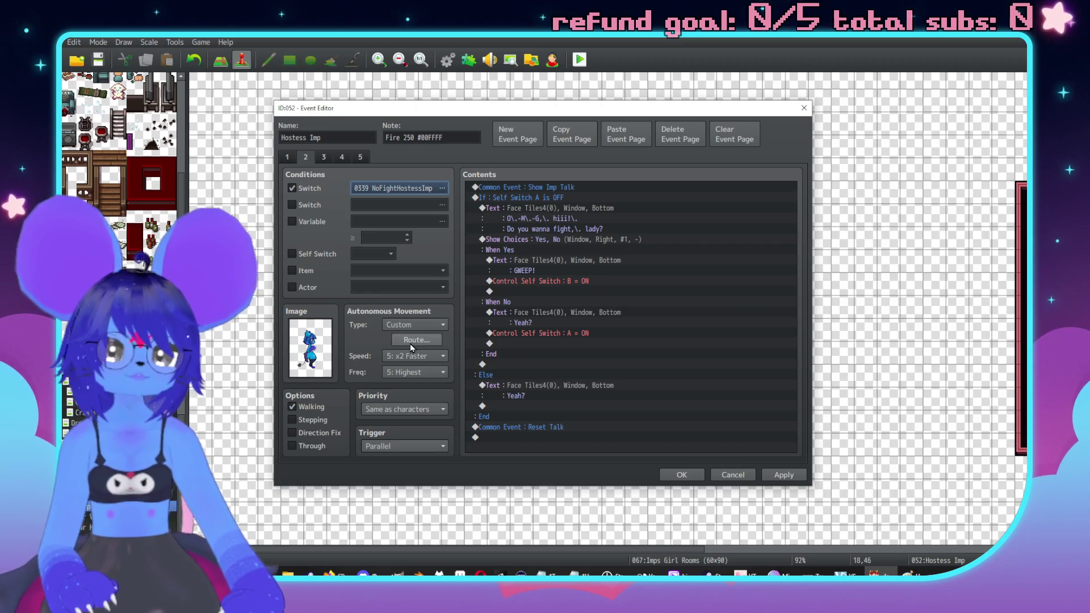
{"action": "left_click", "coordinate": [553, 199]}
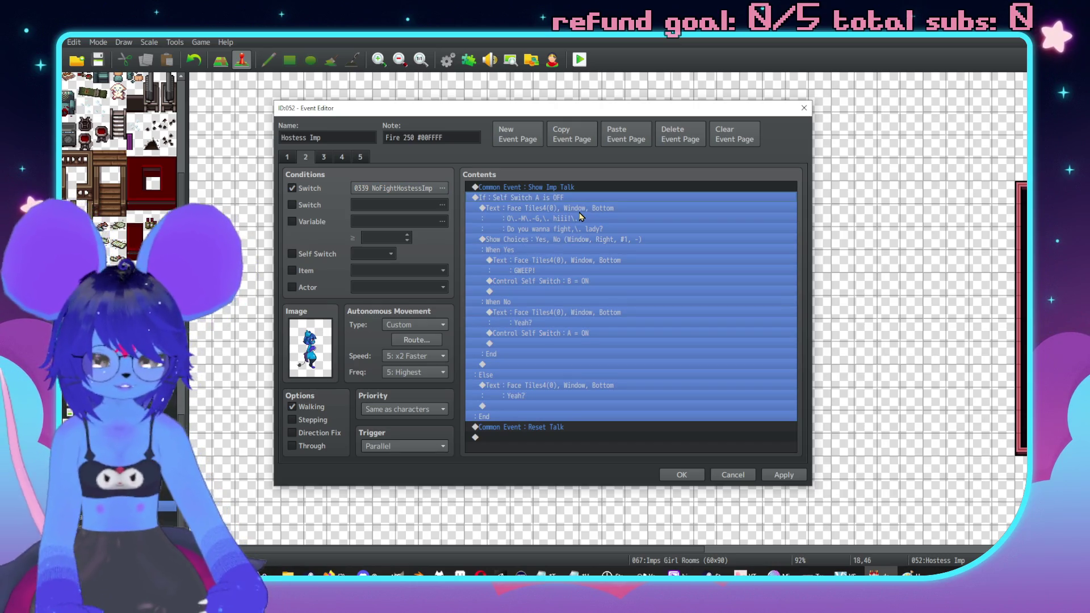
{"action": "key", "text": "Delete"}
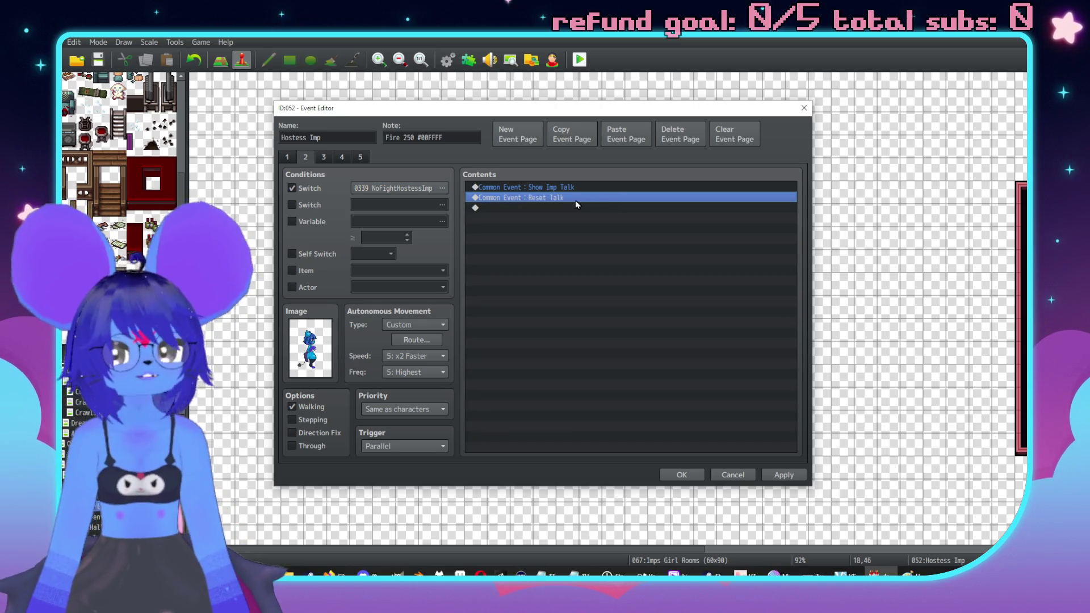
Step: Copy the 'Yeah?' text command from another page and paste it onto page 2
{"action": "key", "text": "ctrl+shift+Tab"}
{"action": "left_click", "coordinate": [532, 387]}
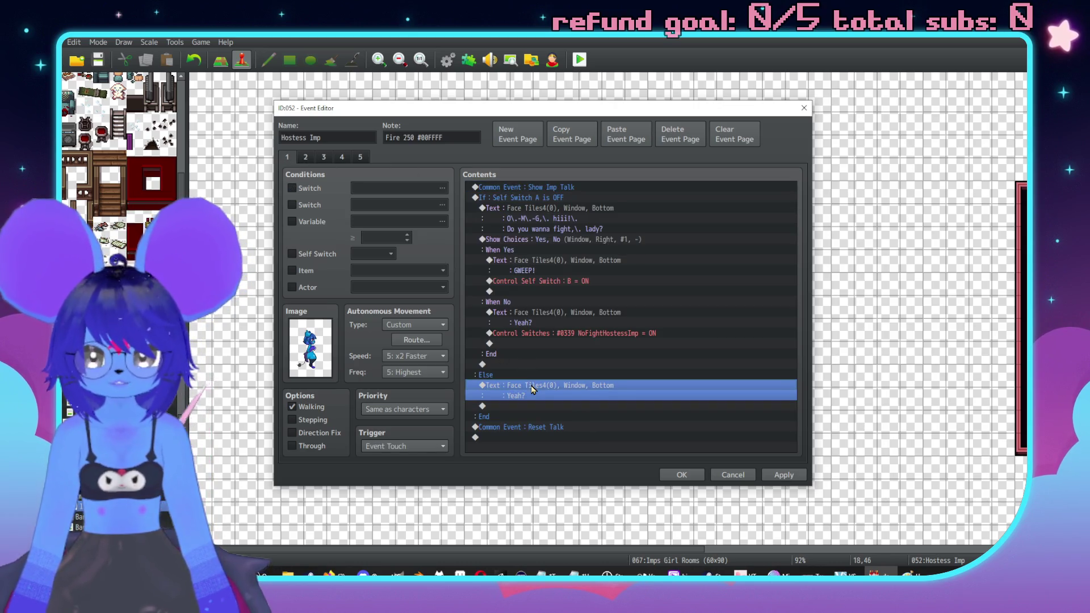
{"action": "key", "text": "ctrl+c"}
{"action": "key", "text": "ctrl+Tab"}
{"action": "left_click", "coordinate": [579, 199]}
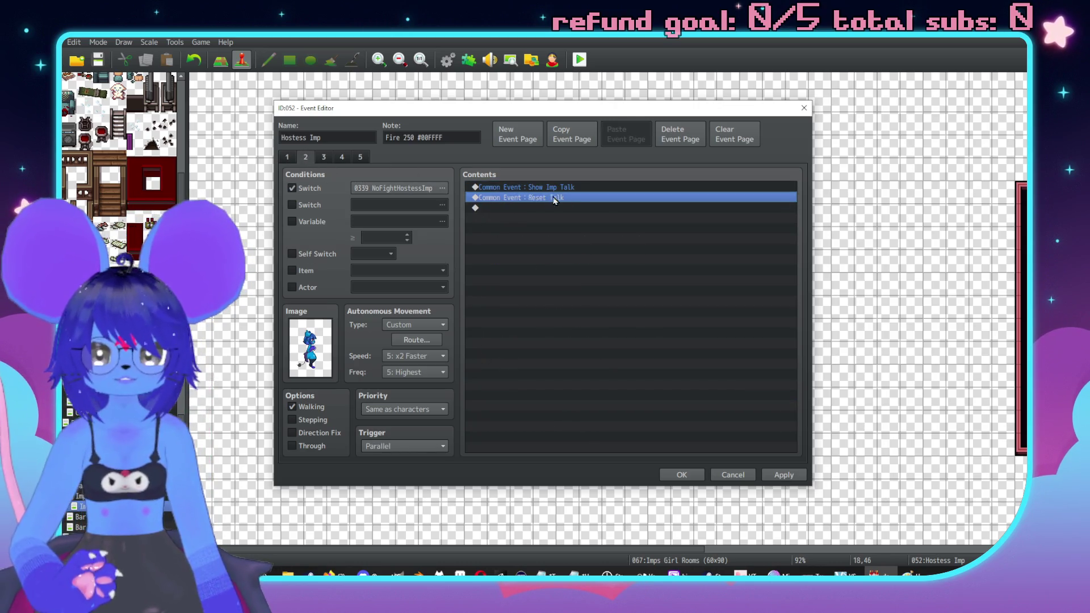
{"action": "key", "text": "ctrl+v"}
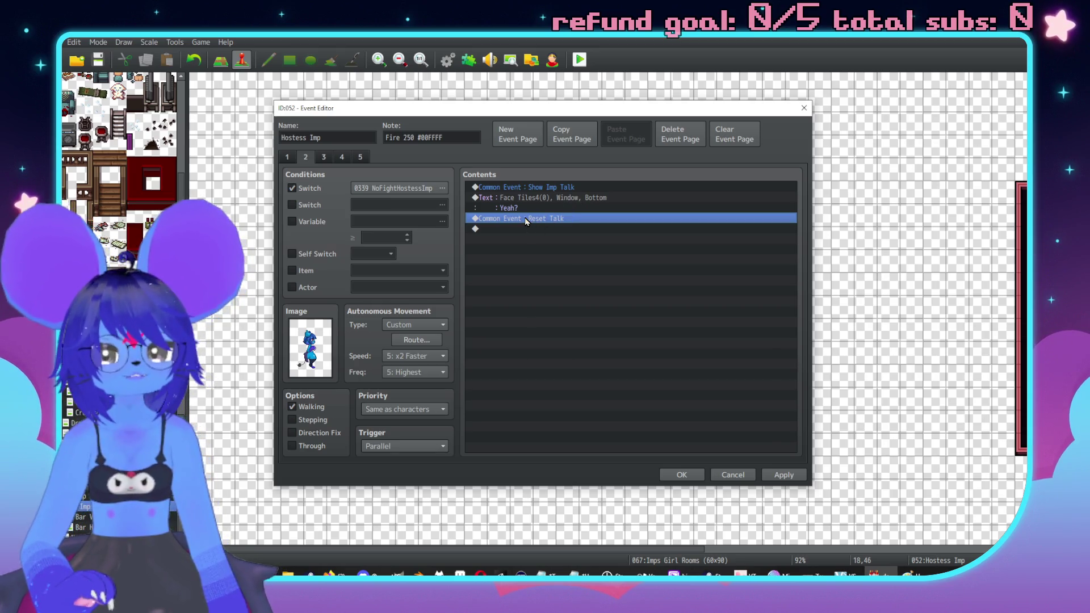
Step: Add Control Self Switch A = ON to page 2, then duplicate the page as a new page
{"action": "double_click", "coordinate": [525, 229]}
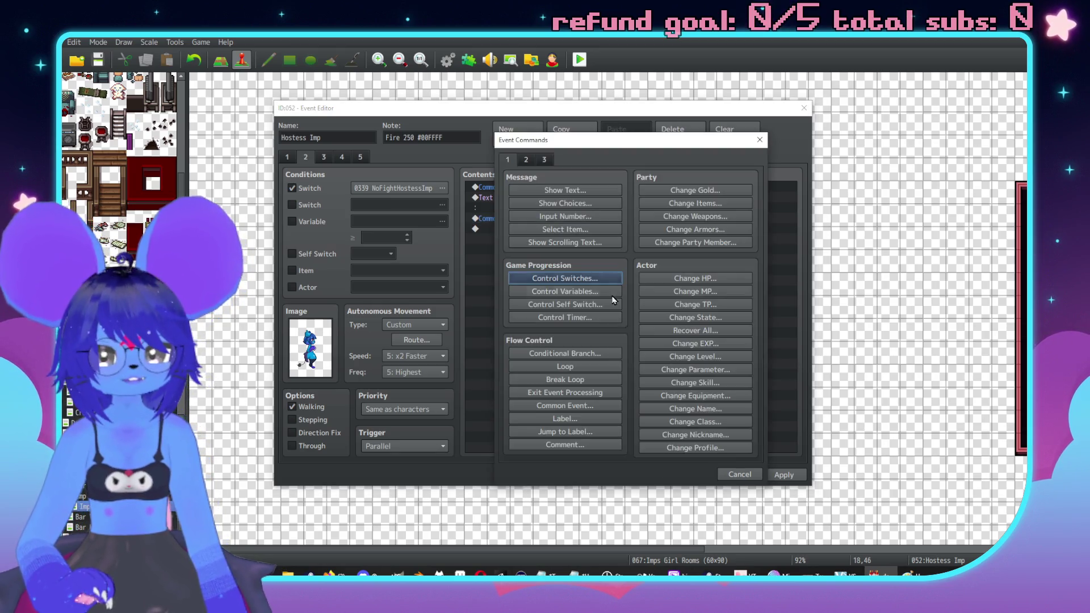
{"action": "left_click", "coordinate": [561, 304]}
{"action": "left_click", "coordinate": [618, 350]}
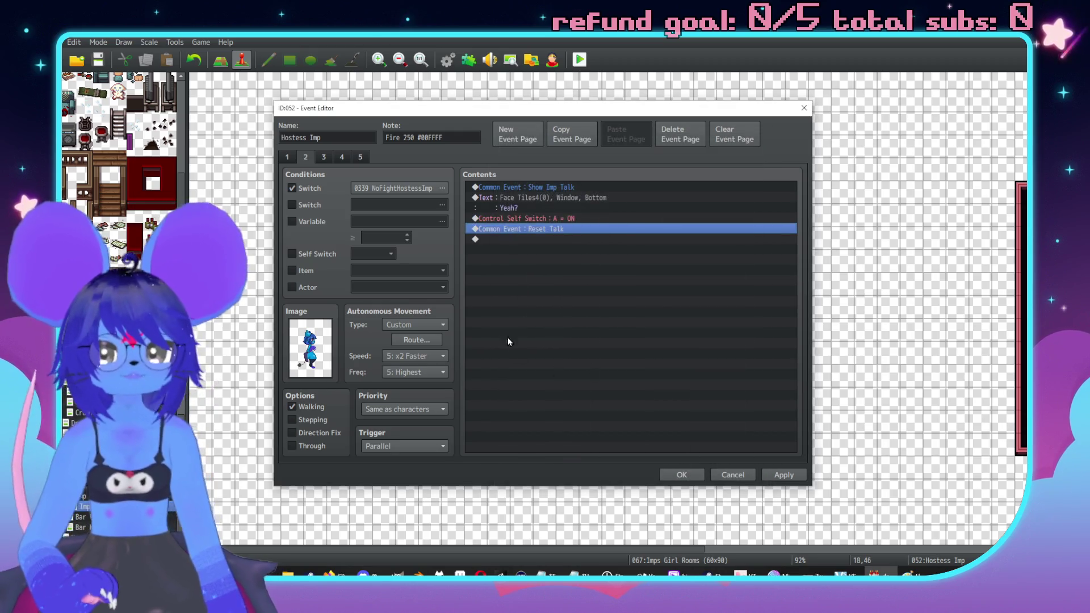
{"action": "left_click", "coordinate": [571, 135]}
{"action": "left_click", "coordinate": [624, 135]}
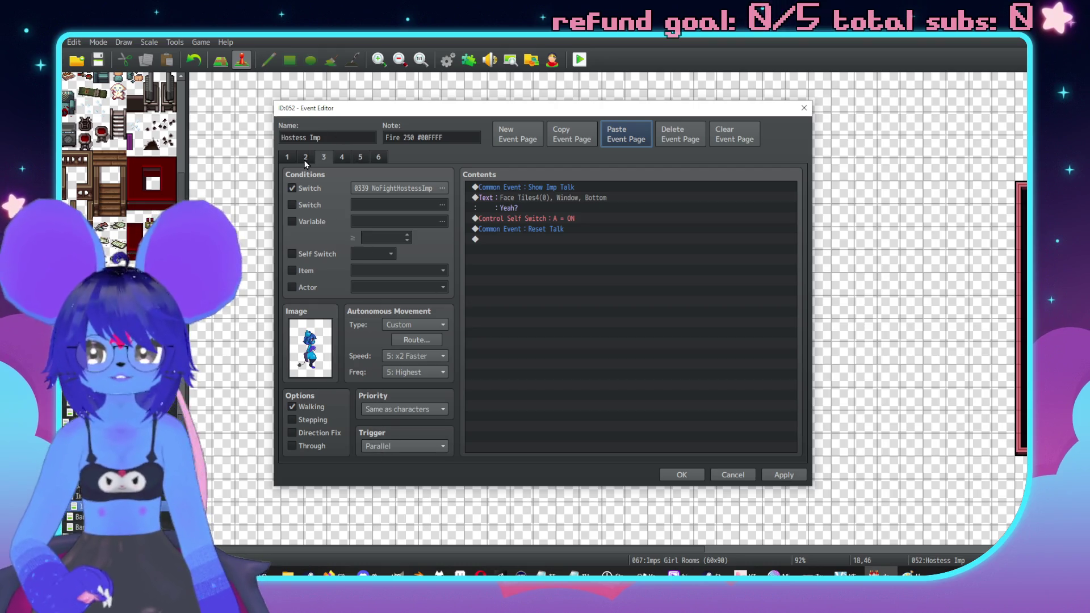
Step: Set page 2's trigger to Event Touch; on page 3 change self switch A to OFF and delete the text
{"action": "left_click", "coordinate": [403, 446]}
{"action": "left_click", "coordinate": [403, 486]}
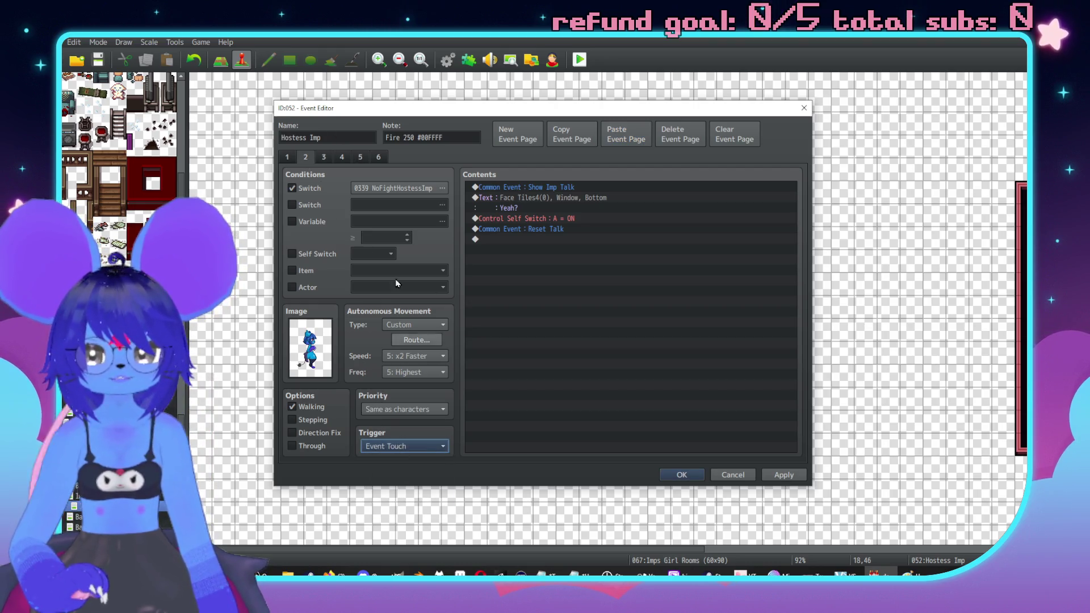
{"action": "left_click", "coordinate": [321, 158]}
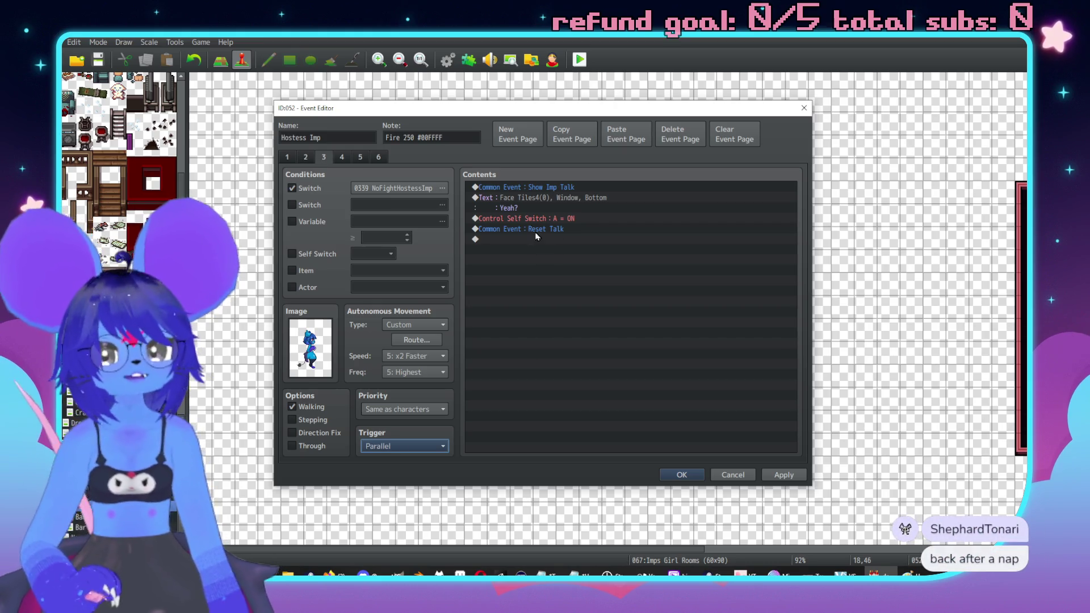
{"action": "left_click", "coordinate": [537, 203]}
{"action": "double_click", "coordinate": [537, 219]}
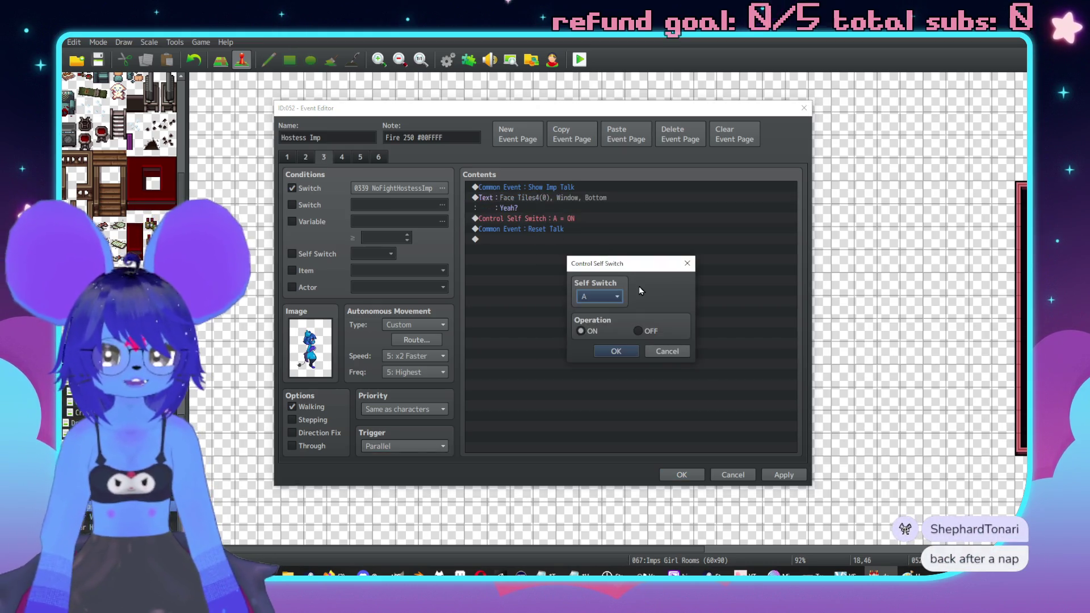
{"action": "left_click", "coordinate": [641, 332]}
{"action": "left_click", "coordinate": [616, 351]}
{"action": "left_click", "coordinate": [520, 198]}
{"action": "key", "text": "Delete"}
Step: Add a 60-frame Wait command to page 3
{"action": "key", "text": "Insert"}
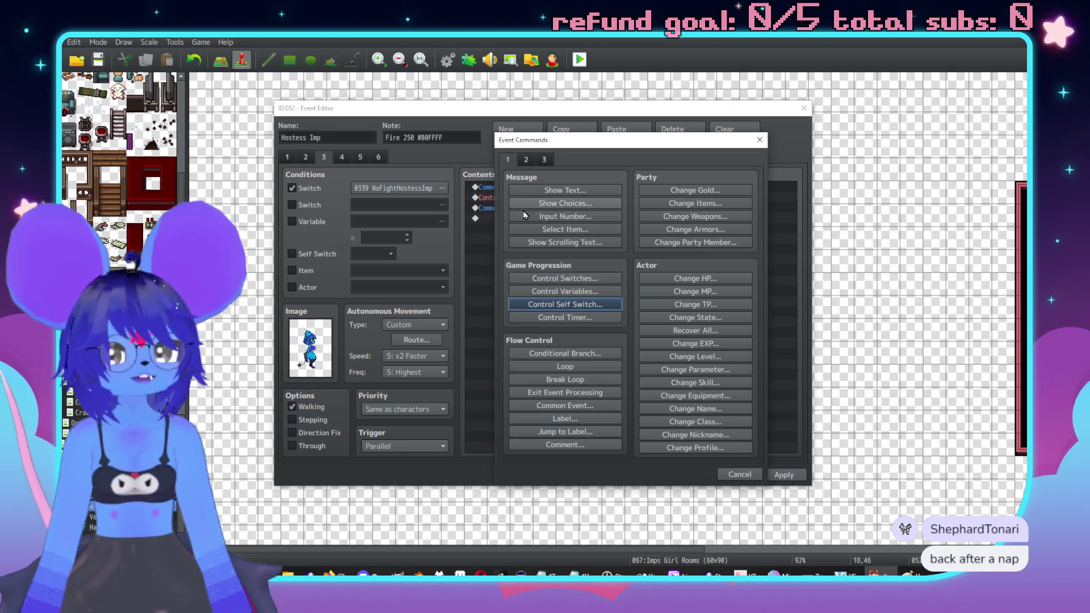
{"action": "left_click", "coordinate": [525, 157]}
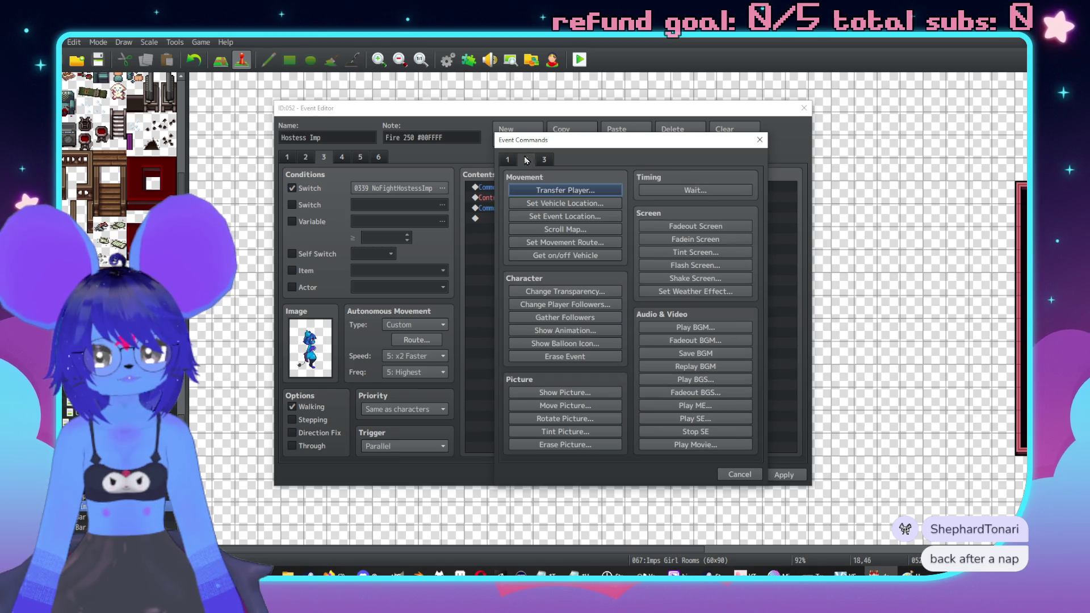
{"action": "left_click", "coordinate": [653, 193]}
{"action": "key", "text": "Return"}
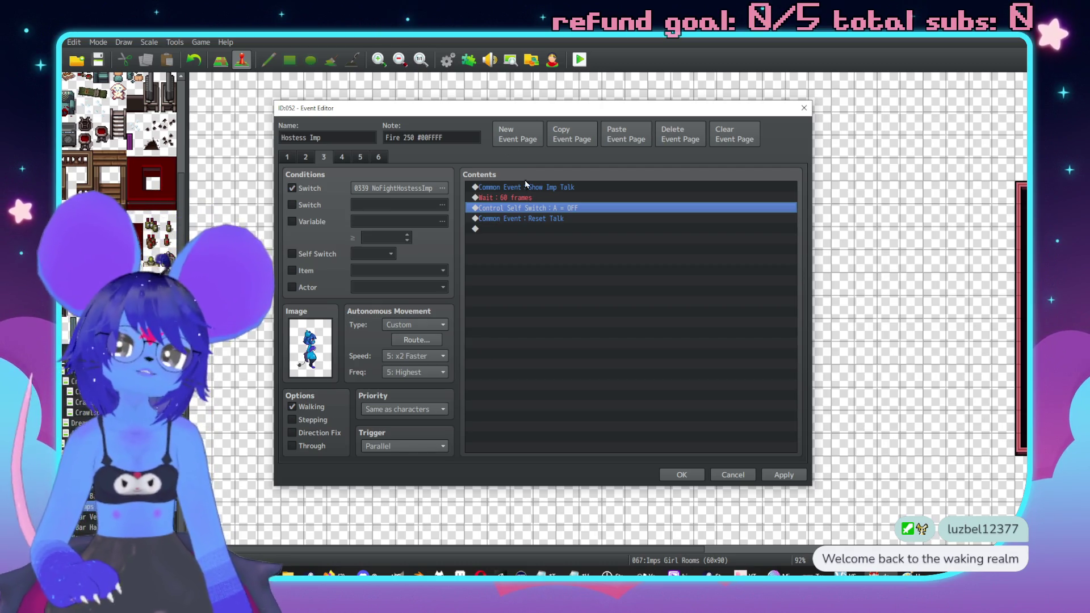
Step: Replace page 3's switch condition with Self Switch A and apply the changes
{"action": "left_click", "coordinate": [306, 158]}
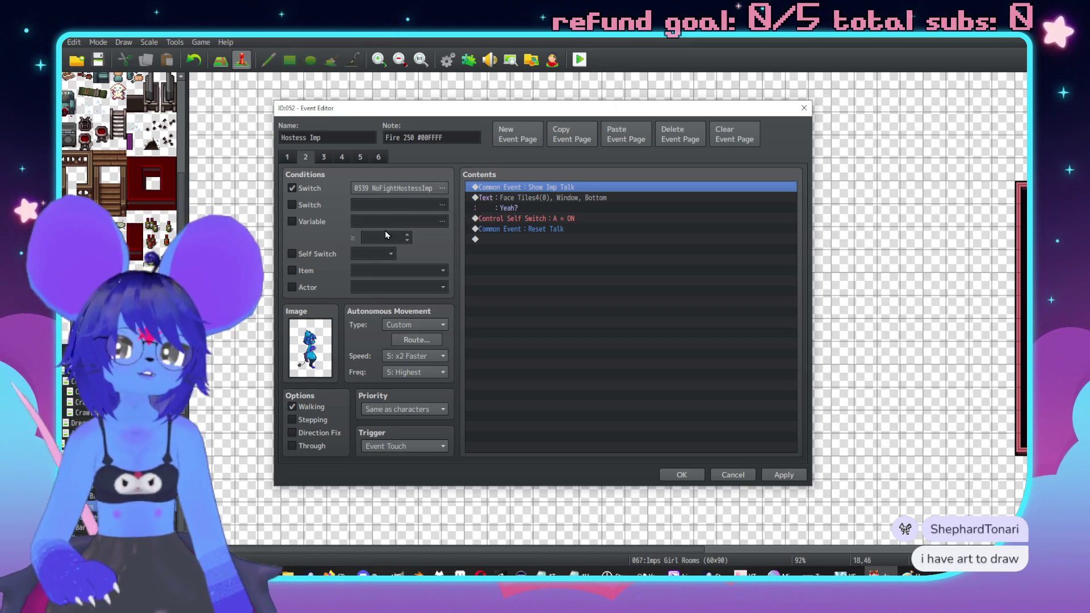
{"action": "left_click", "coordinate": [322, 157]}
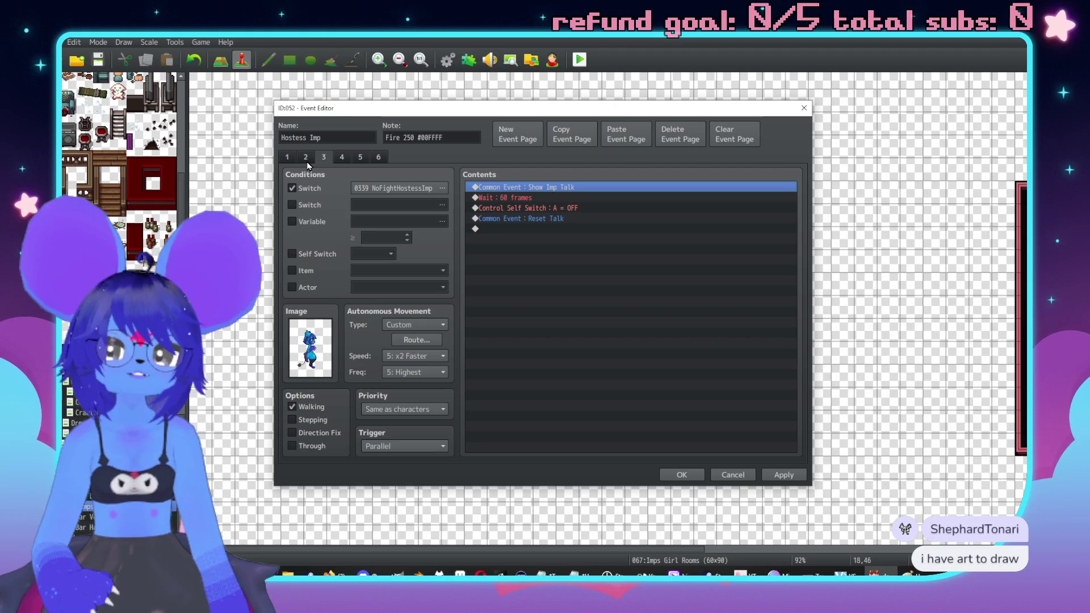
{"action": "left_click", "coordinate": [293, 188]}
{"action": "left_click", "coordinate": [306, 254]}
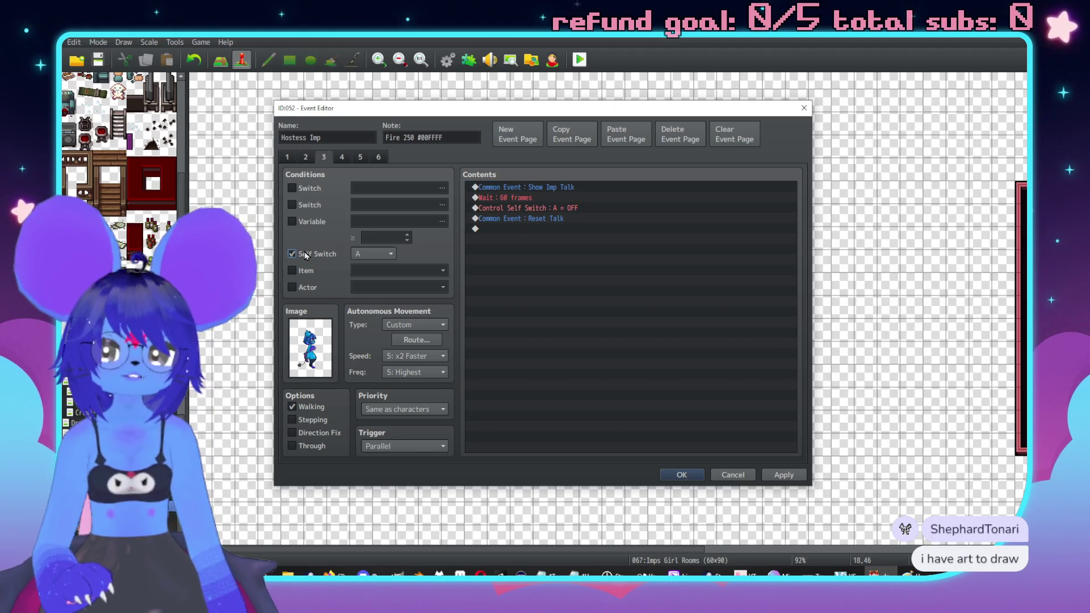
{"action": "left_click", "coordinate": [783, 475]}
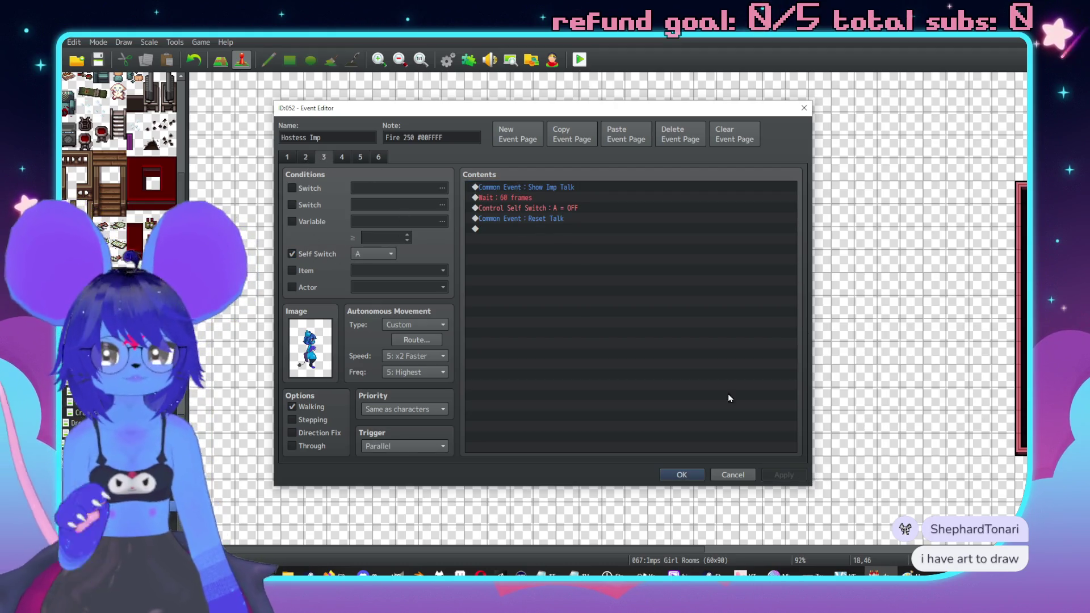
{"action": "key", "text": "ctrl+shift+Tab"}
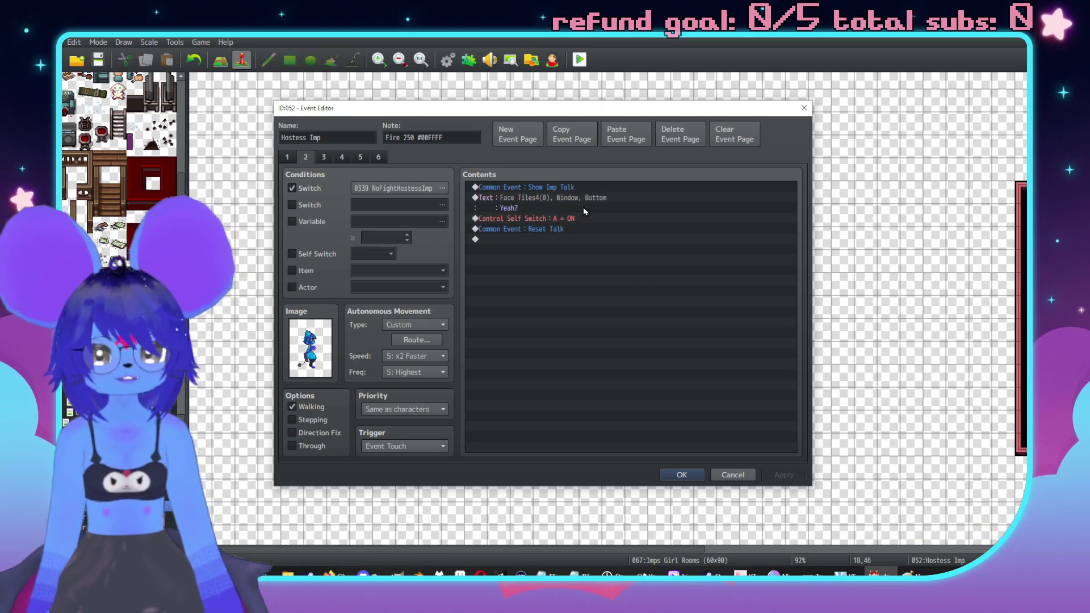
Step: Insert a Control Variables command before page 2's self switch step, targeting variable 0078
{"action": "left_click", "coordinate": [538, 222]}
{"action": "key", "text": "Insert"}
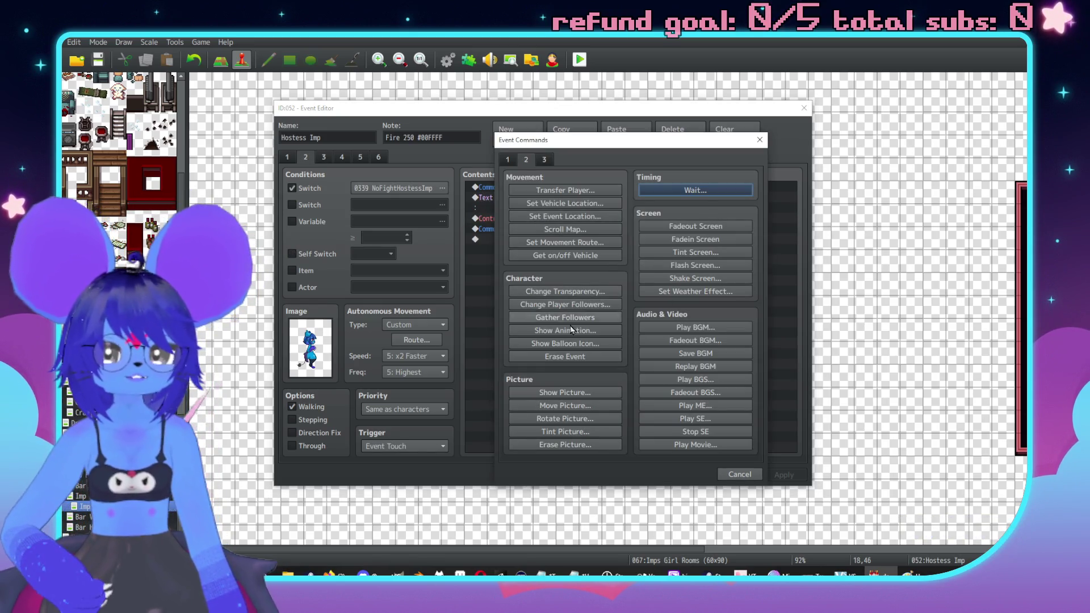
{"action": "left_click", "coordinate": [508, 159]}
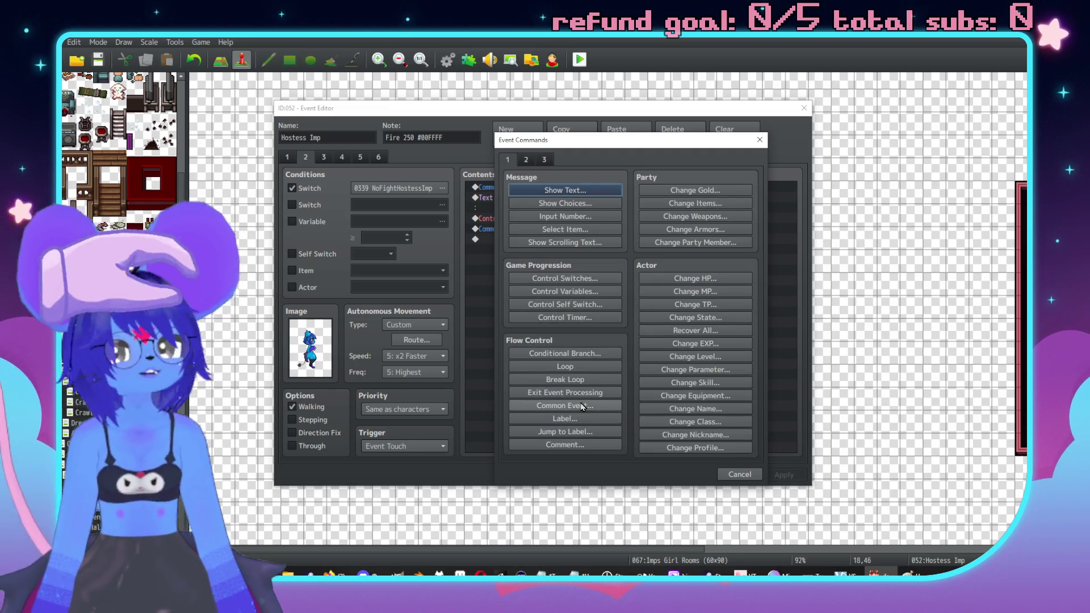
{"action": "left_click", "coordinate": [564, 292]}
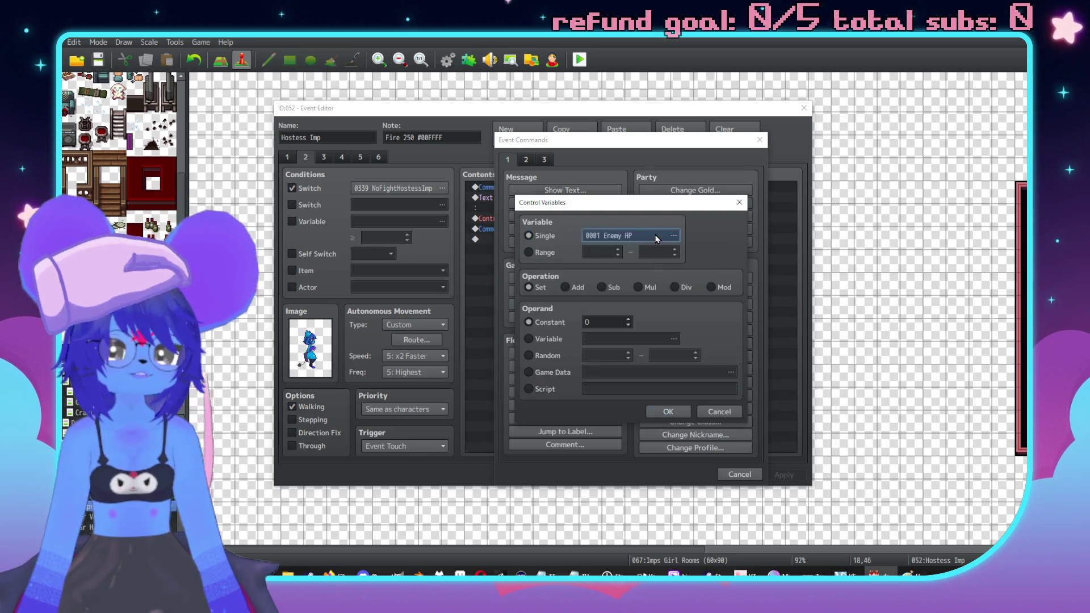
{"action": "left_click", "coordinate": [657, 238]}
{"action": "left_click", "coordinate": [676, 376]}
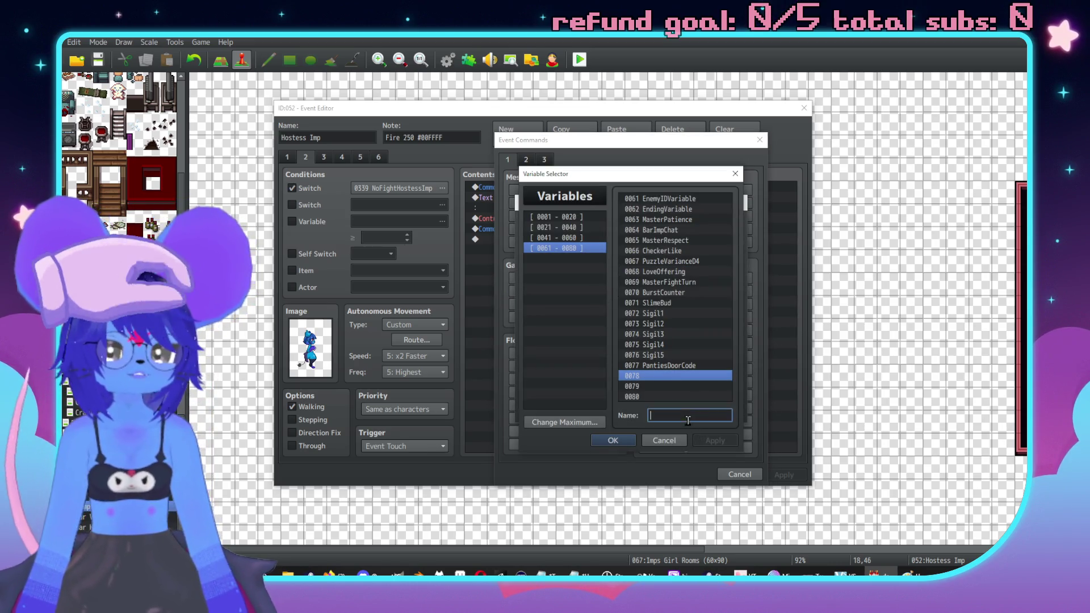
Step: Name variable 0078 CafeHostessCounter and have the command add constant 1
{"action": "left_click", "coordinate": [688, 417]}
{"action": "type", "text": "H"}
{"action": "key", "text": "BackSpace"}
{"action": "key", "text": "BackSpace"}
{"action": "type", "text": "CafeHostessCou"}
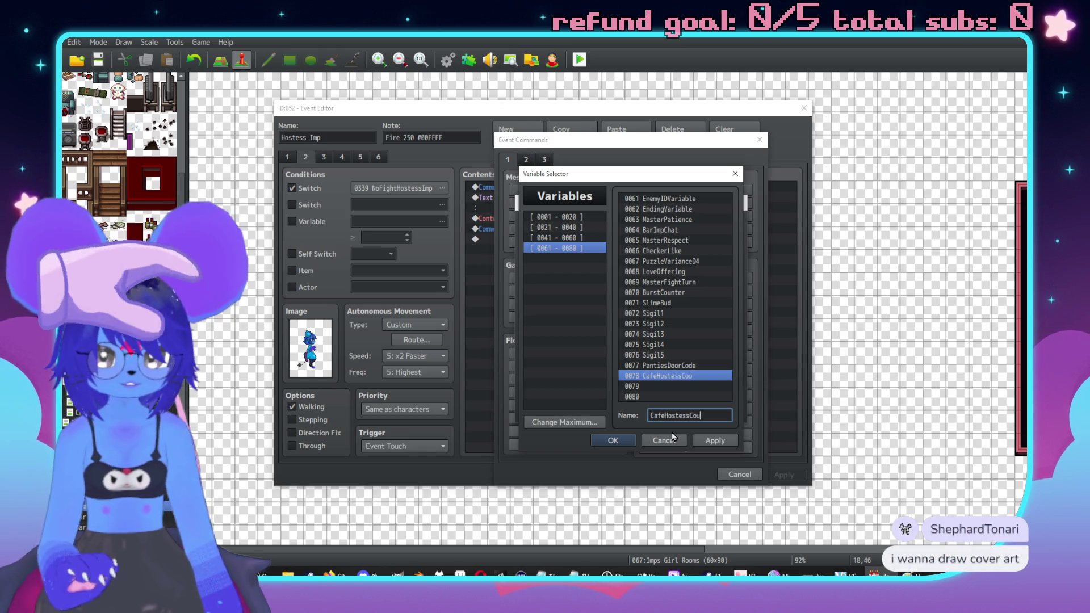
{"action": "type", "text": "r"}
{"action": "left_click", "coordinate": [714, 440]}
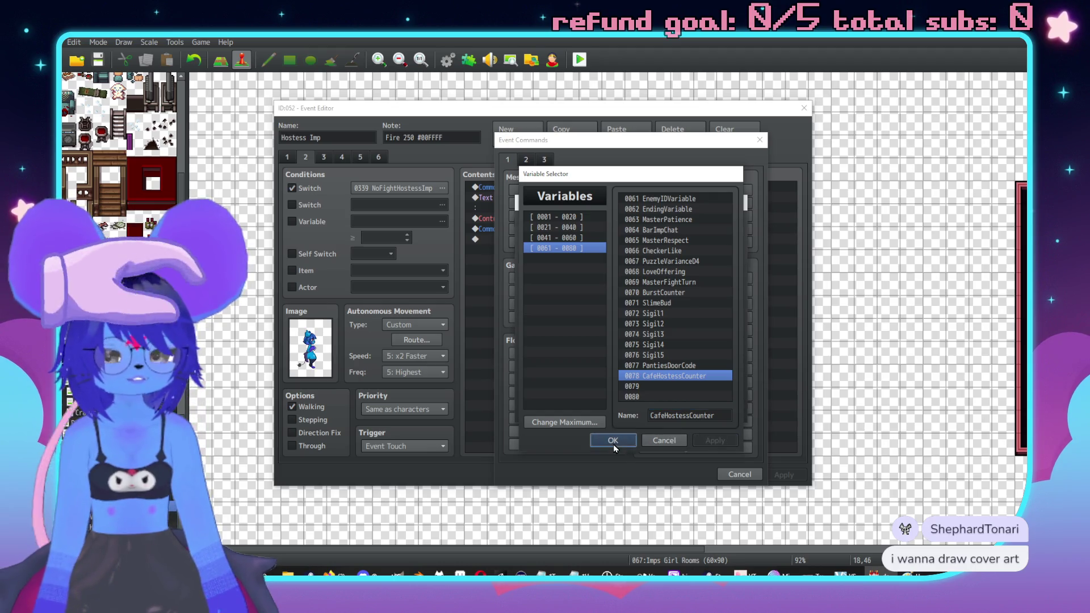
{"action": "left_click", "coordinate": [613, 442]}
{"action": "left_click", "coordinate": [575, 293]}
{"action": "double_click", "coordinate": [590, 322]}
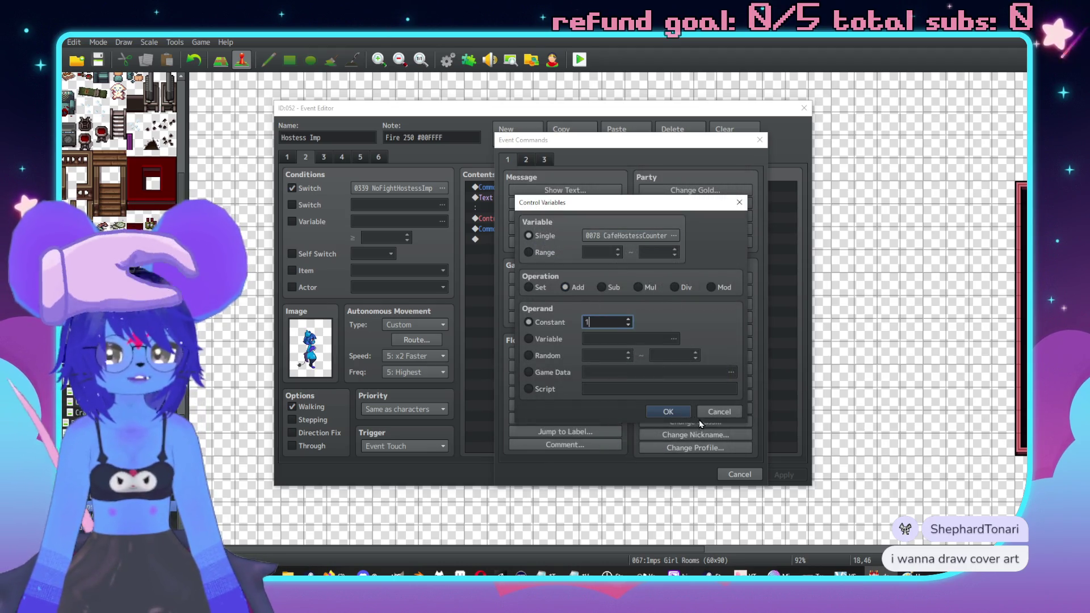
{"action": "type", "text": "1"}
{"action": "left_click", "coordinate": [668, 411]}
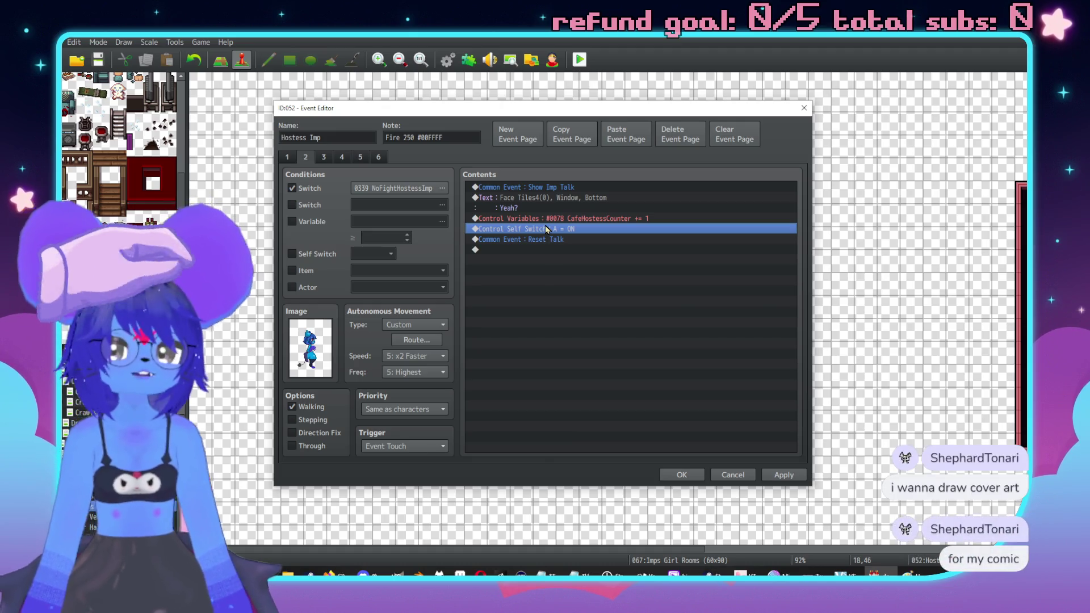
{"action": "key", "text": "Insert"}
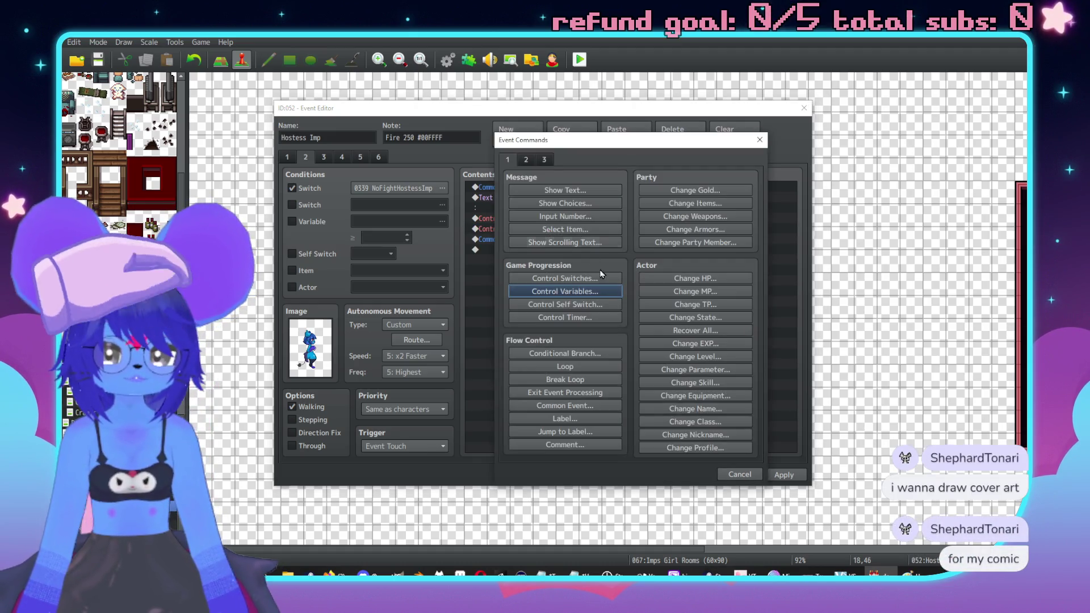
Step: Add a conditional branch testing whether CafeHostessCounter equals 6
{"action": "left_click", "coordinate": [565, 353]}
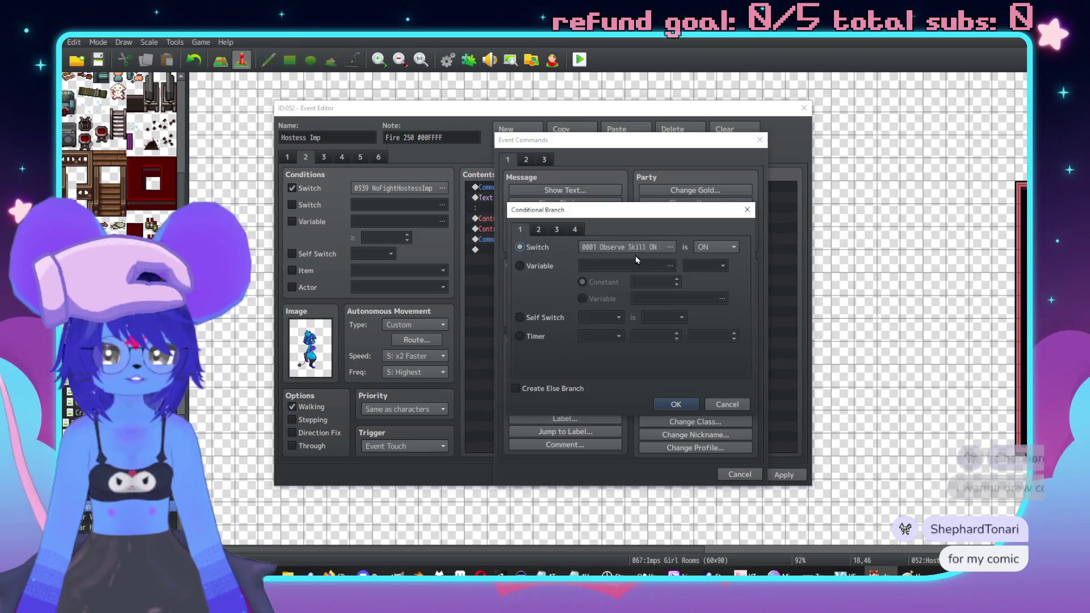
{"action": "left_click", "coordinate": [628, 248]}
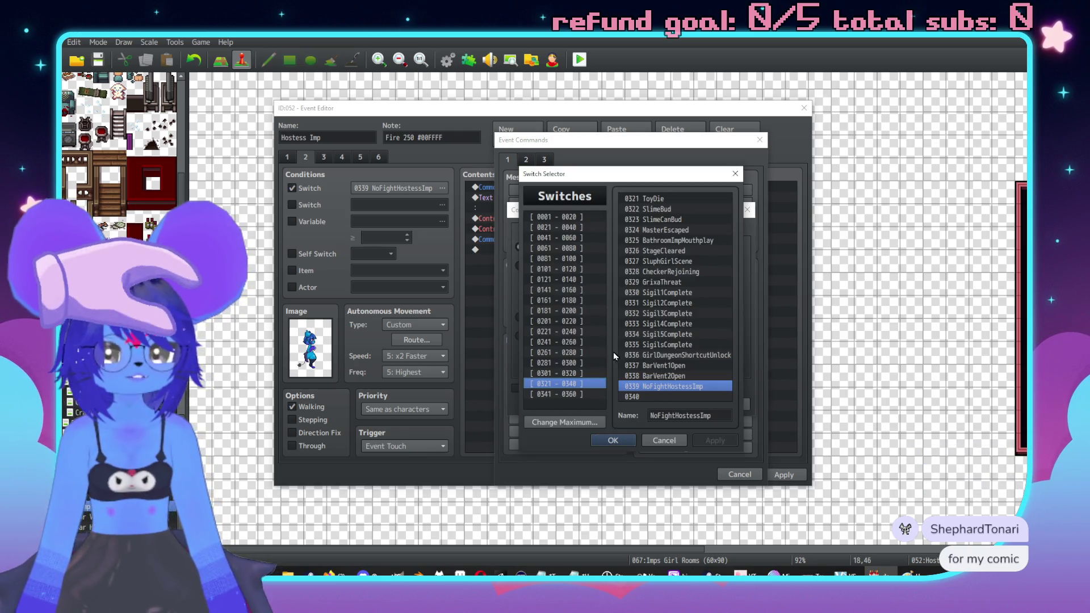
{"action": "left_click", "coordinate": [613, 440]}
{"action": "left_click", "coordinate": [536, 265]}
{"action": "left_click", "coordinate": [624, 264]}
{"action": "double_click", "coordinate": [667, 376]}
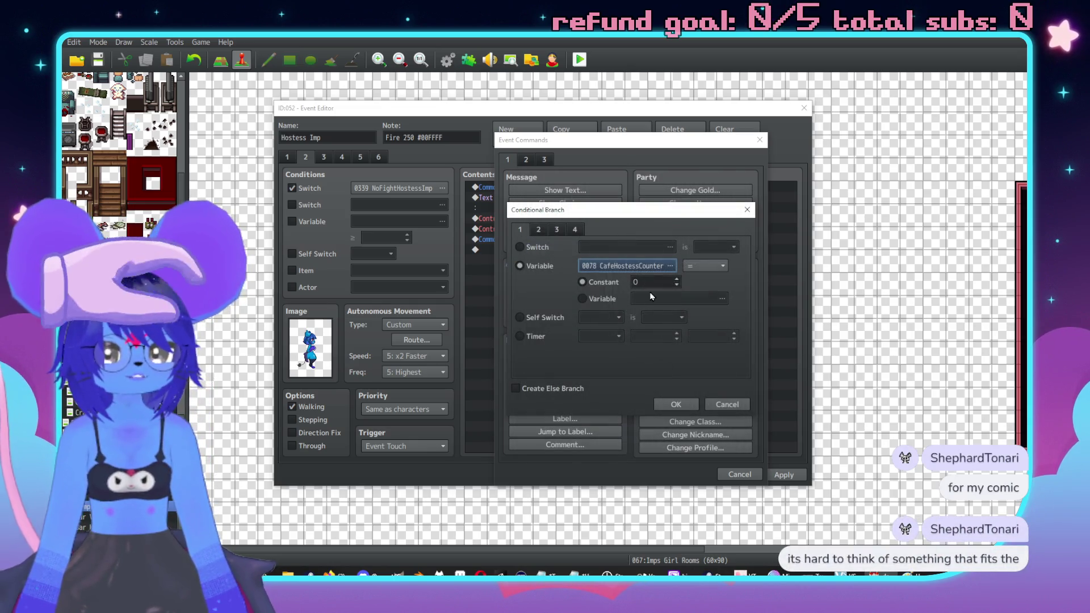
{"action": "type", "text": "6"}
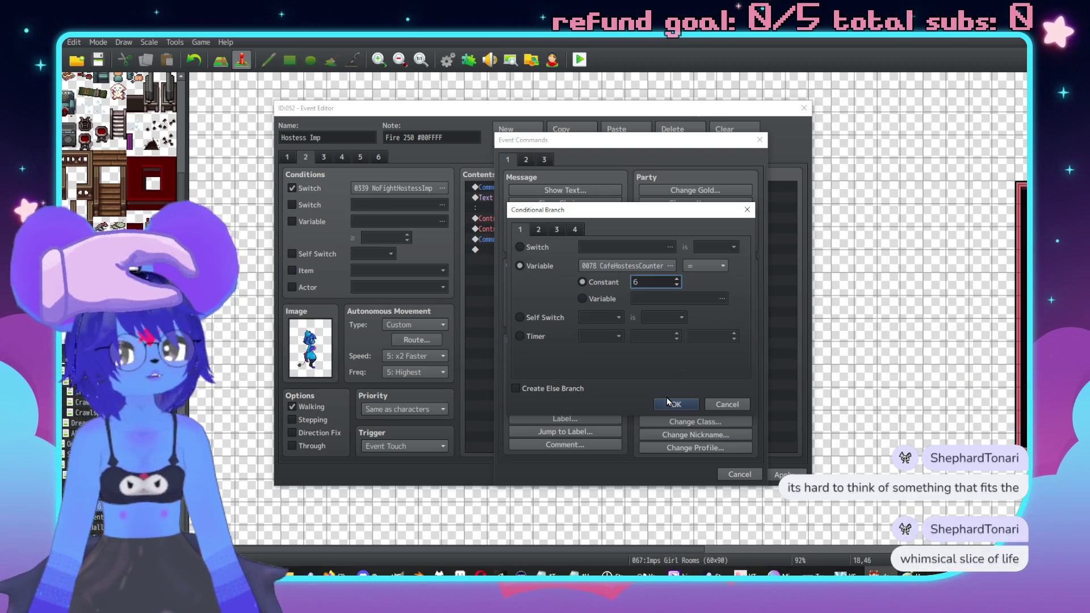
{"action": "left_click", "coordinate": [670, 404]}
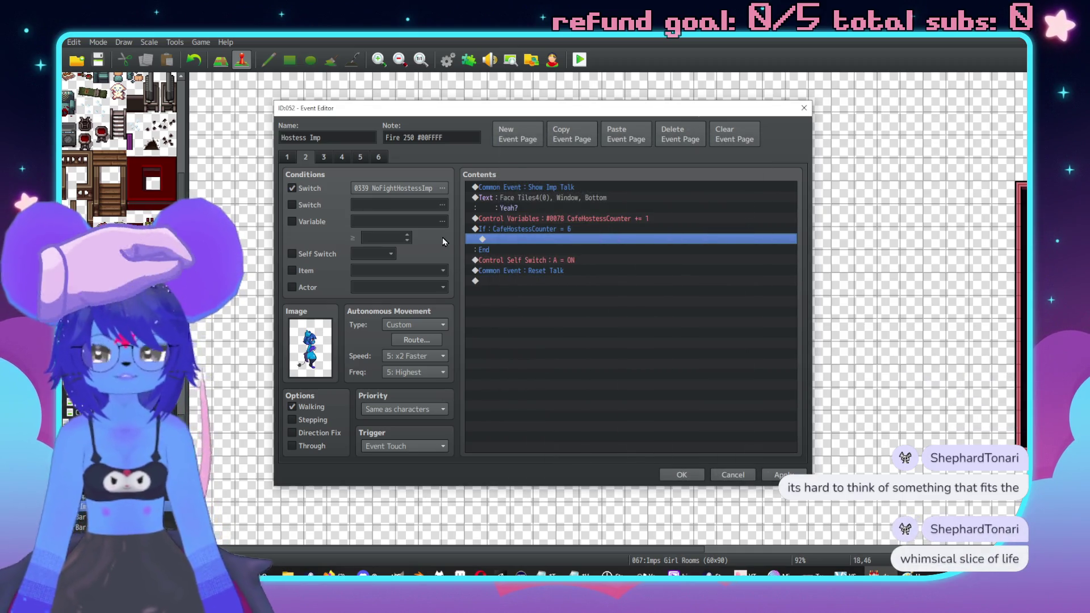
Step: Inside that branch, turn switch 0339 NoFightHostessImp OFF
{"action": "double_click", "coordinate": [509, 243]}
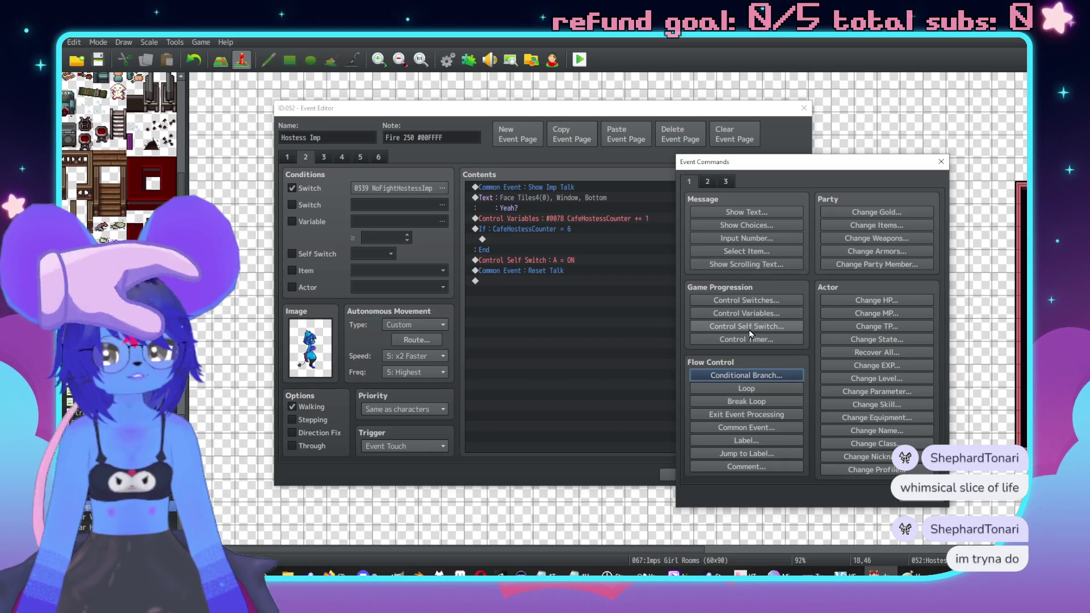
{"action": "left_click", "coordinate": [757, 301]}
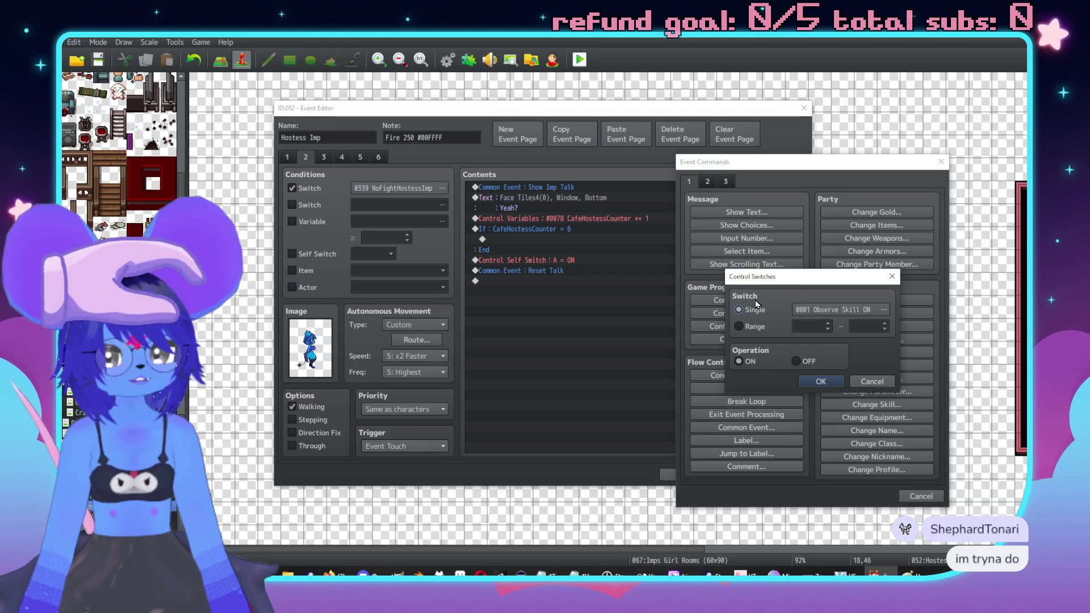
{"action": "left_click", "coordinate": [835, 310]}
{"action": "left_click", "coordinate": [799, 461]}
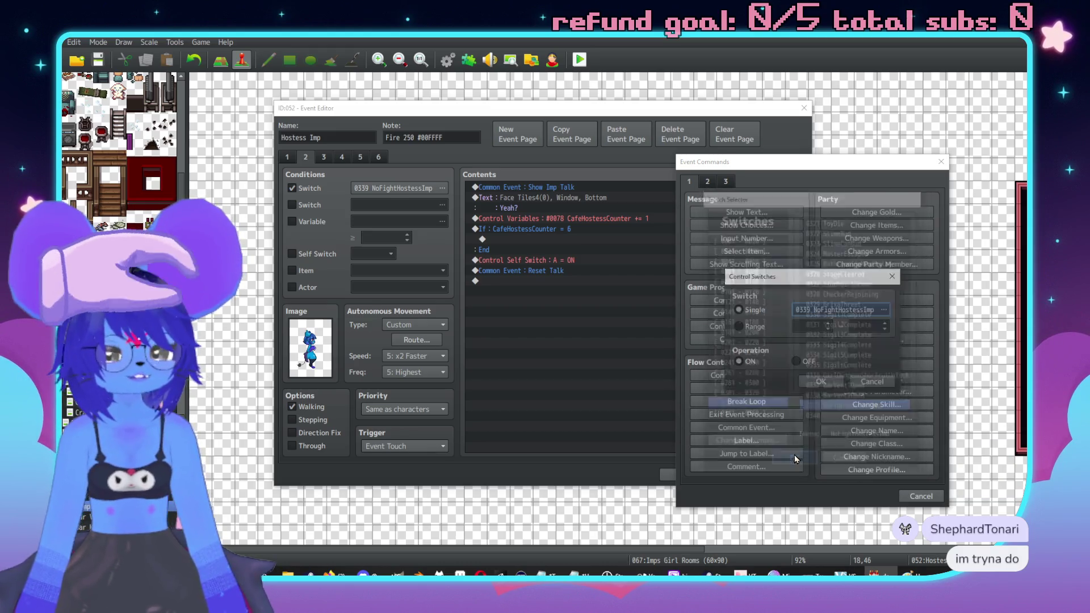
{"action": "left_click", "coordinate": [797, 361]}
{"action": "left_click", "coordinate": [822, 384]}
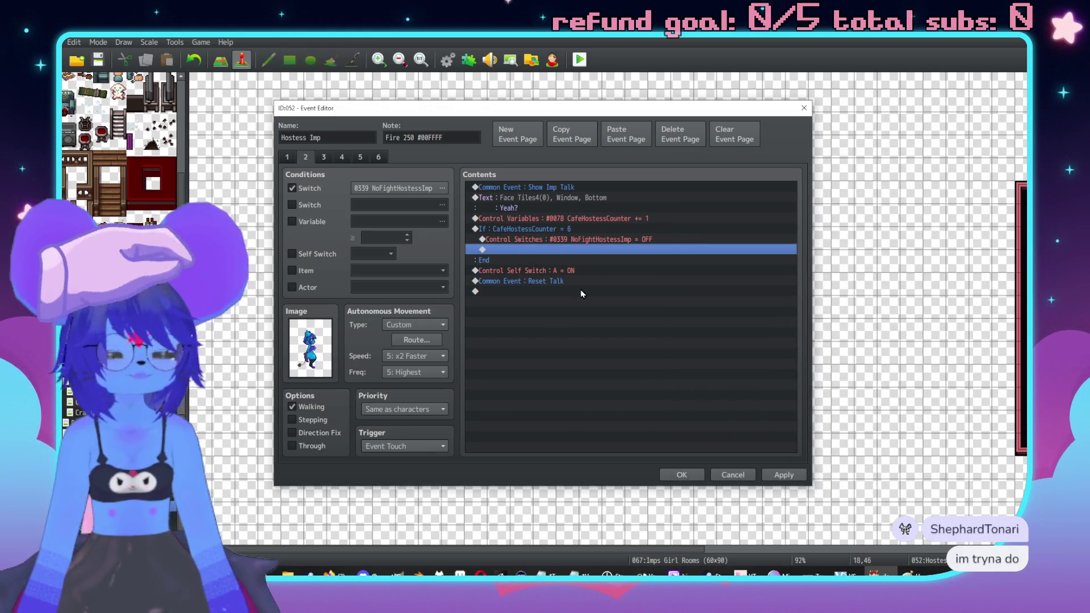
{"action": "left_click", "coordinate": [532, 271]}
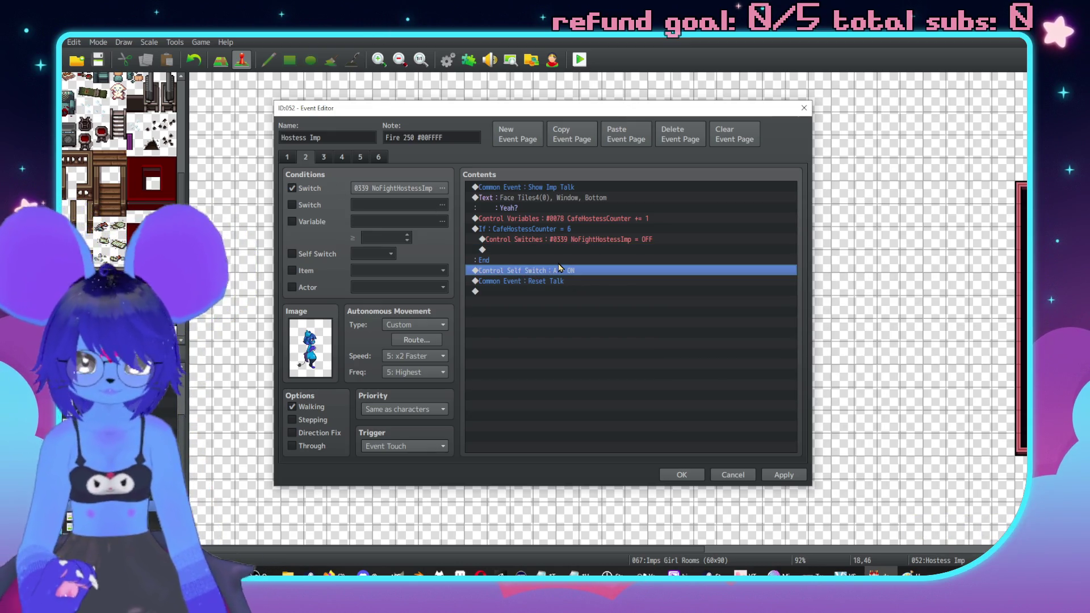
Step: Move the Control Self Switch A = ON command above the counter check
{"action": "key", "text": "ctrl+x"}
{"action": "left_click", "coordinate": [570, 221]}
{"action": "left_click", "coordinate": [561, 231]}
{"action": "key", "text": "ctrl+v"}
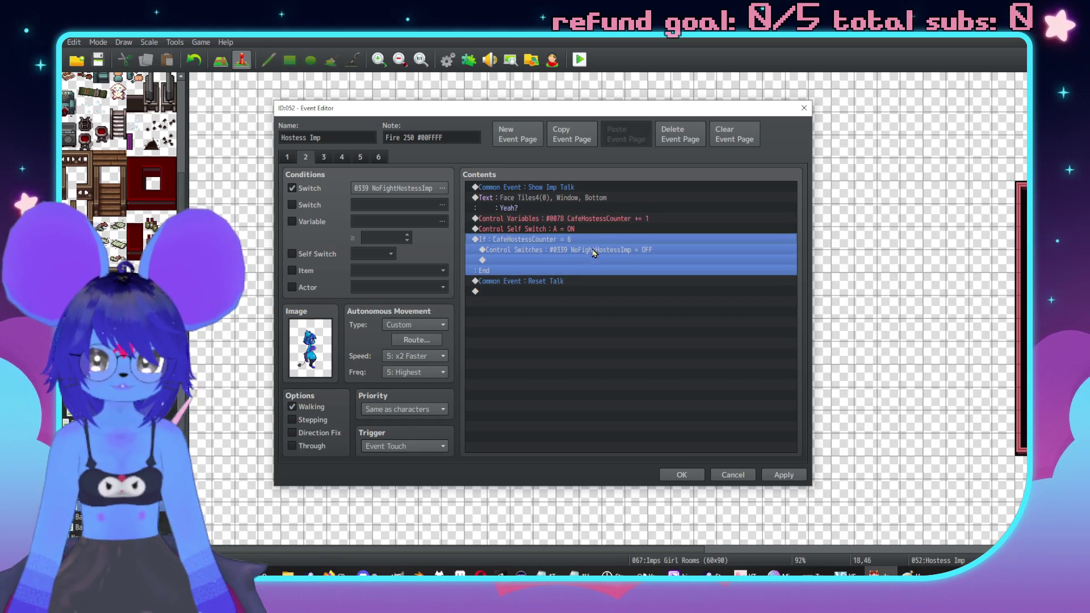
Step: Paste a copy inside the counter-equals-6 branch and change it to Self Switch A = OFF
{"action": "left_click", "coordinate": [554, 261]}
{"action": "key", "text": "ctrl+v"}
{"action": "double_click", "coordinate": [551, 261]}
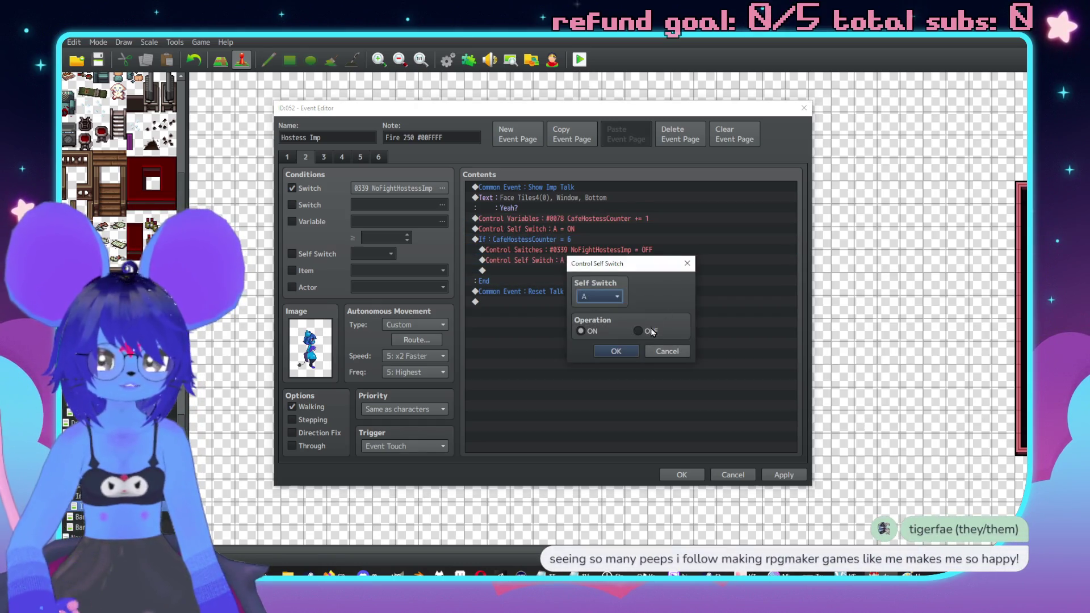
{"action": "left_click", "coordinate": [654, 332]}
{"action": "left_click", "coordinate": [618, 350]}
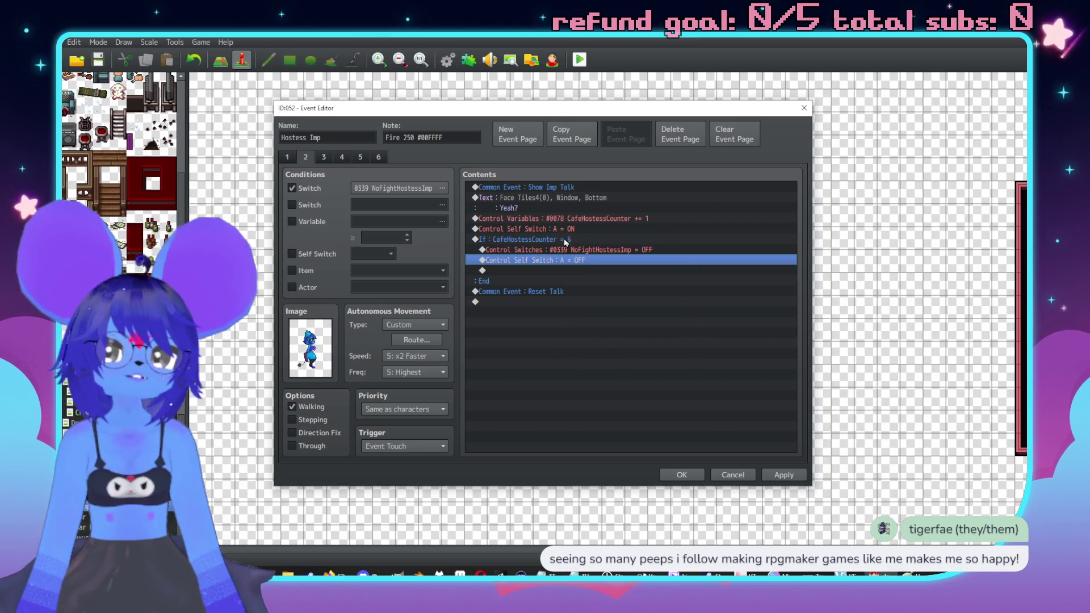
Step: On the Hostess Imp's page 1, start a new Conditional Branch command
{"action": "left_click", "coordinate": [288, 158]}
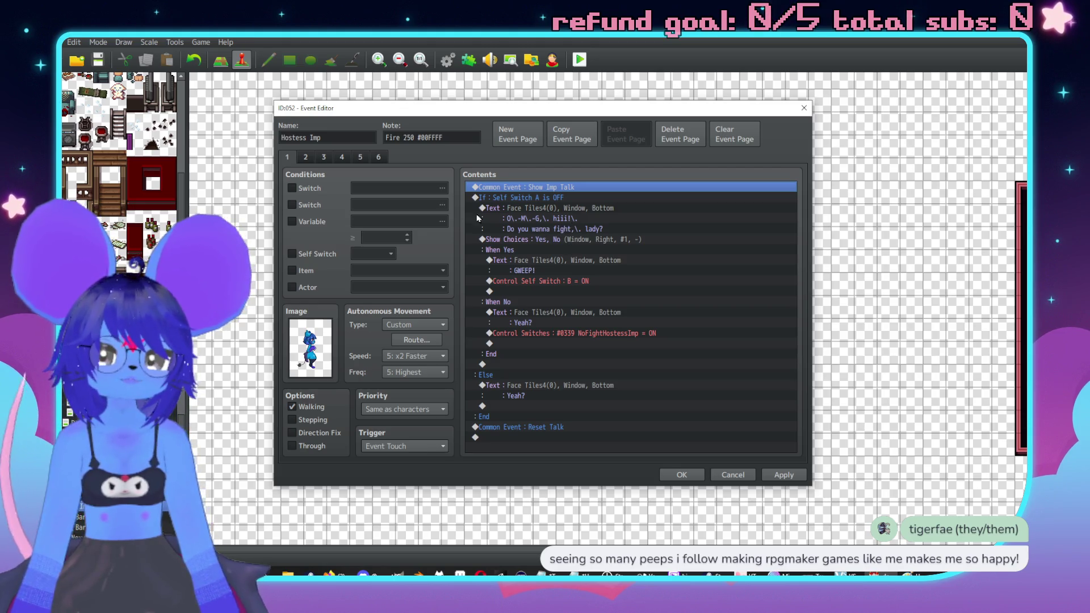
{"action": "left_click", "coordinate": [305, 157]}
{"action": "left_click", "coordinate": [287, 157]}
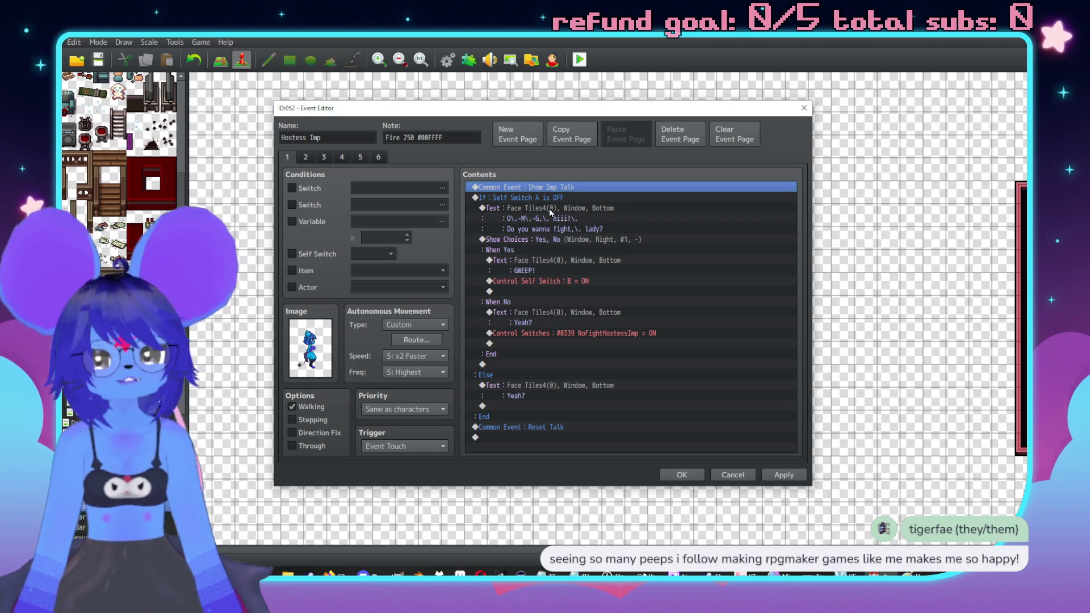
{"action": "key", "text": "Insert"}
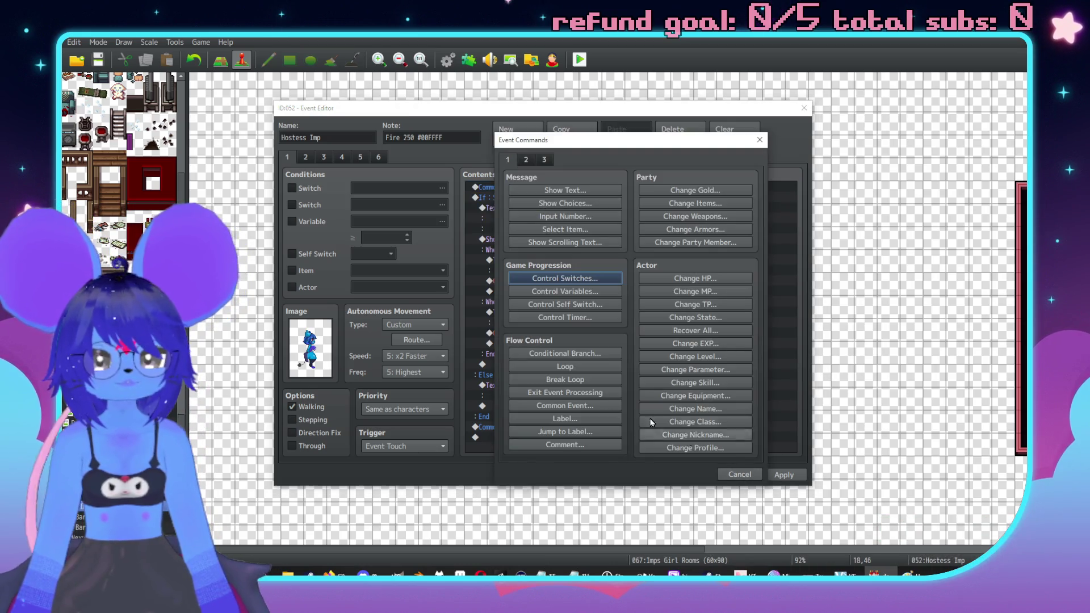
{"action": "left_click", "coordinate": [565, 353]}
Step: Set the branch condition to variable 0078 CafeHostessCounter ≥ constant 1 and confirm
{"action": "left_click", "coordinate": [623, 247]}
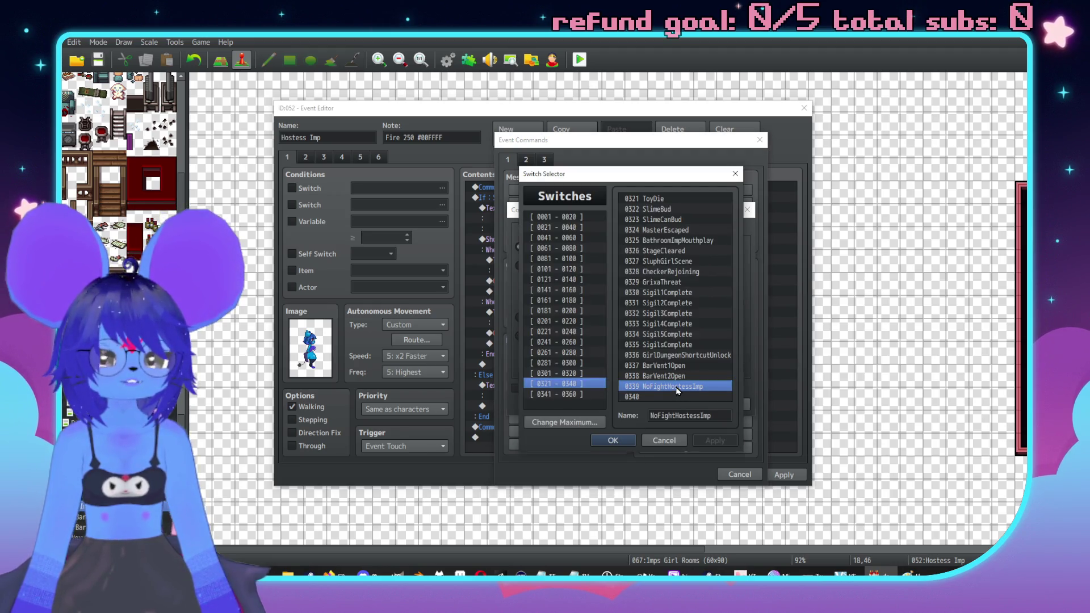
{"action": "double_click", "coordinate": [677, 389]}
{"action": "left_click", "coordinate": [540, 267]}
{"action": "left_click", "coordinate": [609, 267]}
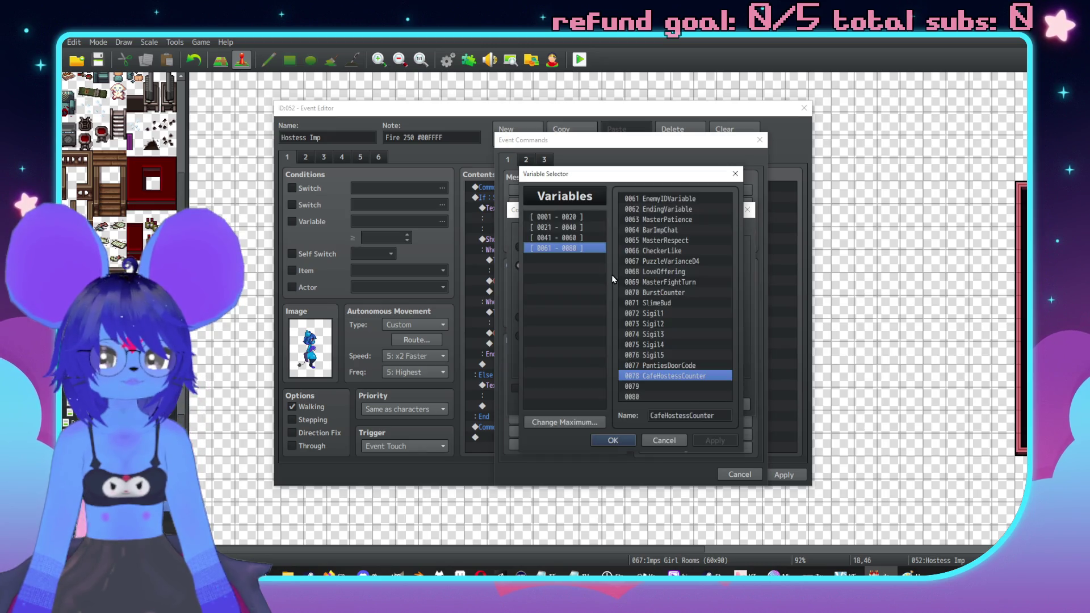
{"action": "left_click", "coordinate": [613, 442]}
{"action": "left_click", "coordinate": [704, 266]}
{"action": "left_click", "coordinate": [701, 292]}
{"action": "left_click", "coordinate": [648, 281]}
{"action": "left_click", "coordinate": [677, 410]}
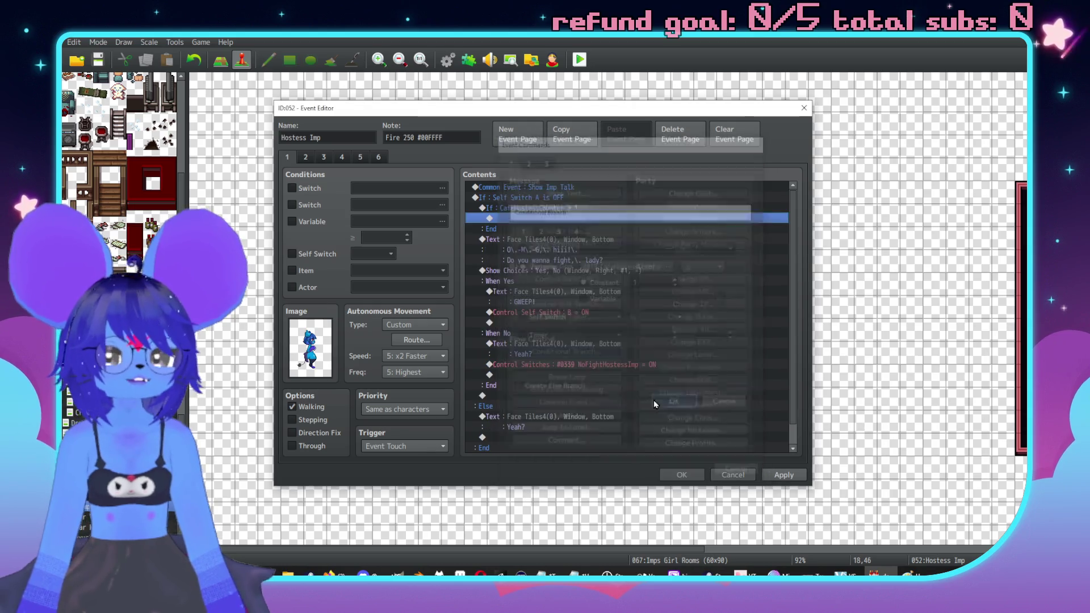
Step: Move the greeting text into the Else branch and paste a copy into the counter branch
{"action": "double_click", "coordinate": [545, 208]}
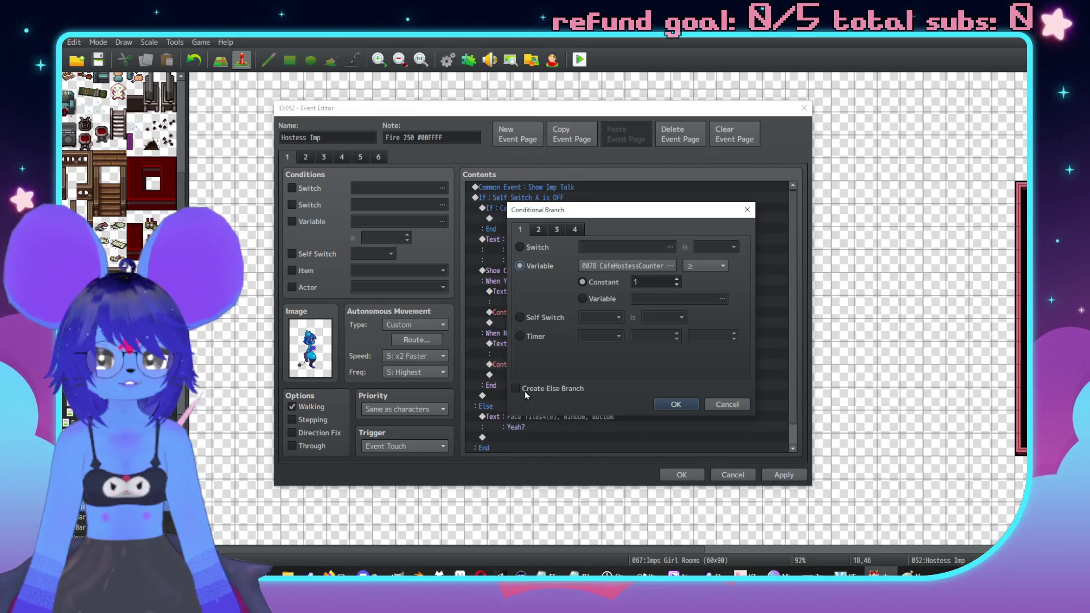
{"action": "left_click", "coordinate": [678, 408]}
{"action": "left_click", "coordinate": [517, 270]}
{"action": "scroll", "coordinate": [516, 293], "scroll_direction": "down", "scroll_amount": 2}
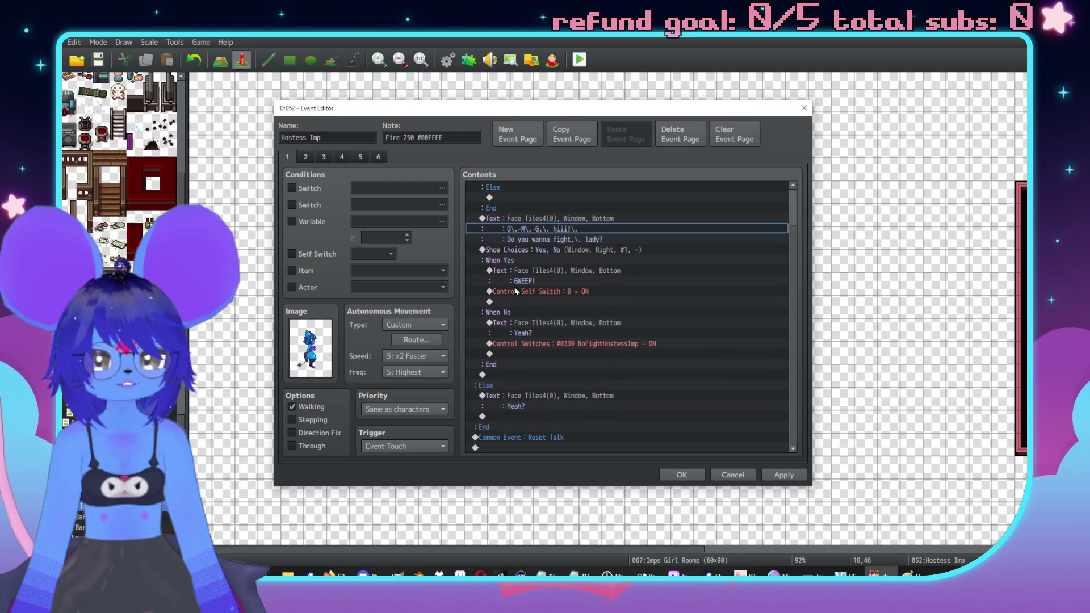
{"action": "left_click", "coordinate": [505, 225]}
{"action": "key", "text": "Delete"}
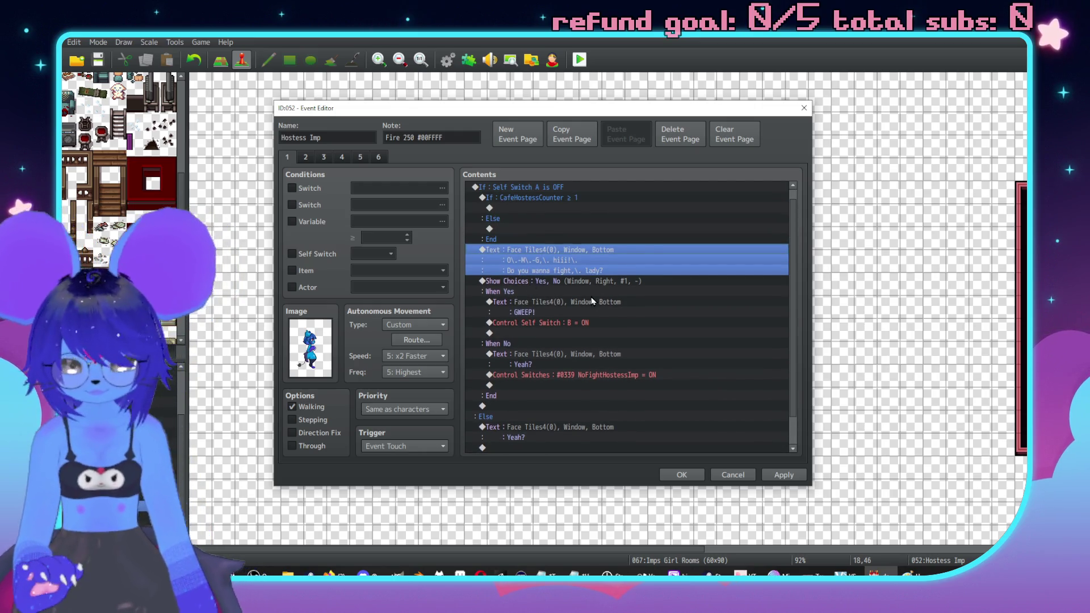
{"action": "left_click", "coordinate": [536, 209]}
{"action": "left_click", "coordinate": [550, 228]}
{"action": "key", "text": "ctrl+v"}
{"action": "left_click", "coordinate": [544, 208]}
{"action": "key", "text": "ctrl+v"}
Step: Rewrite the copied greeting as "Are you SU\.UUU\.URE you don't wanna fight?"
{"action": "double_click", "coordinate": [550, 221]}
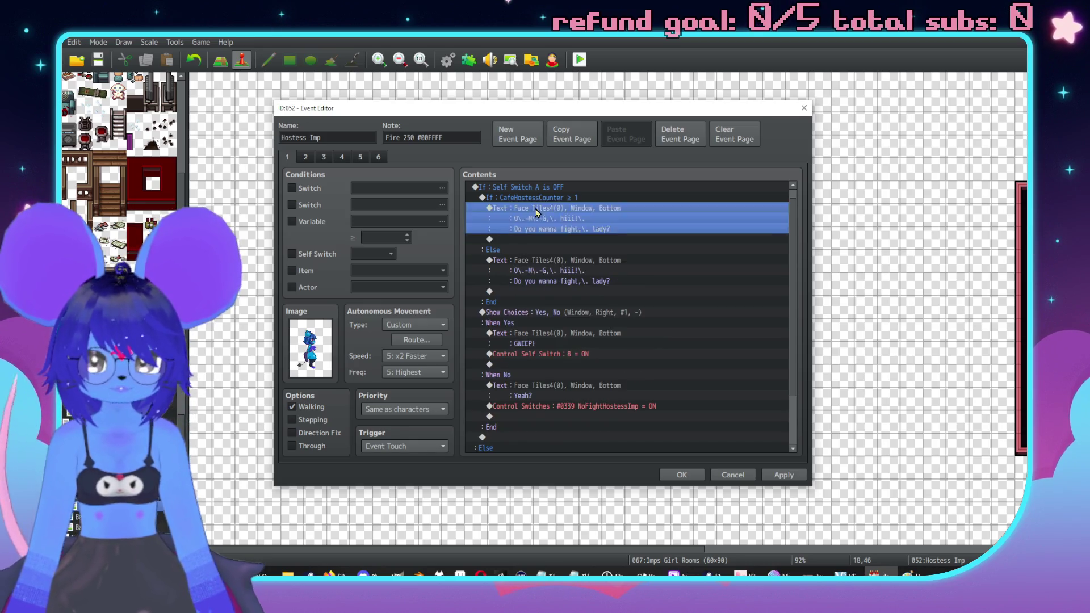
{"action": "type", "text": "Are you SU\\.UUU\\.URE you don't wanna fight?"}
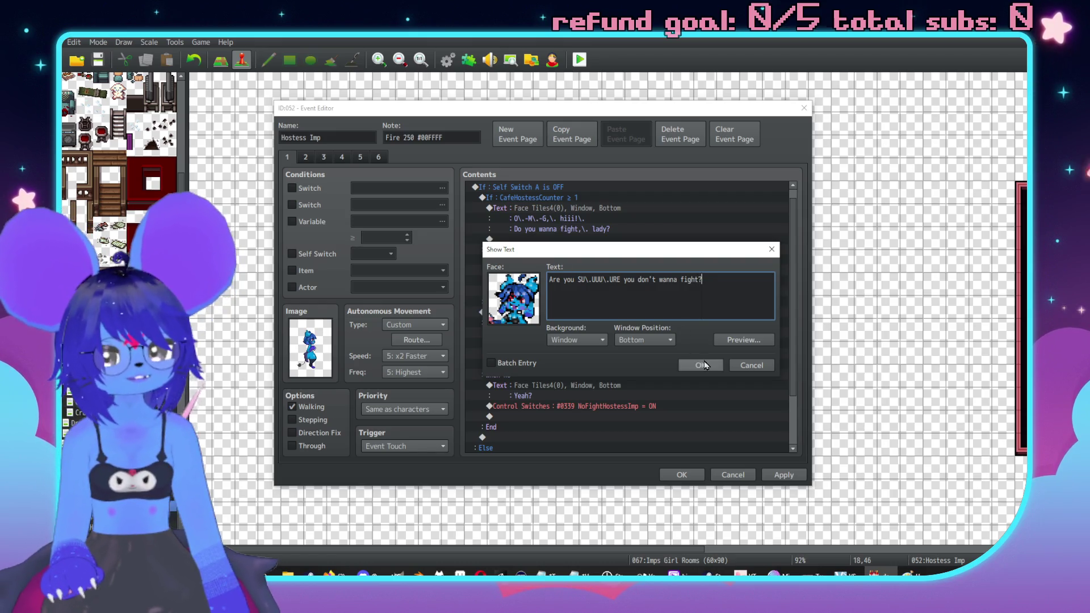
{"action": "left_click", "coordinate": [700, 366]}
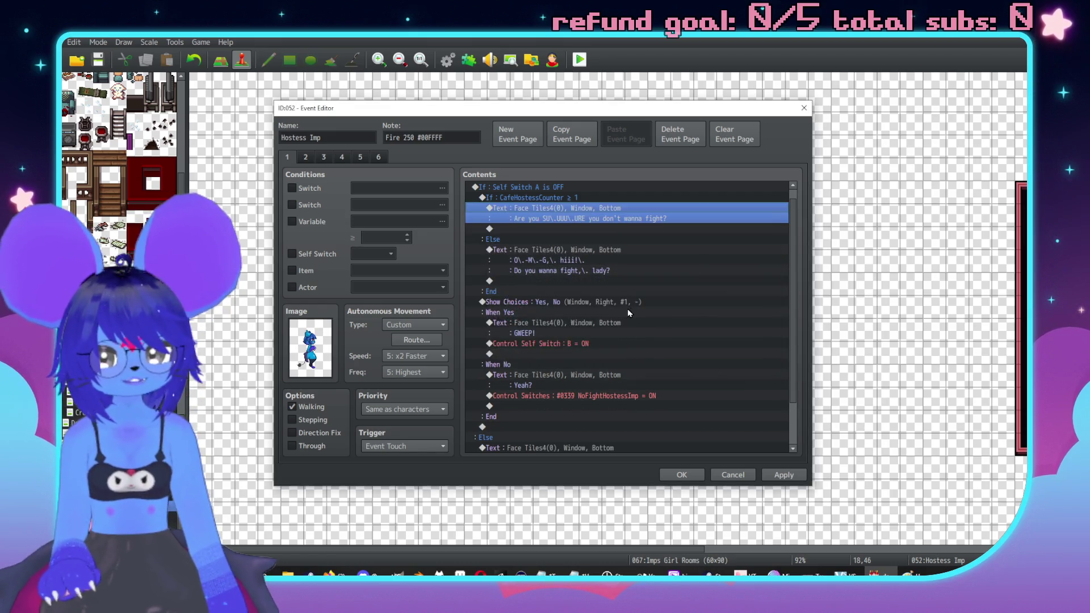
Step: Add a Control Variables command setting CafeHostessCounter to 0 and apply the event
{"action": "scroll", "coordinate": [620, 309], "scroll_direction": "down", "scroll_amount": 2}
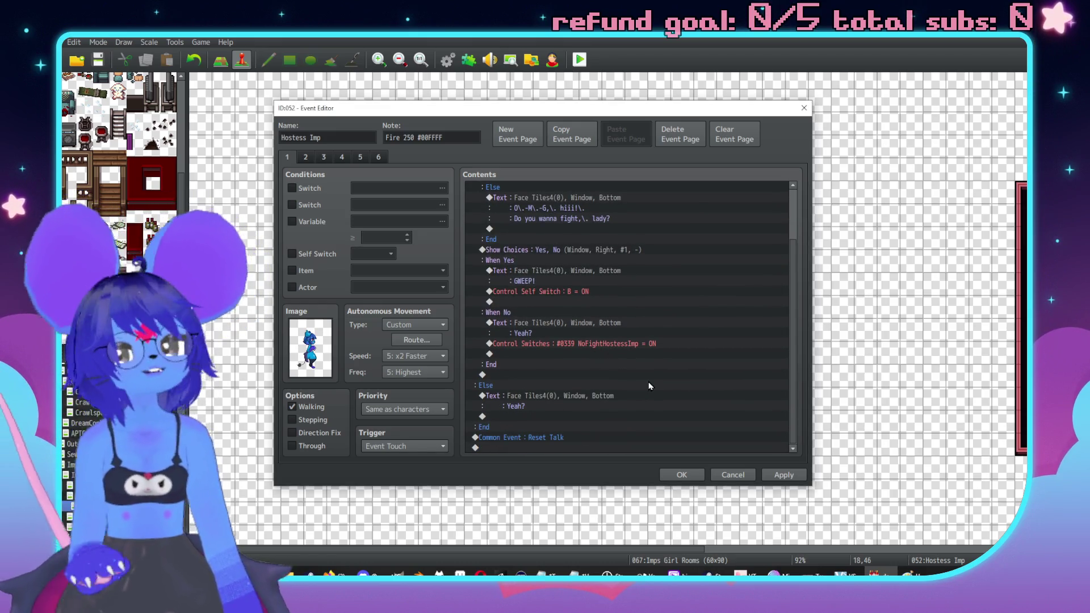
{"action": "scroll", "coordinate": [650, 386], "scroll_direction": "up", "scroll_amount": 2}
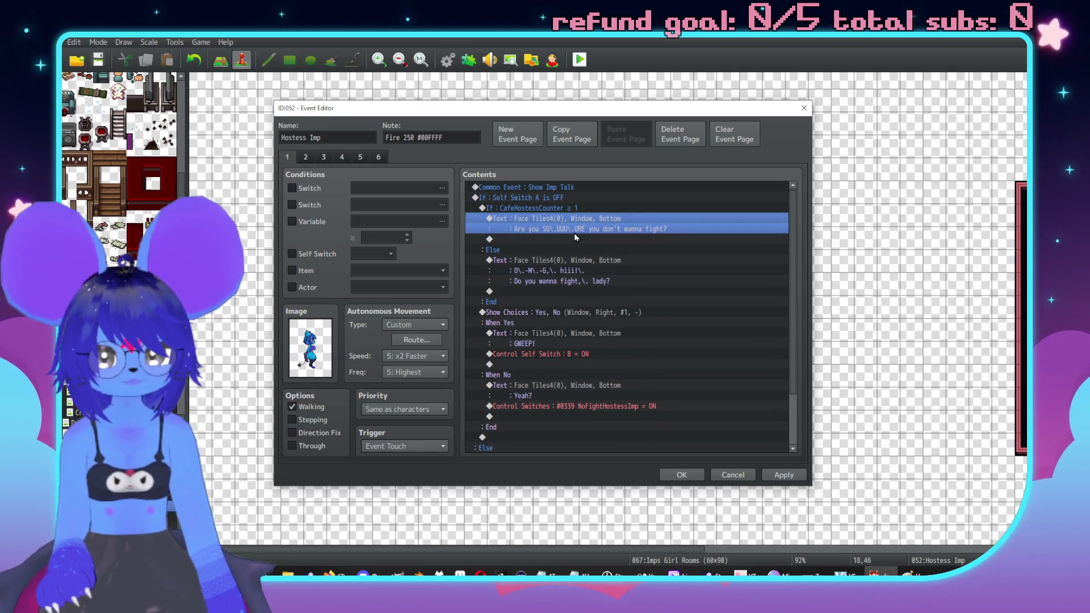
{"action": "double_click", "coordinate": [575, 239]}
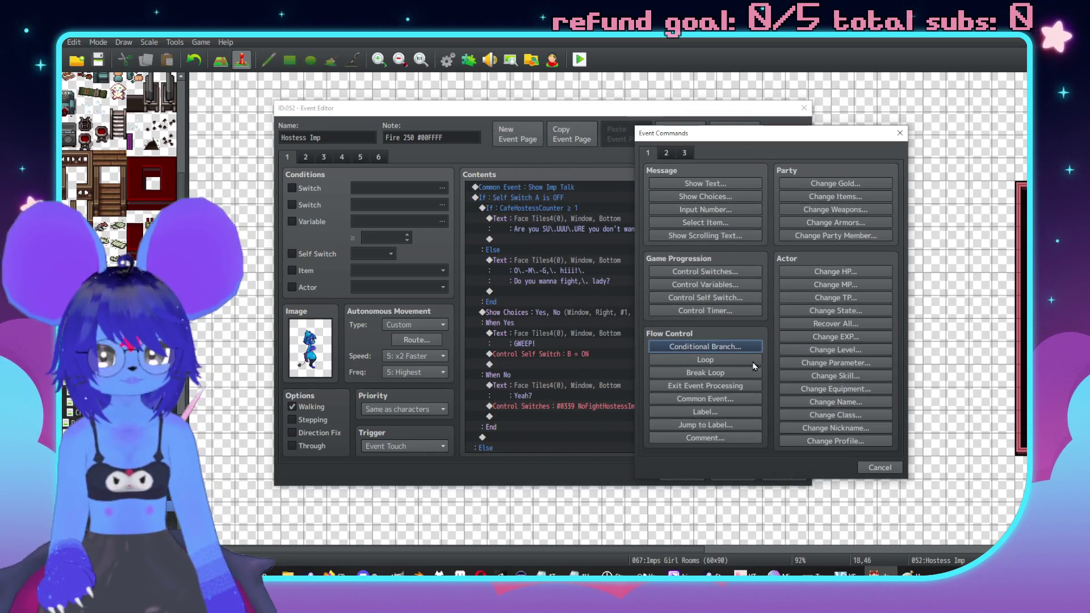
{"action": "left_click", "coordinate": [703, 285]}
{"action": "left_click", "coordinate": [767, 228]}
{"action": "left_click", "coordinate": [751, 429]}
{"action": "double_click", "coordinate": [736, 315]}
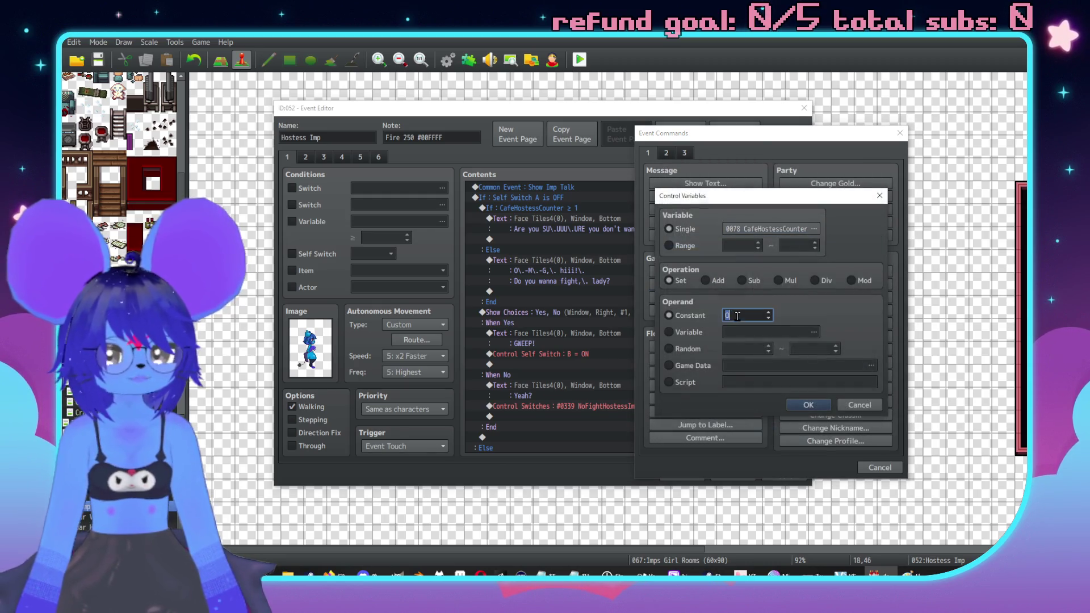
{"action": "left_click", "coordinate": [806, 405]}
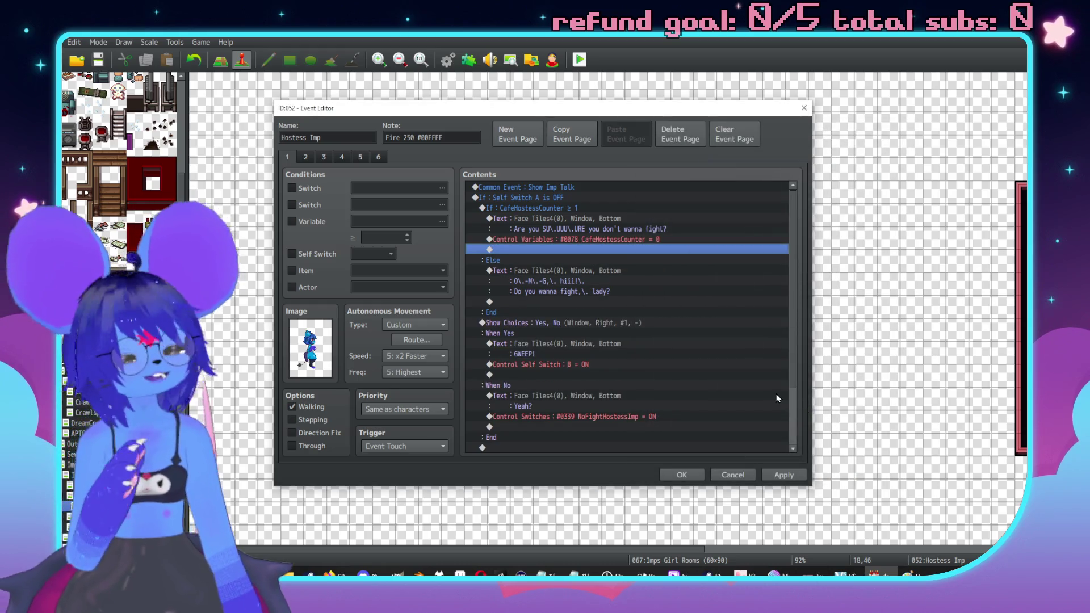
{"action": "left_click", "coordinate": [769, 476]}
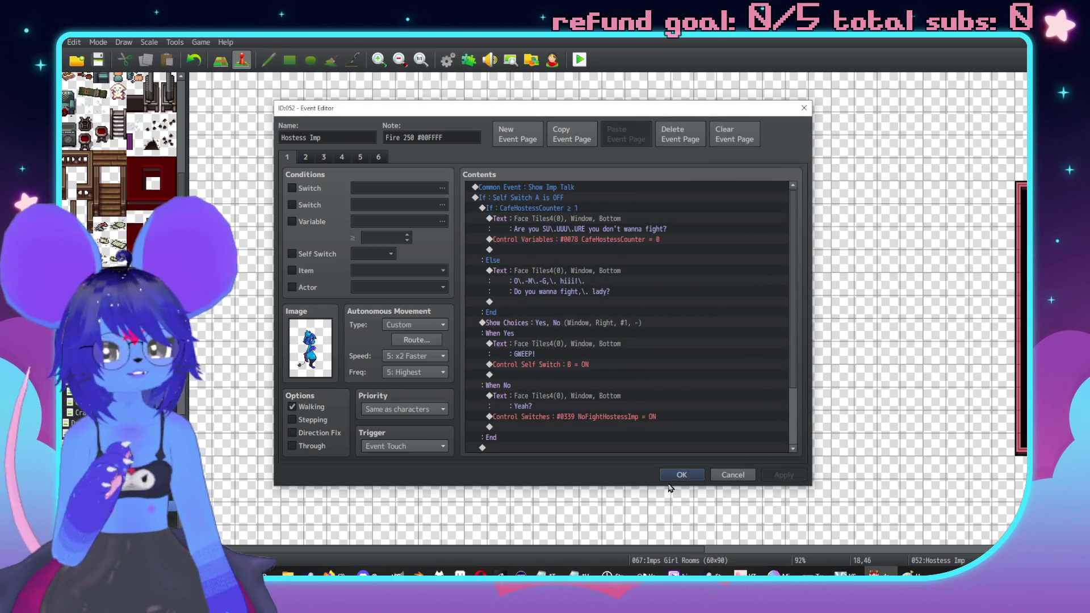
Step: Close the Event Editor with OK and start a playtest from the cafe map
{"action": "left_click", "coordinate": [681, 475]}
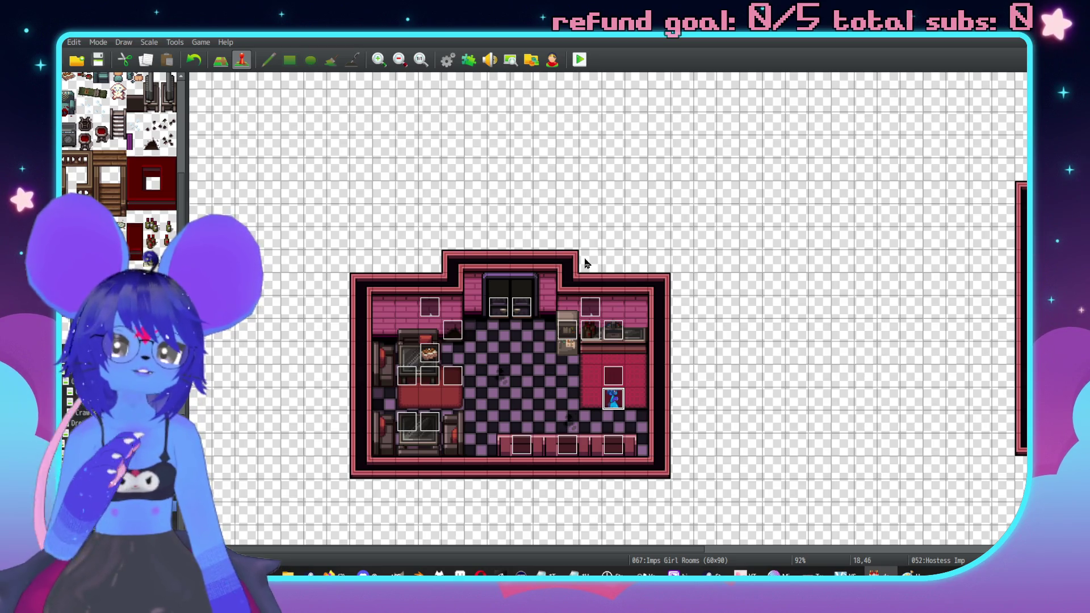
{"action": "left_click", "coordinate": [568, 261]}
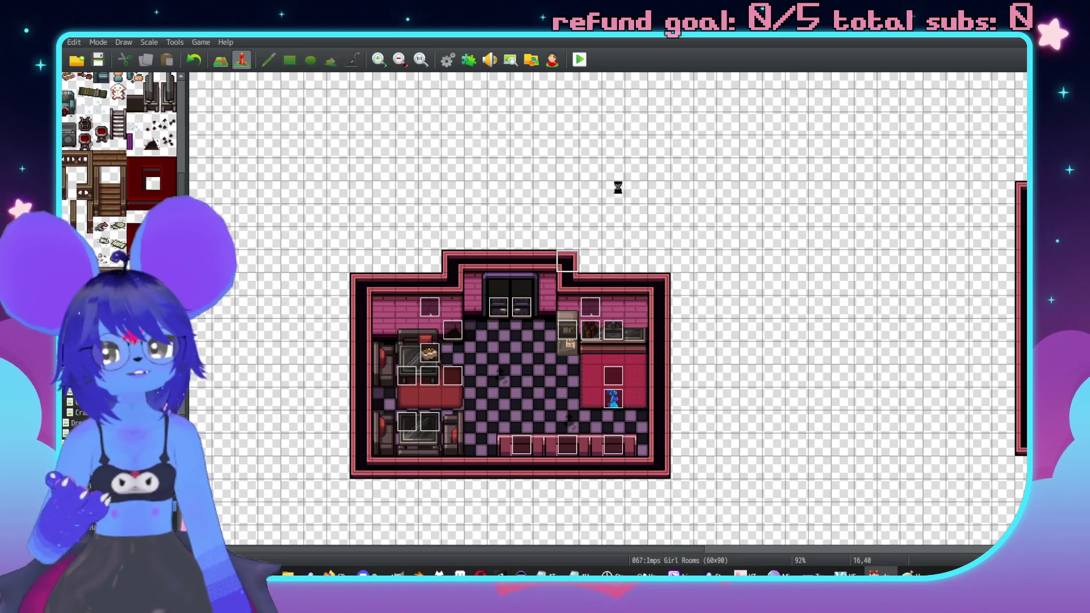
{"action": "left_click", "coordinate": [581, 59]}
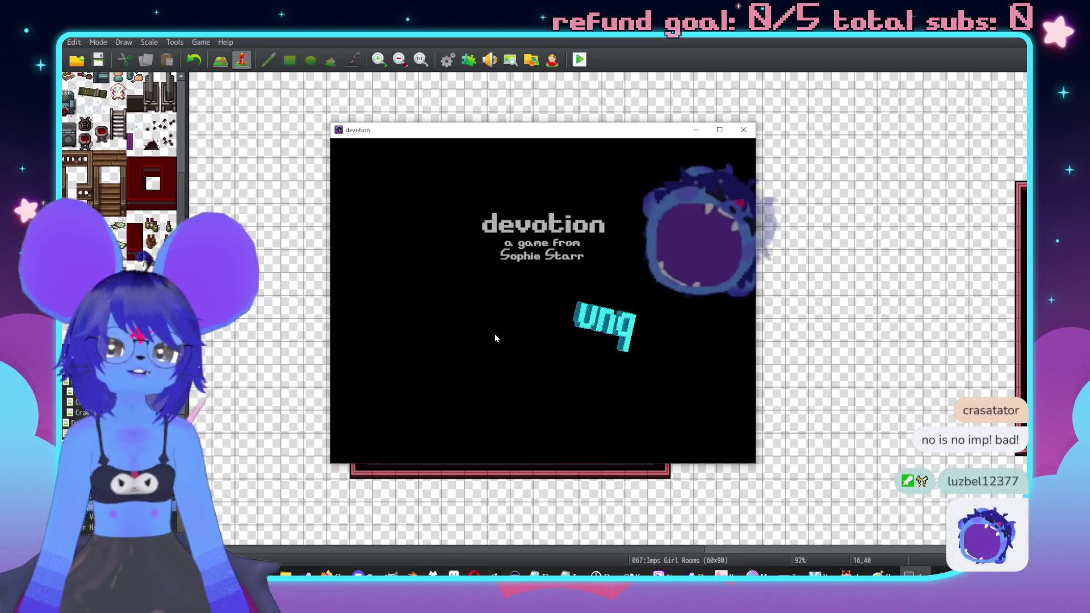
Step: Start a new game from the title screen and walk down into the cafe
{"action": "key", "text": "Up"}
{"action": "key", "text": "Return"}
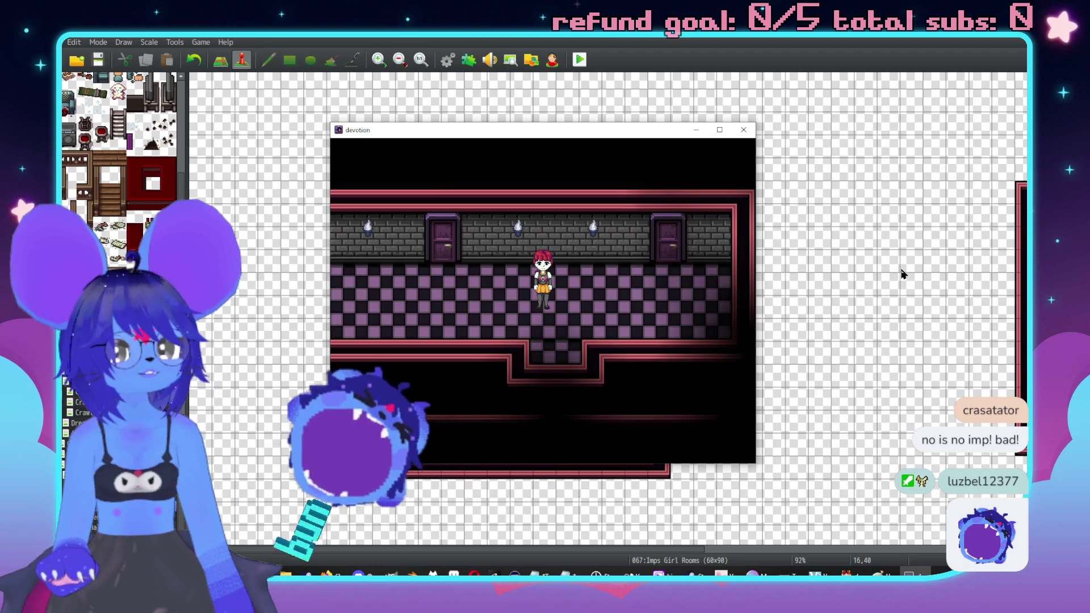
{"action": "key", "text": "Left"}
{"action": "key", "text": "Left"}
{"action": "key", "text": "Right"}
{"action": "key", "text": "Right"}
{"action": "key", "text": "Down"}
{"action": "key", "text": "Down"}
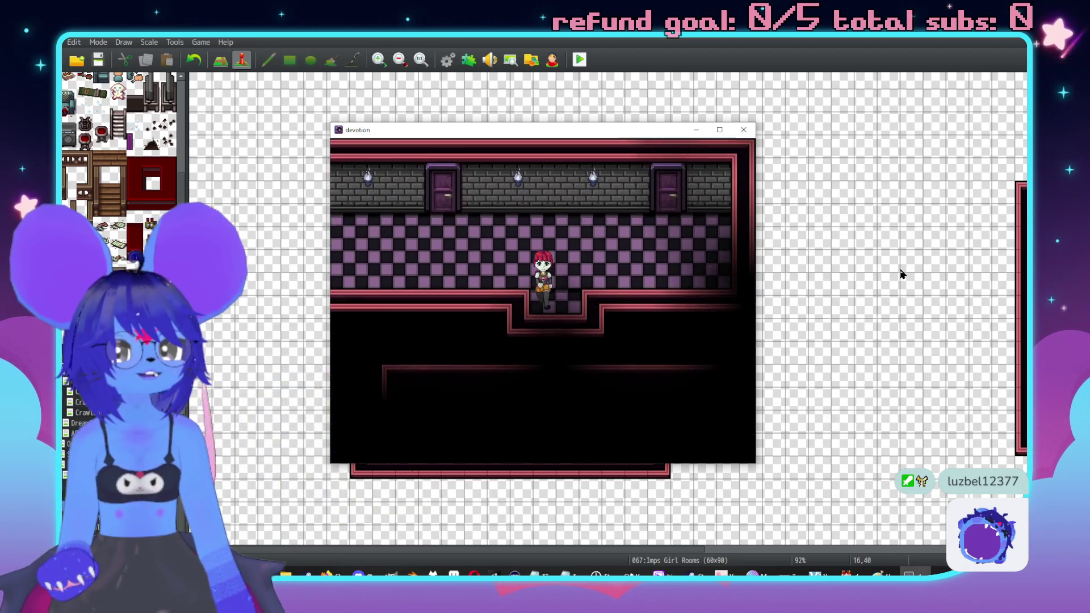
{"action": "key", "text": "Down"}
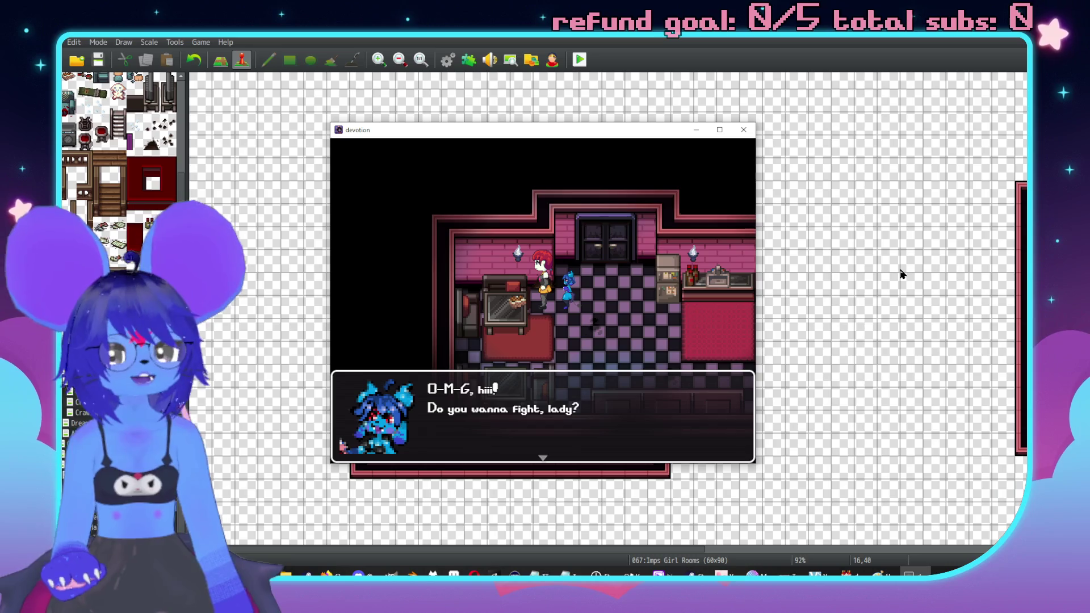
Step: Talk to the Hostess Imp and answer No to the fight question
{"action": "key", "text": "Return"}
{"action": "key", "text": "Return"}
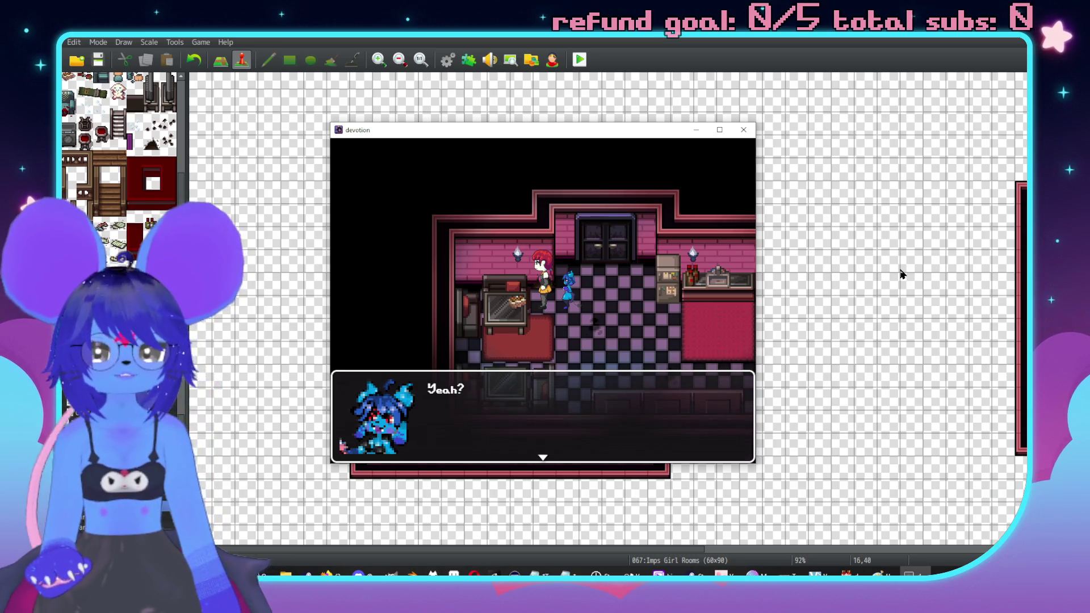
{"action": "key", "text": "Return"}
{"action": "key", "text": "Return"}
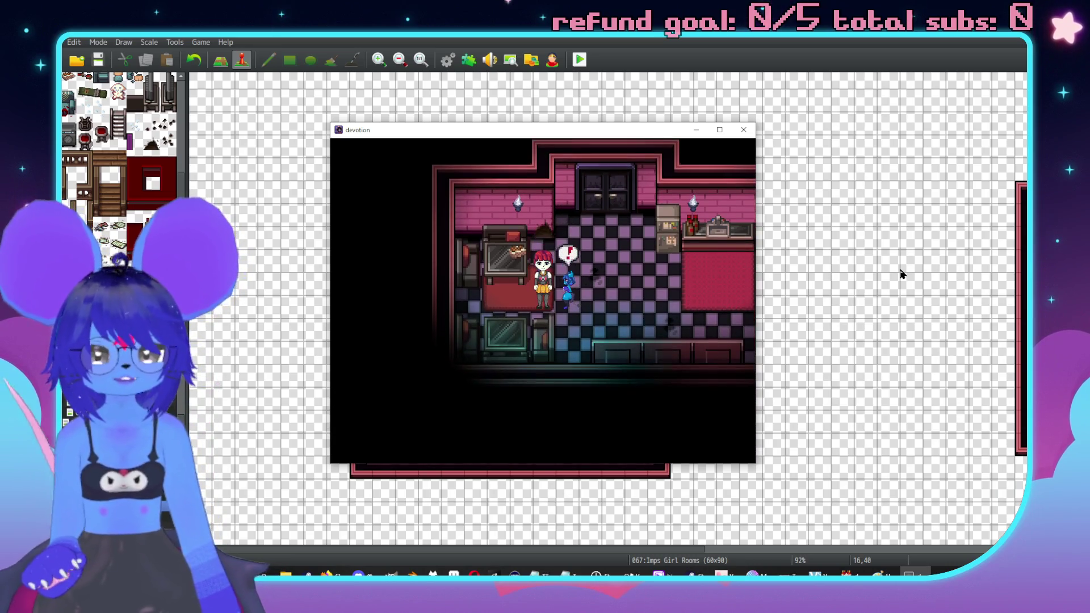
{"action": "key", "text": "Return"}
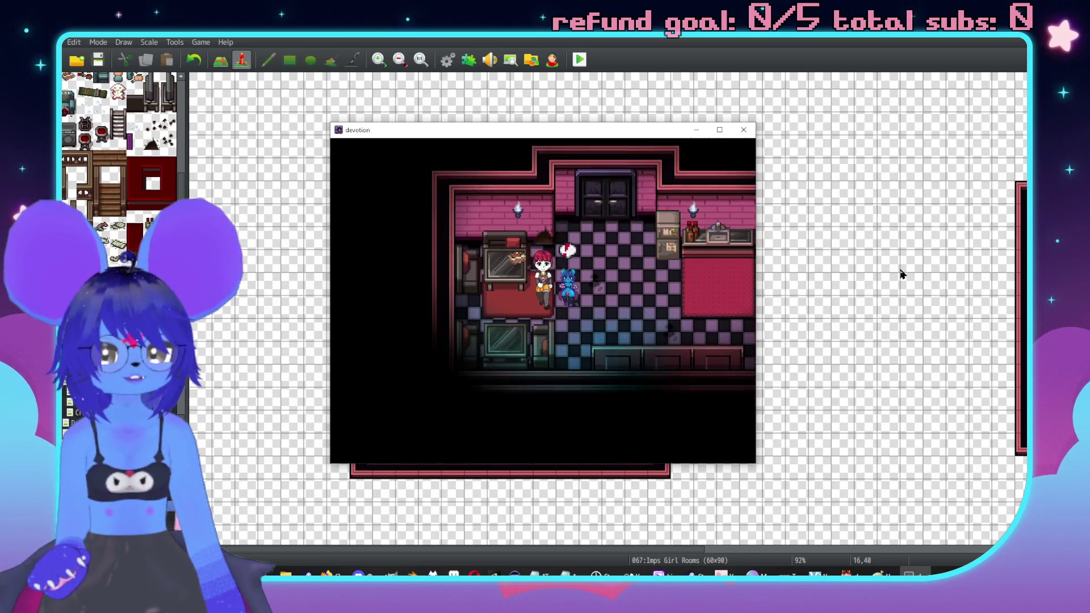
Step: Talk to her again, answer No to reach the "Are you SUUUUURE" line, then close the game
{"action": "key", "text": "Return"}
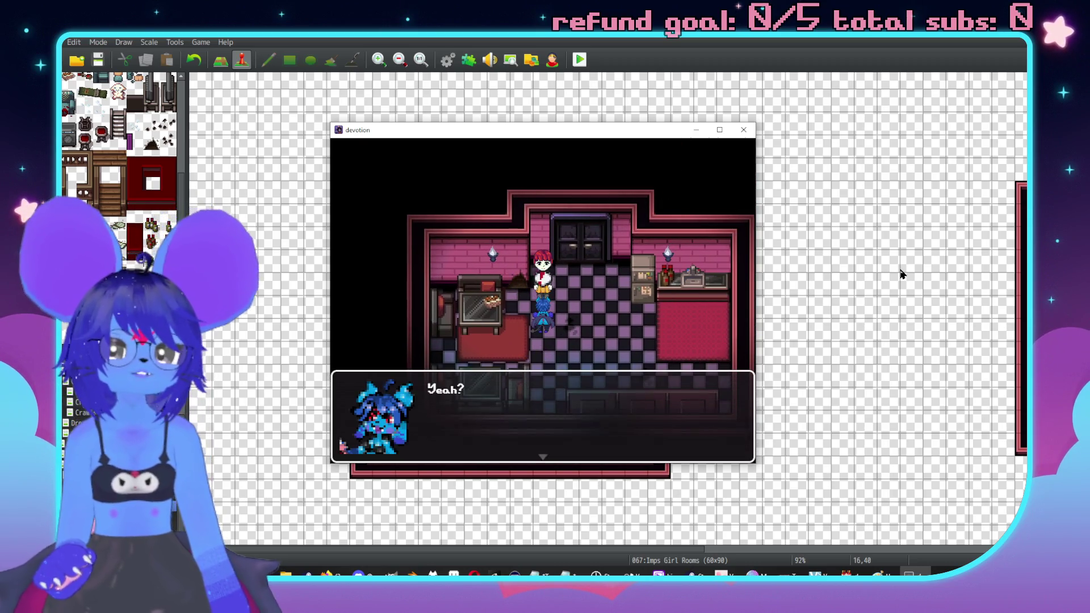
{"action": "key", "text": "Return"}
{"action": "key", "text": "Return"}
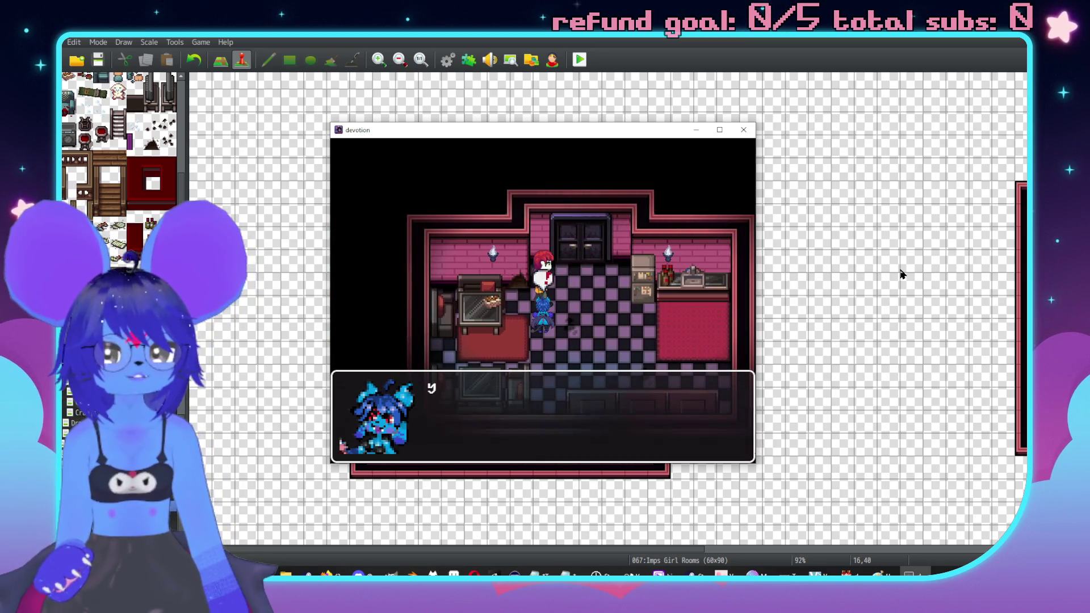
{"action": "key", "text": "Return"}
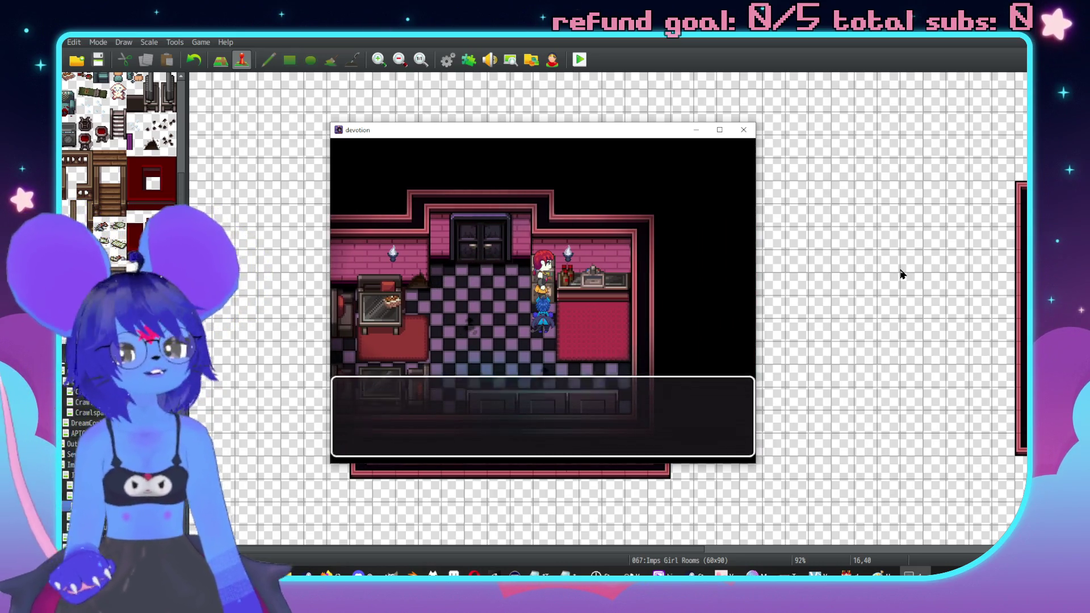
{"action": "key", "text": "Down"}
{"action": "key", "text": "Return"}
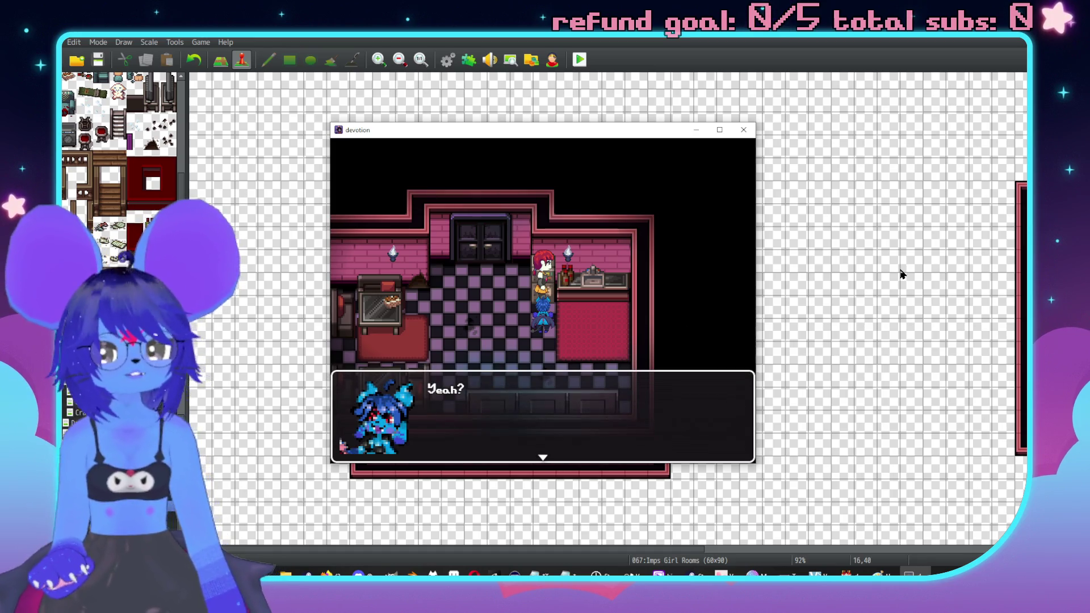
{"action": "key", "text": "Return"}
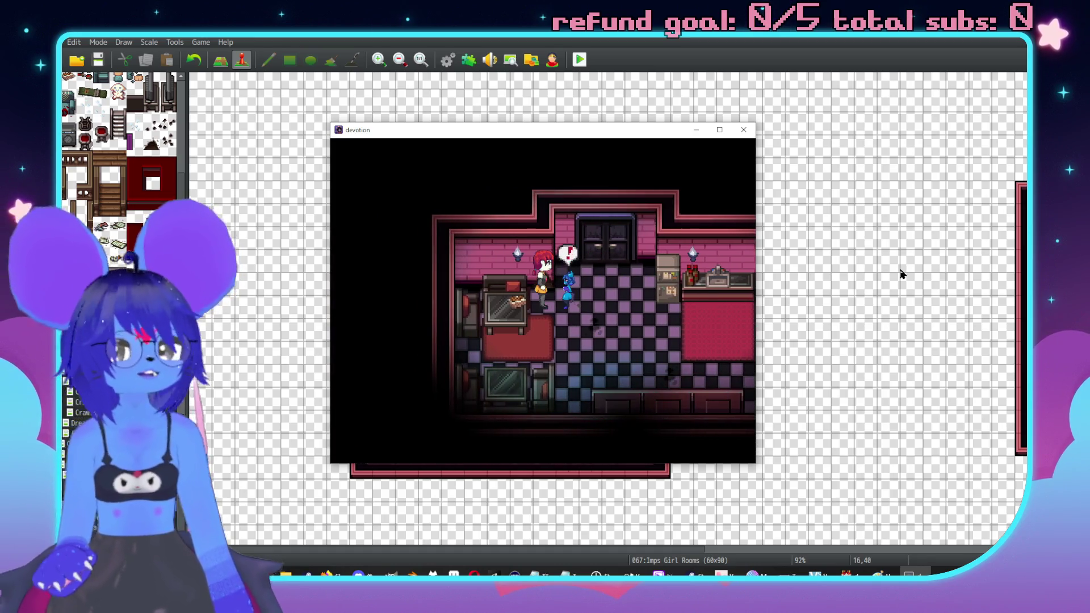
{"action": "key", "text": "Return"}
{"action": "left_click", "coordinate": [742, 130]}
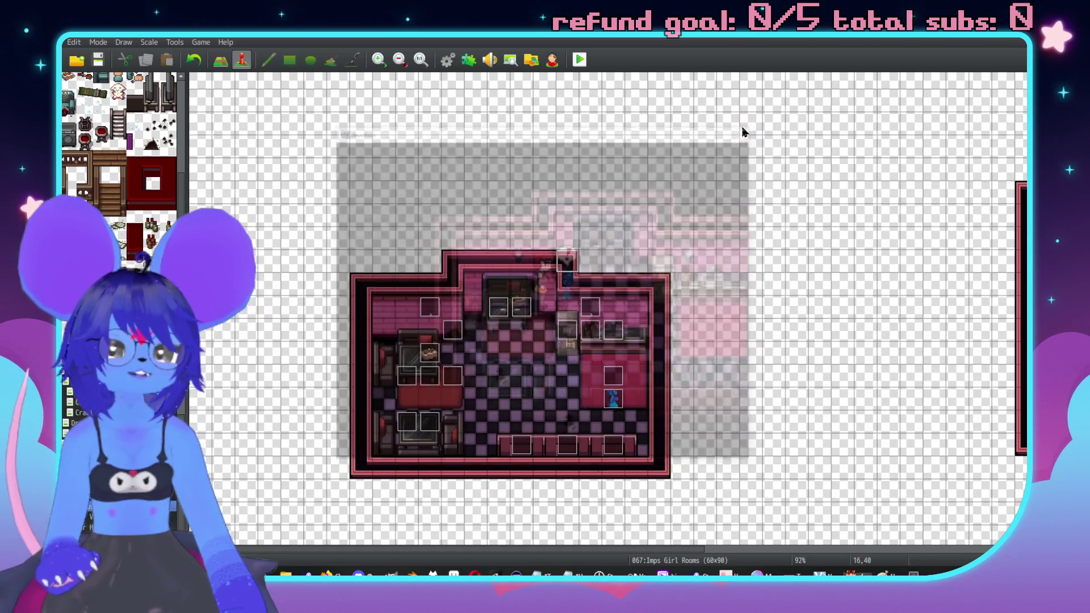
Step: Set the Hostess Imp's page 3 Autonomous Movement Type to Fixed
{"action": "double_click", "coordinate": [614, 402]}
{"action": "left_click", "coordinate": [328, 158]}
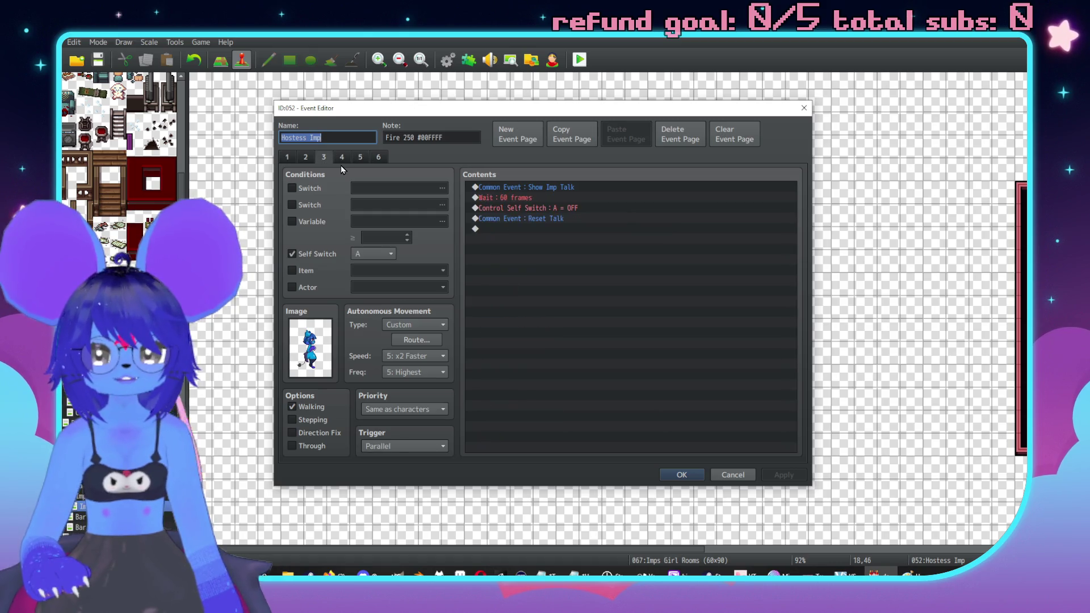
{"action": "left_click", "coordinate": [342, 159]}
{"action": "left_click", "coordinate": [322, 159]}
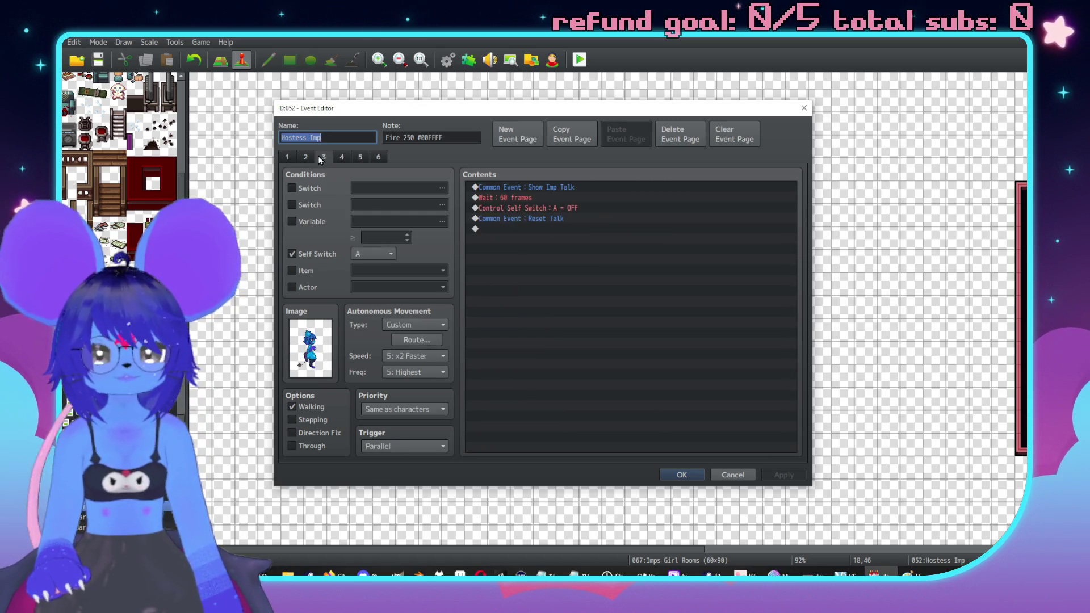
{"action": "left_click", "coordinate": [412, 325]}
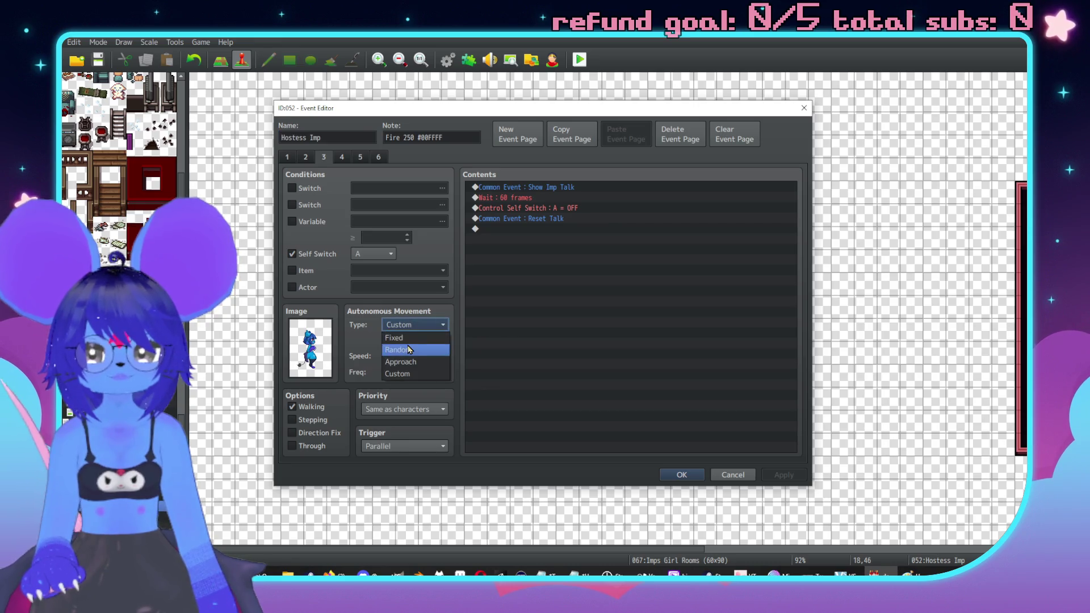
{"action": "left_click", "coordinate": [397, 337]}
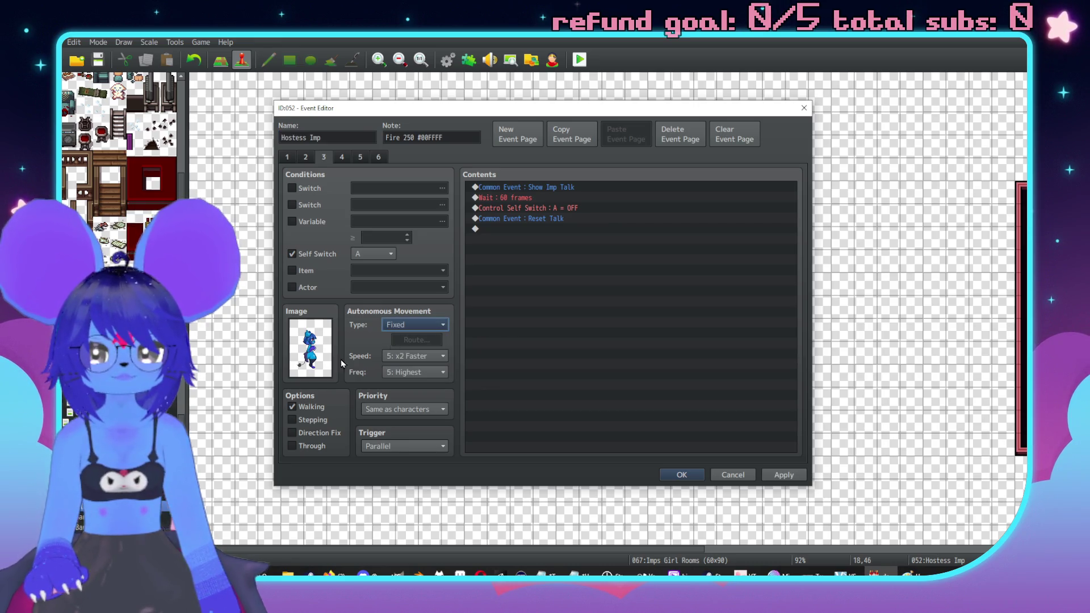
Step: Review page 2's custom movement route unchanged, then apply and save the event
{"action": "left_click", "coordinate": [308, 157]}
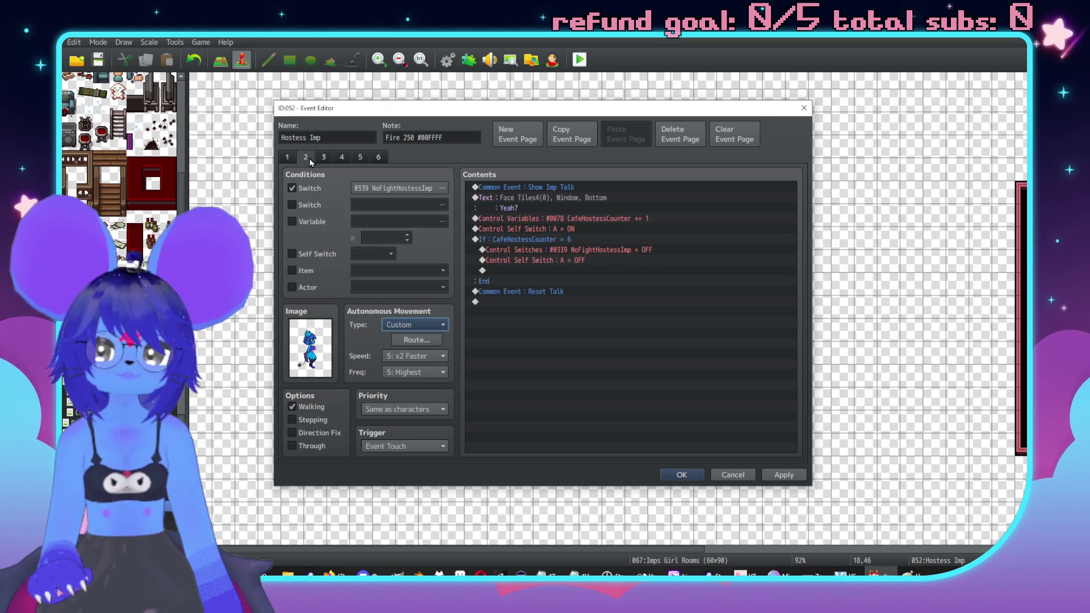
{"action": "left_click", "coordinate": [417, 340]}
{"action": "scroll", "coordinate": [390, 337], "scroll_direction": "up", "scroll_amount": 10}
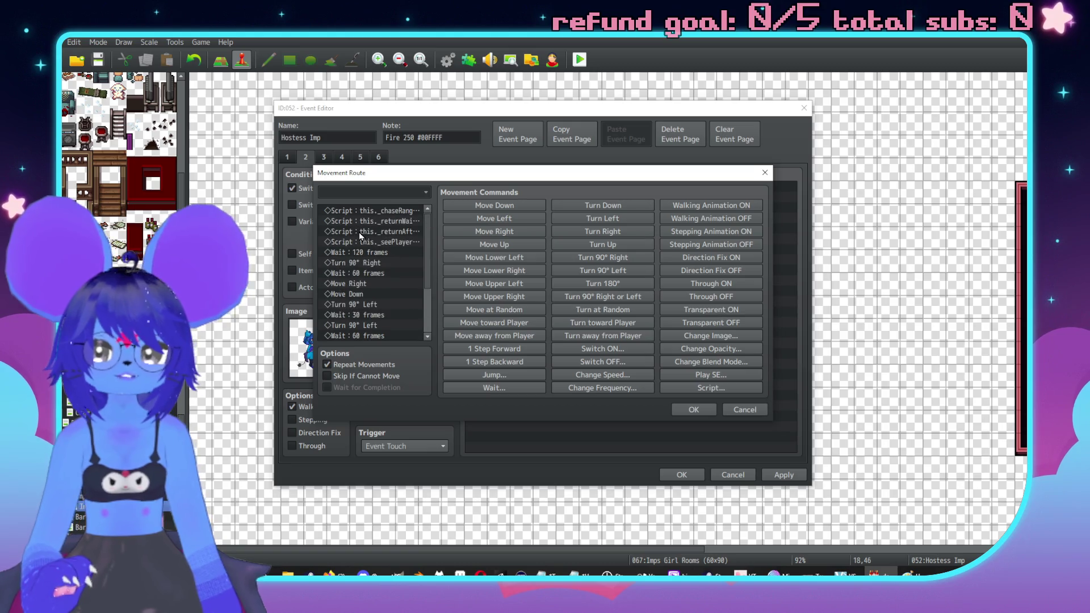
{"action": "left_click", "coordinate": [694, 410]}
{"action": "left_click", "coordinate": [795, 475]}
{"action": "left_click", "coordinate": [682, 476]}
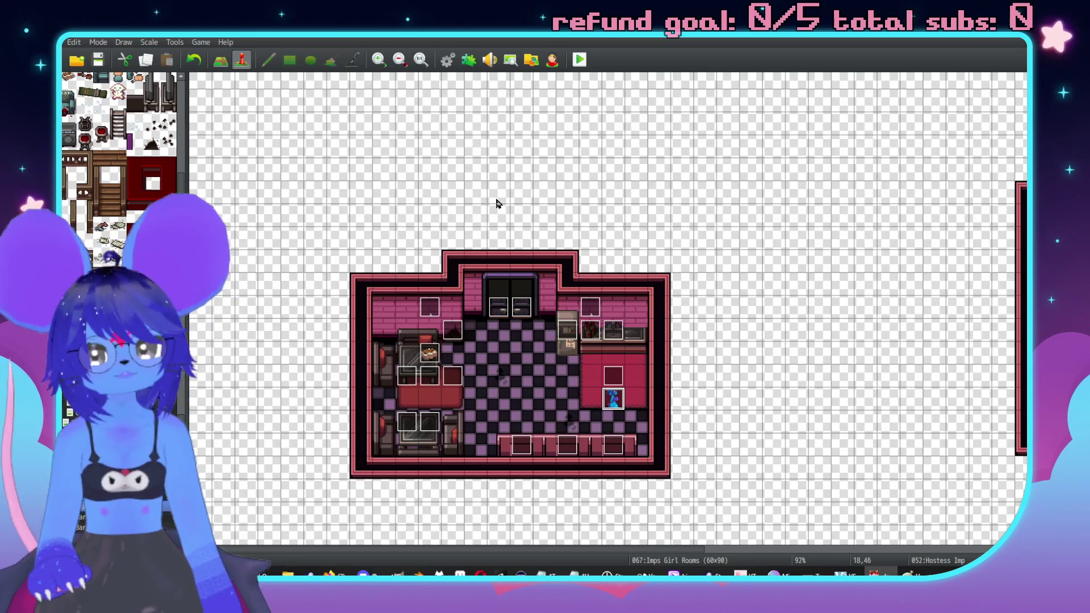
Step: Glance at the Database via F9, close it, and bring the YouTube Firefox window forward
{"action": "key", "text": "F9"}
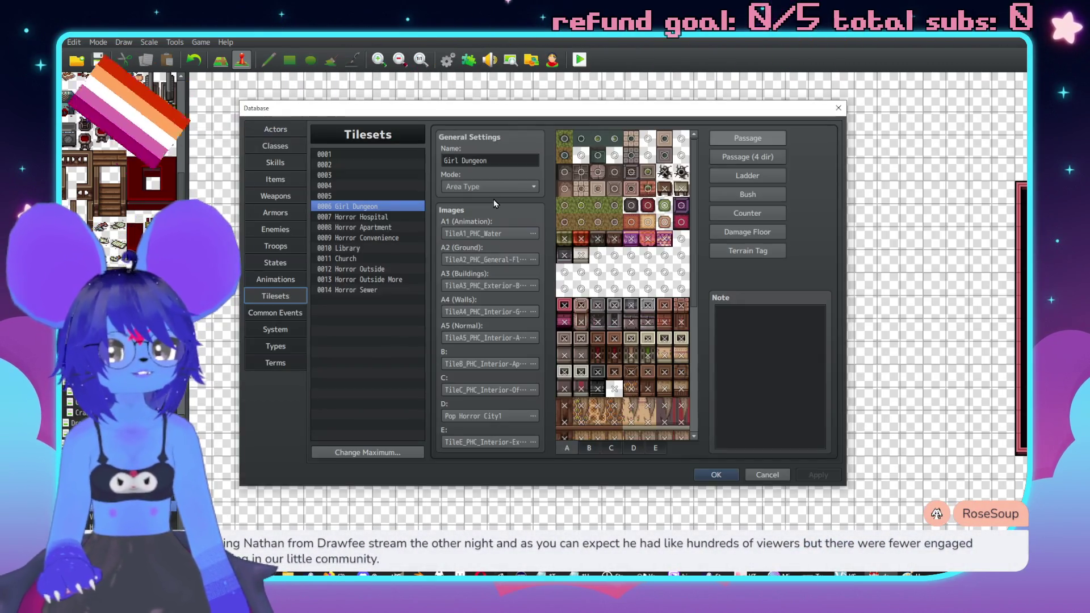
{"action": "left_click", "coordinate": [731, 477]}
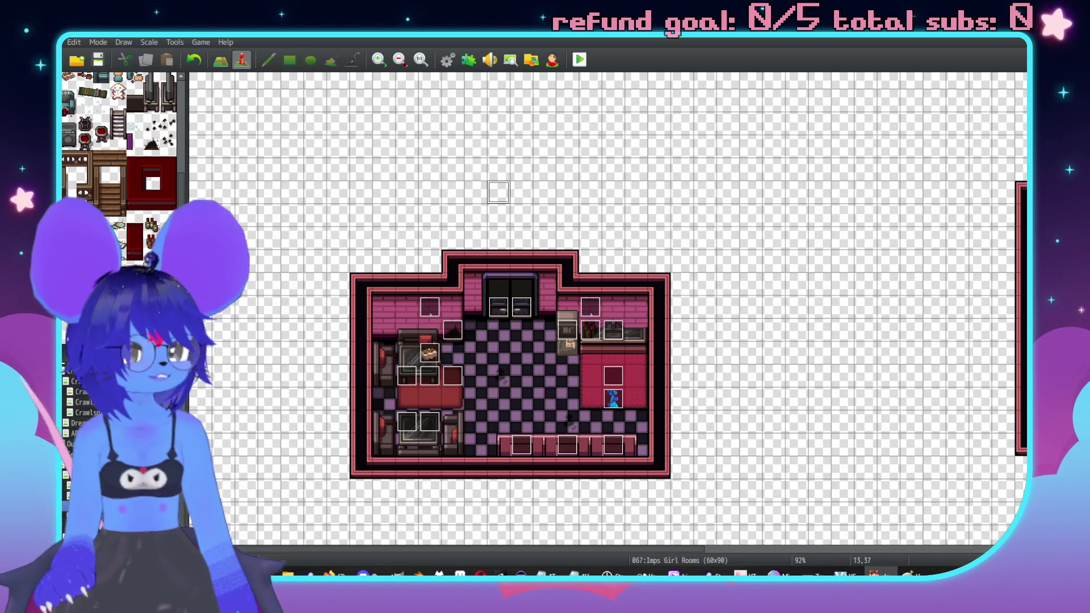
{"action": "left_click", "coordinate": [329, 575]}
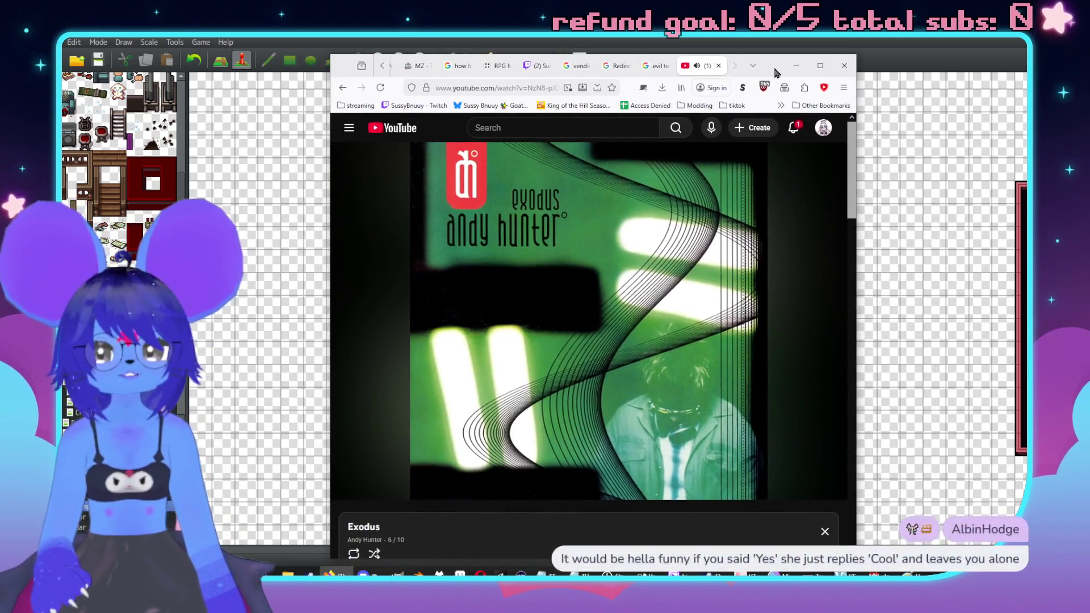
Step: Check the playing Exodus track on YouTube, then minimize Firefox to reveal the cafe map
{"action": "scroll", "coordinate": [663, 205], "scroll_direction": "down", "scroll_amount": 2}
{"action": "scroll", "coordinate": [662, 205], "scroll_direction": "down", "scroll_amount": 7}
{"action": "scroll", "coordinate": [584, 171], "scroll_direction": "up", "scroll_amount": 10}
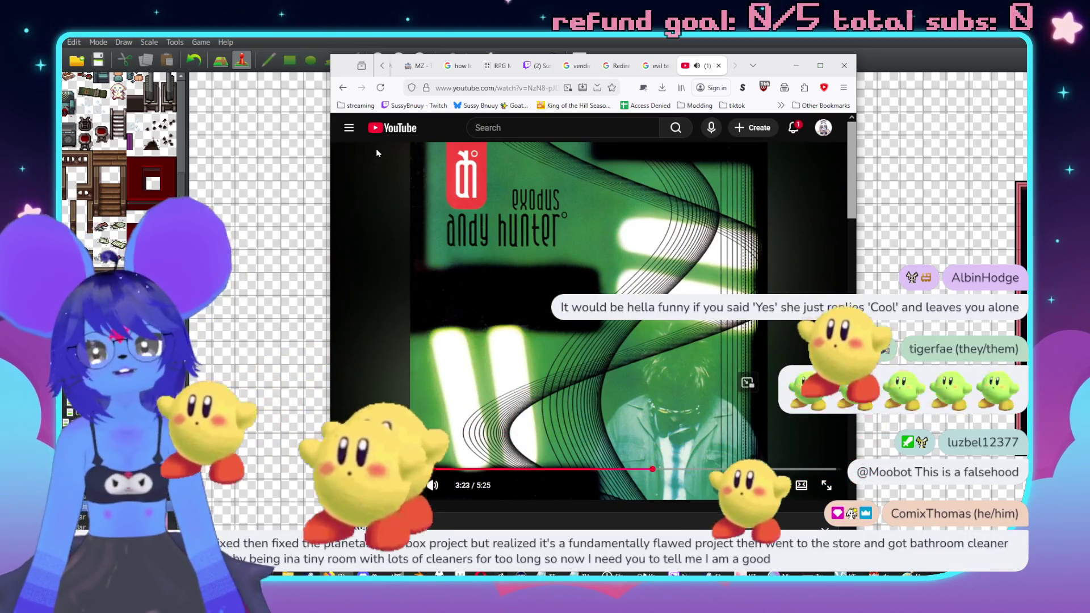
{"action": "key", "text": "super+Down"}
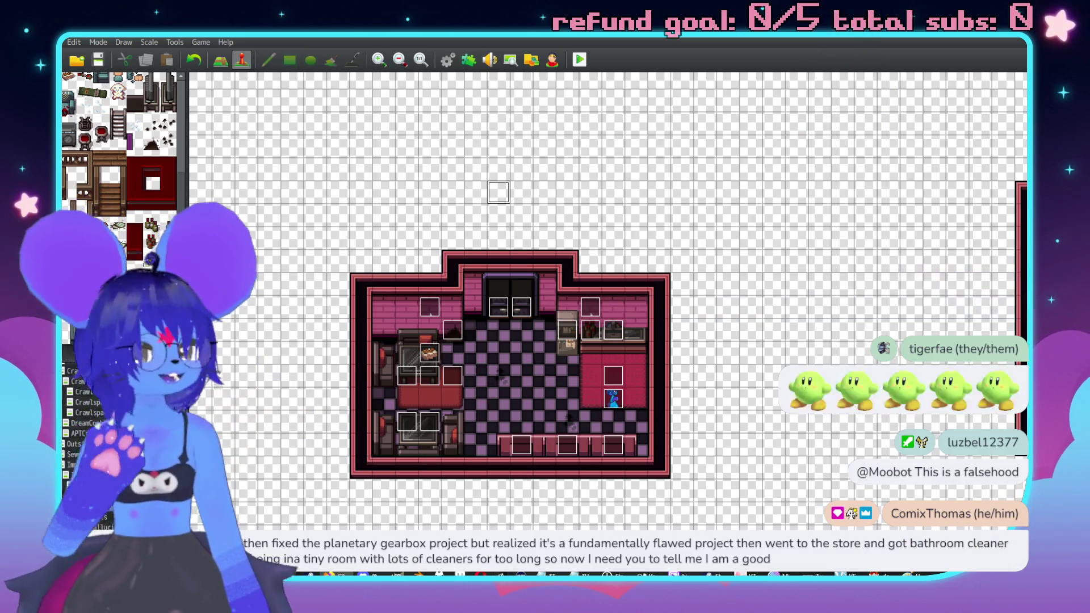
{"action": "scroll", "coordinate": [628, 406], "scroll_direction": "down", "scroll_amount": 1}
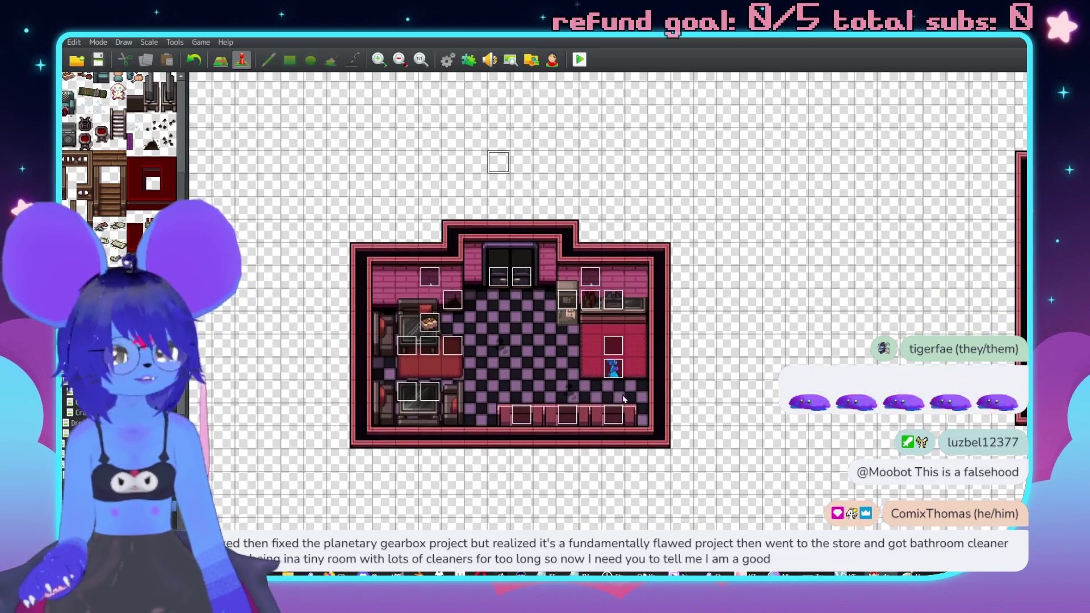
{"action": "left_click", "coordinate": [176, 43]}
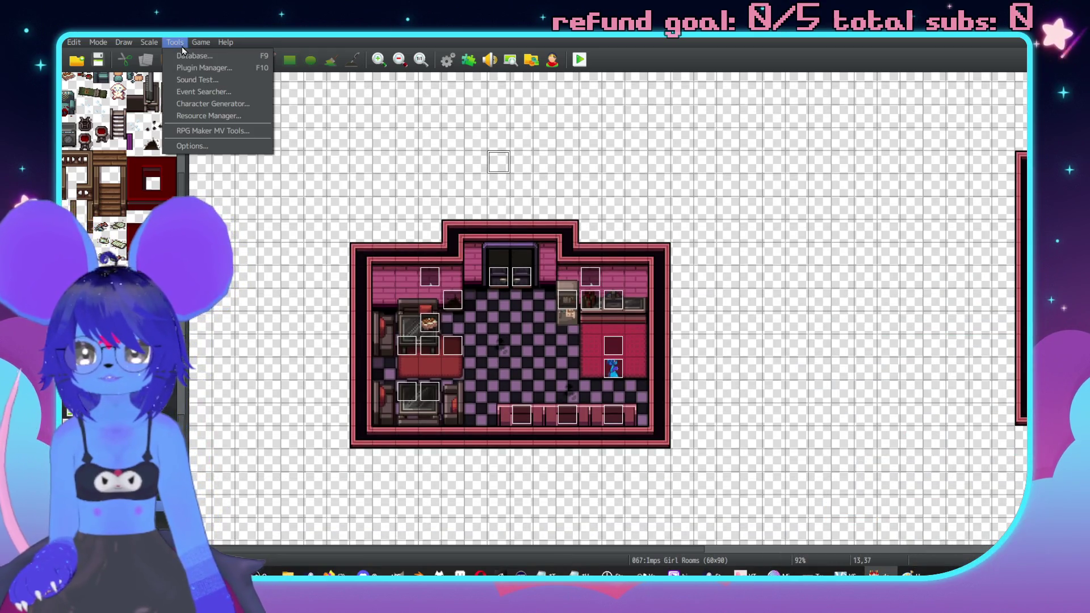
Step: Read YEP_EventChasePlayer's help on alert and chase script calls, comparing against notes in Notepad
{"action": "left_click", "coordinate": [193, 67]}
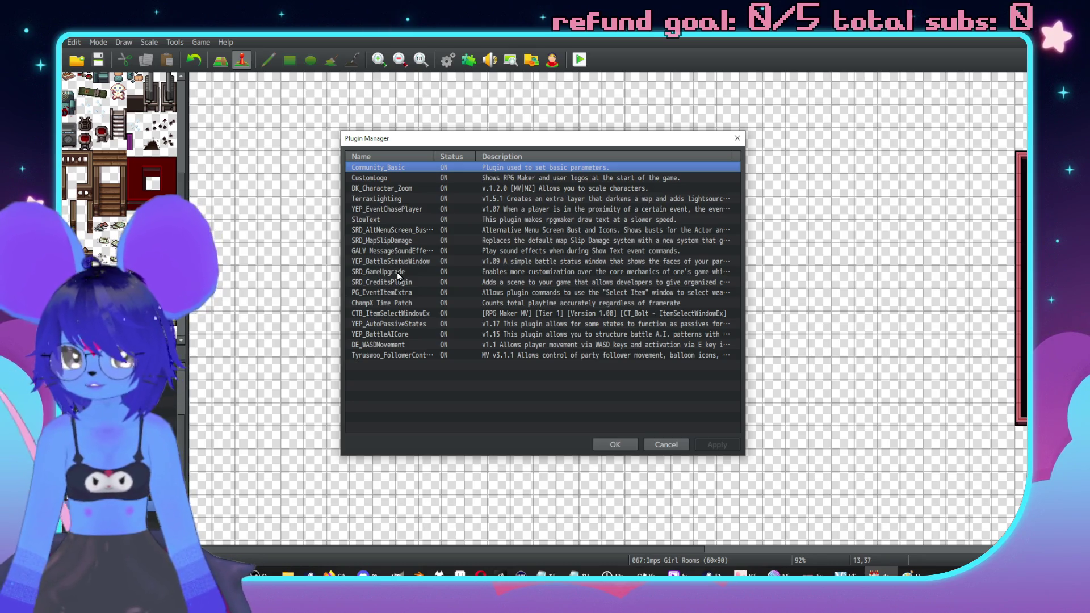
{"action": "double_click", "coordinate": [396, 212]}
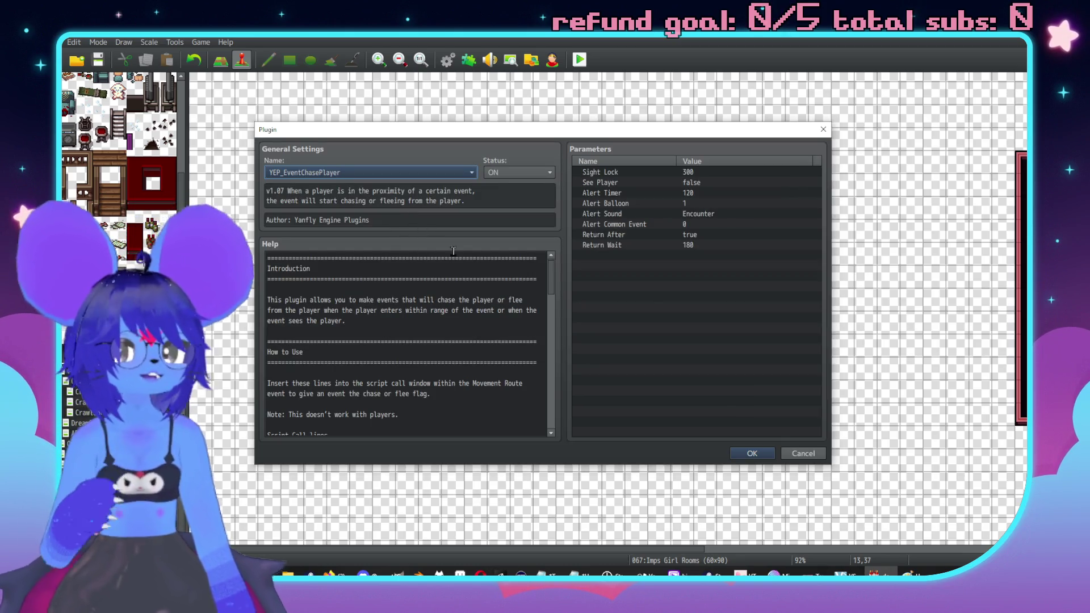
{"action": "scroll", "coordinate": [406, 308], "scroll_direction": "down", "scroll_amount": 6}
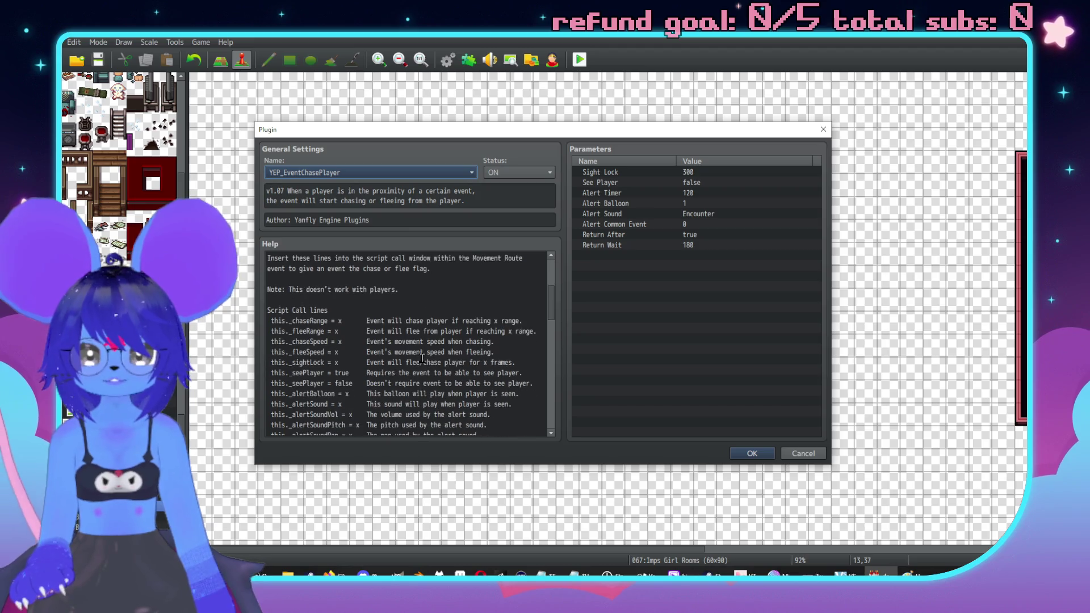
{"action": "scroll", "coordinate": [428, 355], "scroll_direction": "up", "scroll_amount": 2}
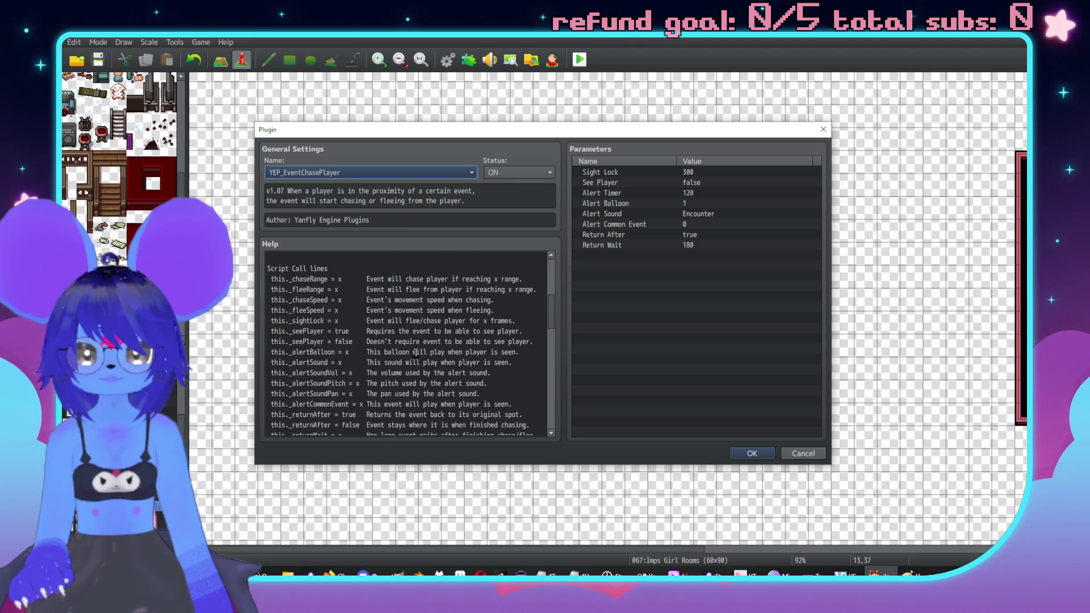
{"action": "scroll", "coordinate": [417, 341], "scroll_direction": "down", "scroll_amount": 1}
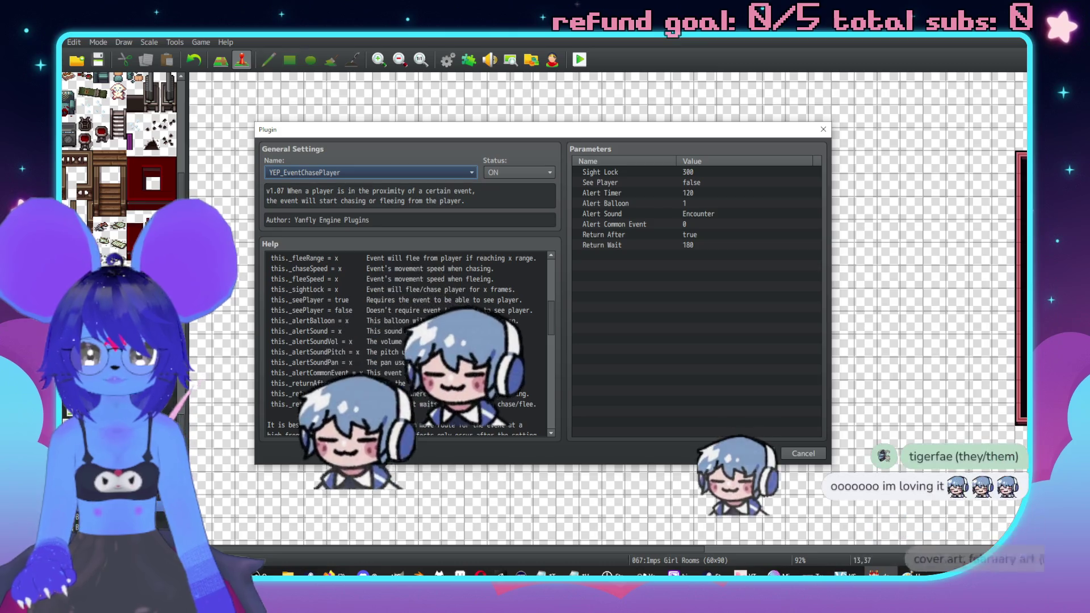
{"action": "key", "text": "alt+Tab"}
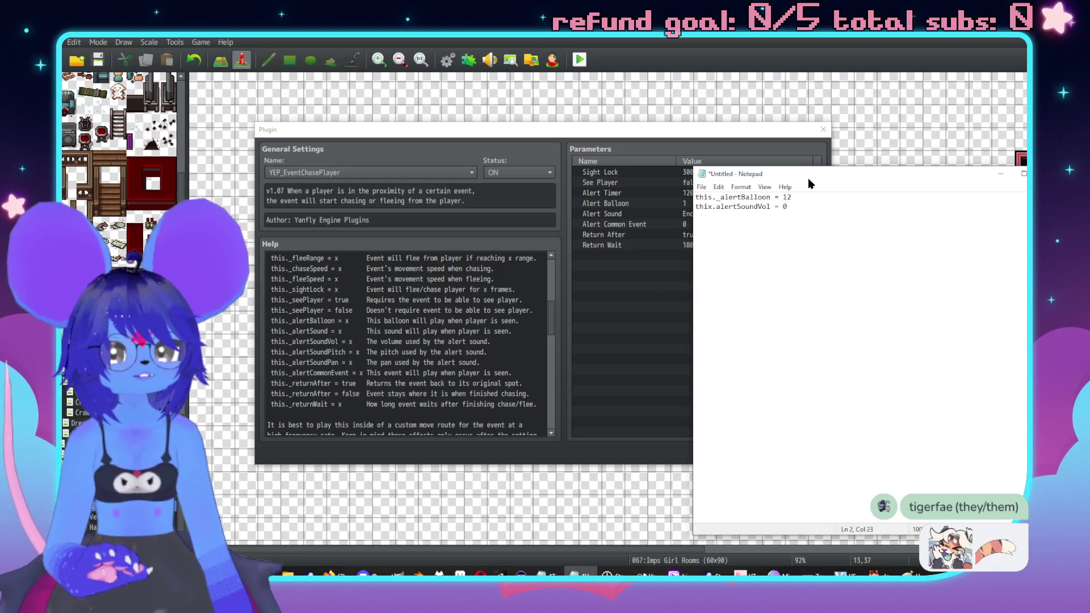
{"action": "key", "text": "alt+Tab"}
{"action": "left_click", "coordinate": [752, 453]}
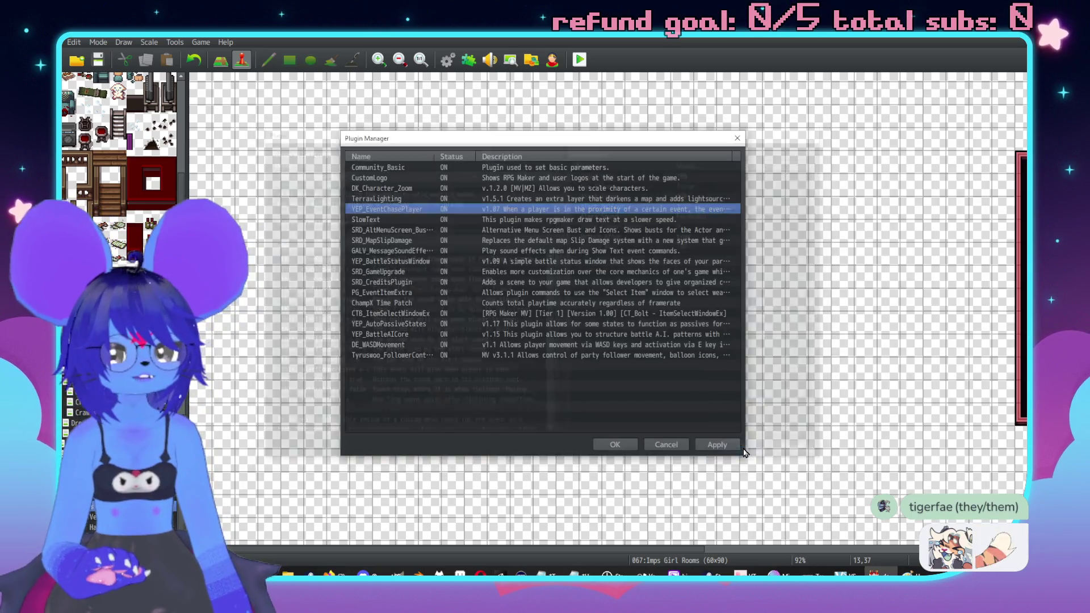
Step: Change the Hostess Imp's page 3 Wait from 60 to 120 frames, then open page 2's movement route
{"action": "left_click", "coordinate": [614, 445]}
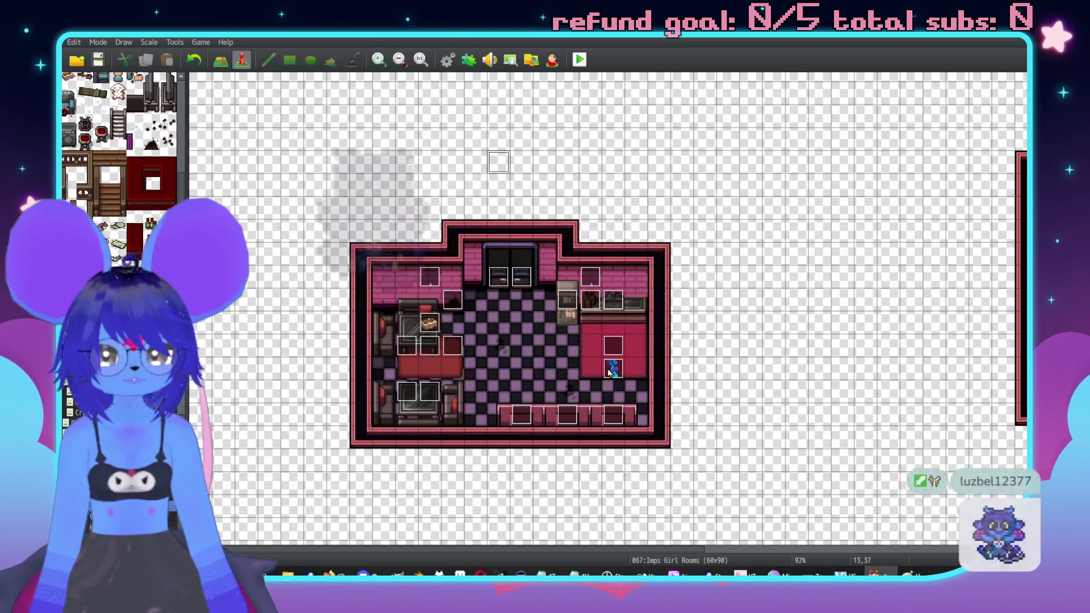
{"action": "double_click", "coordinate": [327, 174]}
{"action": "left_click", "coordinate": [305, 156]}
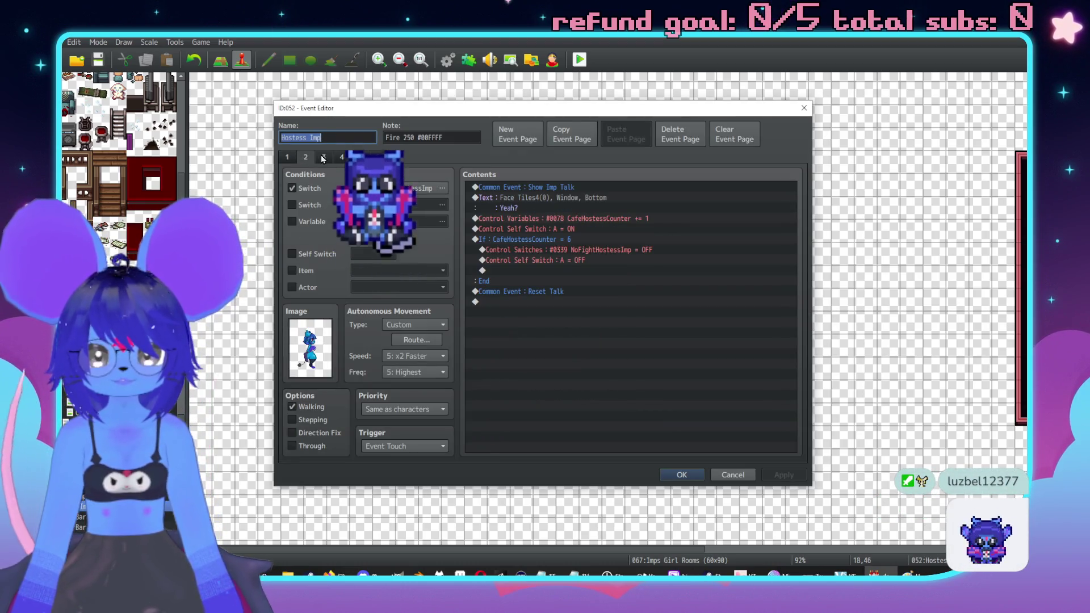
{"action": "left_click", "coordinate": [324, 157]}
{"action": "double_click", "coordinate": [523, 198]}
{"action": "type", "text": "120"}
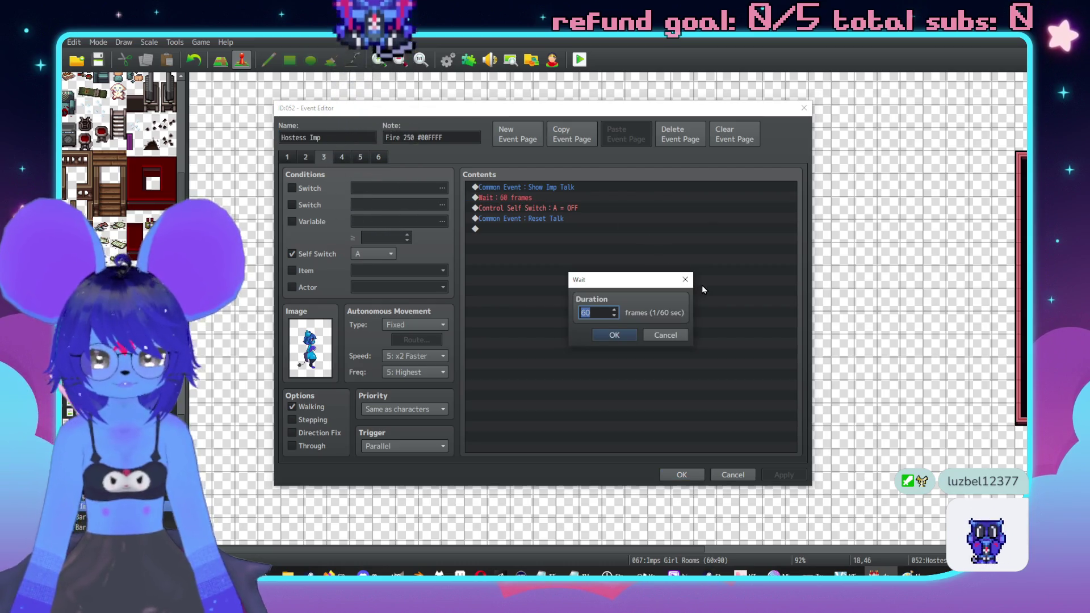
{"action": "key", "text": "Return"}
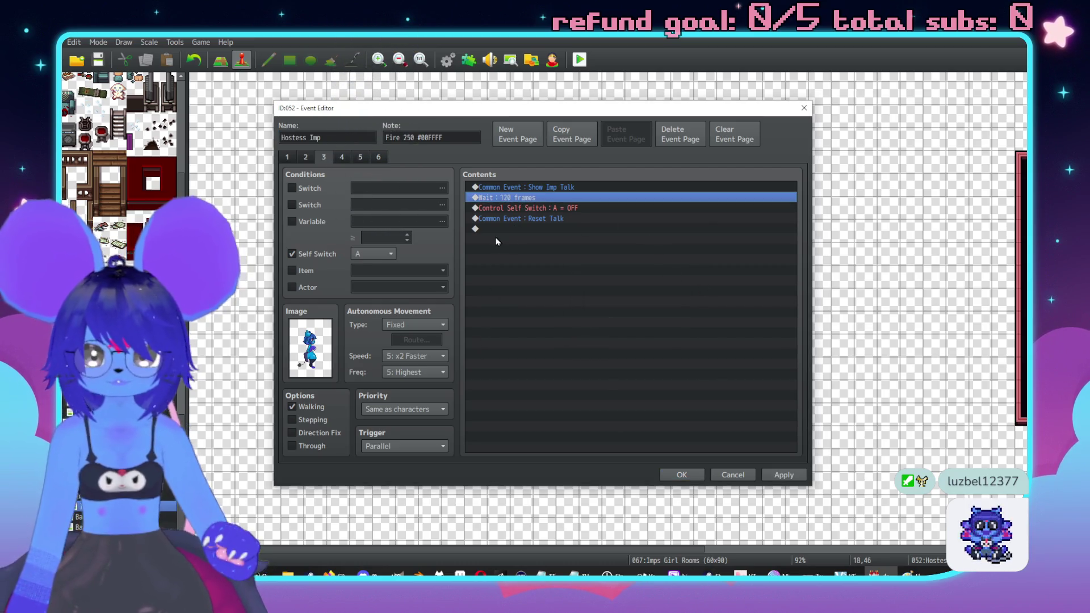
{"action": "left_click", "coordinate": [307, 157]}
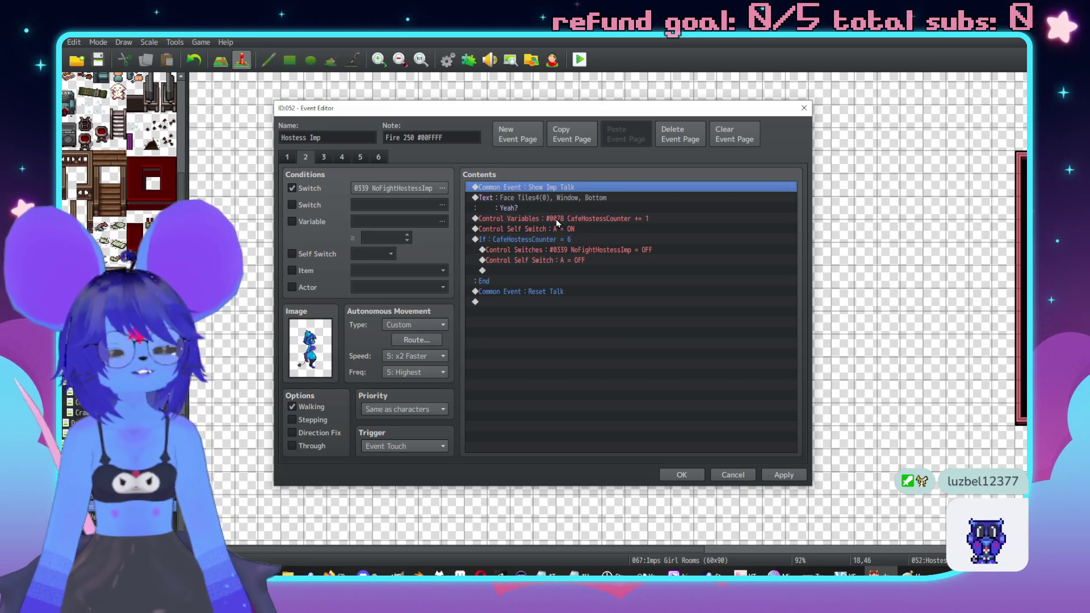
{"action": "left_click", "coordinate": [417, 340]}
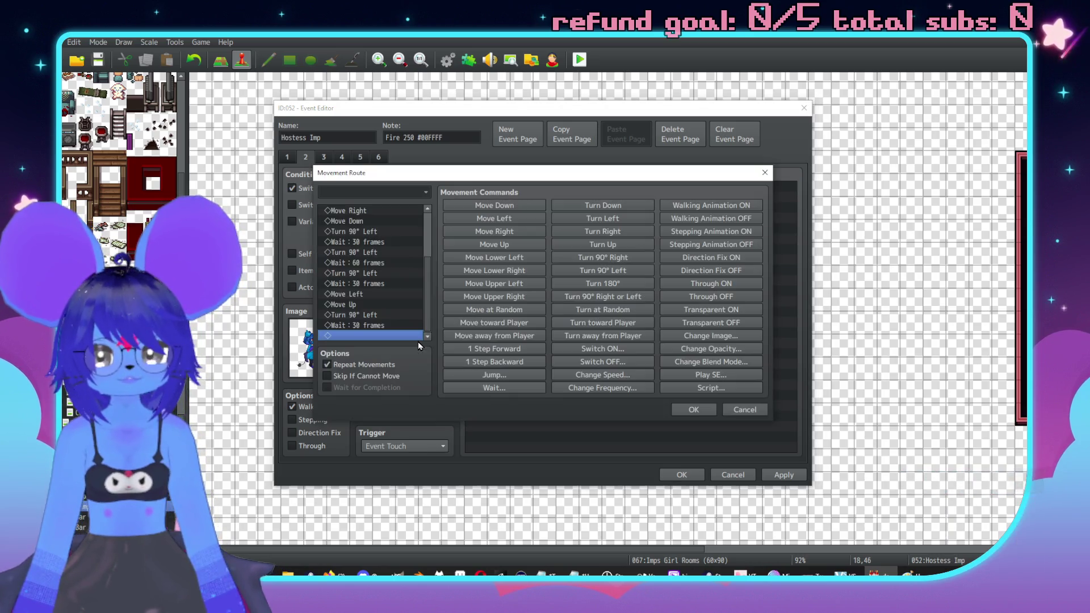
Step: Delete the Move, Turn and Wait rows from the Hostess Imp's route and add an alert-balloon script
{"action": "scroll", "coordinate": [356, 273], "scroll_direction": "up", "scroll_amount": 3}
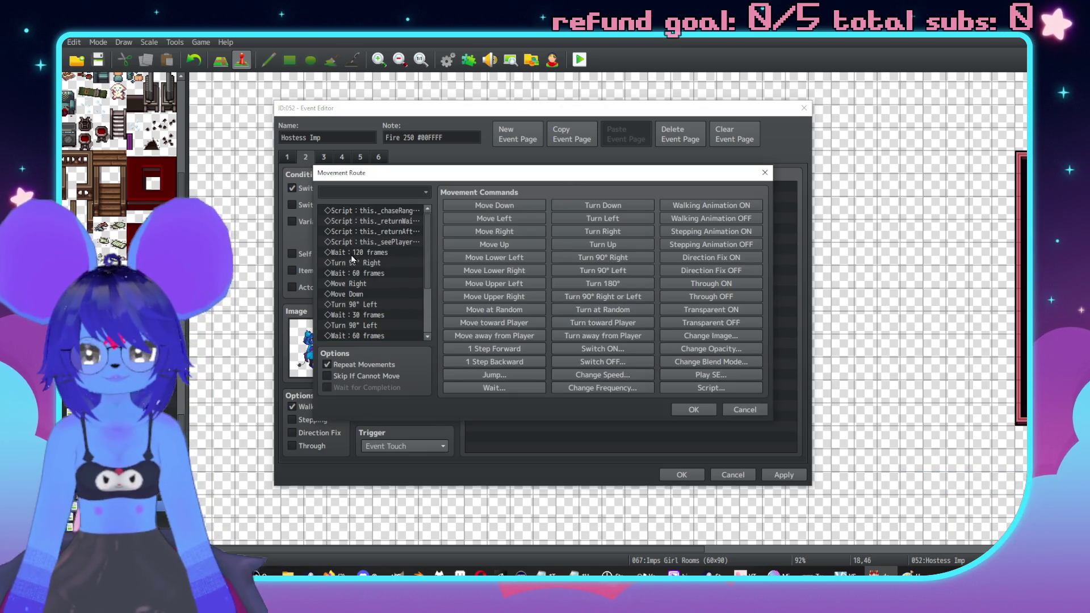
{"action": "scroll", "coordinate": [355, 256], "scroll_direction": "down", "scroll_amount": 3}
{"action": "left_click", "coordinate": [353, 326], "text": "shift"}
{"action": "key", "text": "Delete"}
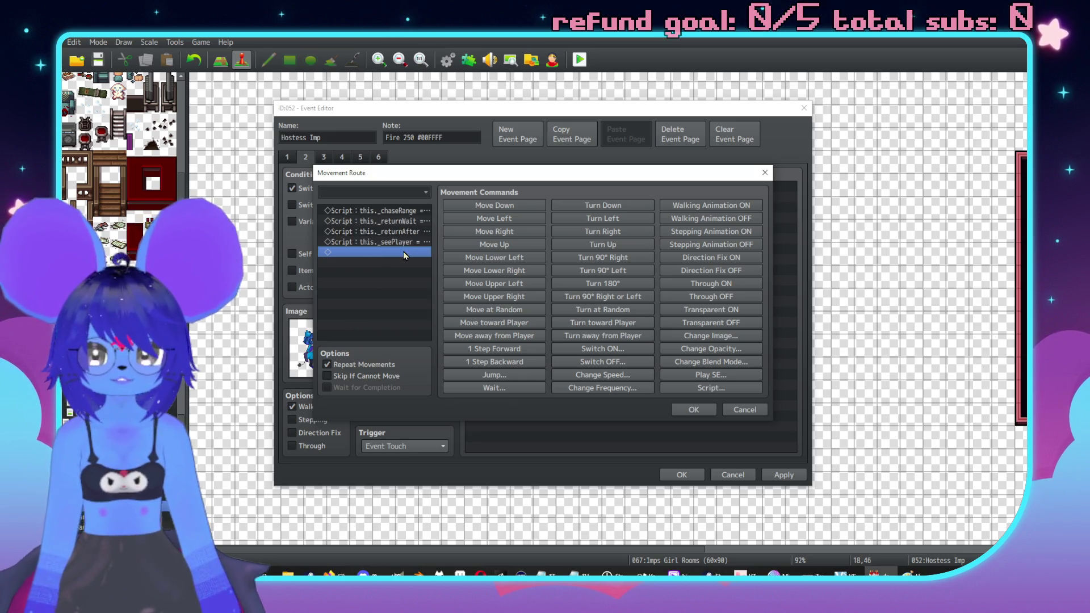
{"action": "left_click", "coordinate": [711, 388]}
{"action": "key", "text": "alt+Tab"}
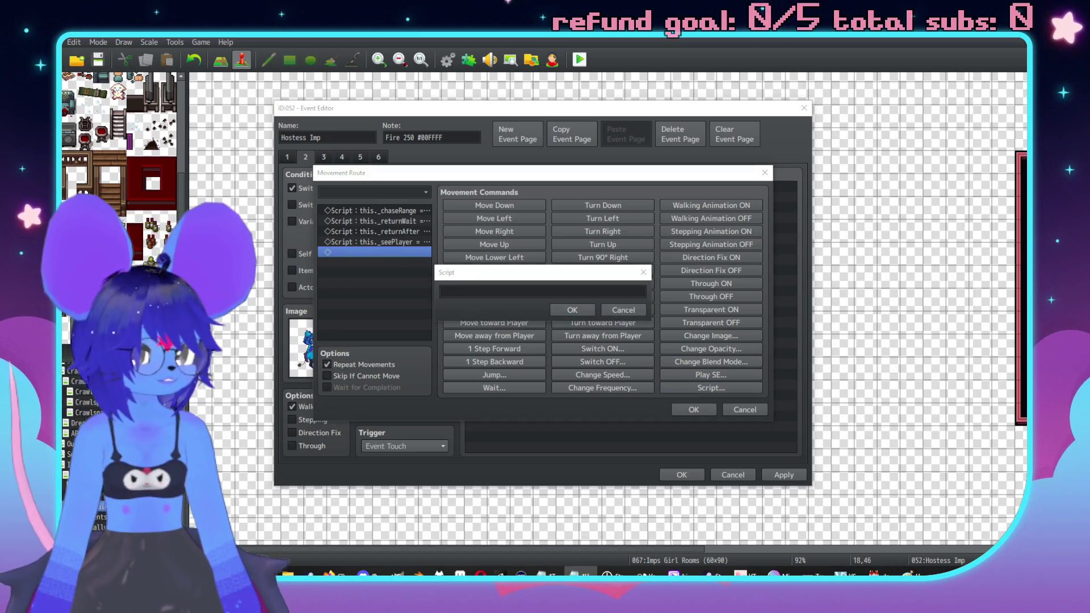
{"action": "left_click", "coordinate": [505, 292]}
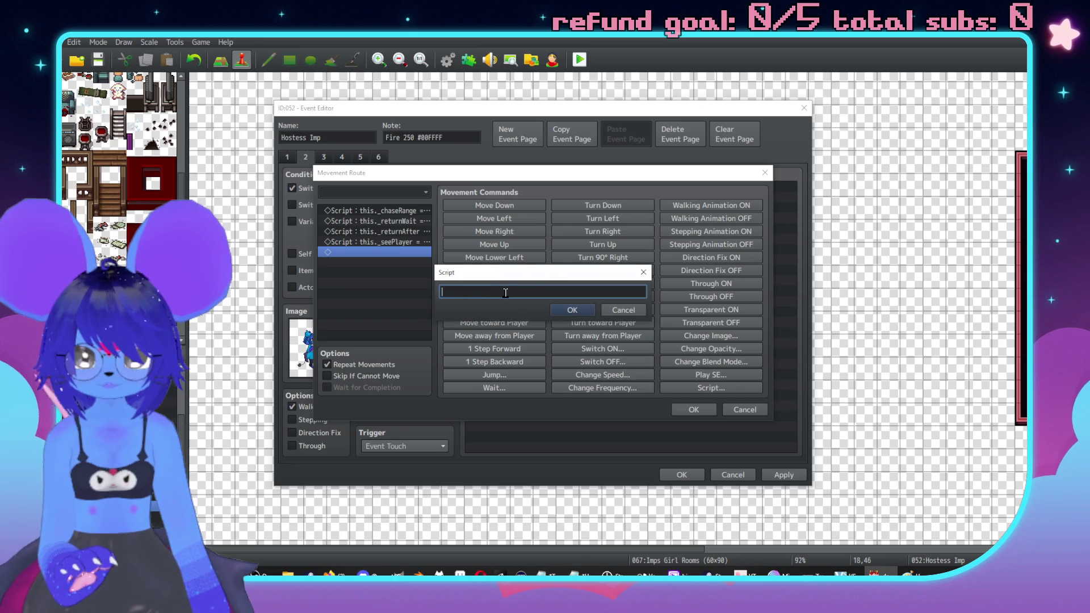
{"action": "left_click", "coordinate": [572, 310]}
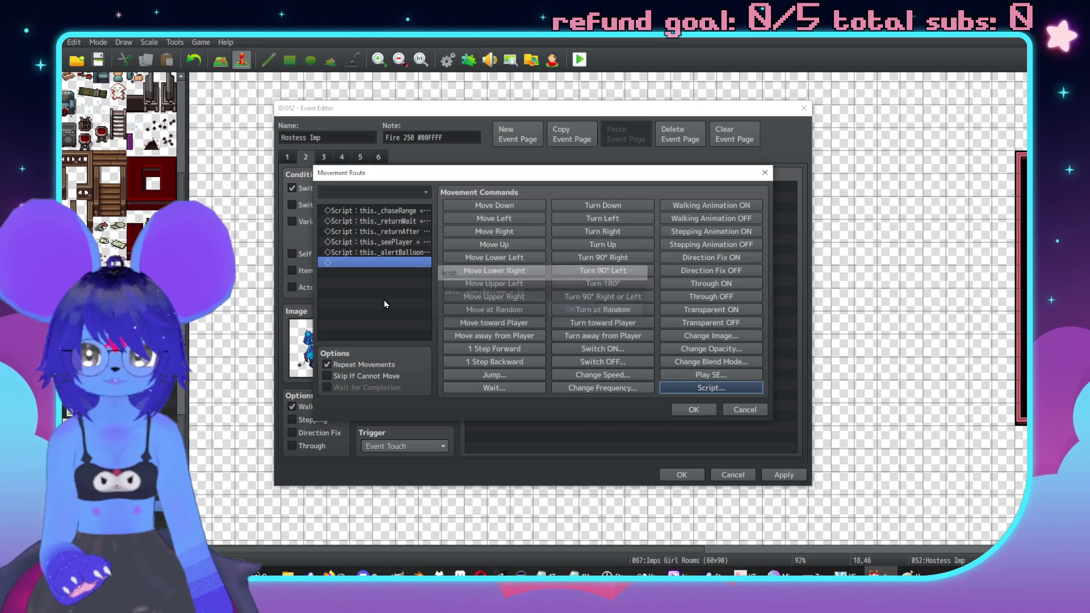
Step: Add a second script line setting alertSoundVol, then confirm and apply the route changes
{"action": "left_click", "coordinate": [732, 390]}
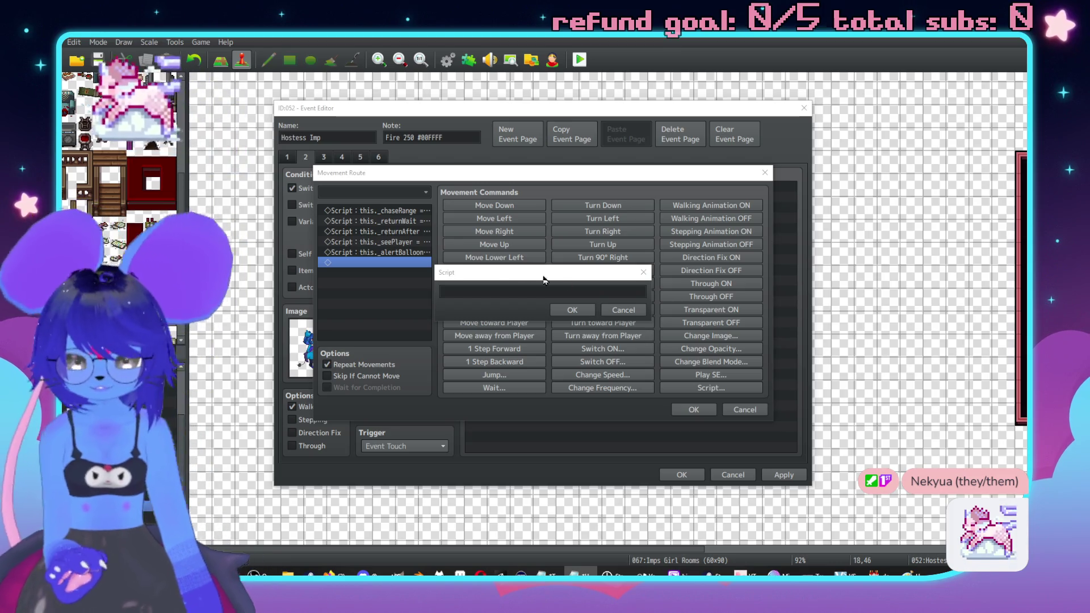
{"action": "type", "text": "thix.alertSoundVol = 0"}
{"action": "left_click", "coordinate": [572, 310]}
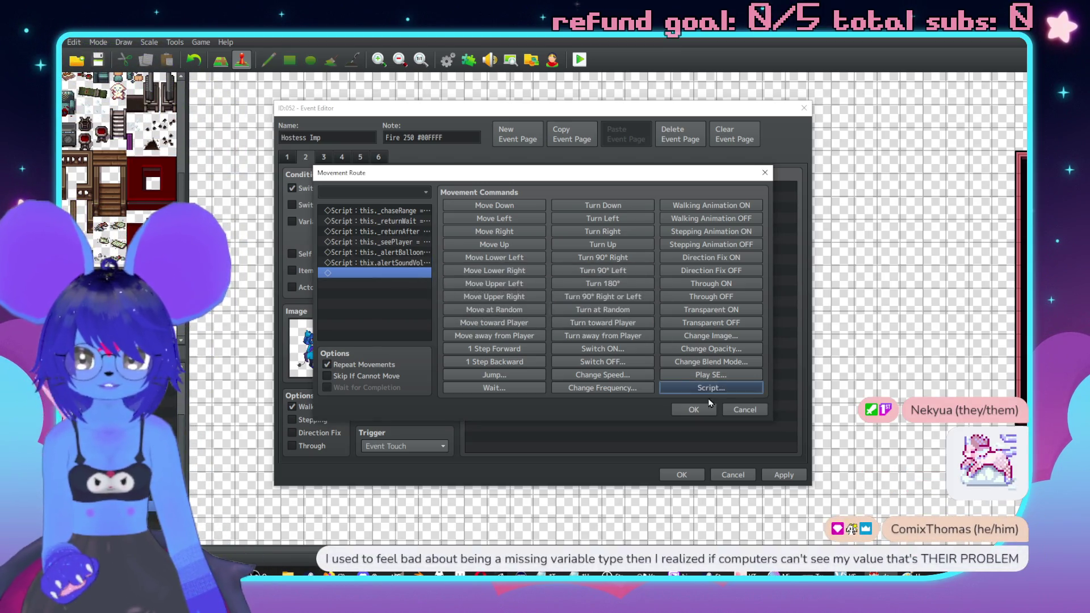
{"action": "left_click", "coordinate": [697, 410]}
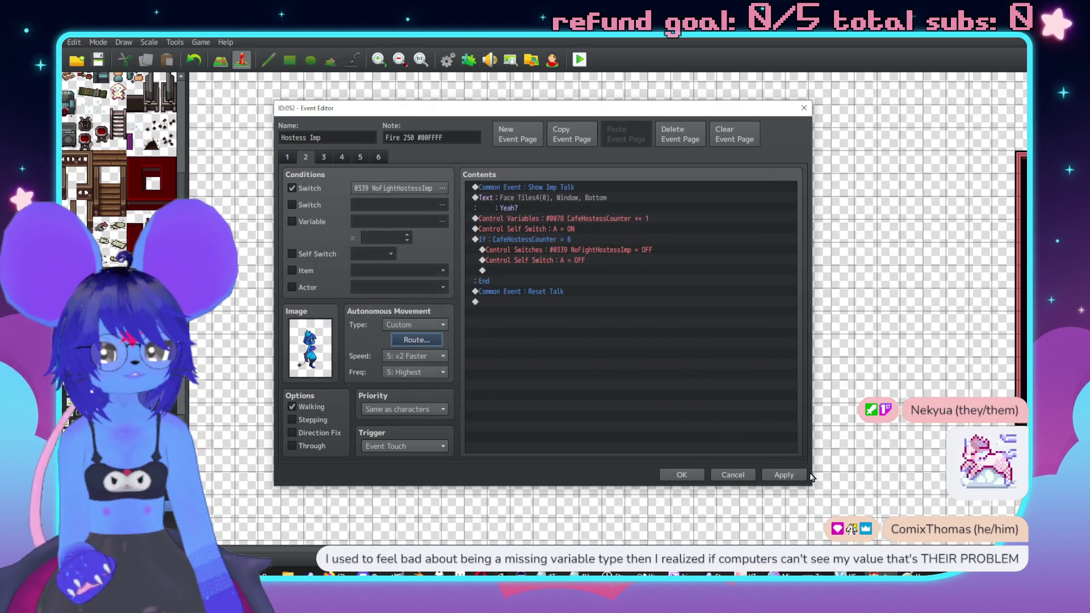
{"action": "left_click", "coordinate": [792, 475]}
Step: Change page 3's Wait to 180 frames, close the event, and save the project for a playtest
{"action": "left_click", "coordinate": [323, 157]}
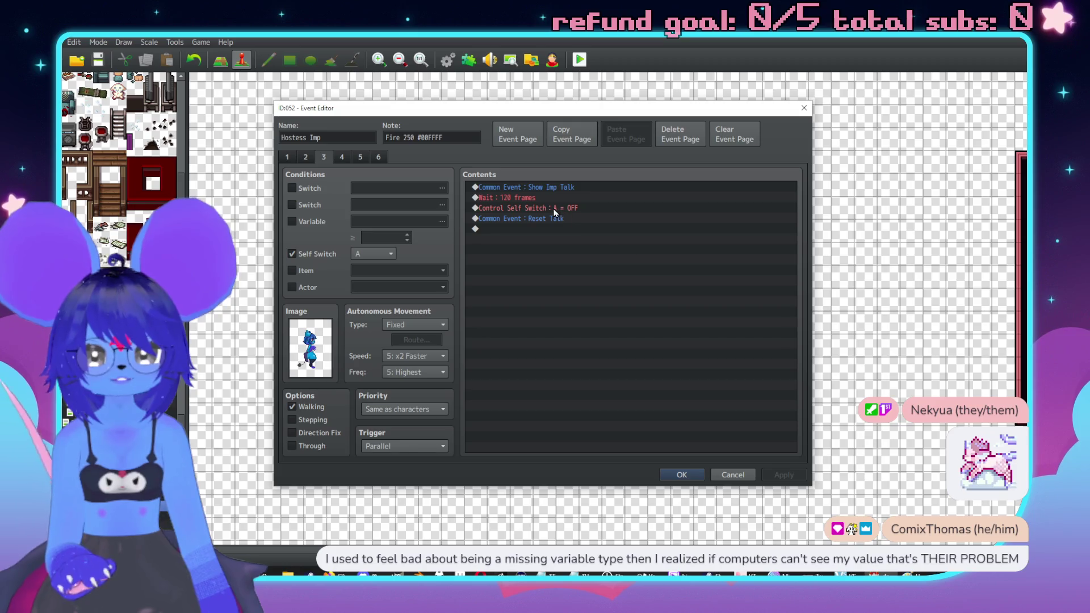
{"action": "left_click", "coordinate": [511, 198]}
{"action": "key", "text": "Return"}
{"action": "type", "text": "180"}
{"action": "key", "text": "Return"}
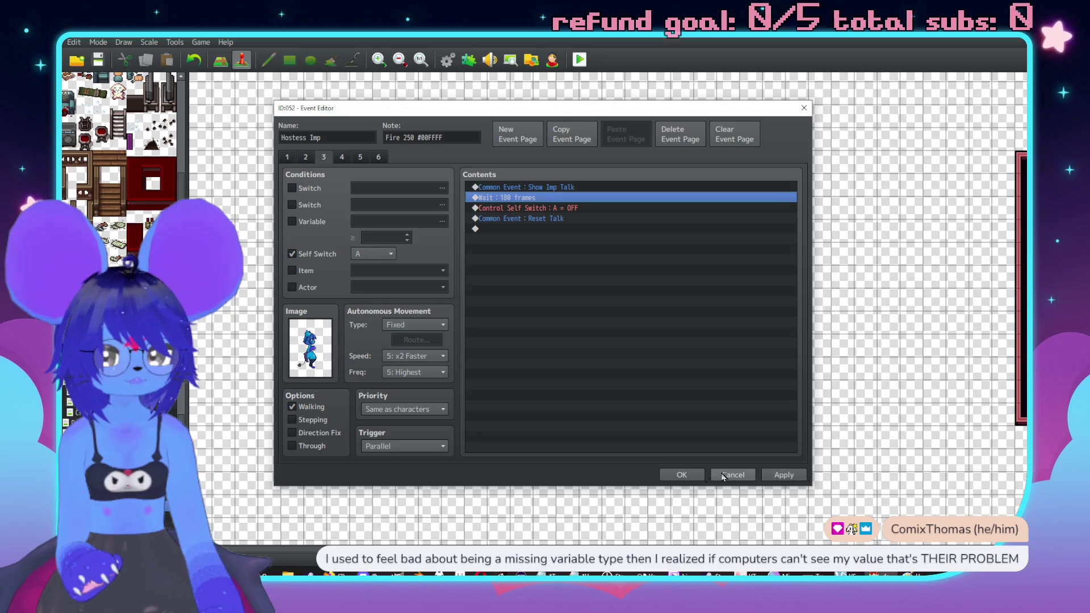
{"action": "left_click", "coordinate": [768, 475]}
{"action": "left_click", "coordinate": [676, 474]}
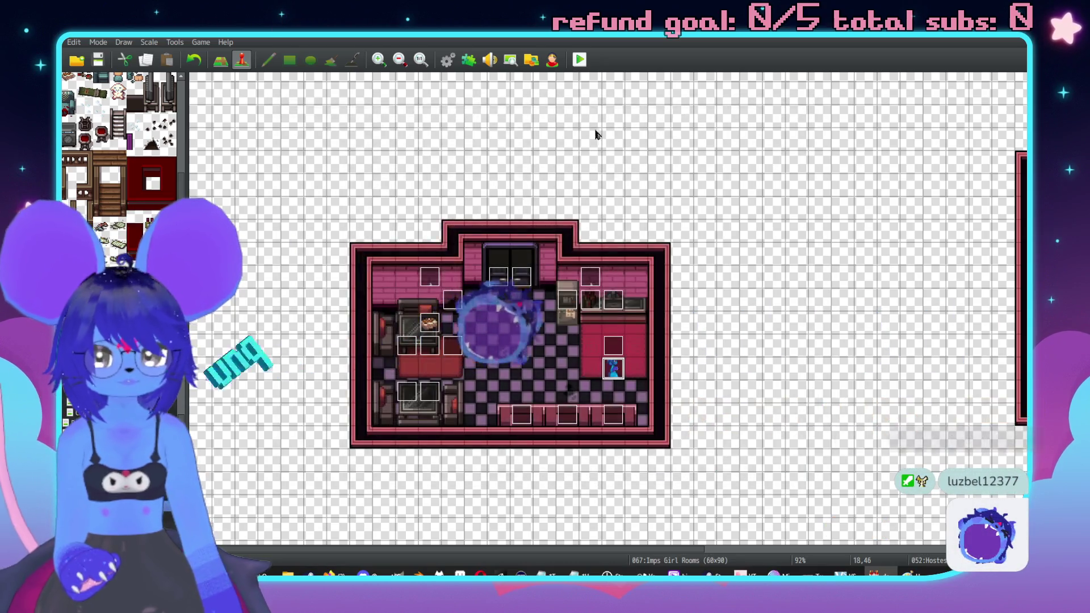
{"action": "left_click", "coordinate": [579, 60]}
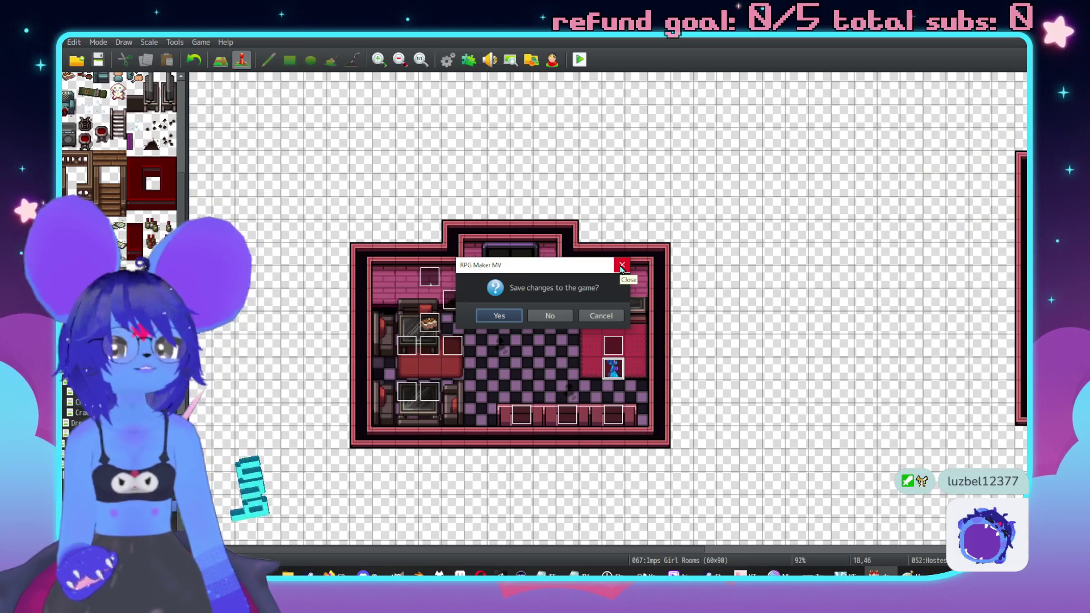
{"action": "left_click", "coordinate": [492, 316]}
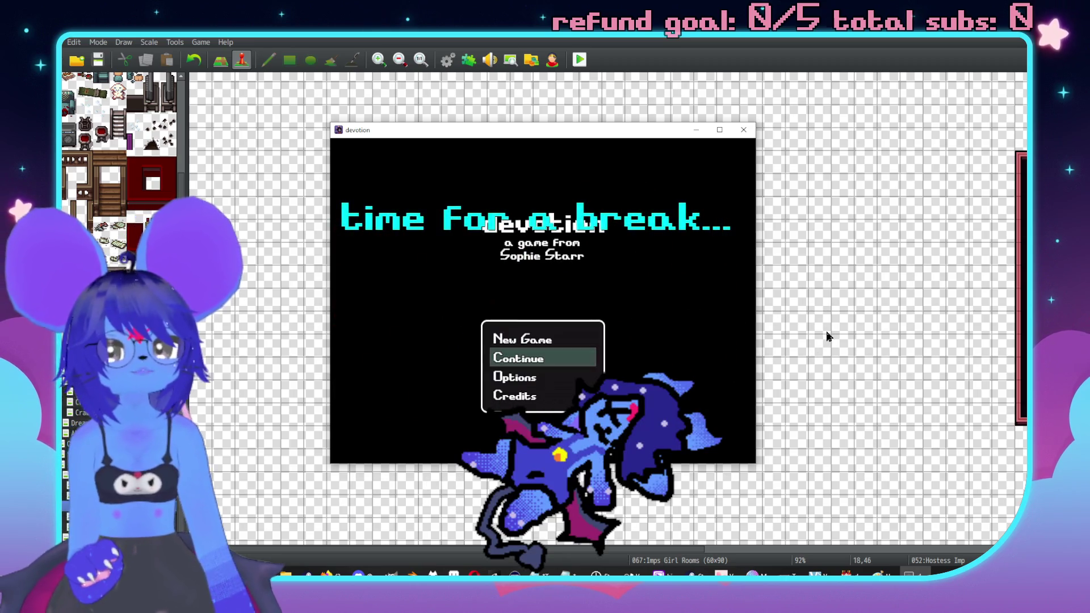
Step: Start a new game and talk to the Hostess Imp through her 'Yeah?' replies
{"action": "key", "text": "Up"}
{"action": "key", "text": "Return"}
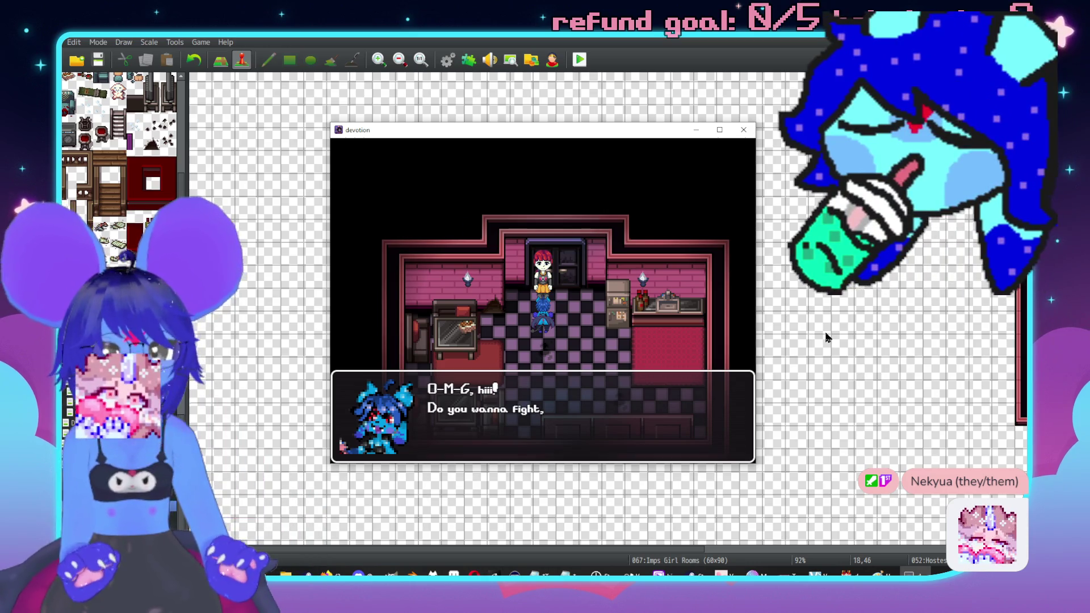
{"action": "key", "text": "Return"}
{"action": "key", "text": "Return"}
{"action": "key", "text": "Return"}
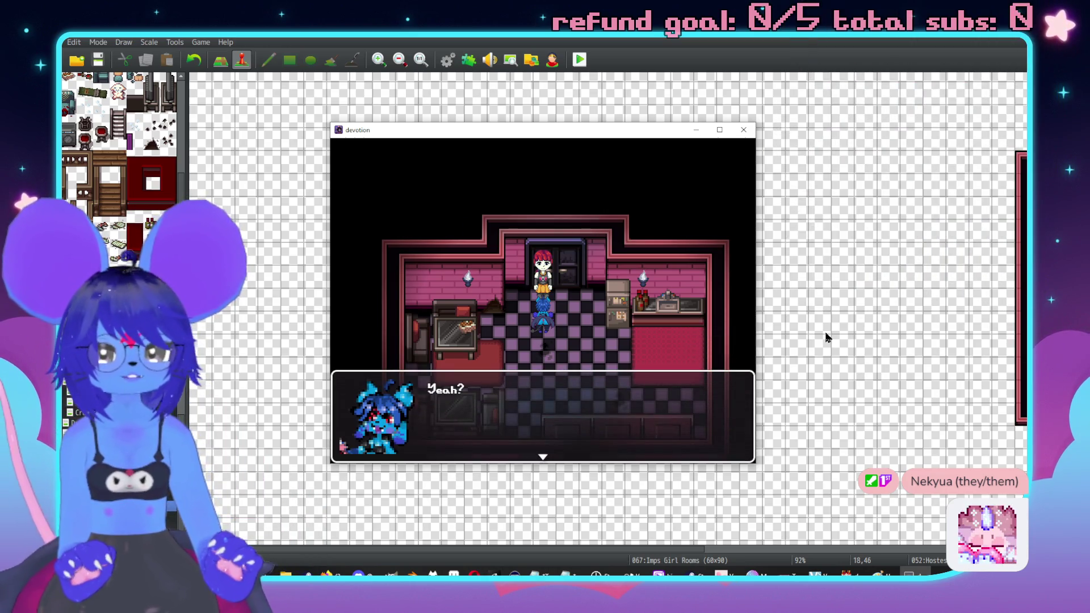
{"action": "key", "text": "Return"}
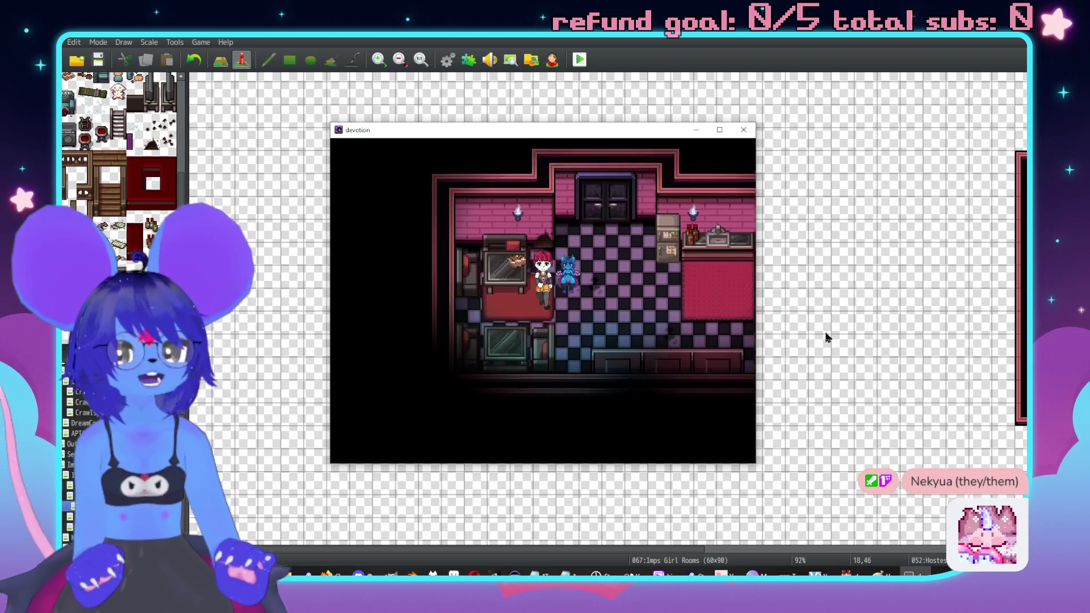
{"action": "key", "text": "Return"}
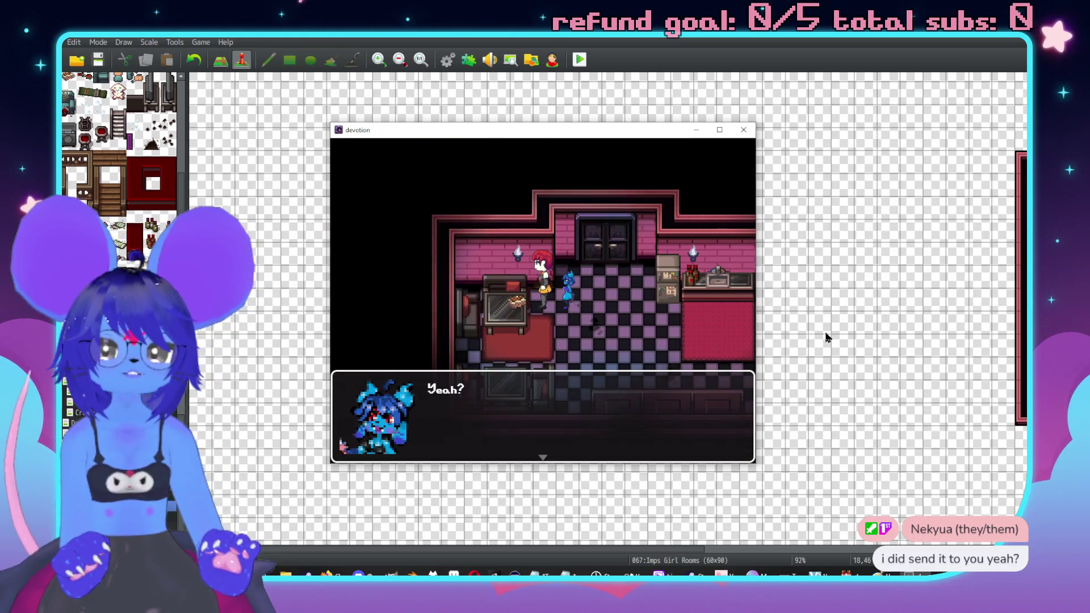
{"action": "key", "text": "Return"}
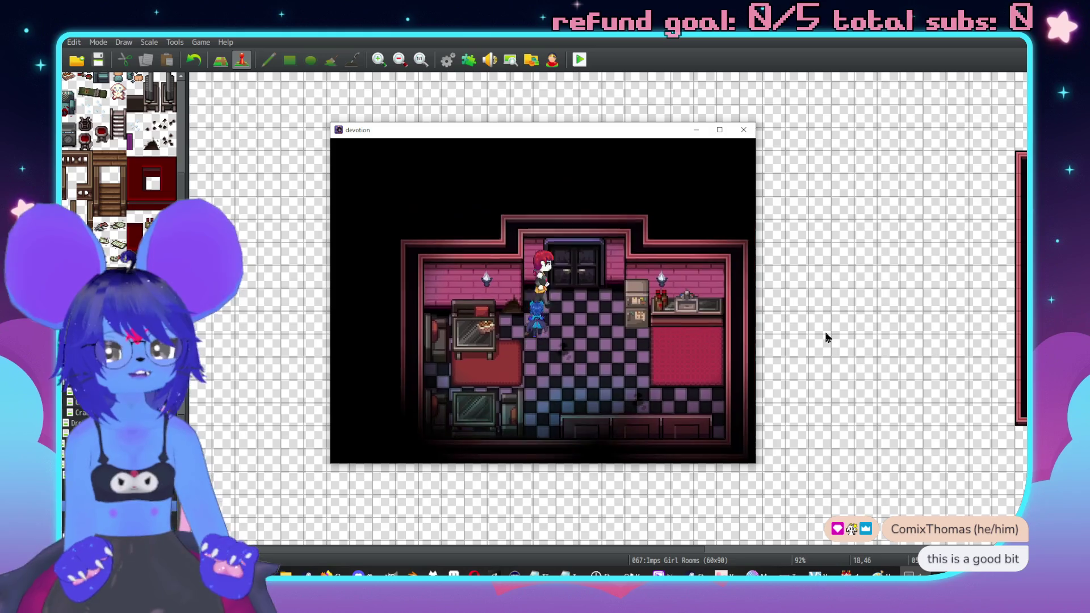
{"action": "key", "text": "Return"}
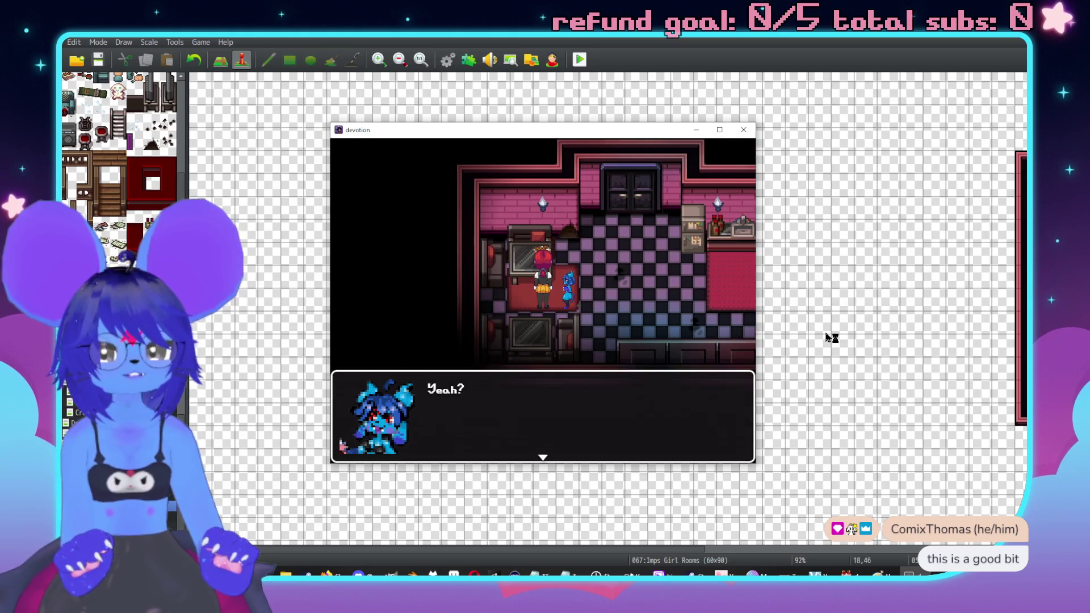
Step: Talk to the Hostess Imp again, choose to fight her, and close the playtest window
{"action": "key", "text": "Return"}
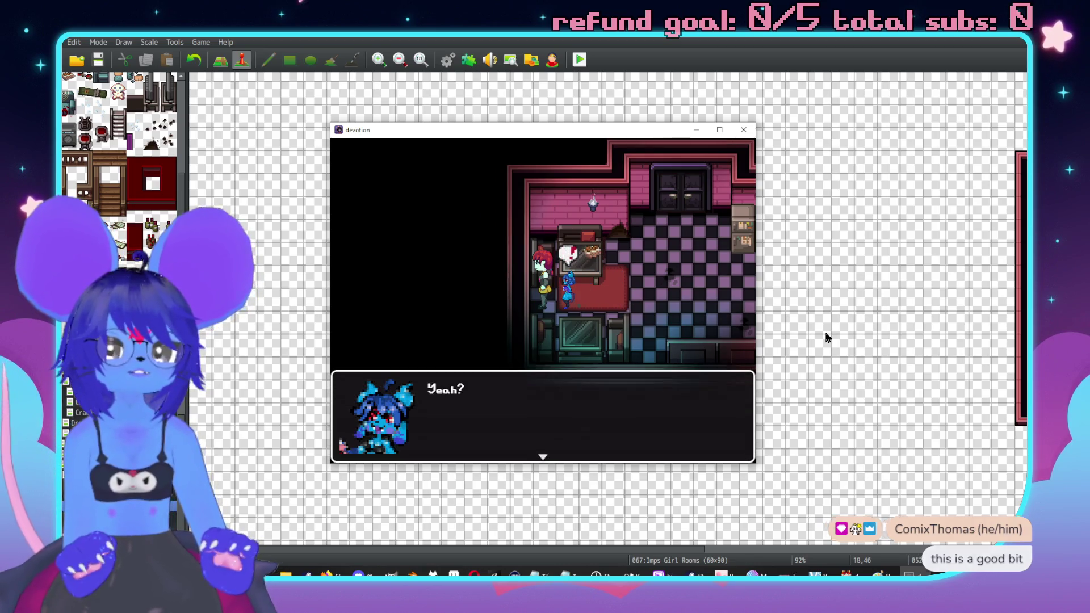
{"action": "key", "text": "Return"}
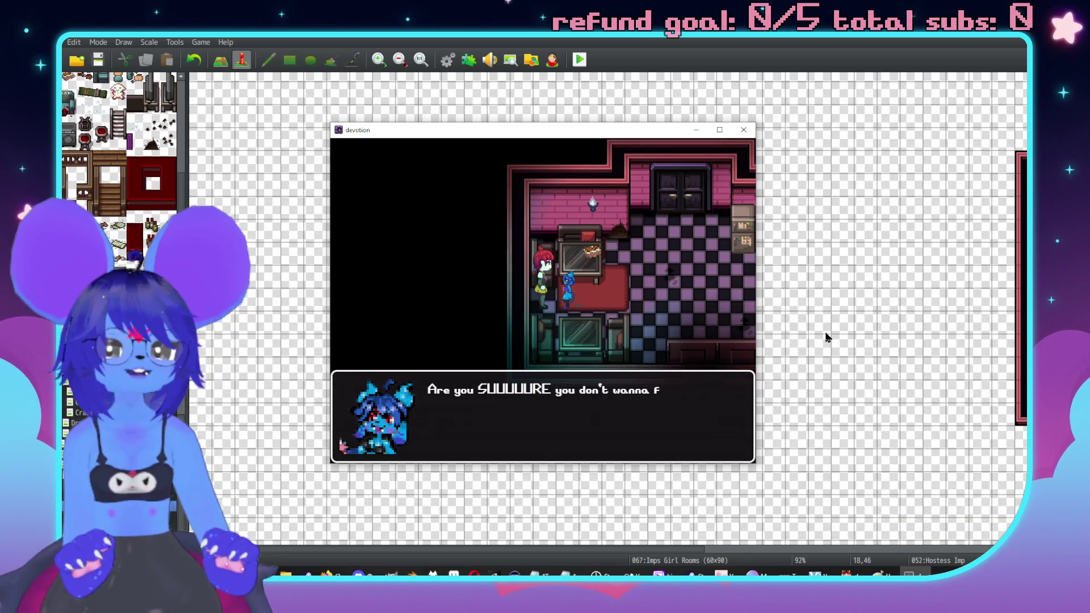
{"action": "key", "text": "Return"}
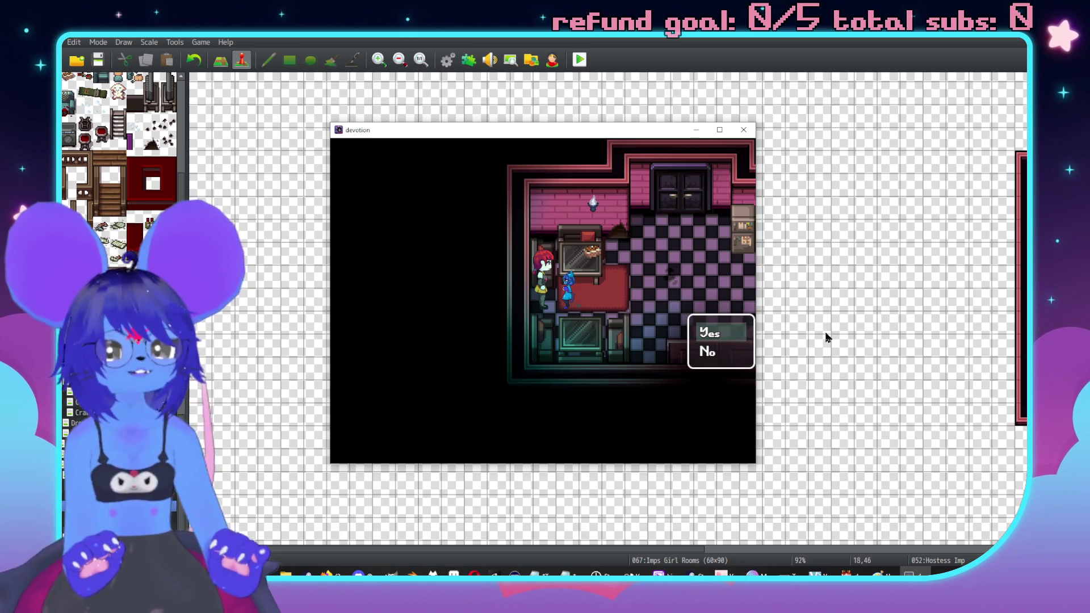
{"action": "key", "text": "Return"}
{"action": "key", "text": "Return"}
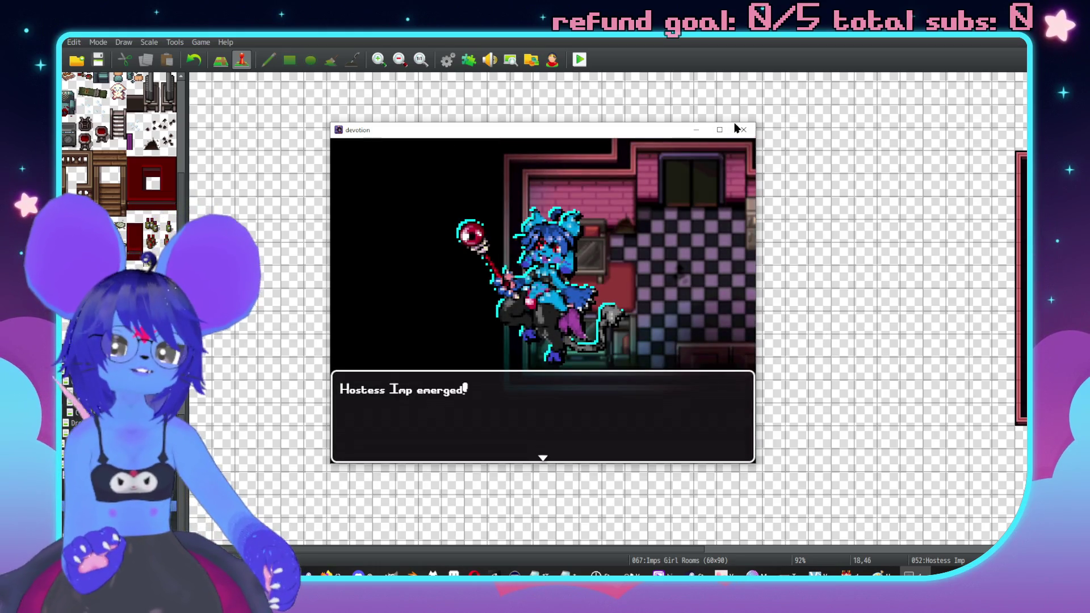
{"action": "left_click", "coordinate": [744, 130]}
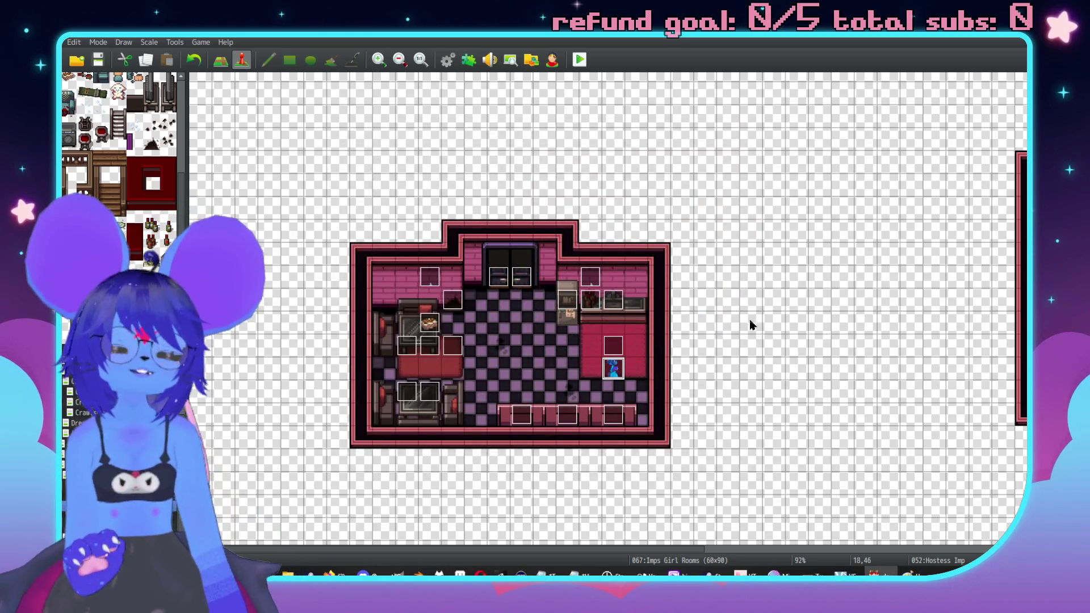
Step: Paint the copied counter and booth into the bottom strip and replace the dividing wall with checkered floor
{"action": "key", "text": "F5"}
{"action": "scroll", "coordinate": [514, 423], "scroll_direction": "down", "scroll_amount": 3}
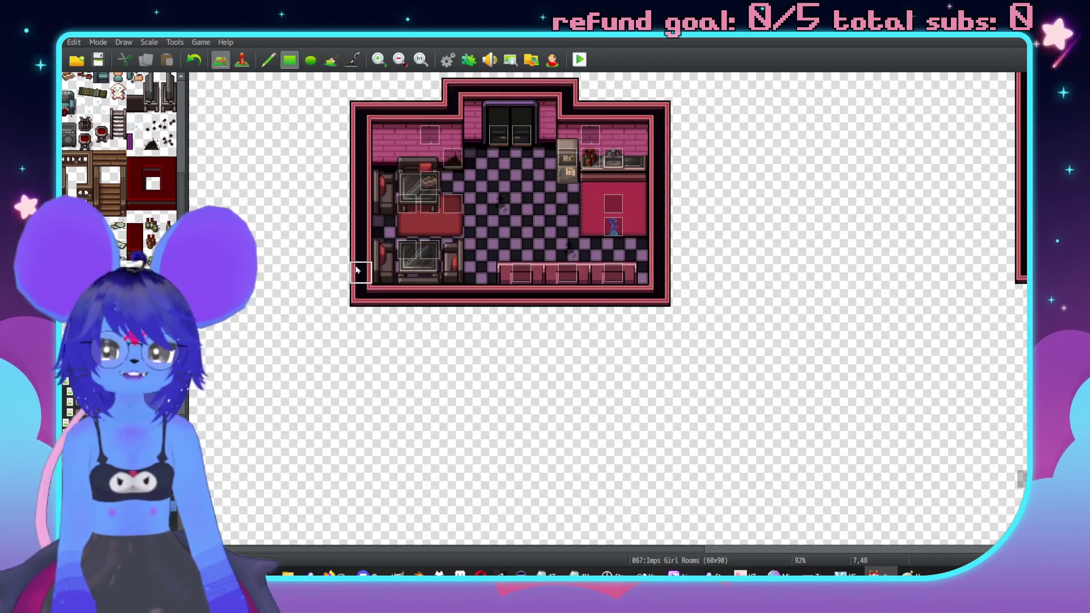
{"action": "mouse_move", "coordinate": [356, 278]}
{"action": "left_mouse_down"}
{"action": "mouse_move", "coordinate": [329, 349]}
{"action": "mouse_move", "coordinate": [351, 261]}
{"action": "mouse_move", "coordinate": [367, 350]}
{"action": "mouse_move", "coordinate": [653, 352]}
{"action": "mouse_move", "coordinate": [659, 301]}
{"action": "left_mouse_up"}
{"action": "key", "text": "ctrl+z"}
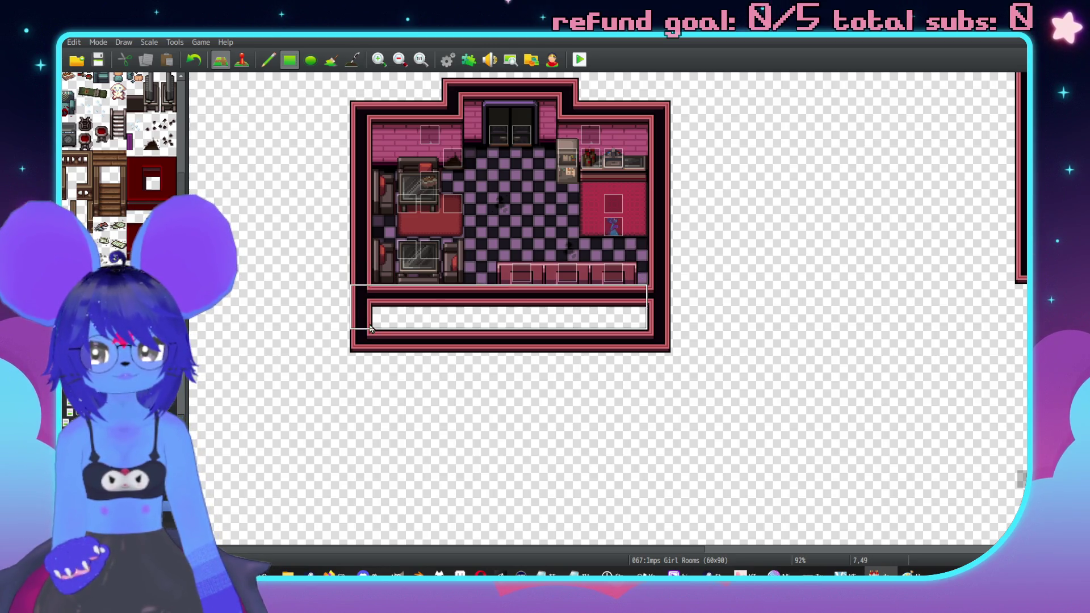
{"action": "left_click_drag", "start_coordinate": [374, 311], "coordinate": [646, 317]}
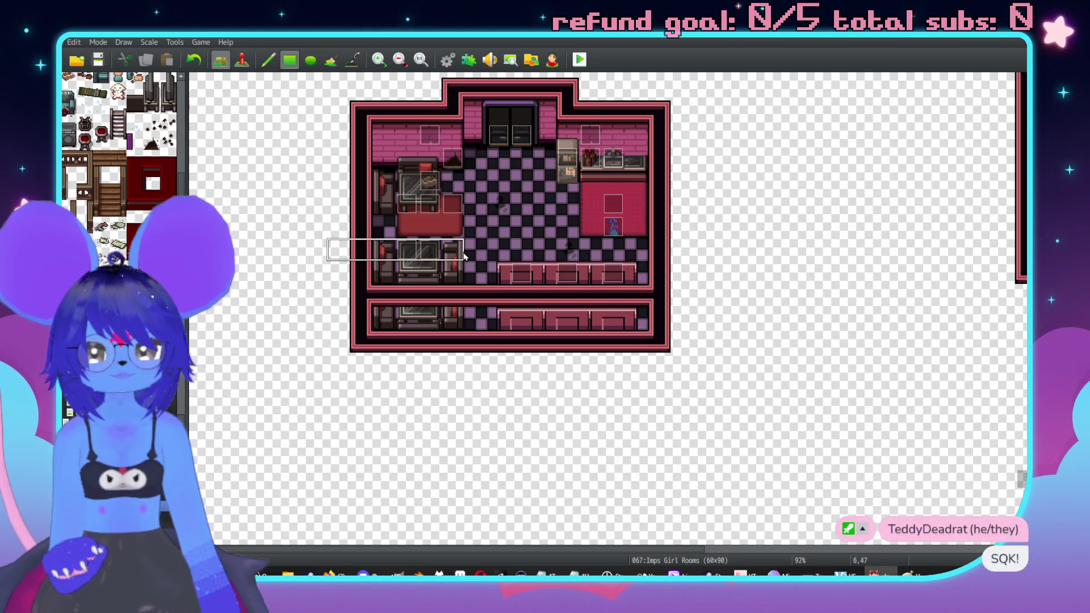
{"action": "left_click", "coordinate": [484, 307]}
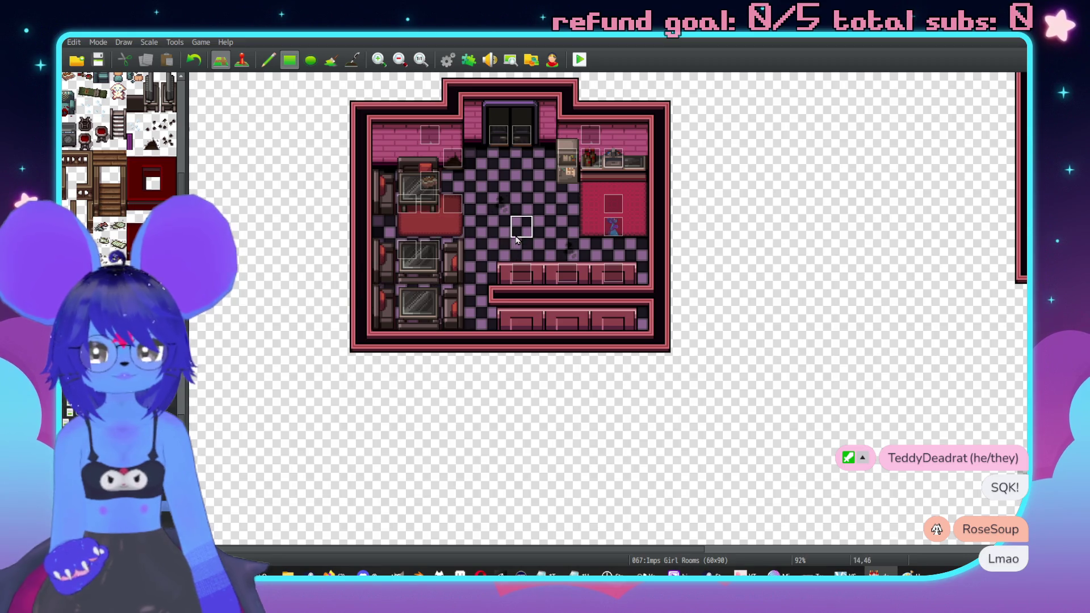
{"action": "right_click", "coordinate": [498, 238]}
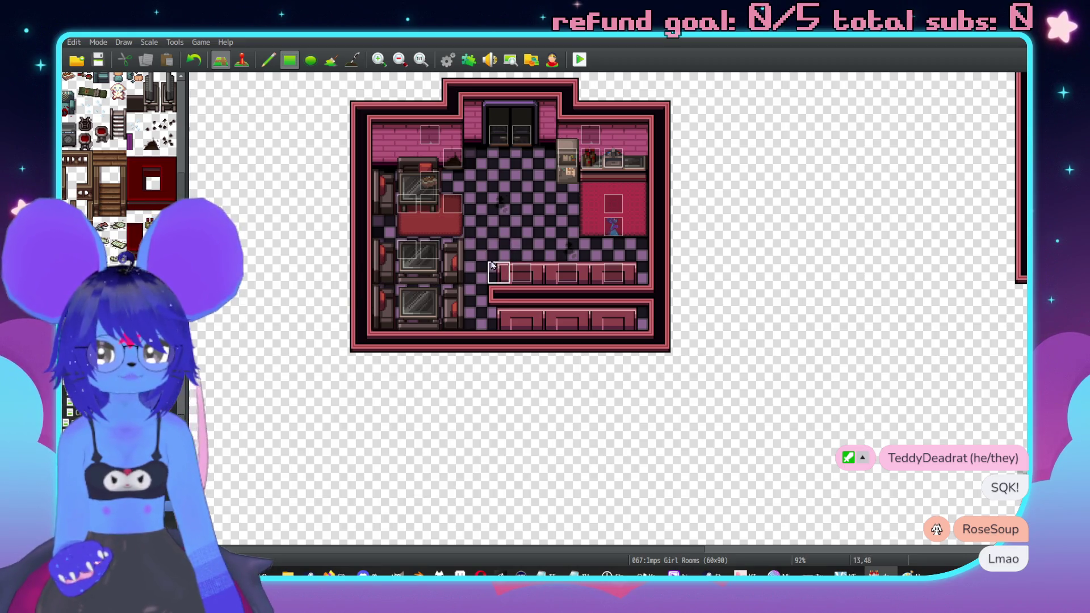
{"action": "mouse_move", "coordinate": [515, 292]}
{"action": "left_mouse_down"}
{"action": "mouse_move", "coordinate": [555, 302]}
{"action": "mouse_move", "coordinate": [628, 289]}
{"action": "left_mouse_up"}
Step: Move the three counter events down onto the new counter row and paint the old table and chair over with floor
{"action": "key", "text": "F8"}
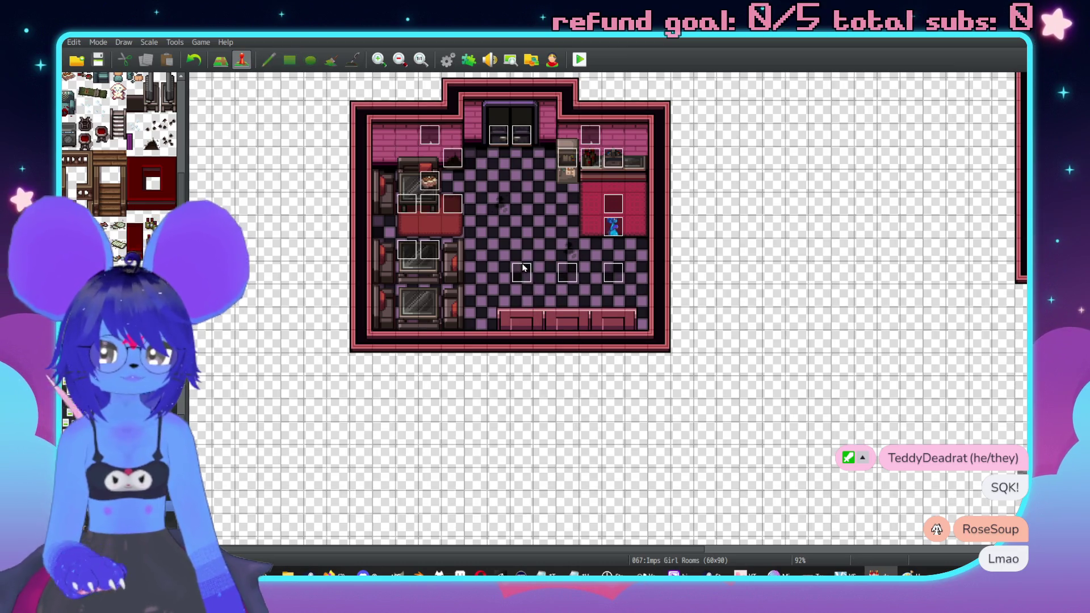
{"action": "left_click_drag", "start_coordinate": [525, 312], "coordinate": [523, 318]}
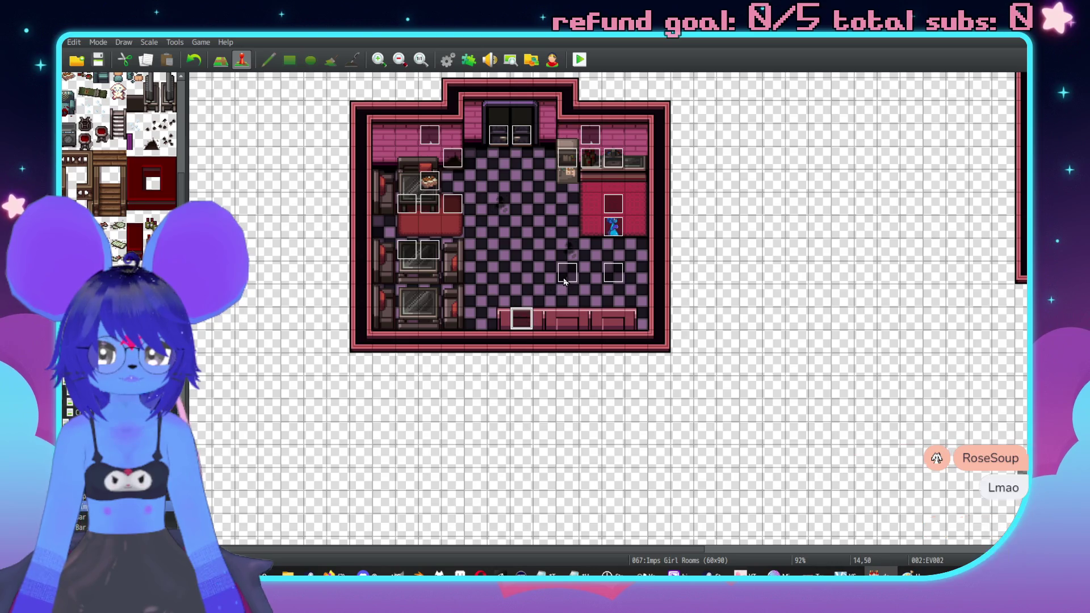
{"action": "left_click_drag", "start_coordinate": [567, 274], "coordinate": [567, 319]}
{"action": "left_click_drag", "start_coordinate": [613, 284], "coordinate": [613, 330]}
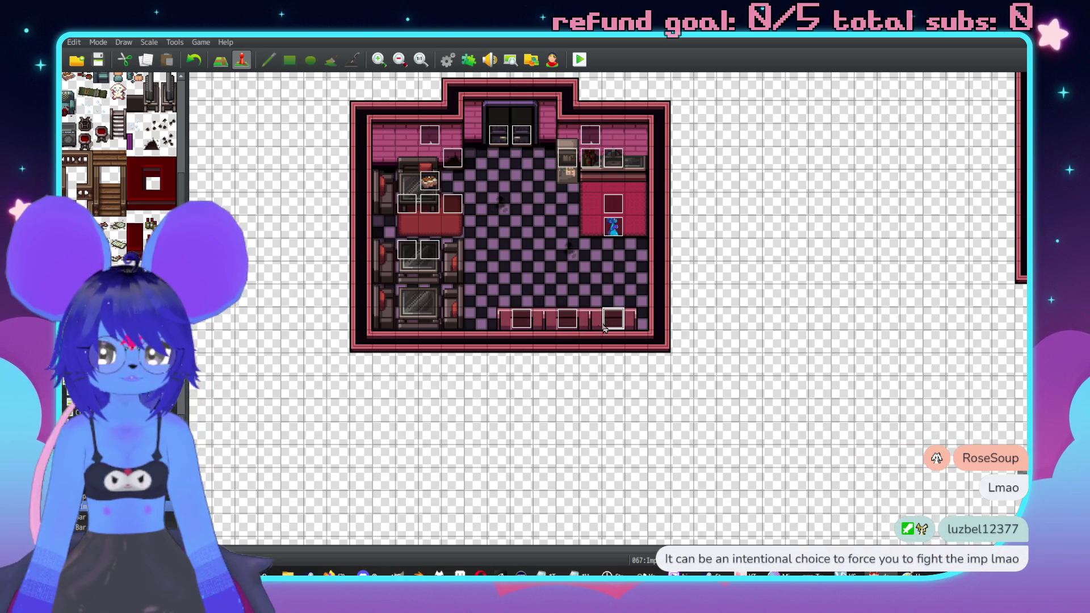
{"action": "key", "text": "F5"}
{"action": "mouse_move", "coordinate": [481, 274]}
{"action": "left_mouse_down"}
{"action": "mouse_move", "coordinate": [402, 256]}
{"action": "mouse_move", "coordinate": [421, 296]}
{"action": "left_mouse_up"}
{"action": "key", "text": "F6"}
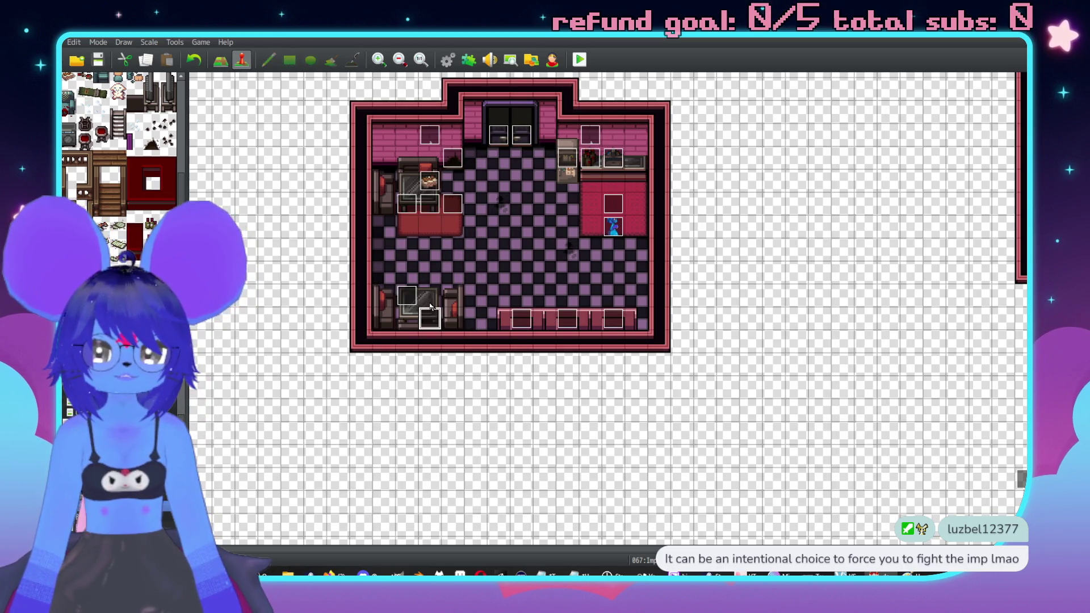
{"action": "key", "text": "F5"}
Step: View the shared artwork image, then return to the Imps Girl Rooms map in event mode
{"action": "scroll", "coordinate": [658, 295], "scroll_direction": "up", "scroll_amount": 2}
{"action": "scroll", "coordinate": [684, 276], "scroll_direction": "right", "scroll_amount": 2}
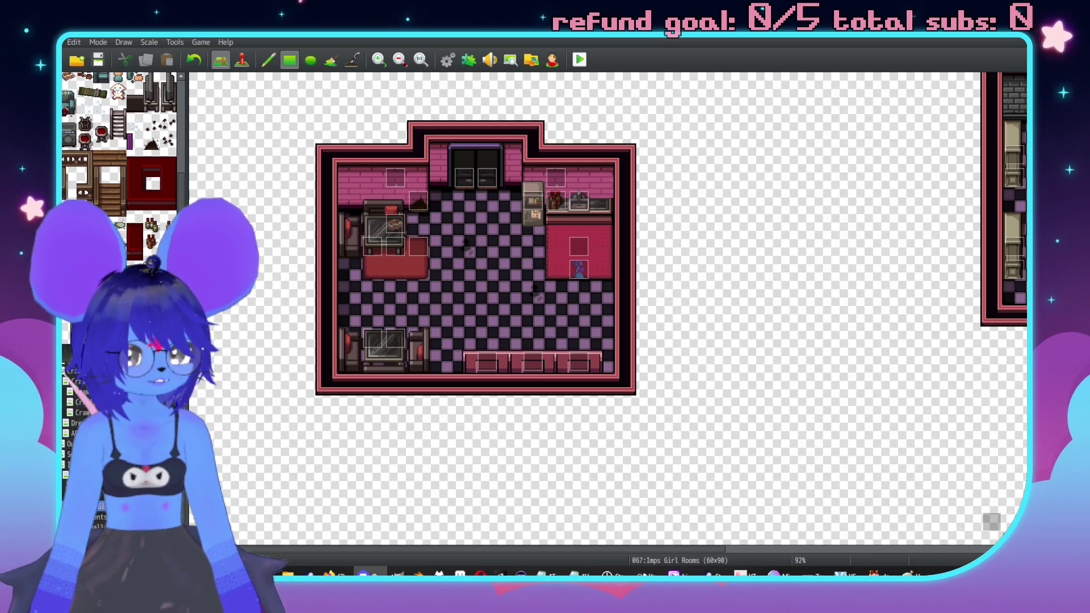
{"action": "mouse_move", "coordinate": [822, 175]}
{"action": "left_mouse_down"}
{"action": "mouse_move", "coordinate": [701, 126]}
{"action": "mouse_move", "coordinate": [652, 80]}
{"action": "left_mouse_up"}
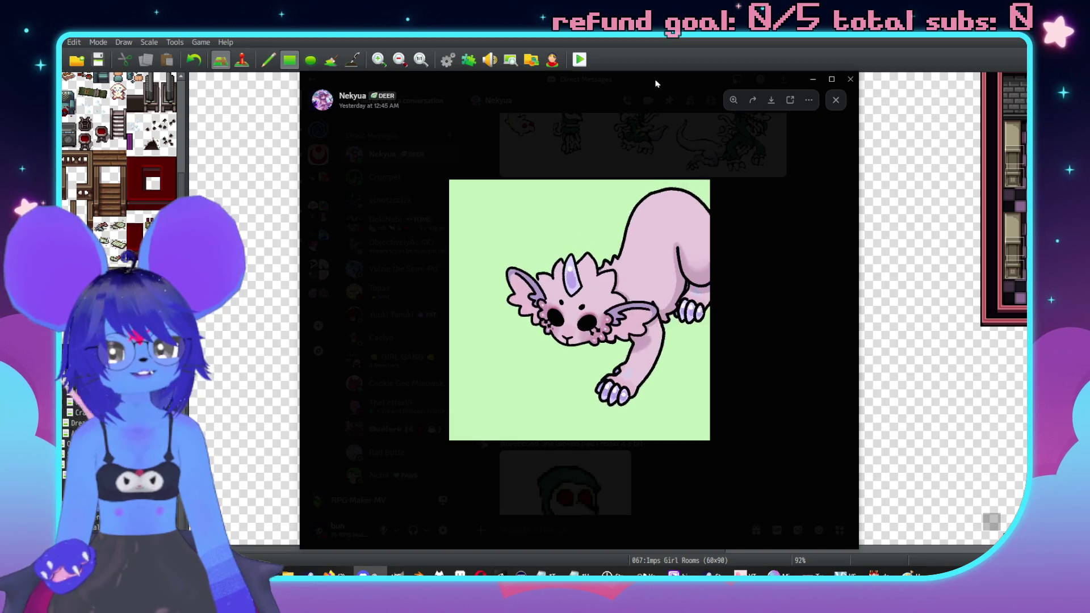
{"action": "key", "text": "alt+Tab"}
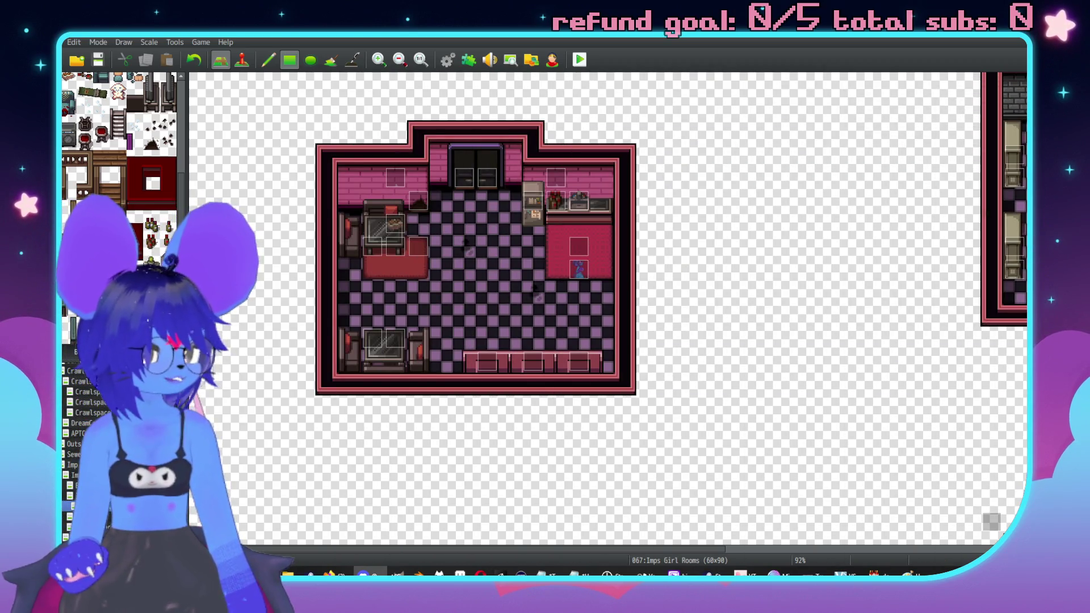
{"action": "scroll", "coordinate": [826, 346], "scroll_direction": "up", "scroll_amount": 1}
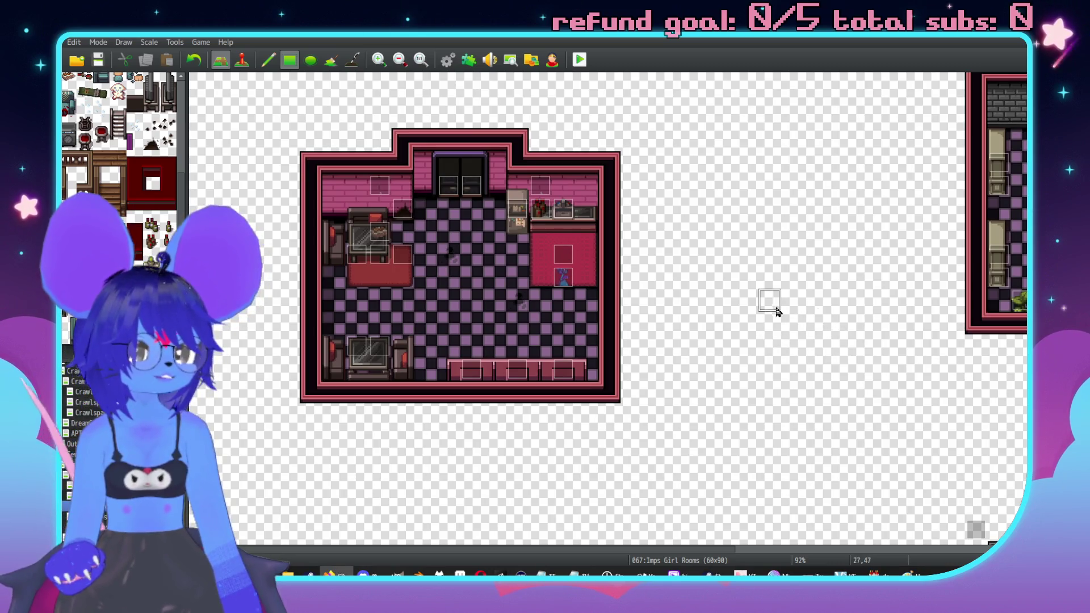
{"action": "scroll", "coordinate": [779, 311], "scroll_direction": "left", "scroll_amount": 3}
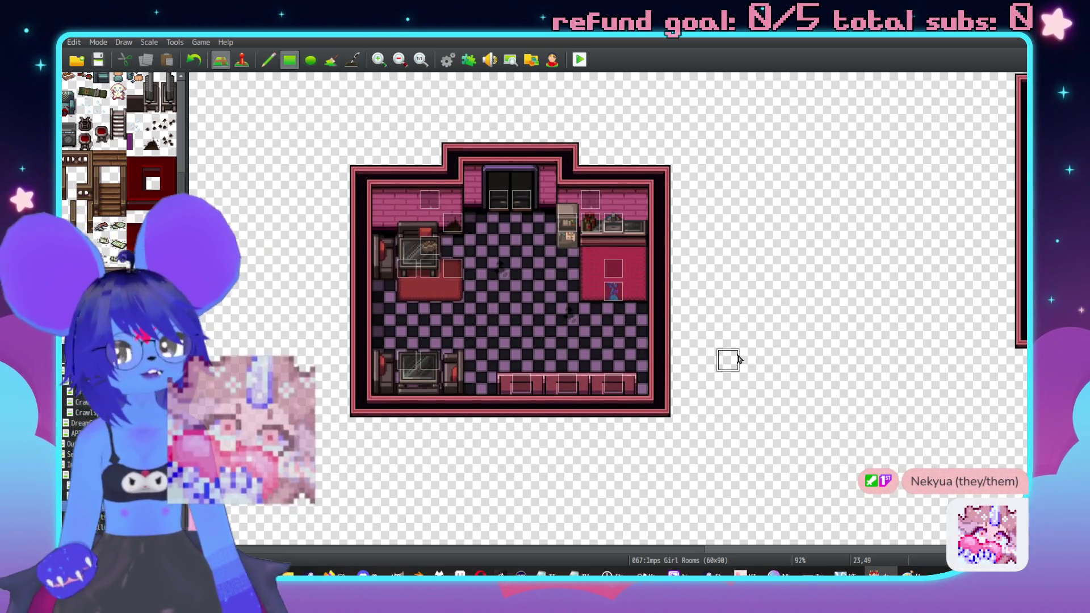
{"action": "key", "text": "F6"}
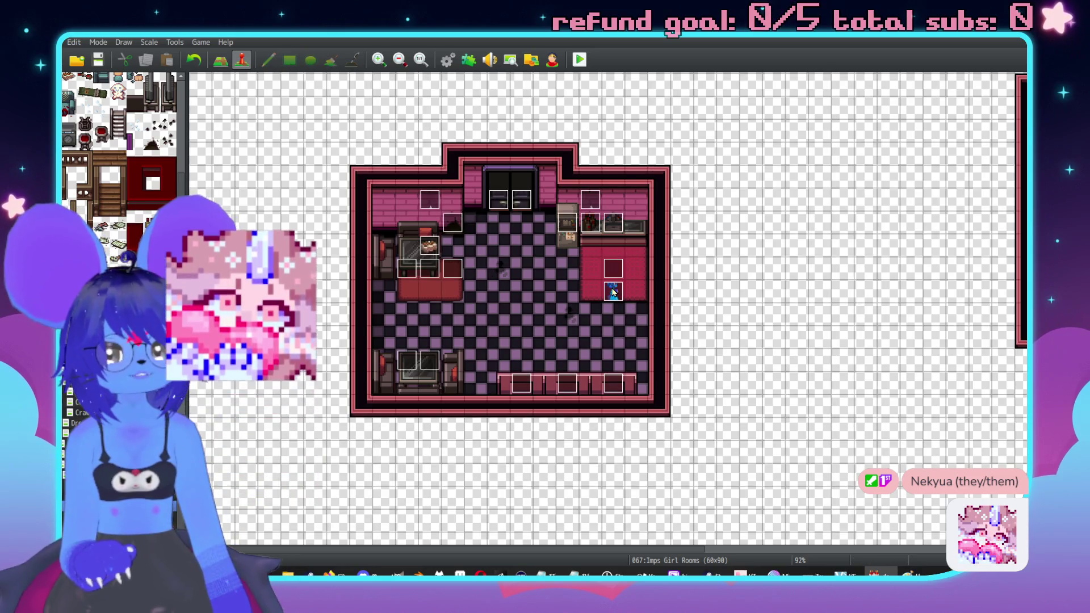
Step: Set the Hostess Imp's page 3 autonomous movement type to Custom
{"action": "double_click", "coordinate": [613, 293]}
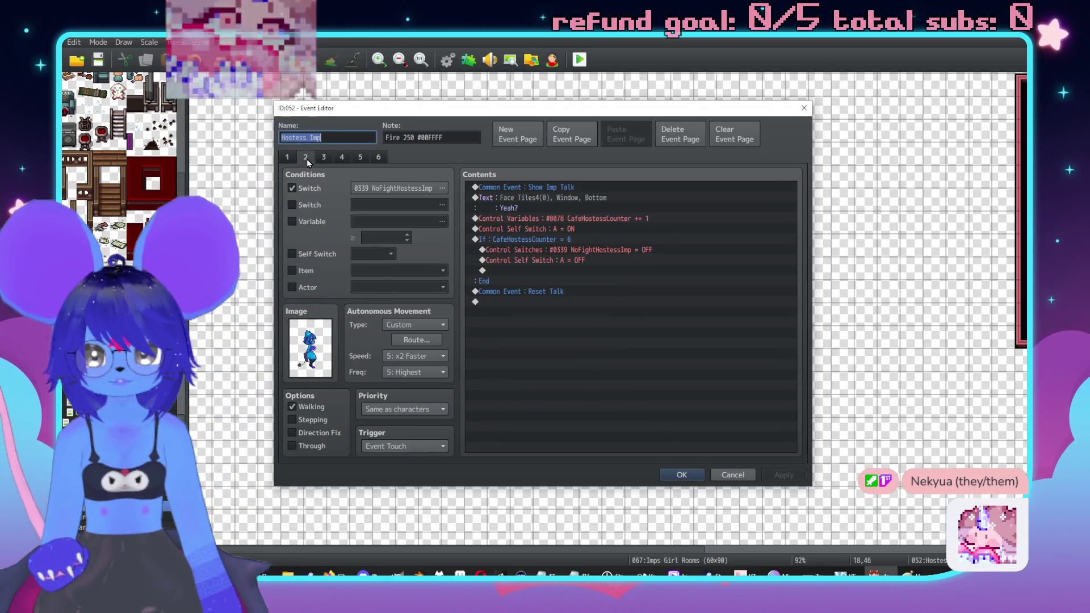
{"action": "left_click", "coordinate": [323, 160]}
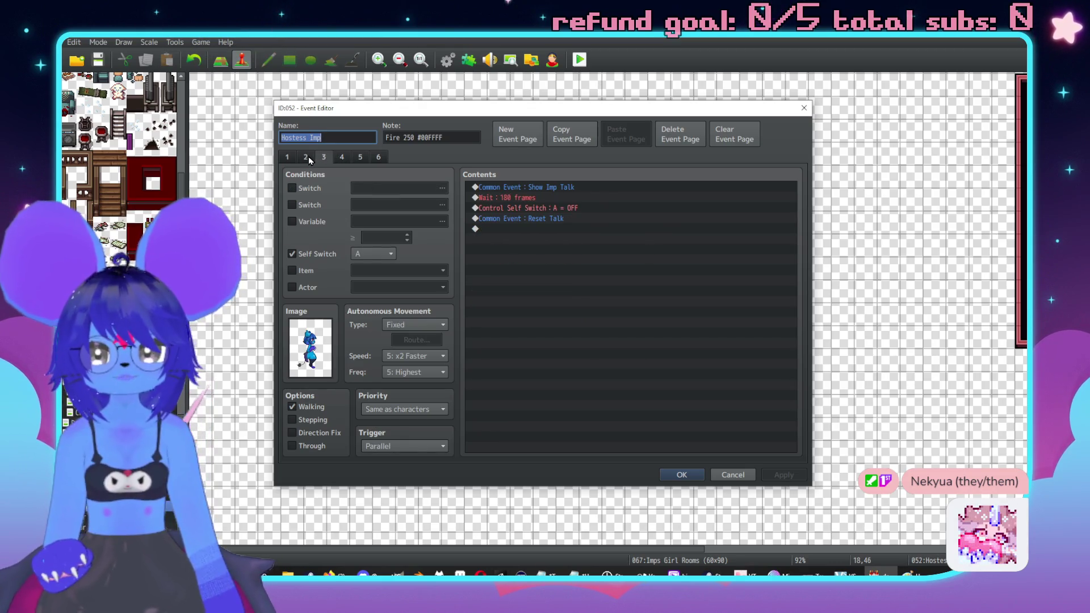
{"action": "left_click", "coordinate": [423, 324]}
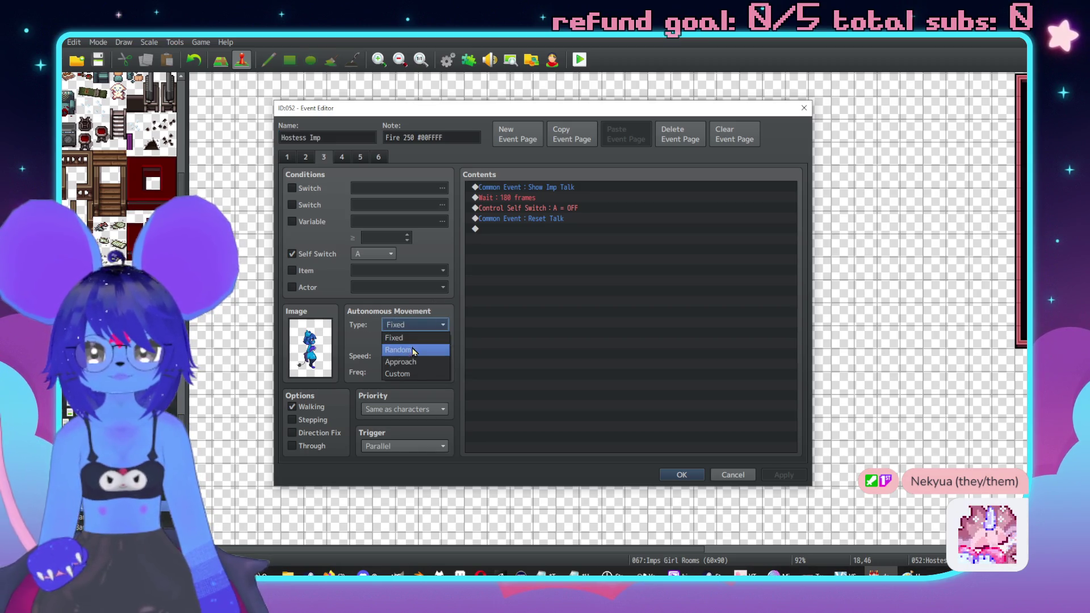
{"action": "left_click", "coordinate": [415, 375]}
Step: Clear all the old commands from page 3's custom movement route
{"action": "left_click", "coordinate": [411, 344]}
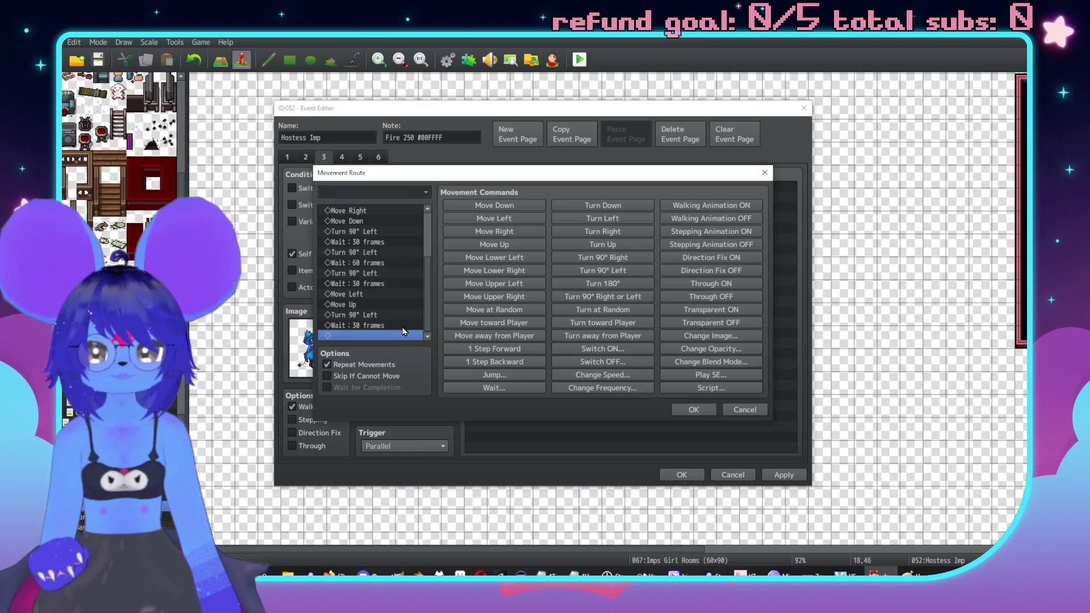
{"action": "scroll", "coordinate": [335, 278], "scroll_direction": "up", "scroll_amount": 3}
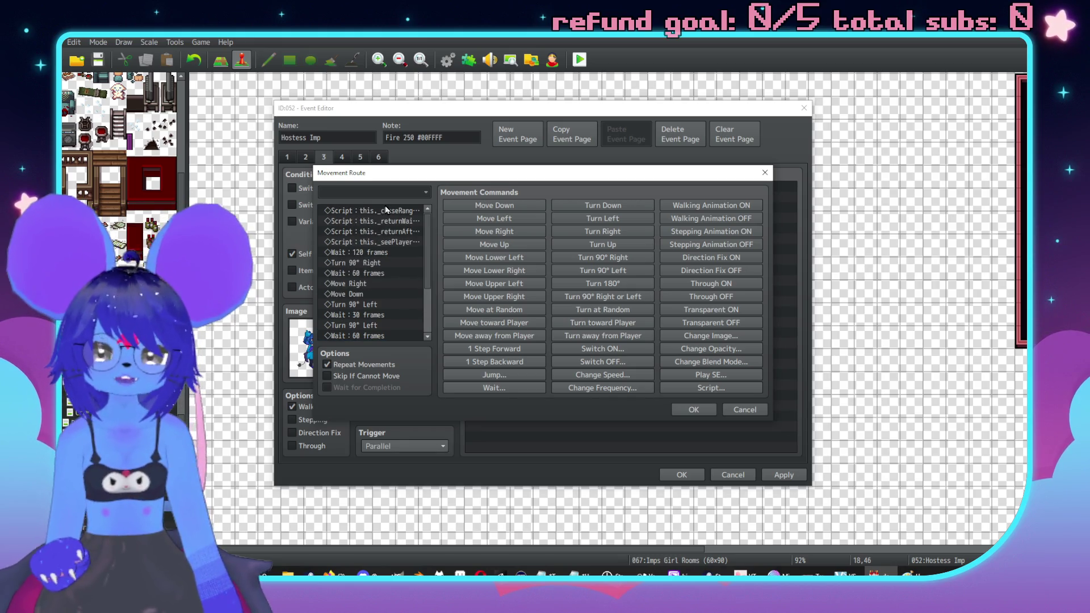
{"action": "left_click", "coordinate": [386, 211]}
{"action": "scroll", "coordinate": [369, 256], "scroll_direction": "down", "scroll_amount": 2}
{"action": "scroll", "coordinate": [366, 267], "scroll_direction": "up", "scroll_amount": 2}
{"action": "scroll", "coordinate": [366, 269], "scroll_direction": "down", "scroll_amount": 3}
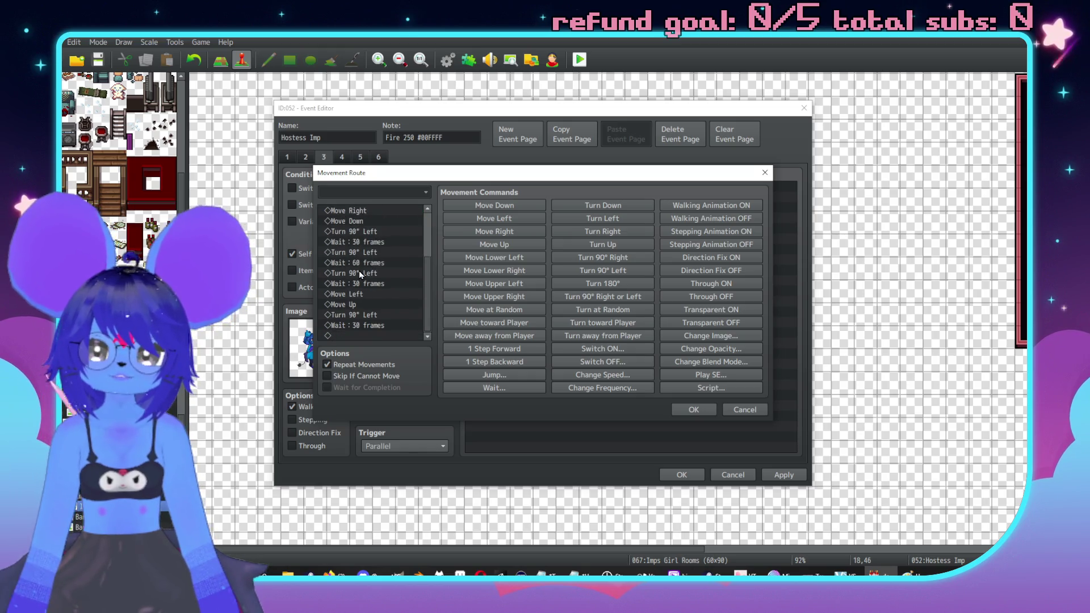
{"action": "left_click", "coordinate": [379, 329], "text": "shift"}
{"action": "key", "text": "Delete"}
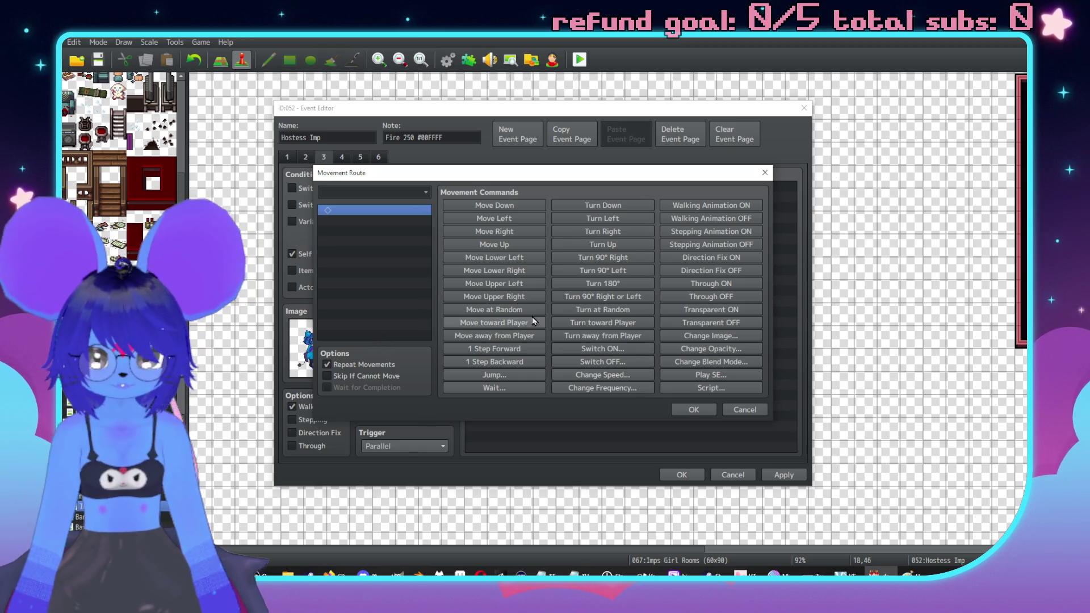
Step: Build the route as Turn toward Player followed by a 30-frame Wait, and confirm the event
{"action": "left_click", "coordinate": [618, 325]}
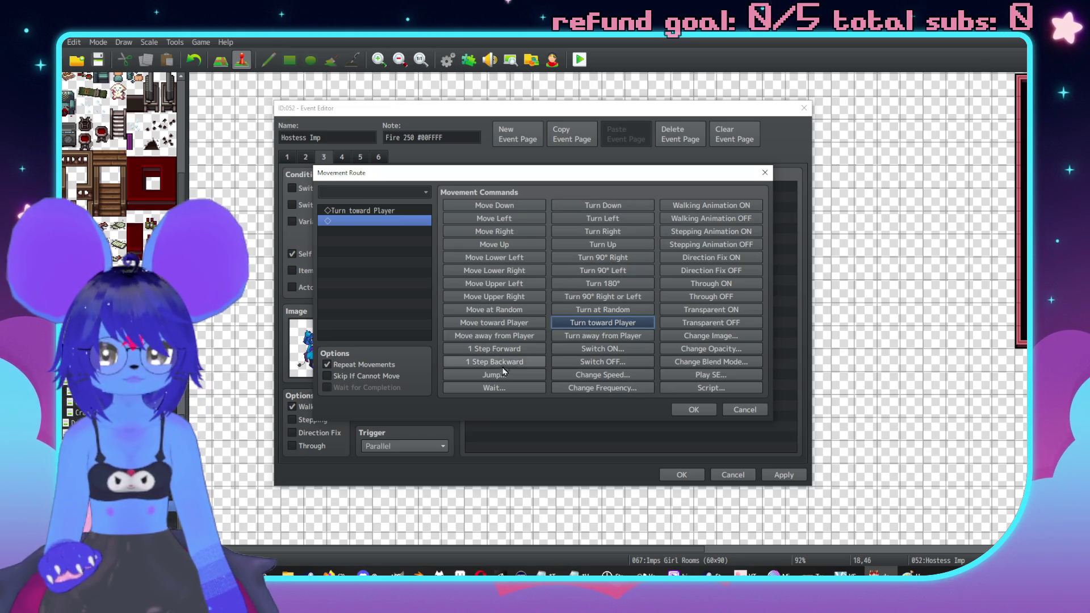
{"action": "left_click", "coordinate": [500, 390]}
{"action": "key", "text": "Return"}
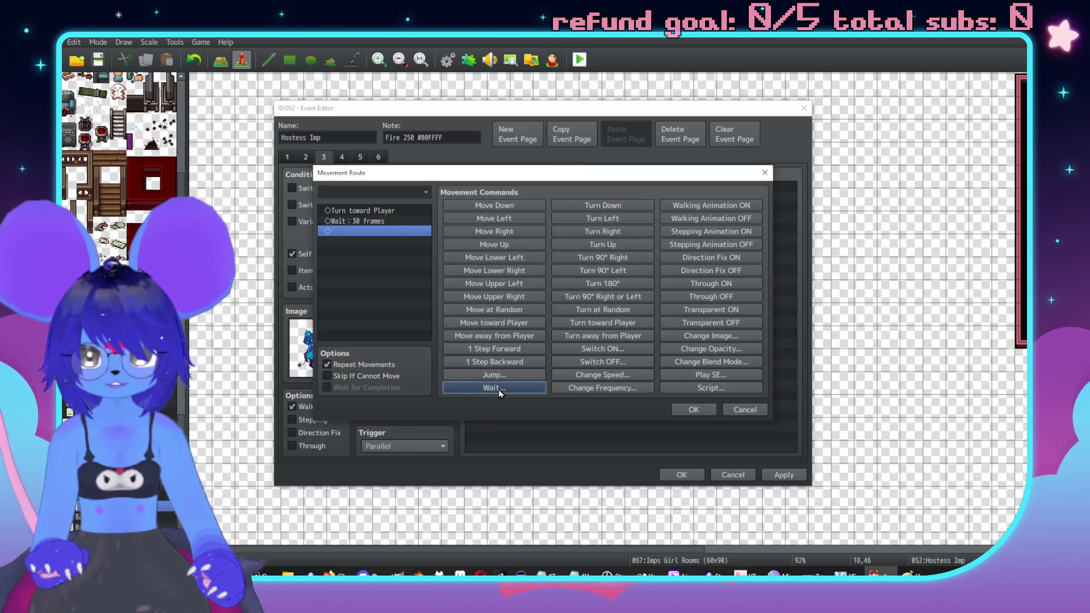
{"action": "left_click", "coordinate": [694, 411]}
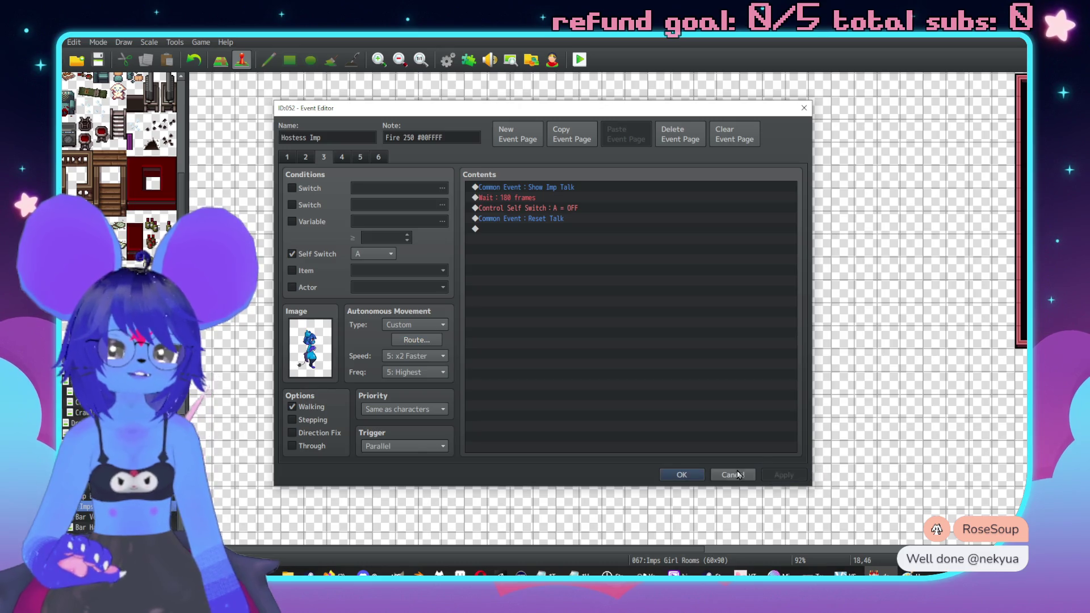
{"action": "left_click", "coordinate": [689, 476]}
{"action": "left_click", "coordinate": [580, 60]}
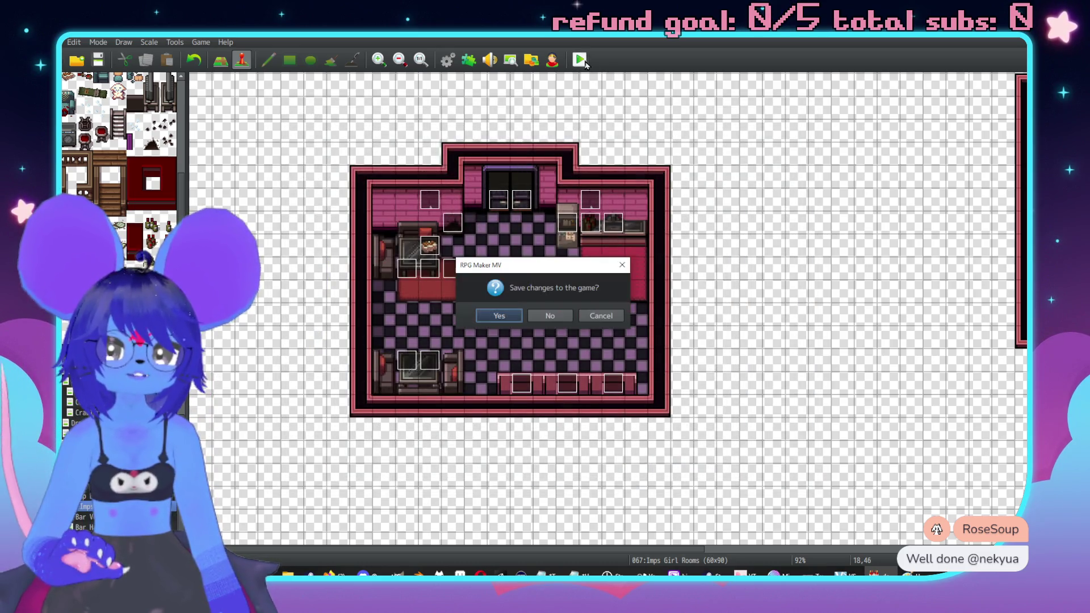
Step: Save the project, start a new game, and advance through the opening cutscene dialogue
{"action": "left_click", "coordinate": [510, 318]}
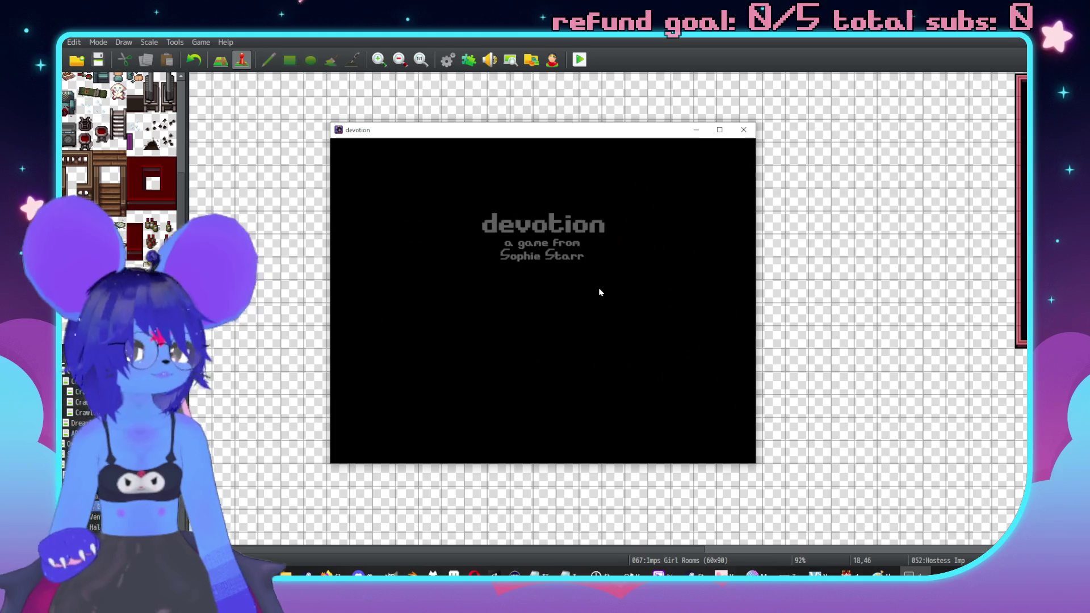
{"action": "key", "text": "Up"}
{"action": "key", "text": "Return"}
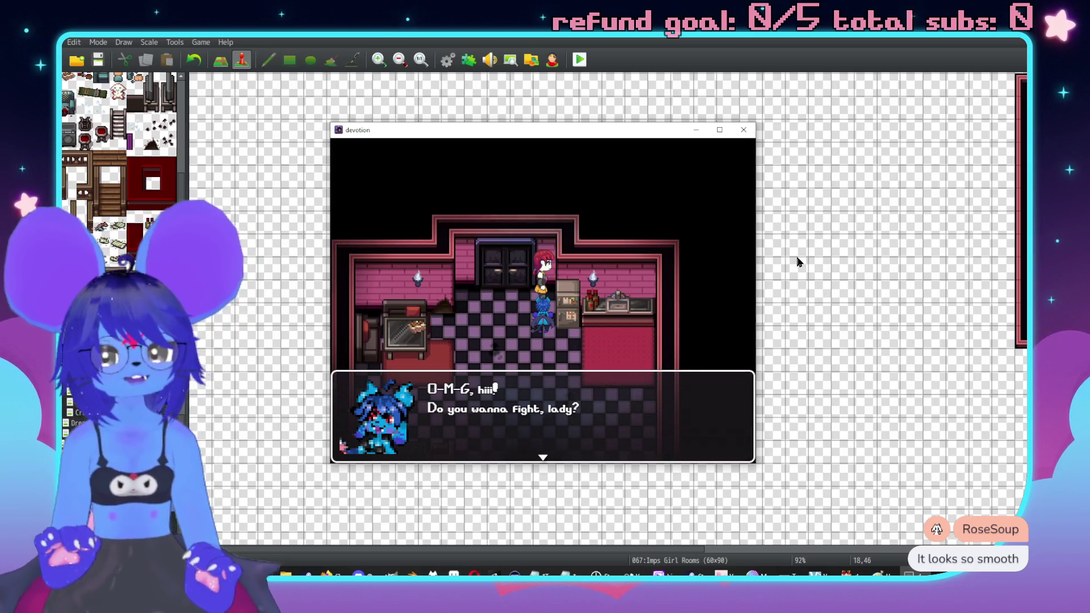
{"action": "key", "text": "Return"}
{"action": "key", "text": "Return"}
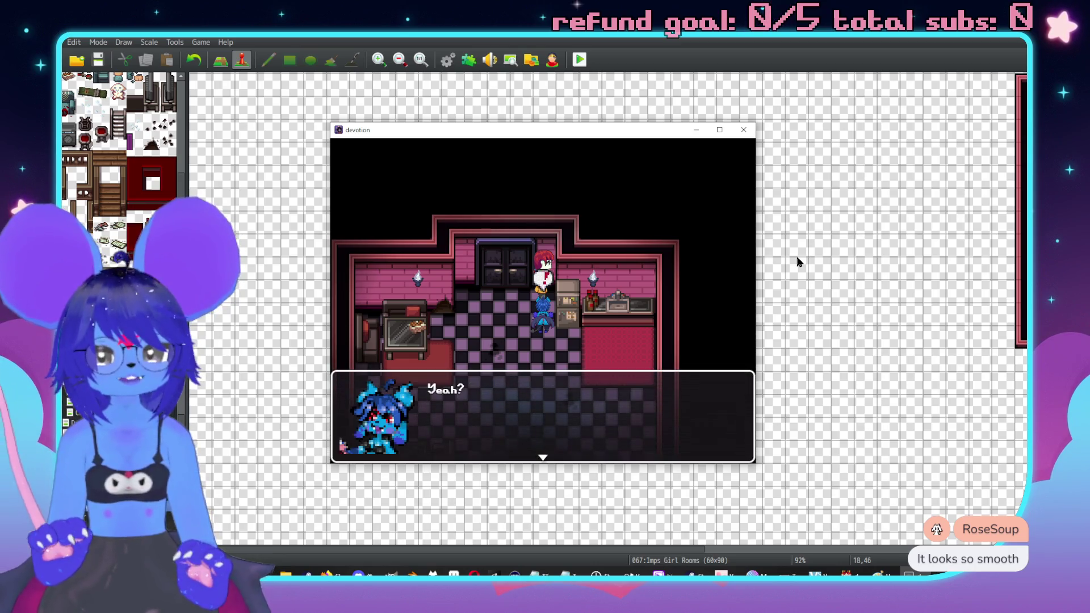
{"action": "key", "text": "Return"}
{"action": "key", "text": "Down"}
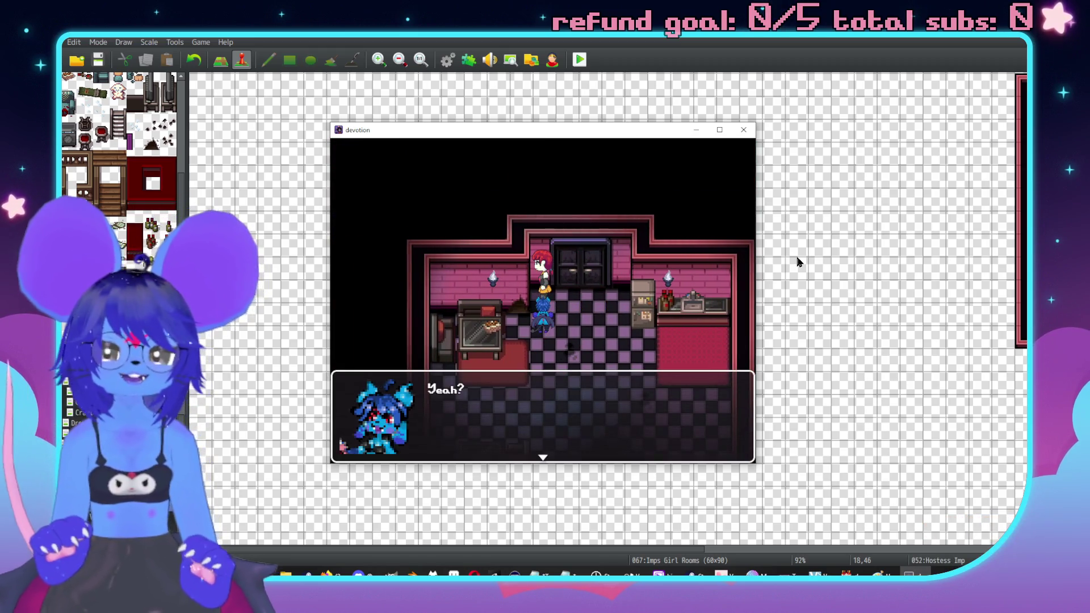
{"action": "key", "text": "Return"}
Step: Walk to the Hostess Imp and talk until she answers 'Yeah?', then end the playtest
{"action": "key", "text": "Down"}
{"action": "key", "text": "Right"}
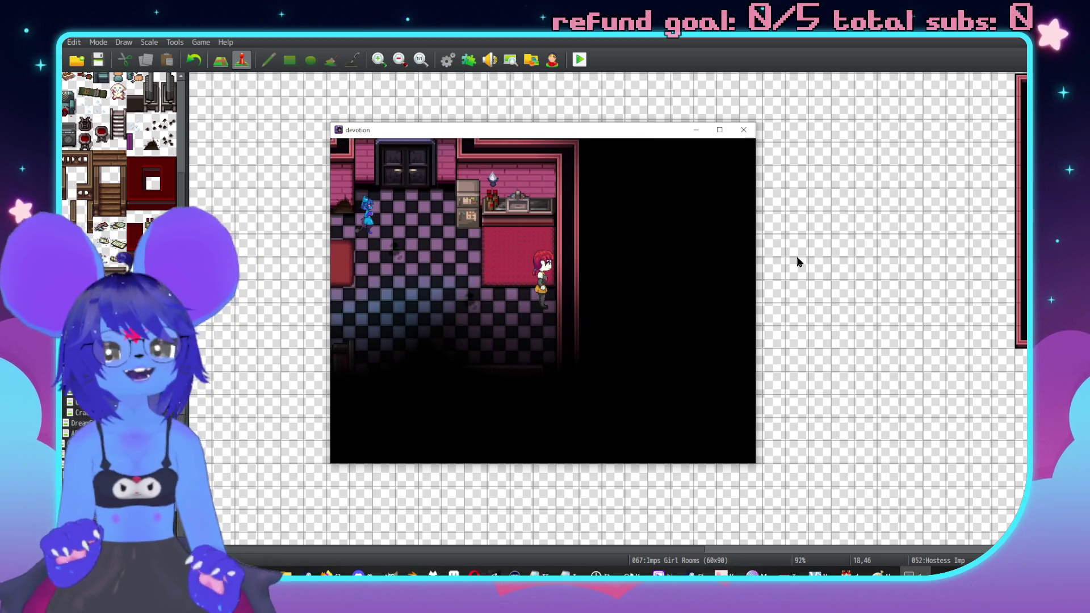
{"action": "key", "text": "Left"}
{"action": "key", "text": "Return"}
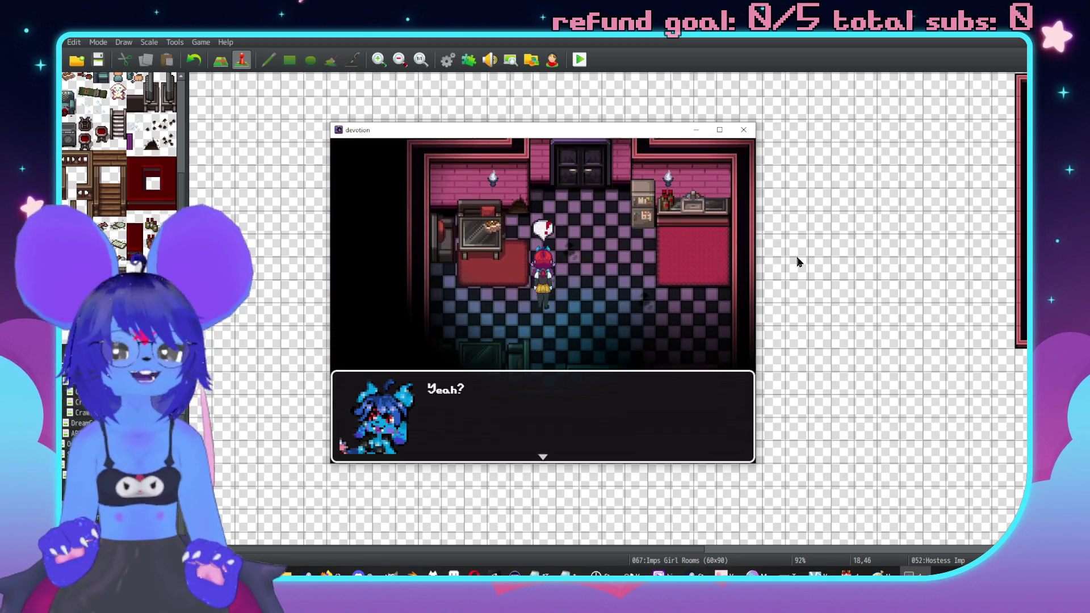
{"action": "key", "text": "Return"}
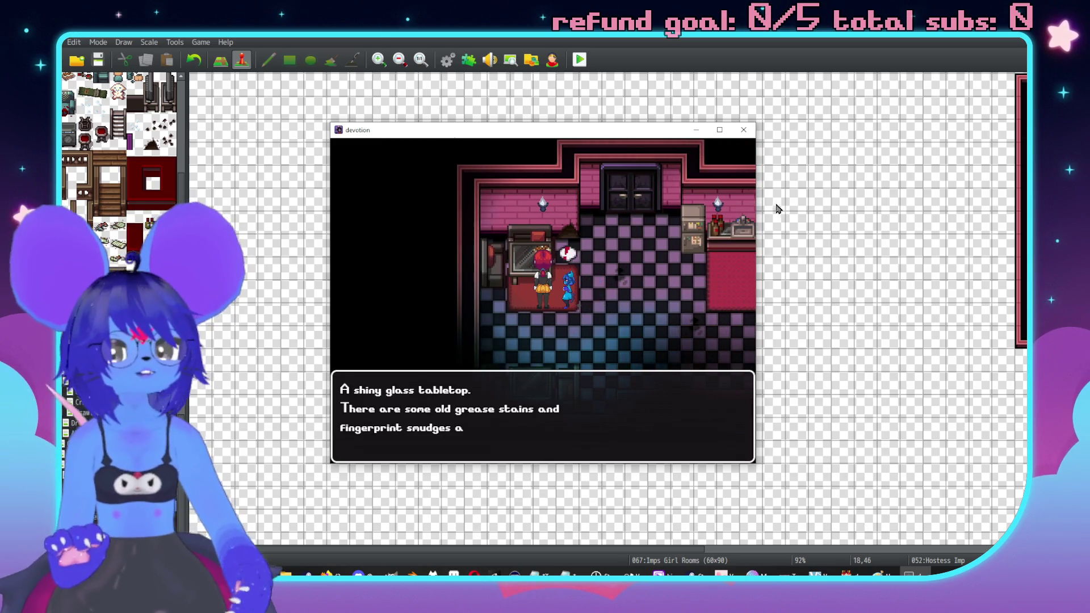
{"action": "left_click", "coordinate": [743, 129]}
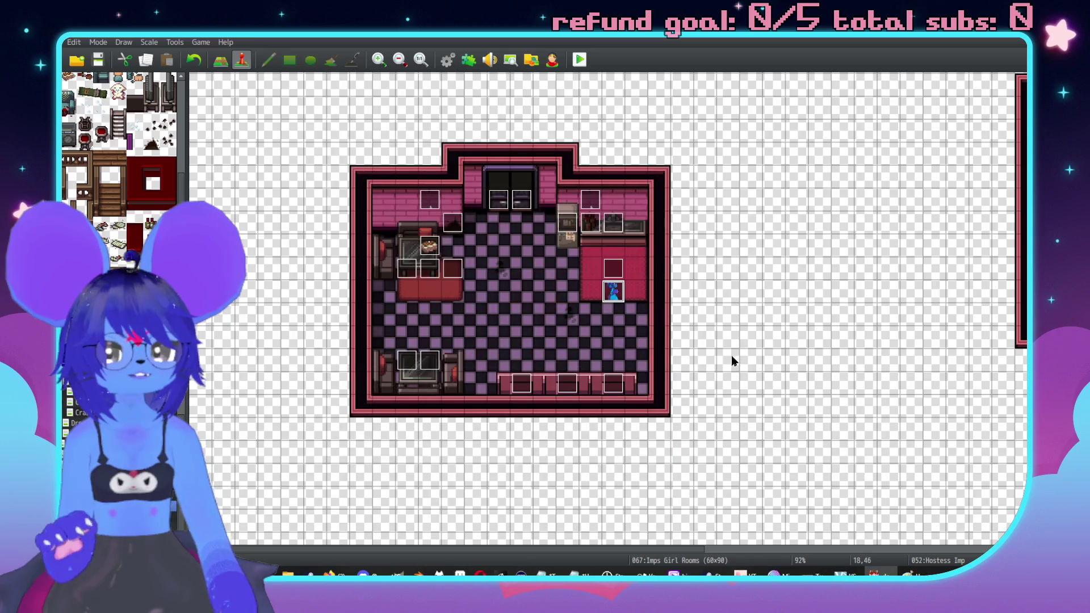
{"action": "double_click", "coordinate": [613, 292]}
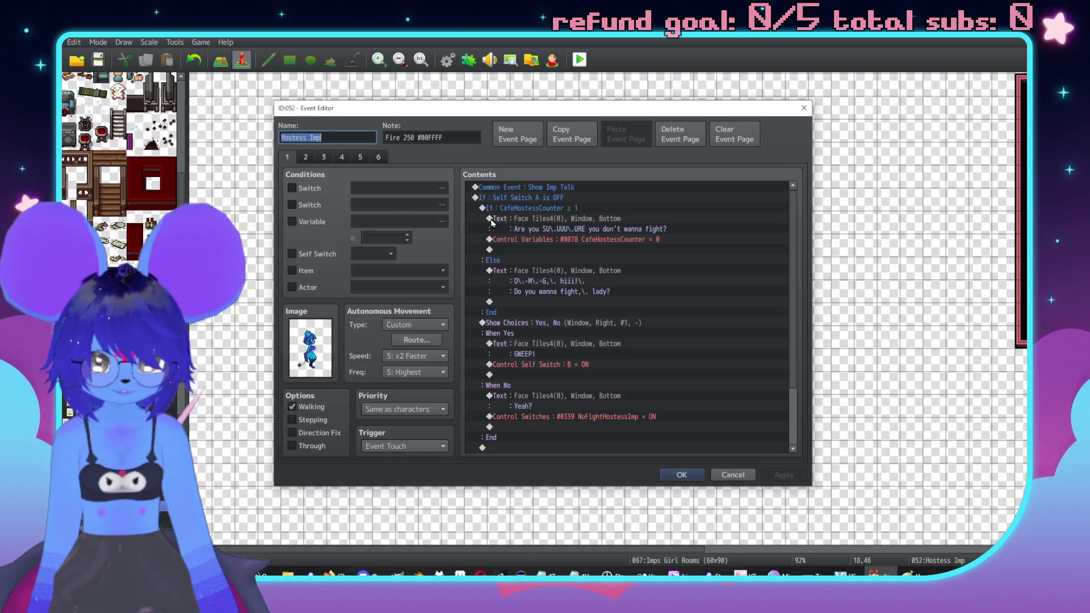
Step: Copy the Reset Talk call from page 3 and paste it into page 2's If branch
{"action": "left_click", "coordinate": [328, 156]}
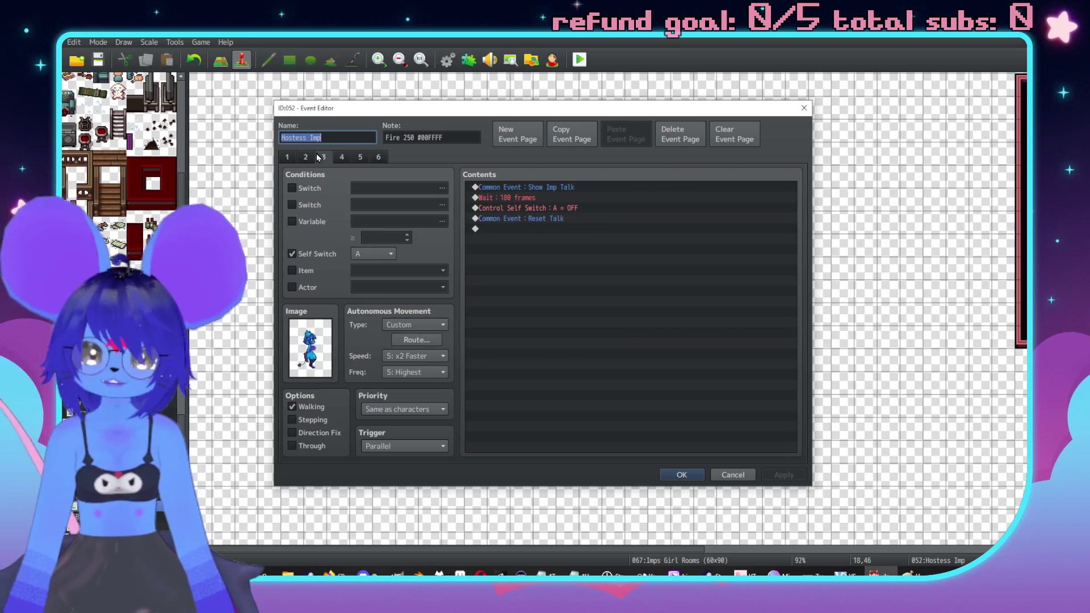
{"action": "left_click", "coordinate": [533, 219]}
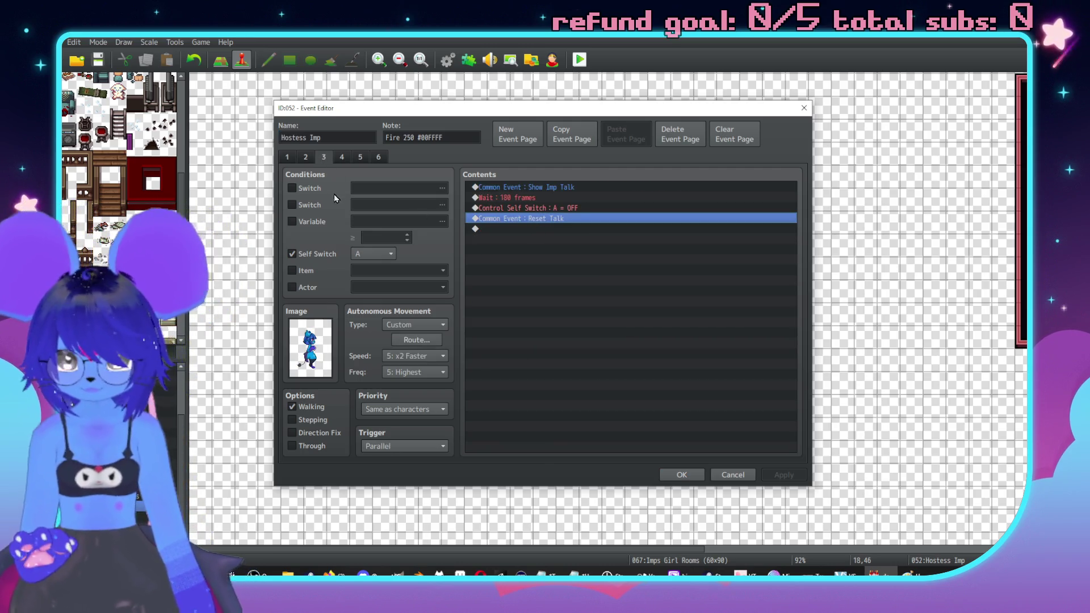
{"action": "left_click", "coordinate": [305, 158]}
{"action": "left_click", "coordinate": [550, 291]}
{"action": "left_click", "coordinate": [527, 269]}
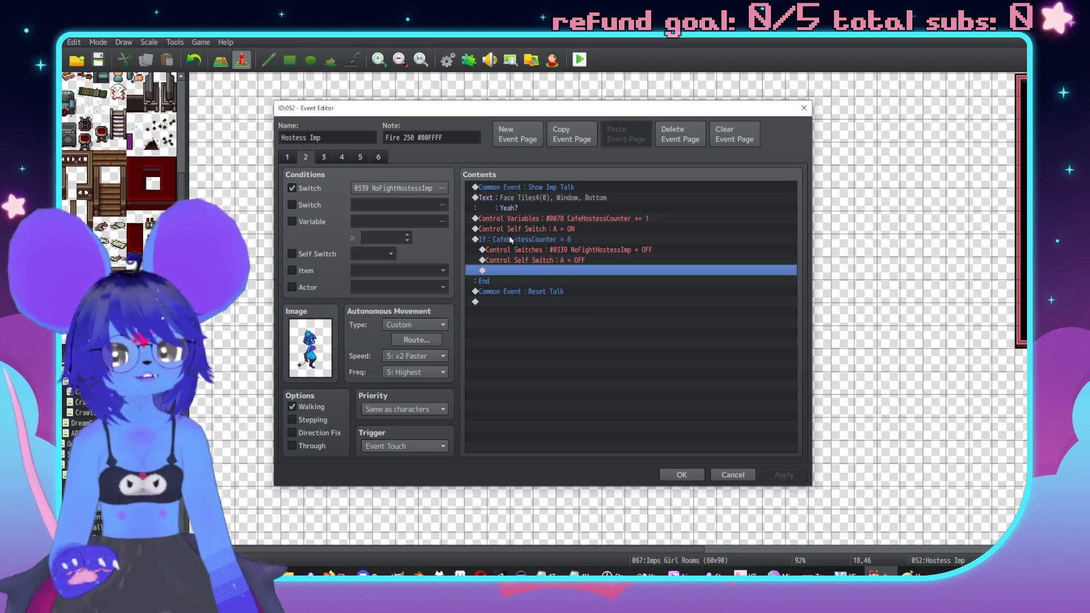
{"action": "key", "text": "ctrl+shift+Tab"}
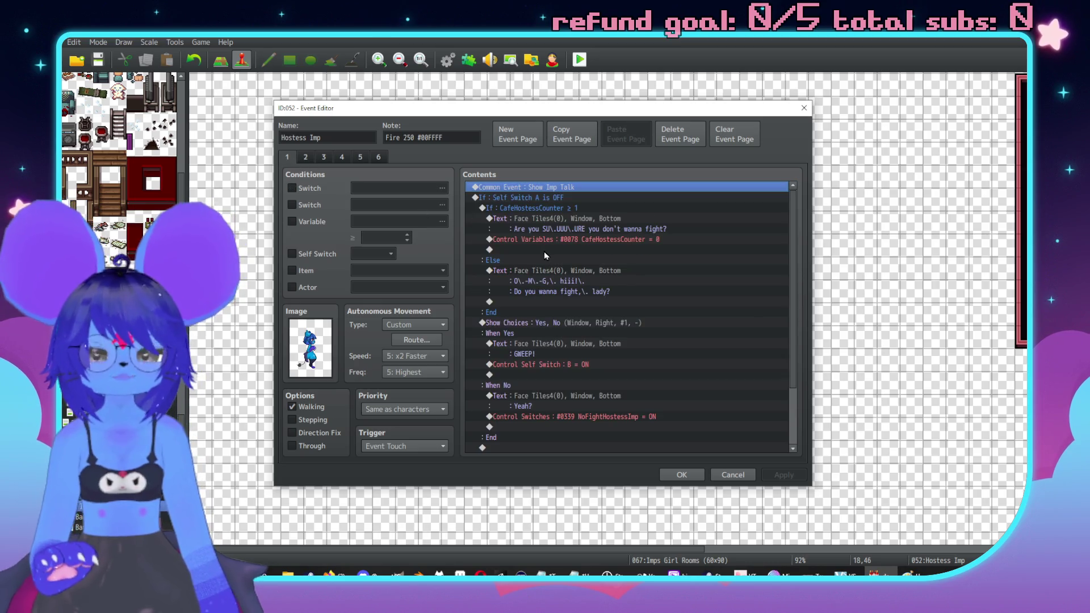
{"action": "scroll", "coordinate": [564, 377], "scroll_direction": "up", "scroll_amount": 2}
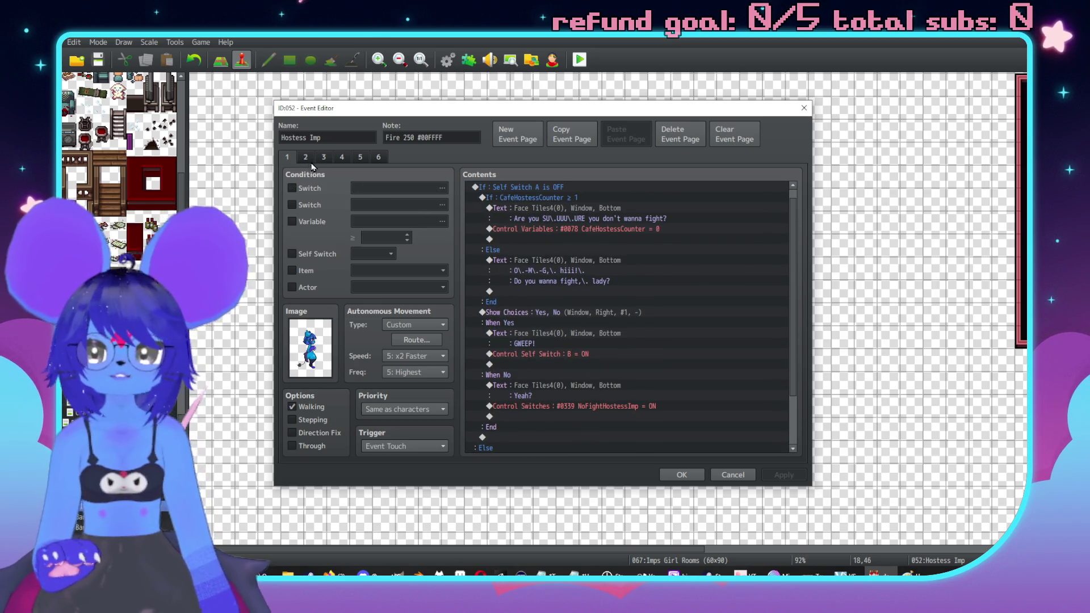
{"action": "key", "text": "ctrl+Tab"}
{"action": "left_click", "coordinate": [543, 271]}
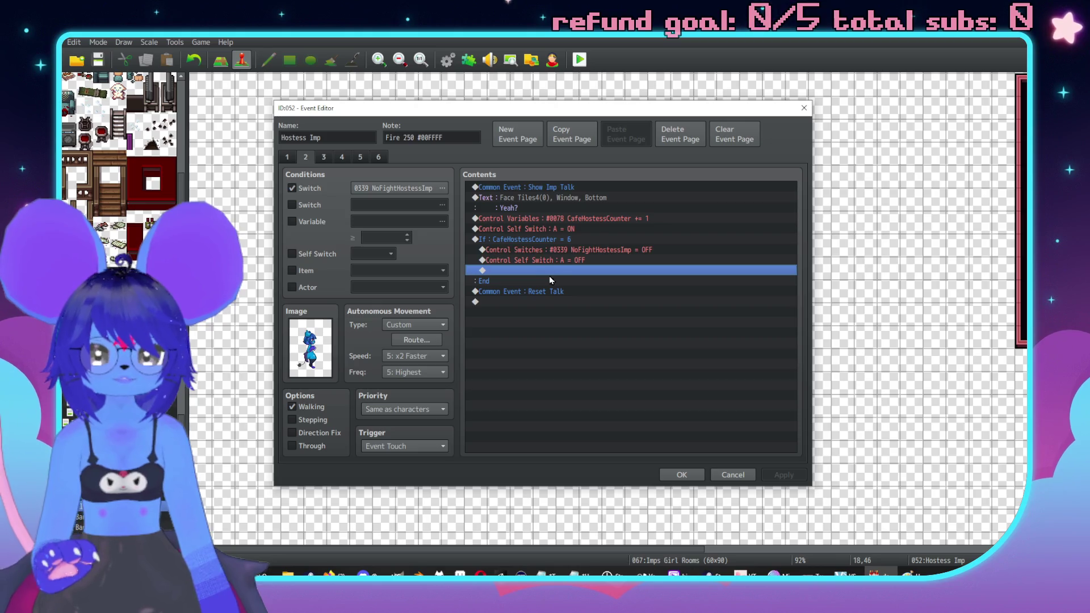
{"action": "key", "text": "ctrl+v"}
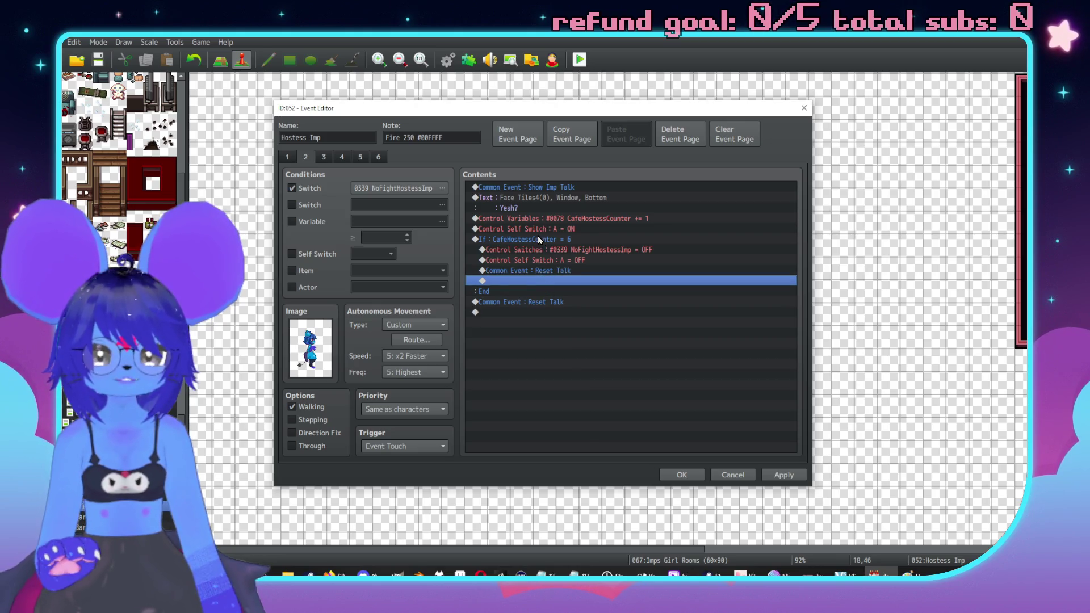
Step: Compare the settings across the event pages, then open page 2's custom movement route
{"action": "left_click", "coordinate": [539, 238]}
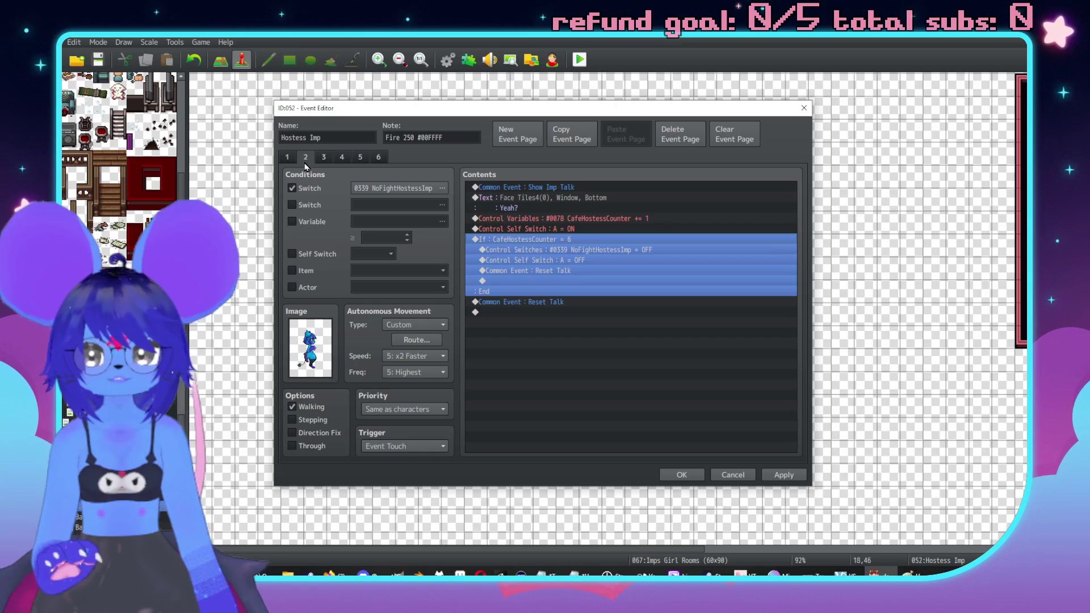
{"action": "left_click", "coordinate": [325, 157]}
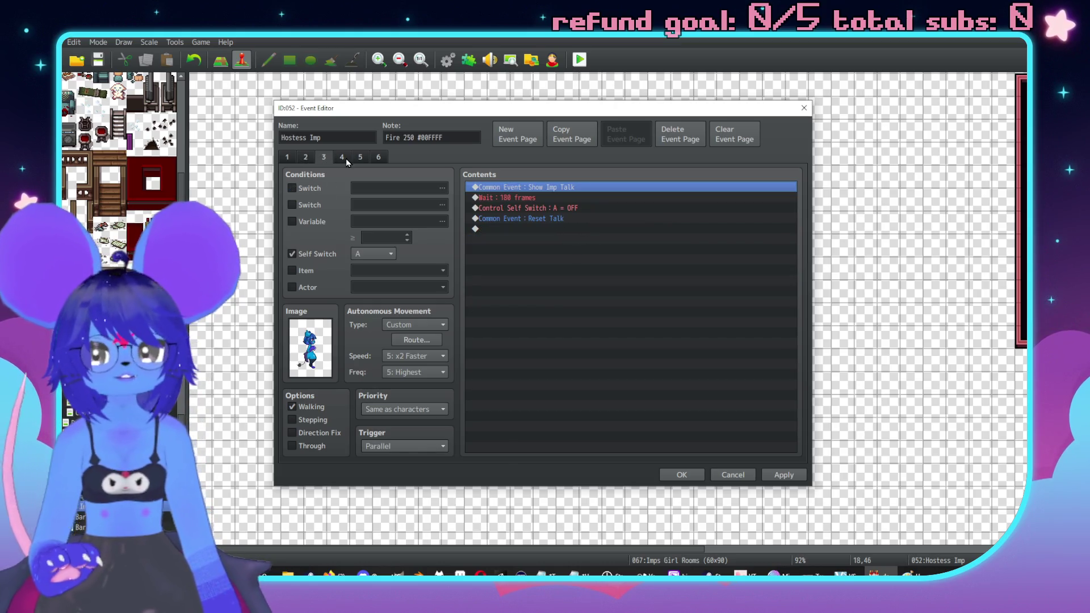
{"action": "left_click", "coordinate": [342, 158]}
{"action": "left_click", "coordinate": [325, 158]}
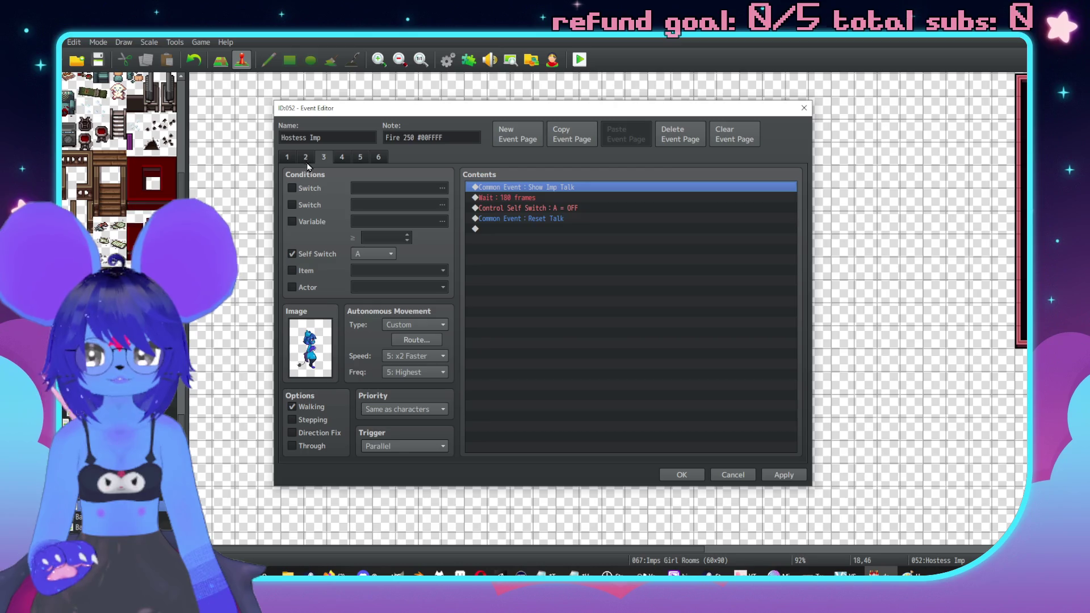
{"action": "left_click", "coordinate": [287, 157]}
{"action": "left_click", "coordinate": [307, 157]}
{"action": "left_click", "coordinate": [322, 158]}
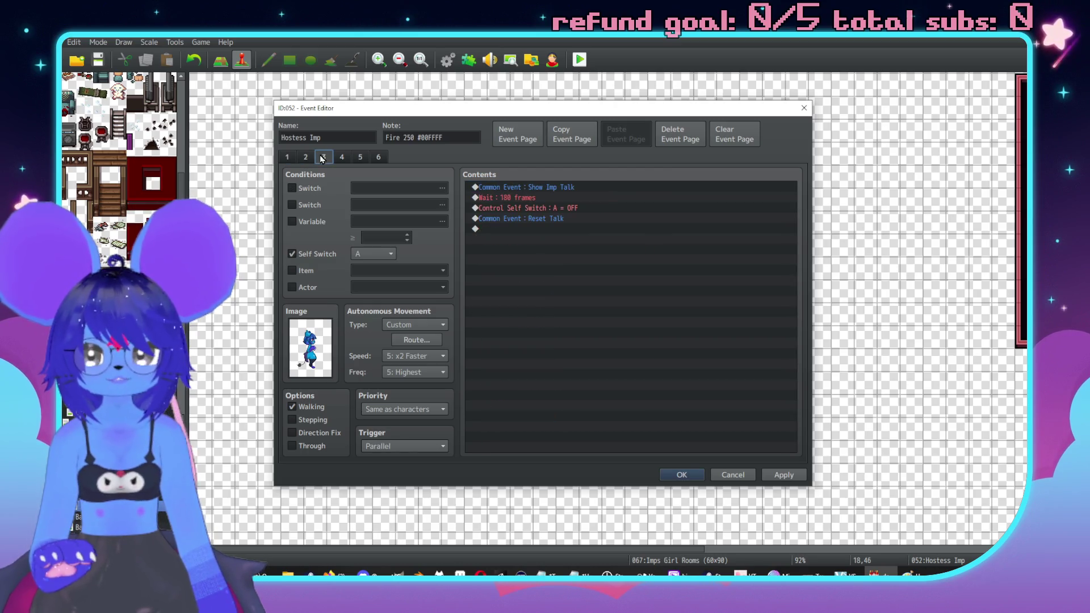
{"action": "left_click", "coordinate": [306, 158]}
{"action": "left_click", "coordinate": [416, 341]}
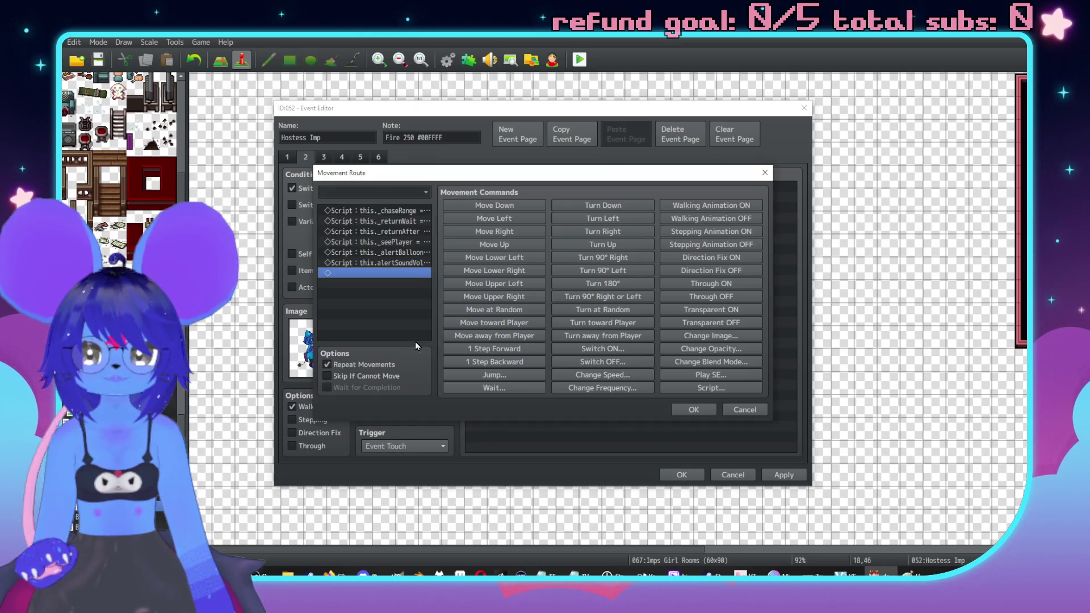
Step: Check the alertBalloon line, then fix the 'thix' typo so the script reads this.alertSoundVol = 0
{"action": "left_click", "coordinate": [397, 222]}
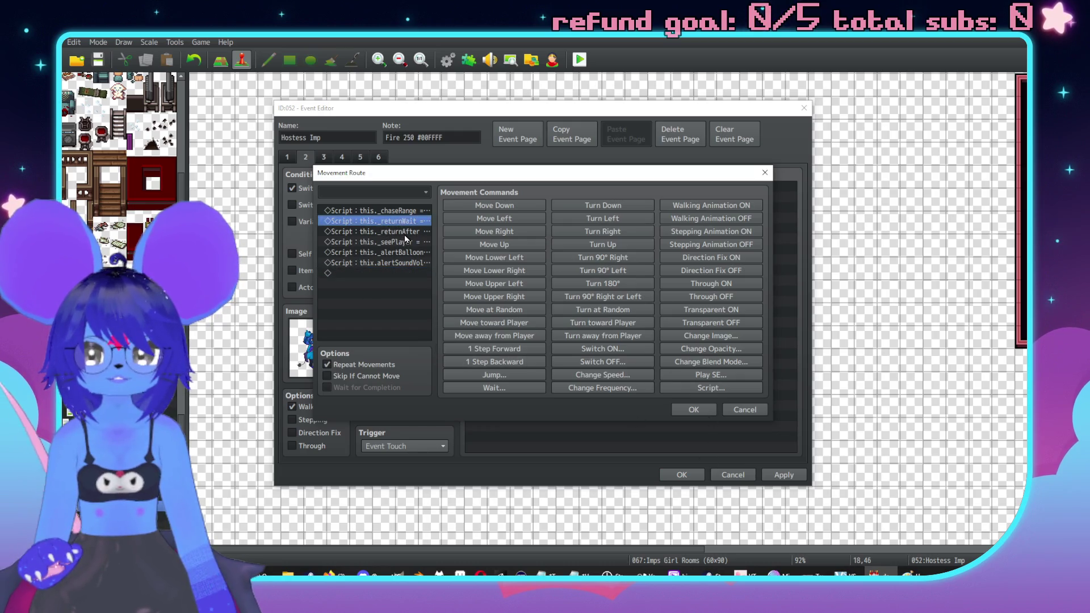
{"action": "left_click", "coordinate": [410, 243]}
{"action": "double_click", "coordinate": [417, 252]}
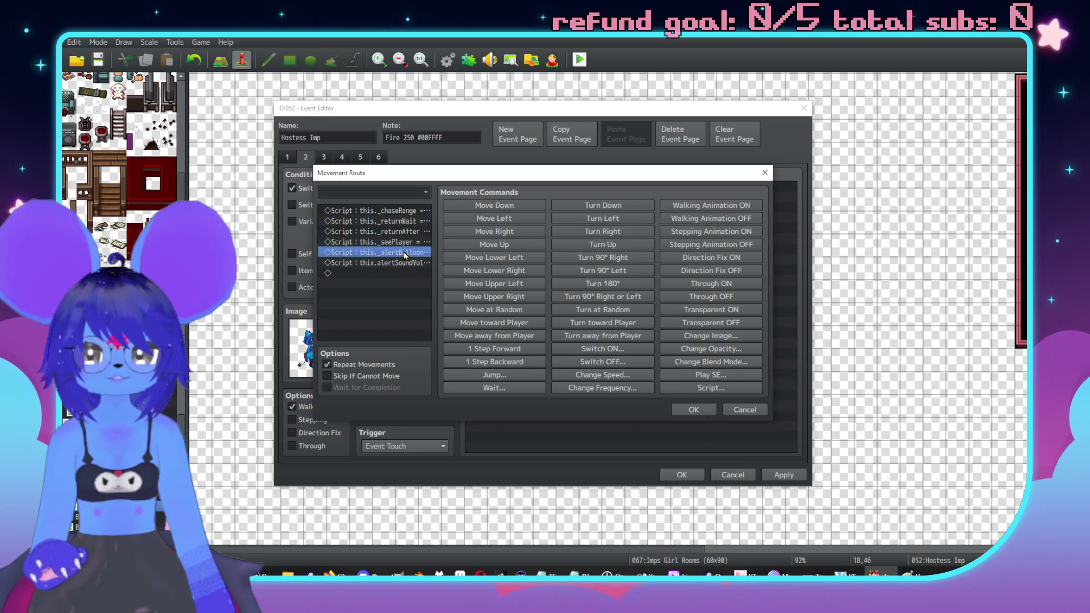
{"action": "left_click", "coordinate": [623, 310]}
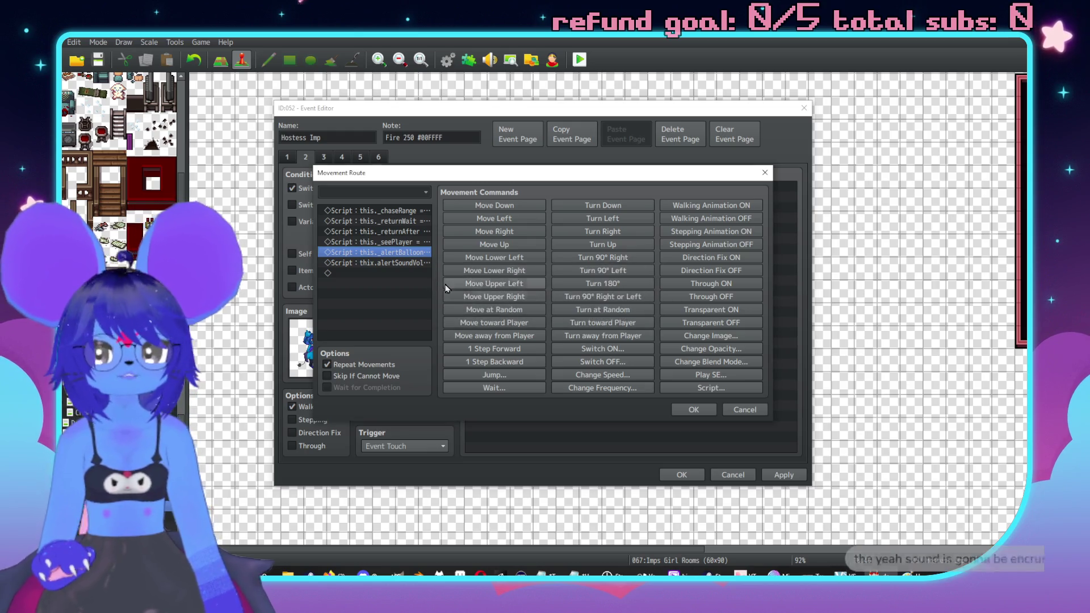
{"action": "double_click", "coordinate": [392, 262]}
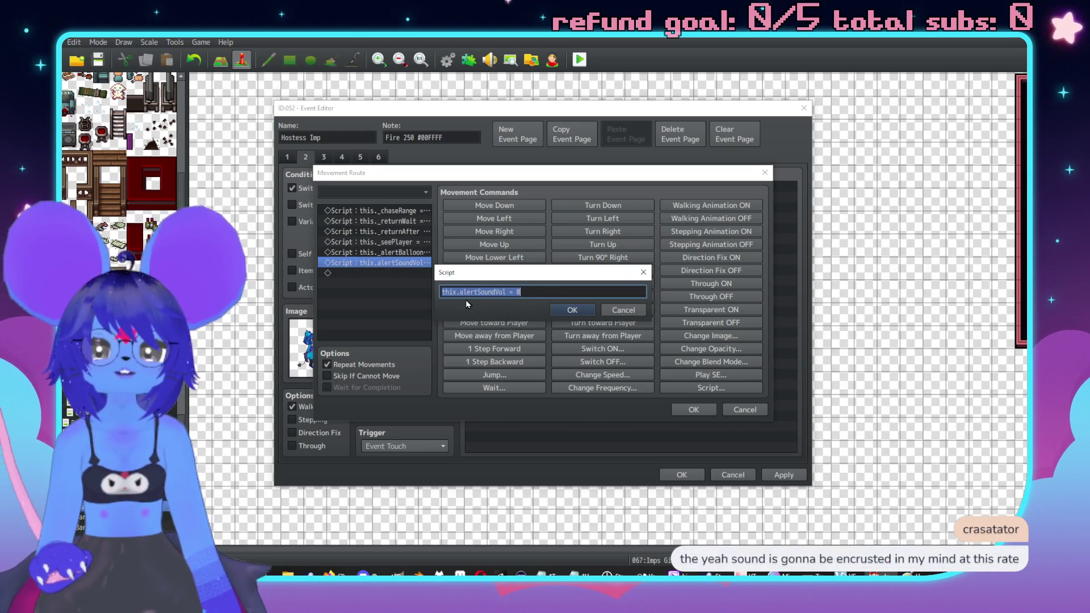
{"action": "left_click", "coordinate": [456, 292]}
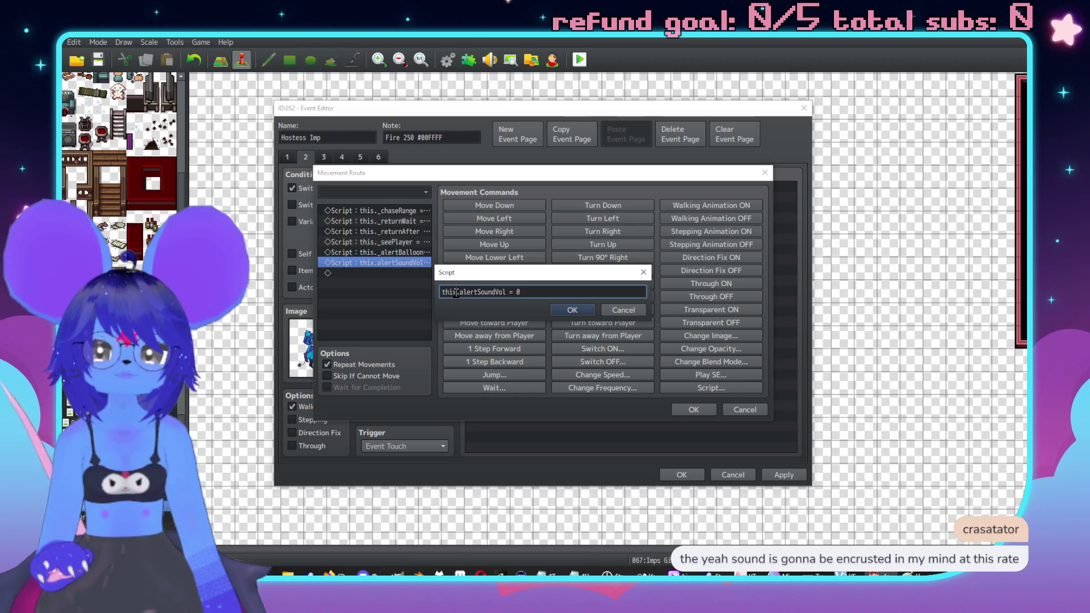
{"action": "left_click", "coordinate": [571, 311]}
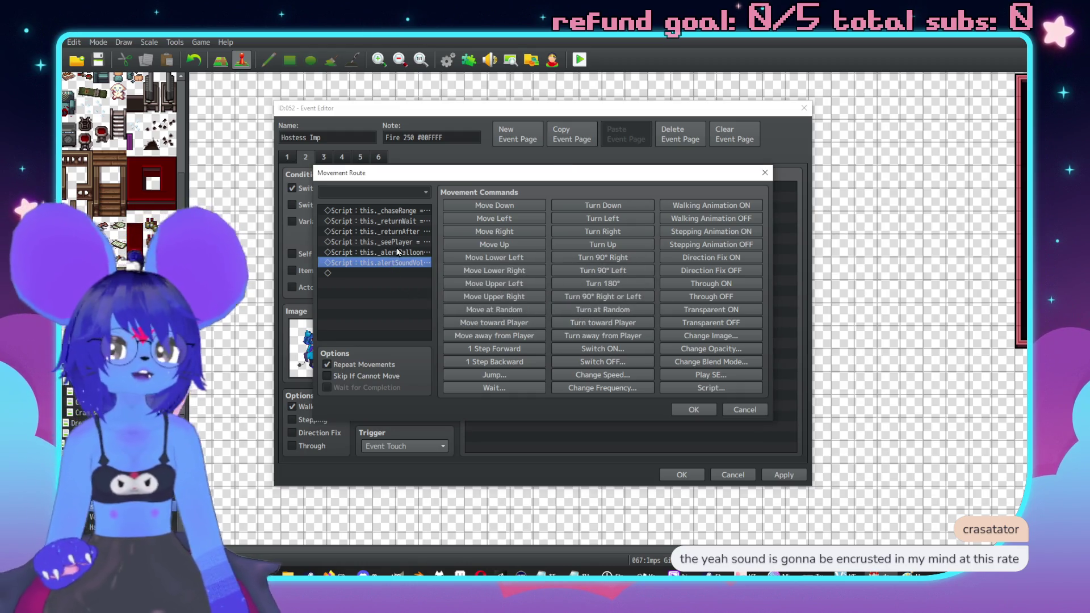
{"action": "left_click", "coordinate": [399, 254]}
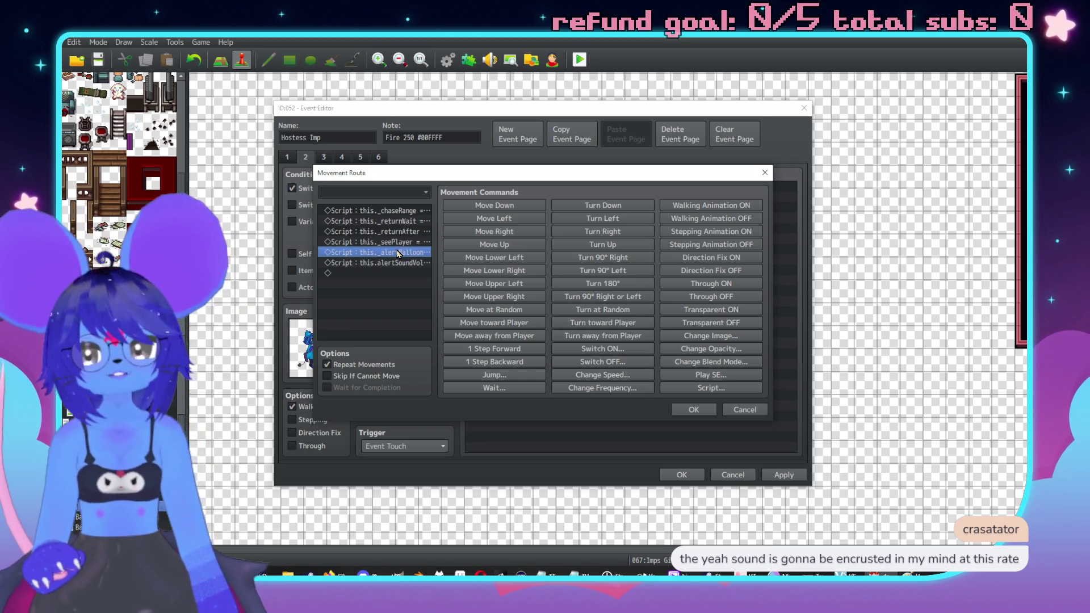
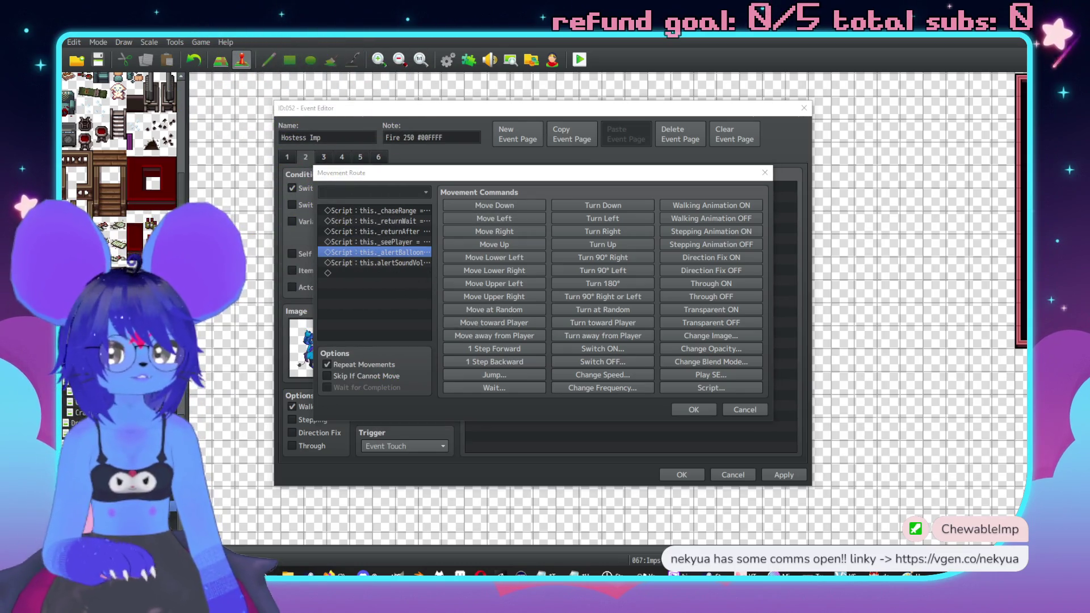
Step: Edit the alertBalloon script line in the Hostess Imp's movement route
{"action": "double_click", "coordinate": [360, 253]}
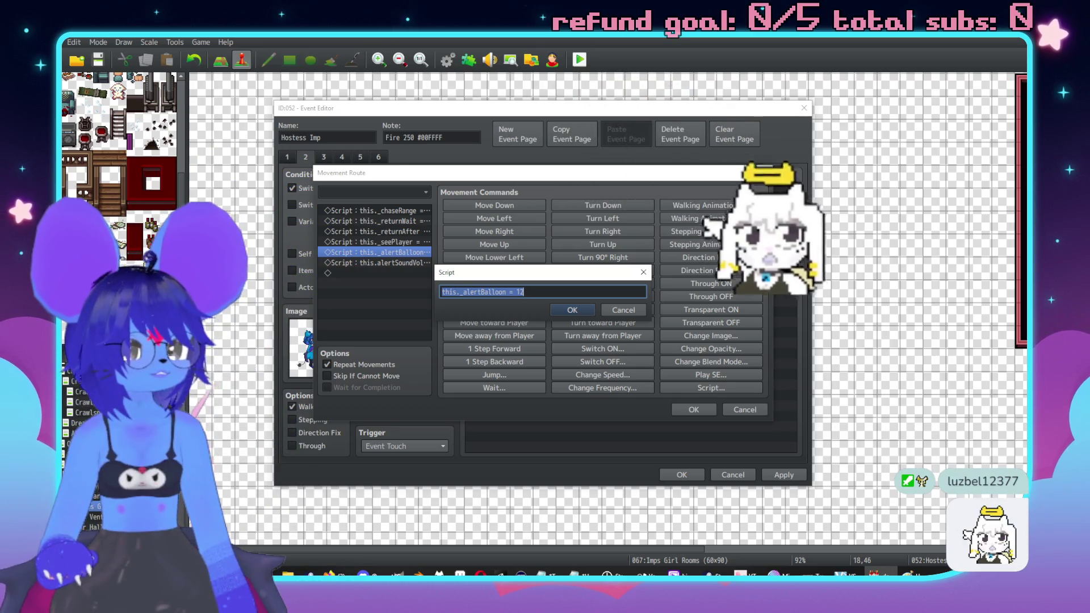
{"action": "left_click", "coordinate": [570, 311]}
{"action": "left_click", "coordinate": [744, 410]}
Step: Check the Show Balloon Icon command's balloon type order without adding it
{"action": "double_click", "coordinate": [541, 320]}
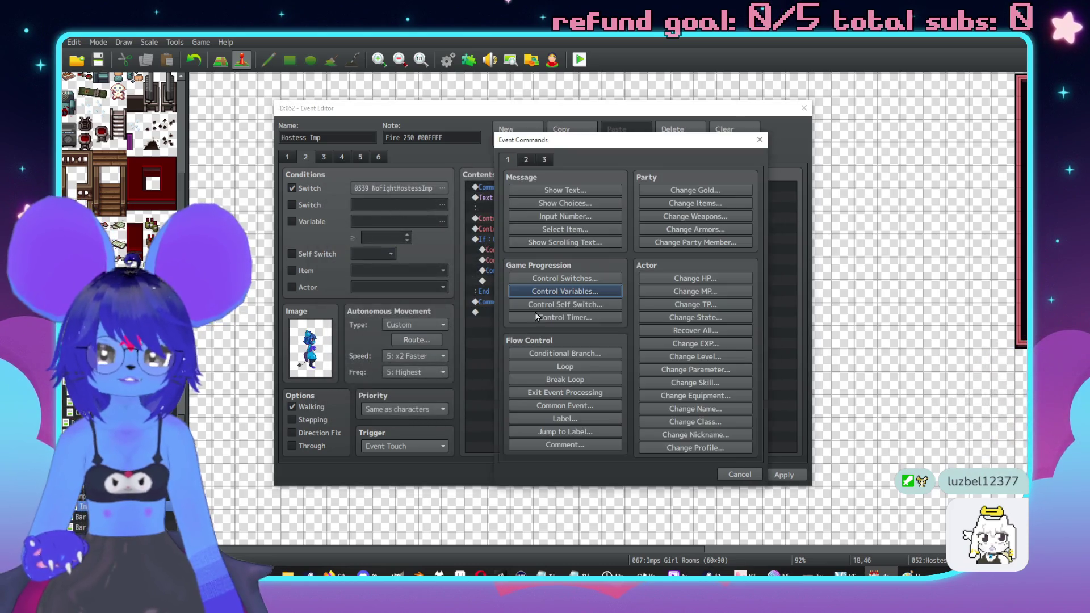
{"action": "left_click", "coordinate": [526, 159]}
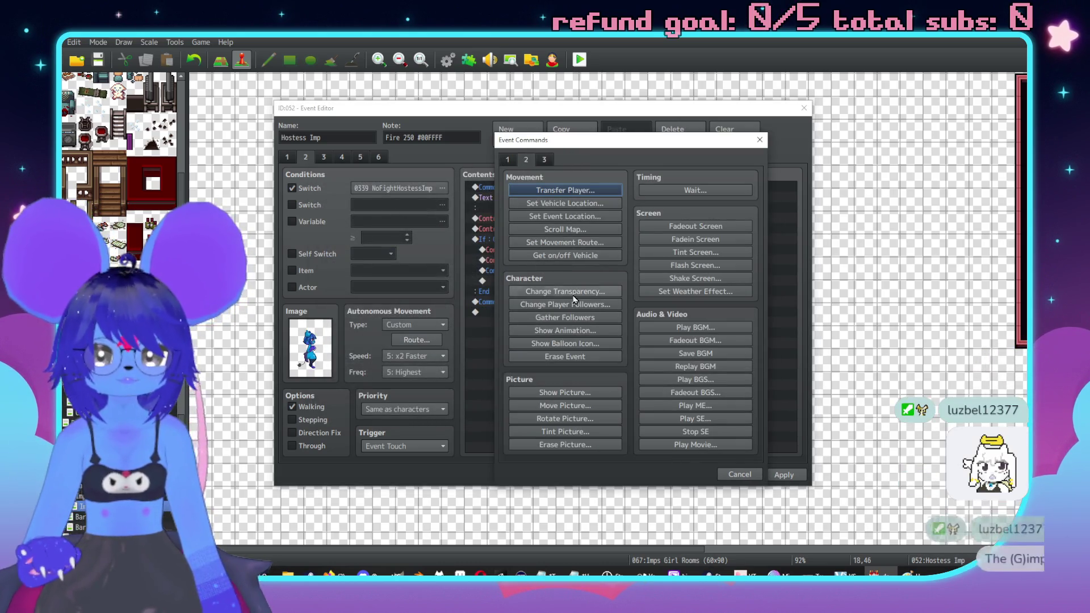
{"action": "left_click", "coordinate": [574, 344]}
{"action": "left_click", "coordinate": [632, 320]}
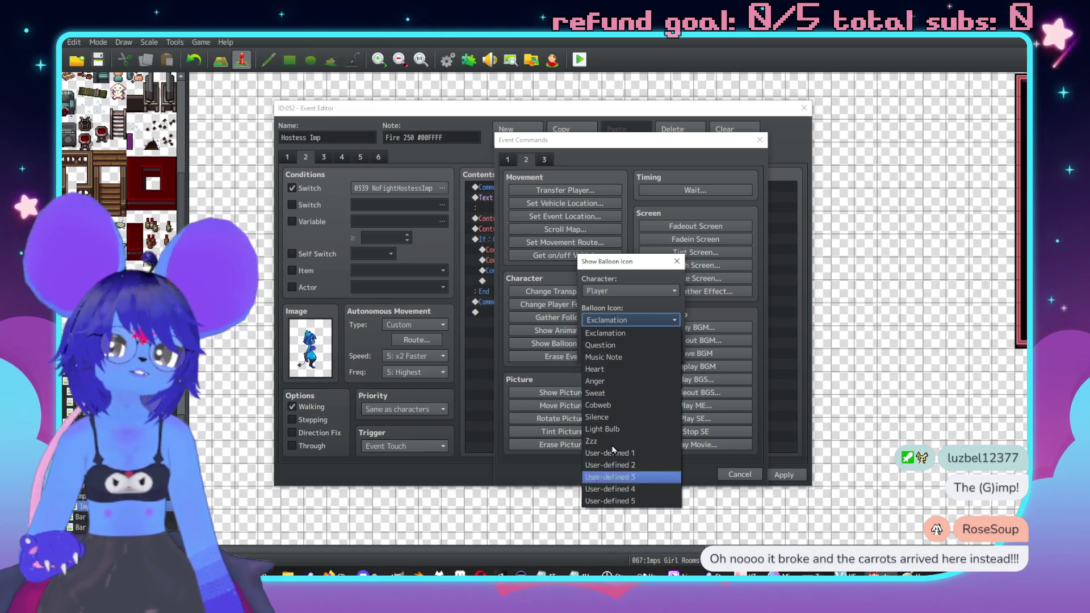
{"action": "left_click", "coordinate": [622, 268]}
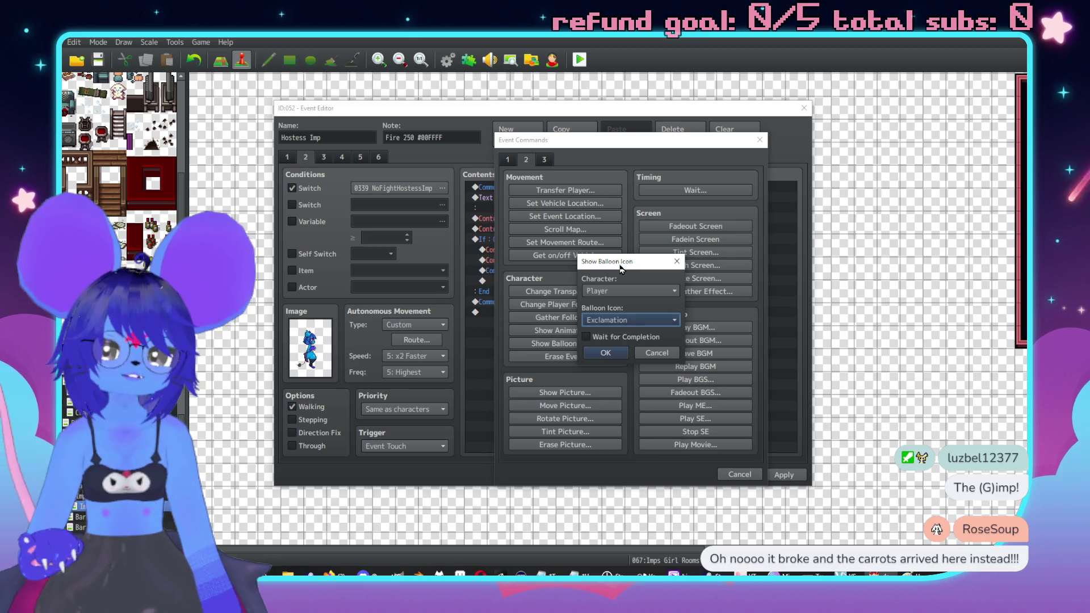
{"action": "left_click", "coordinate": [611, 320]}
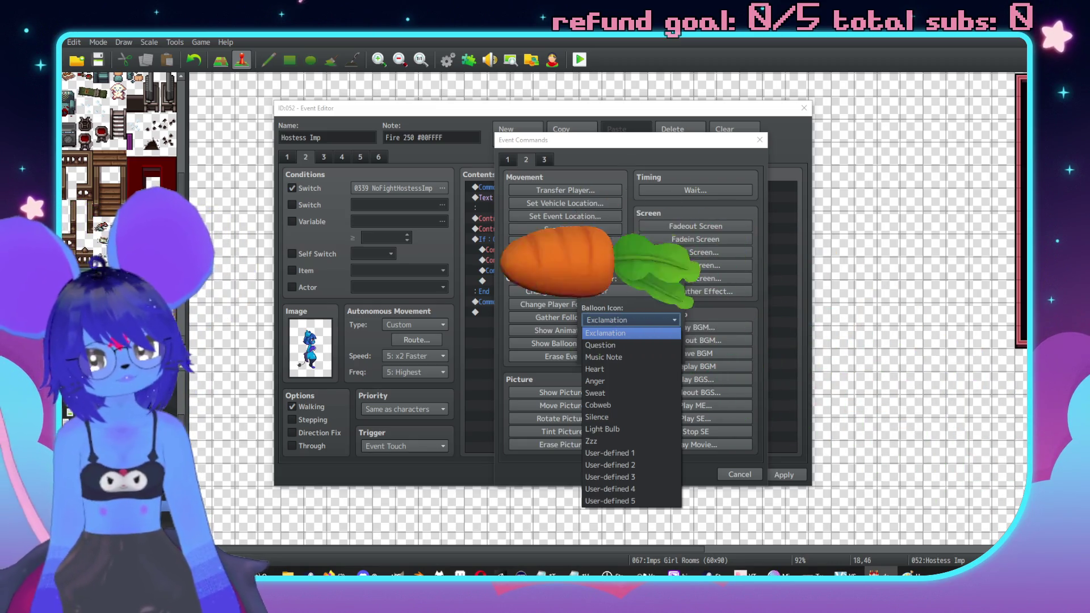
{"action": "left_click", "coordinate": [672, 255]}
{"action": "left_click", "coordinate": [676, 261]}
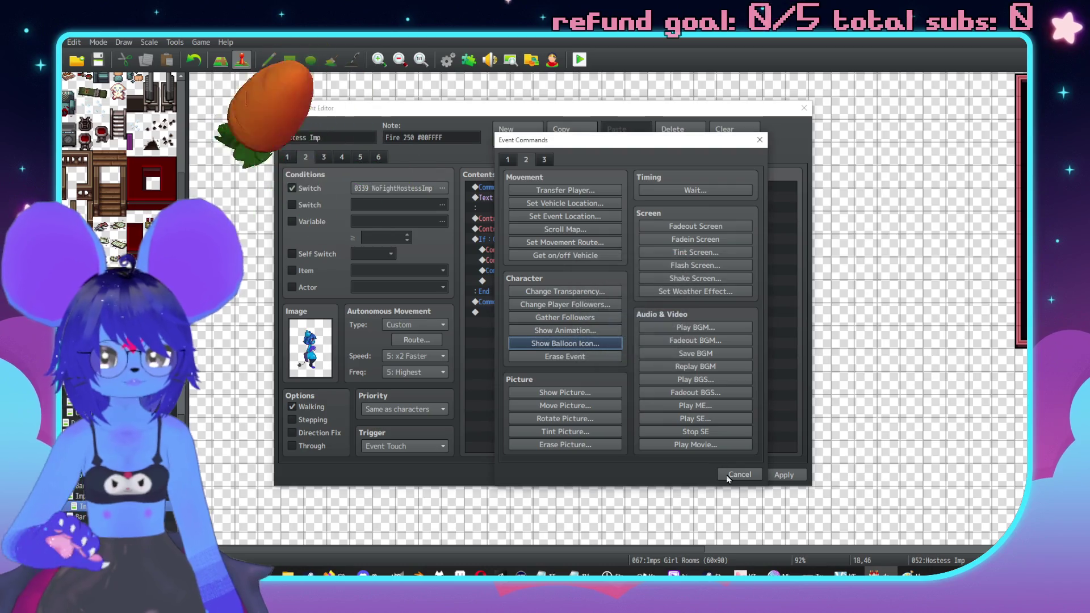
{"action": "left_click", "coordinate": [738, 474]}
Step: Set the alertBalloon script value to 4 and apply the event
{"action": "left_click", "coordinate": [396, 339]}
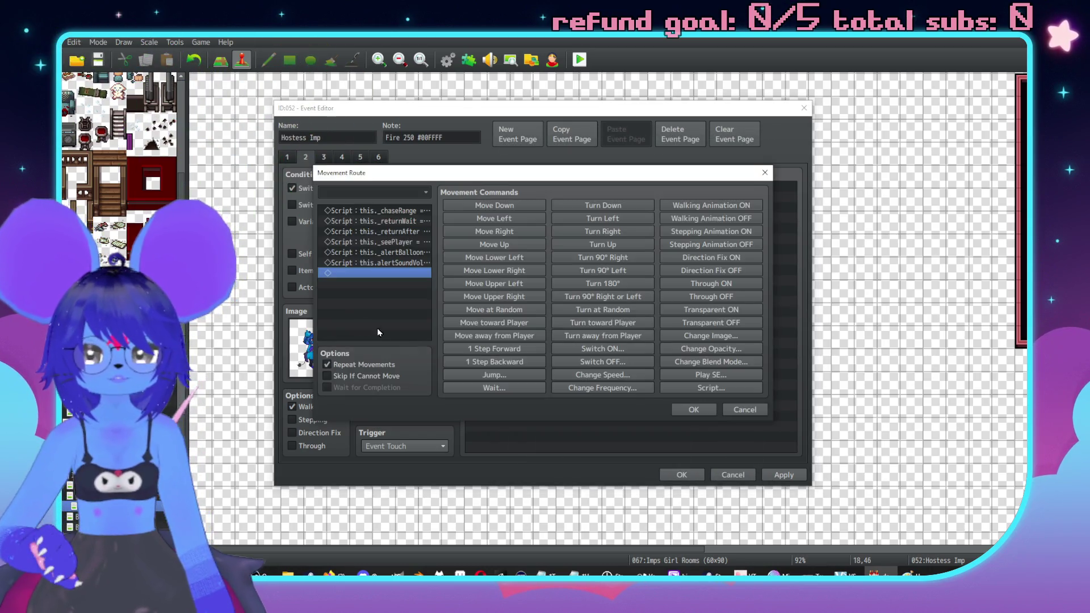
{"action": "left_click", "coordinate": [406, 262]}
{"action": "double_click", "coordinate": [397, 252]}
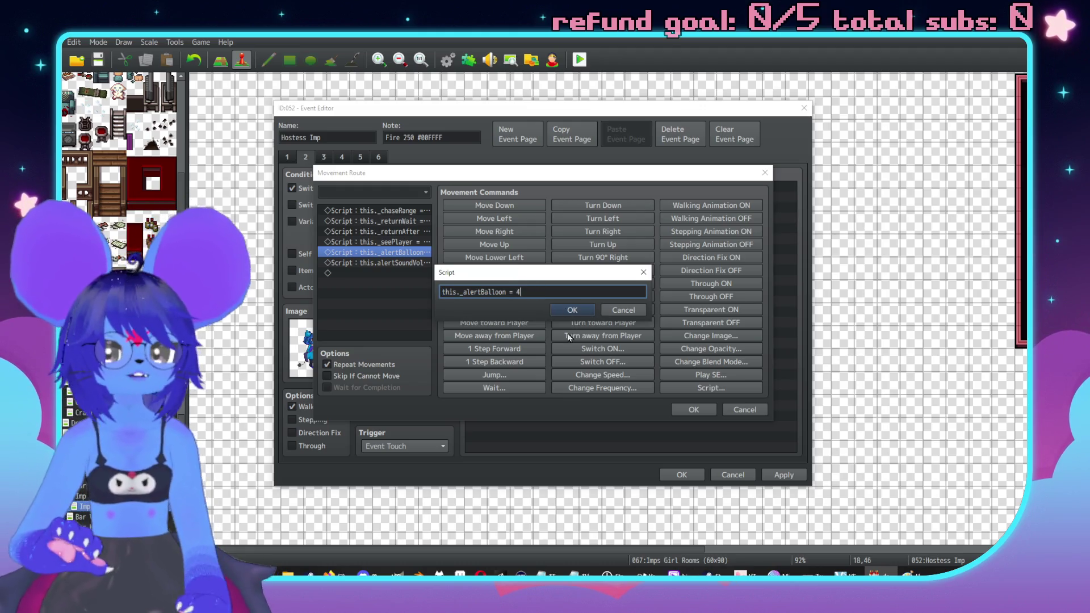
{"action": "left_click", "coordinate": [562, 313]}
{"action": "left_click", "coordinate": [694, 409]}
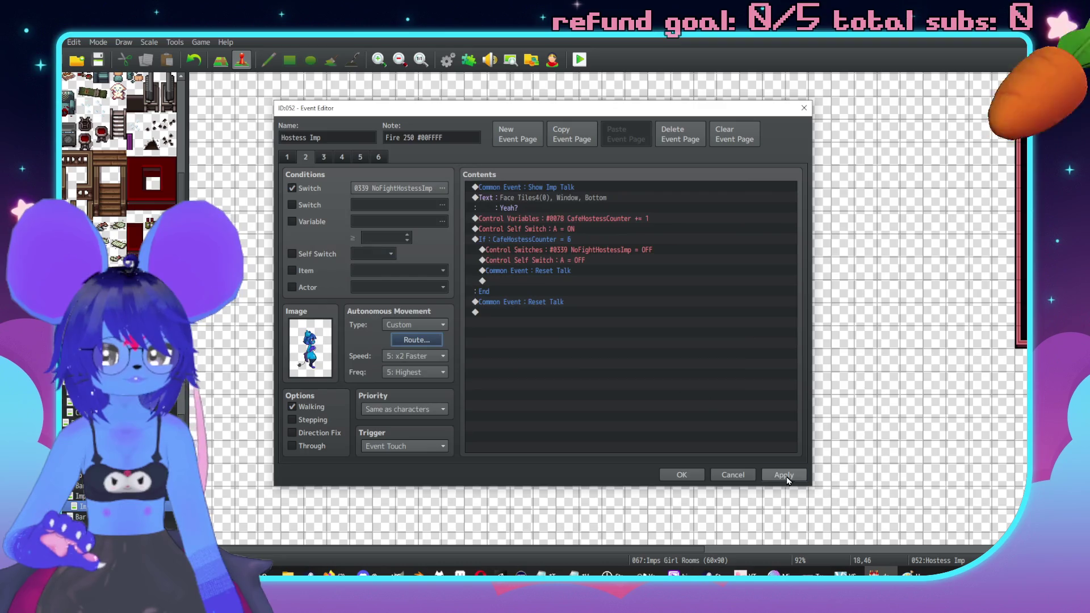
{"action": "left_click", "coordinate": [681, 475]}
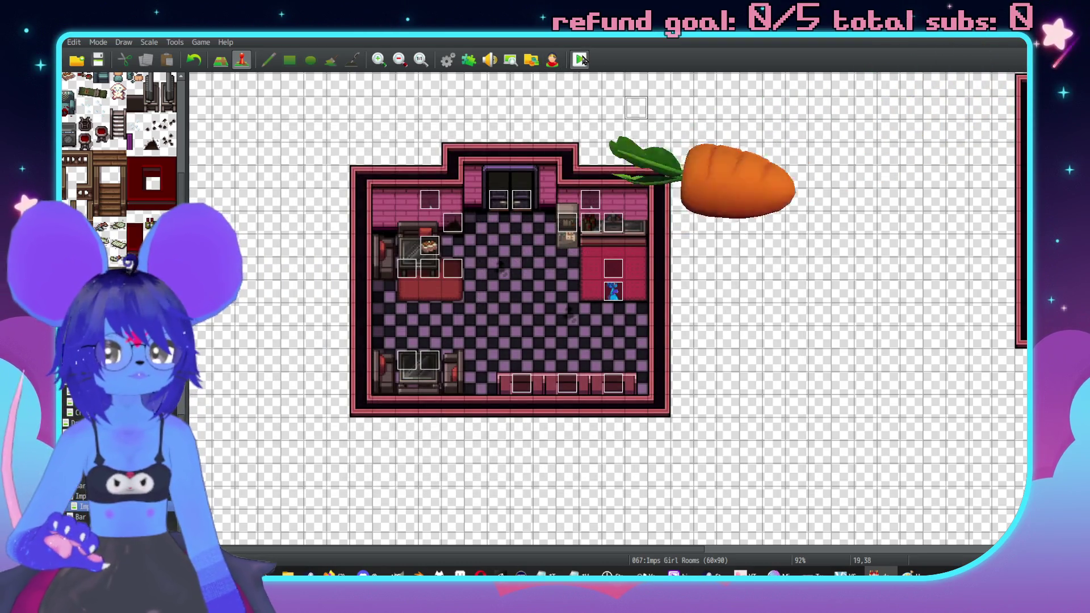
Step: Save, start a playtest from the title menu, and walk into the café to the Hostess Imp
{"action": "key", "text": "alt+F4"}
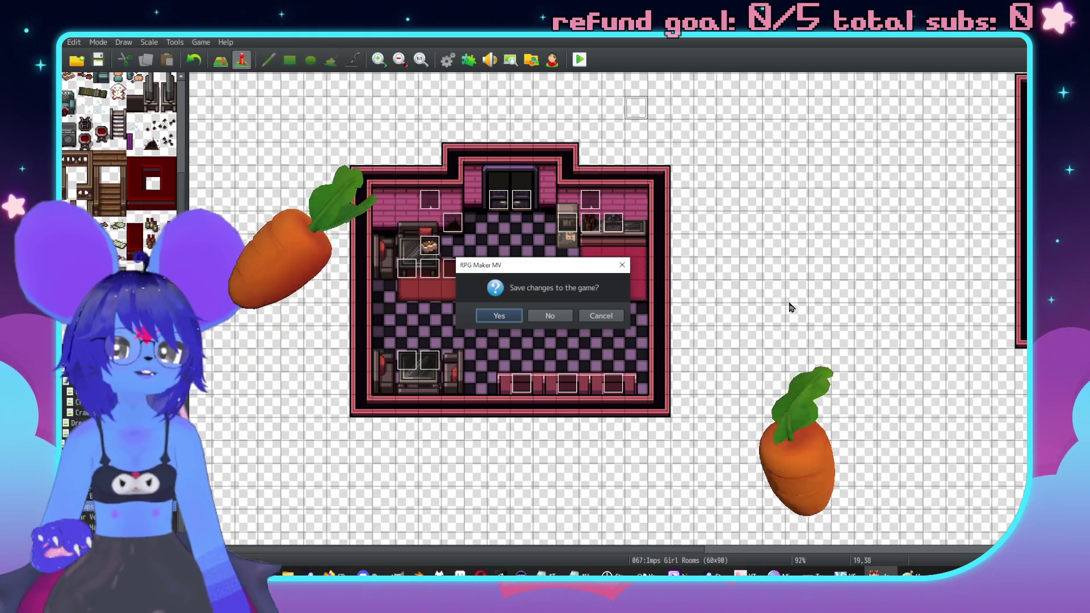
{"action": "left_click", "coordinate": [502, 313]}
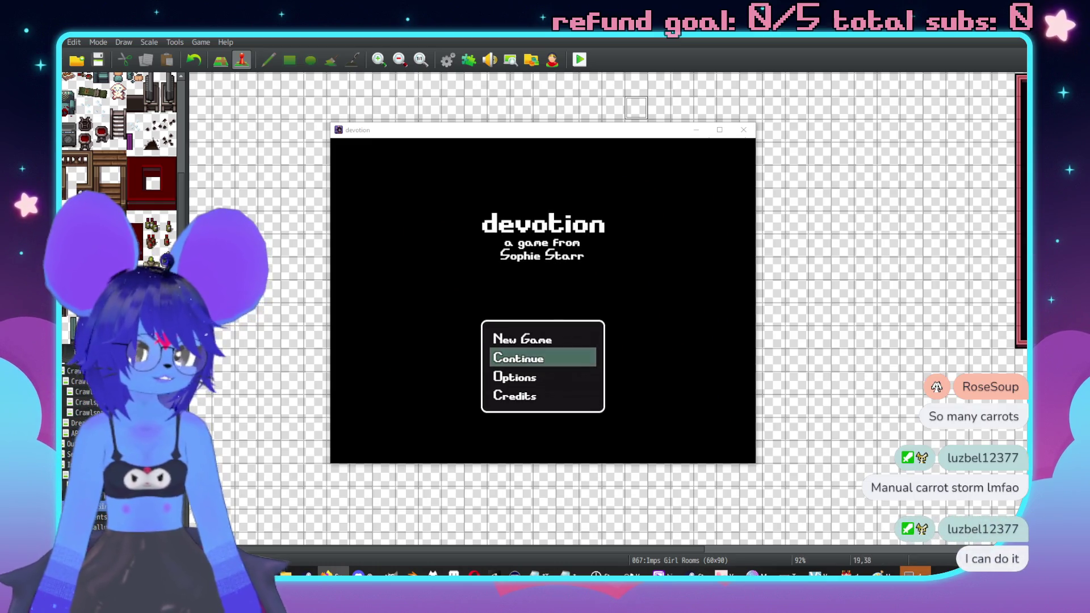
{"action": "left_click", "coordinate": [532, 337]}
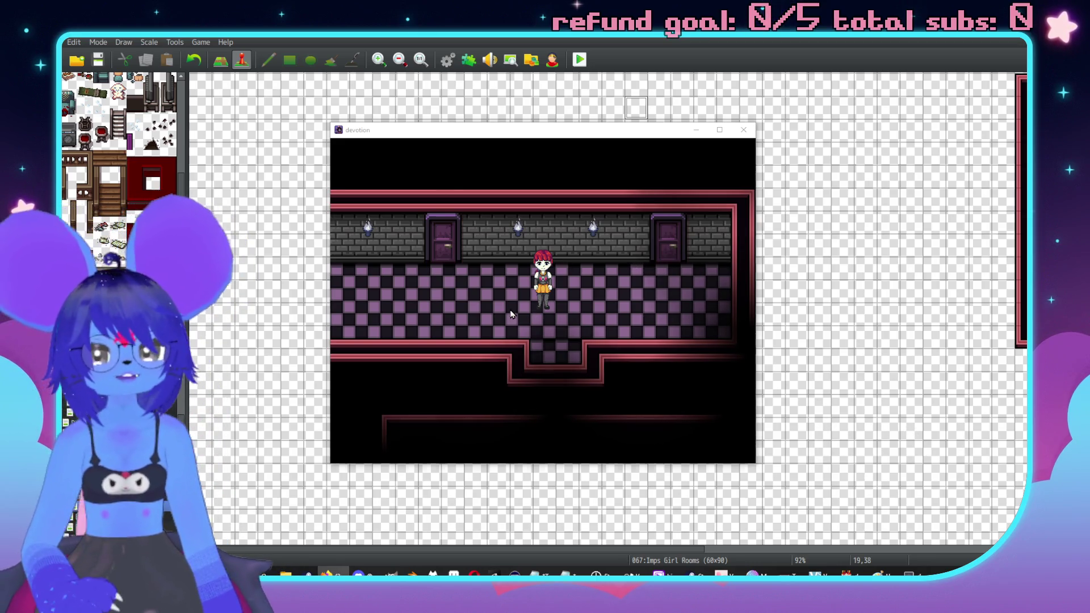
{"action": "key", "text": "Right"}
{"action": "key", "text": "Down"}
{"action": "key", "text": "Down"}
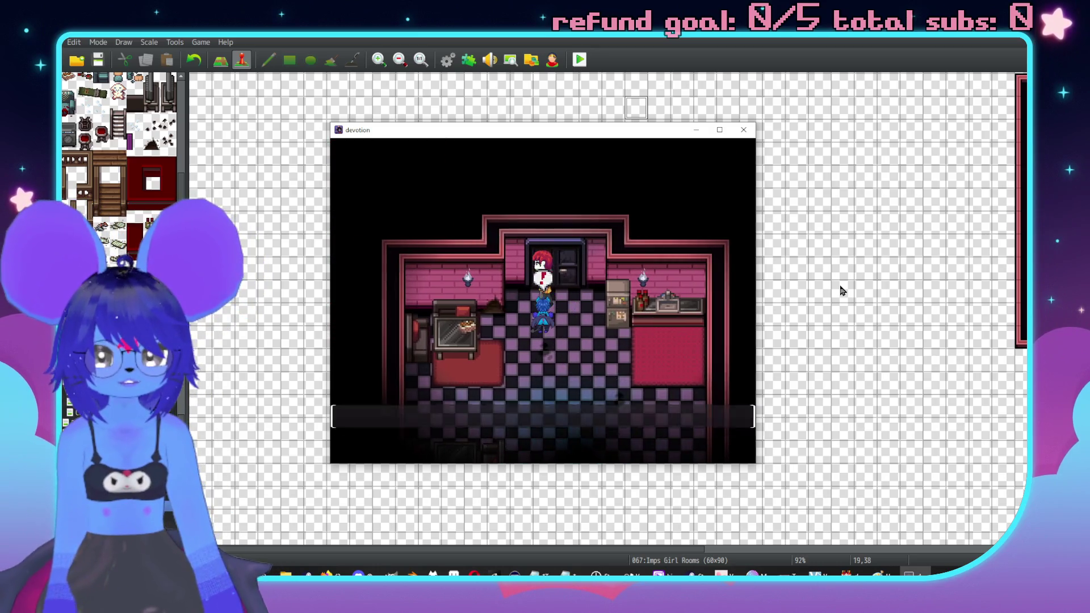
{"action": "key", "text": "Return"}
Step: Answer No to the imp's fight offer and advance through her 'Yeah?' replies
{"action": "key", "text": "Down"}
{"action": "key", "text": "Return"}
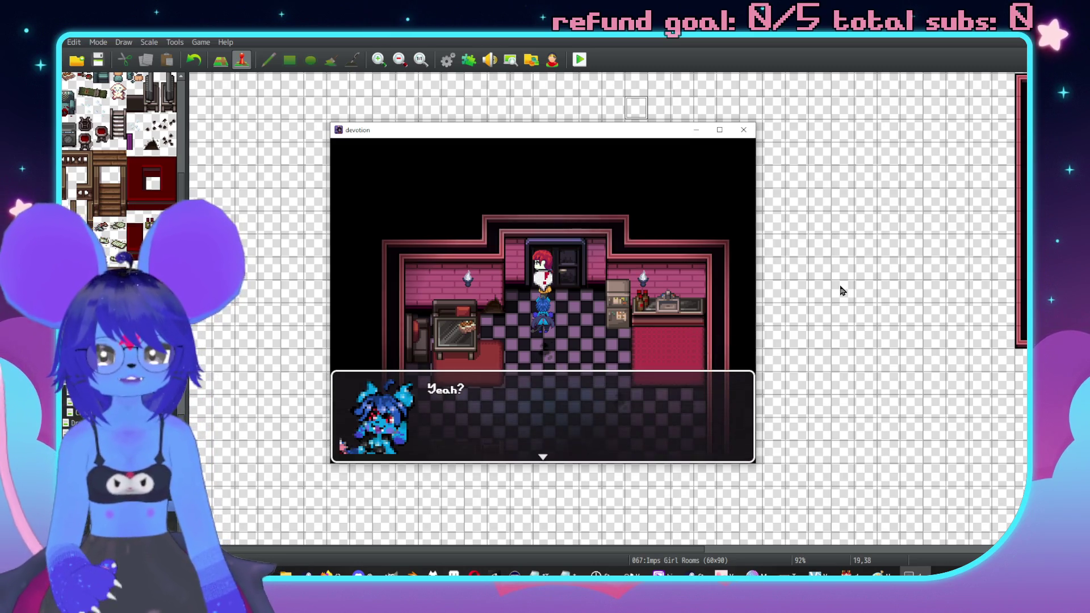
{"action": "key", "text": "Return"}
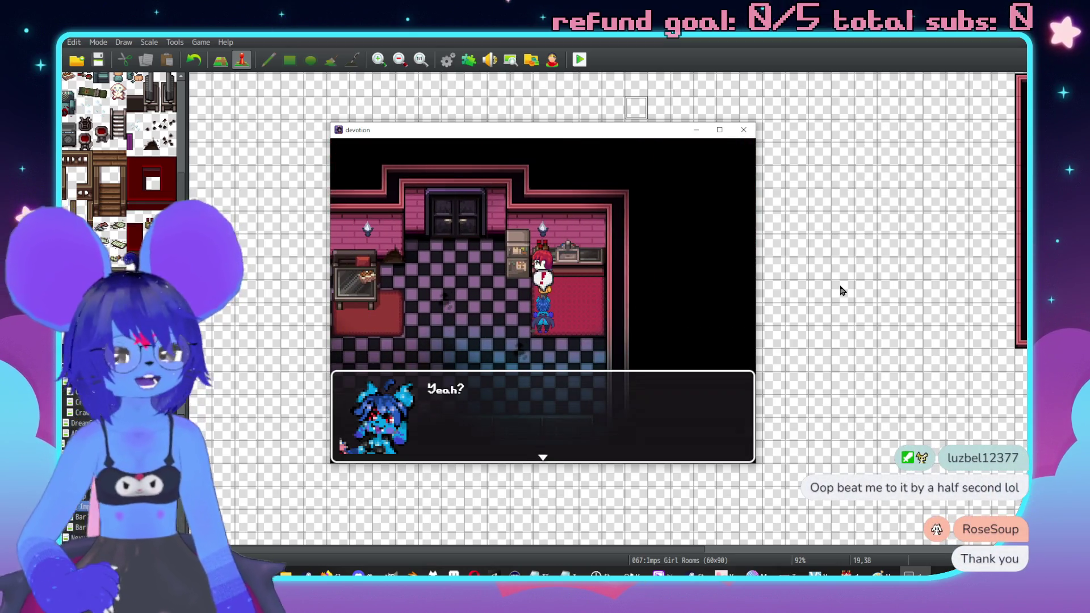
{"action": "key", "text": "Return"}
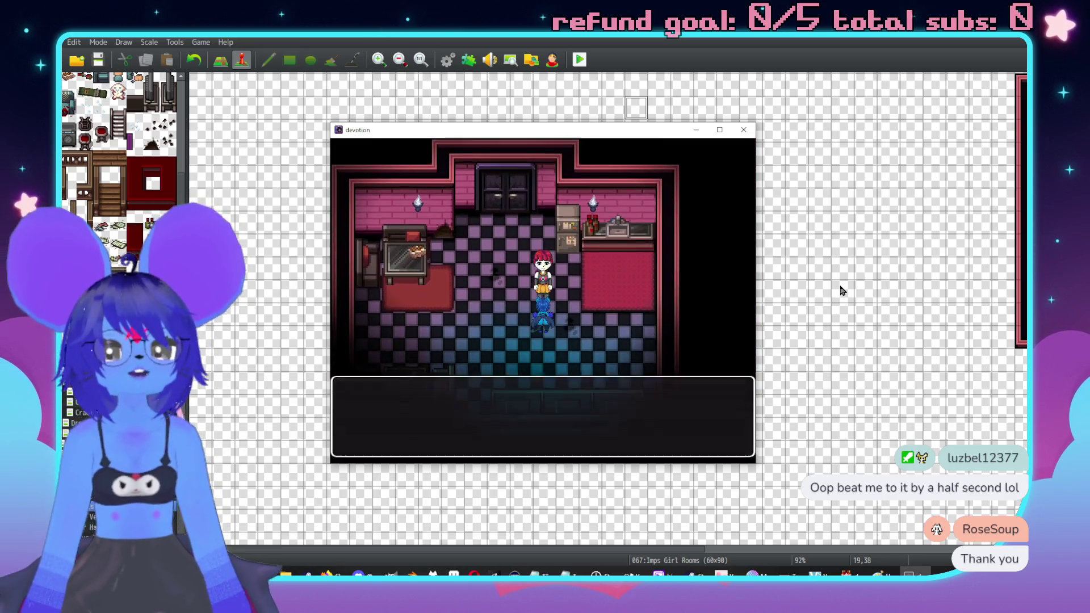
{"action": "key", "text": "Return"}
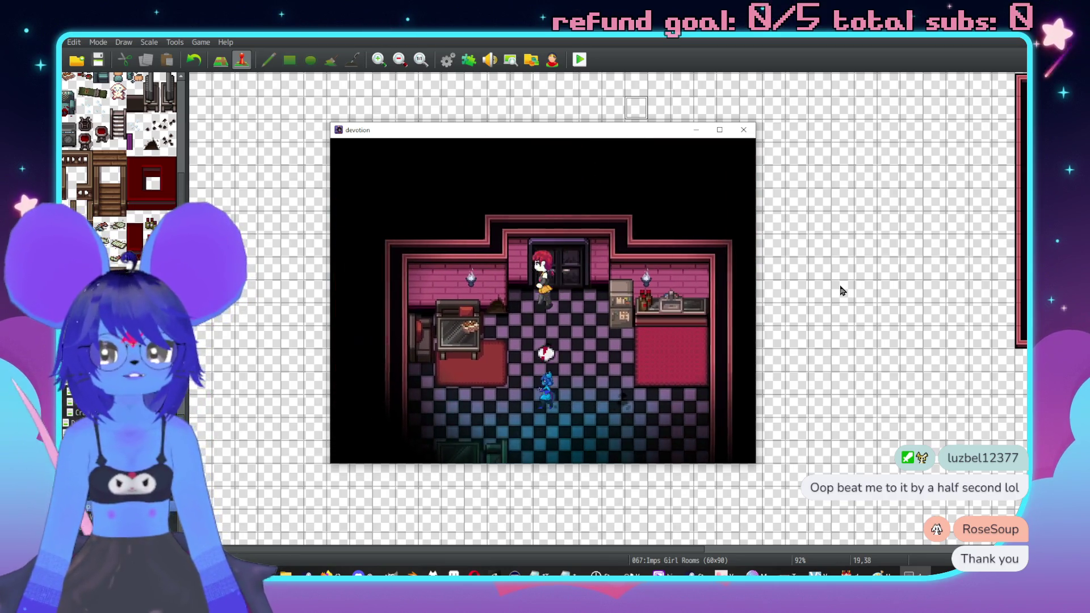
{"action": "key", "text": "Return"}
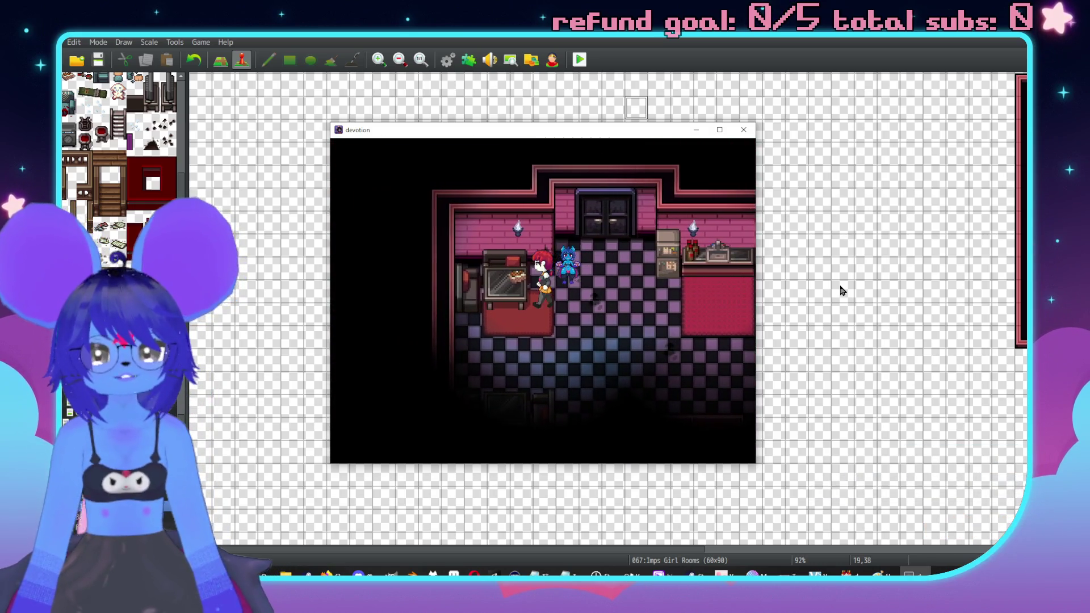
{"action": "key", "text": "Return"}
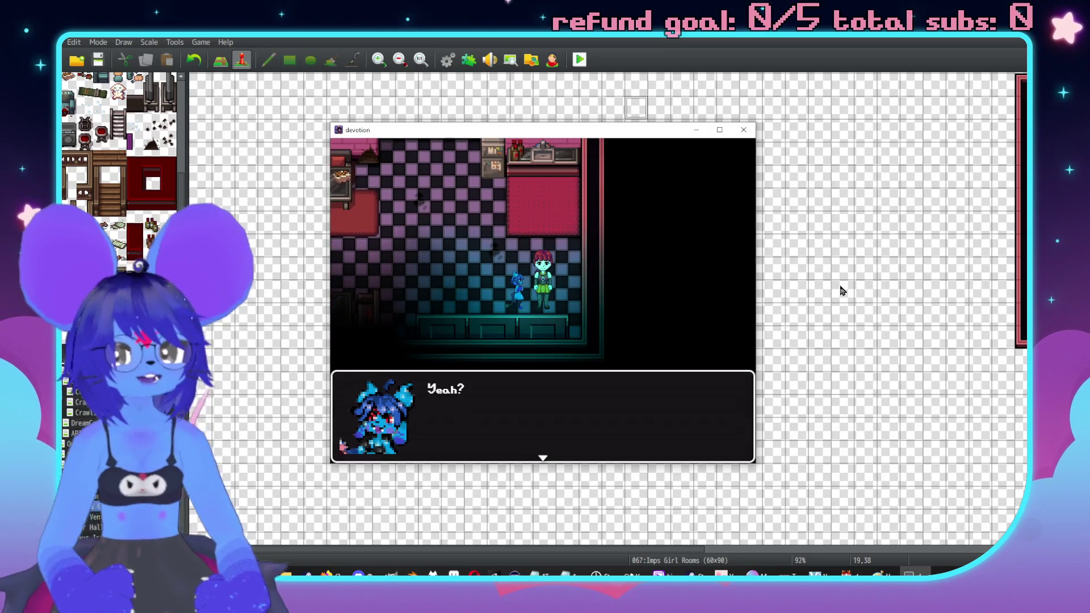
{"action": "key", "text": "Return"}
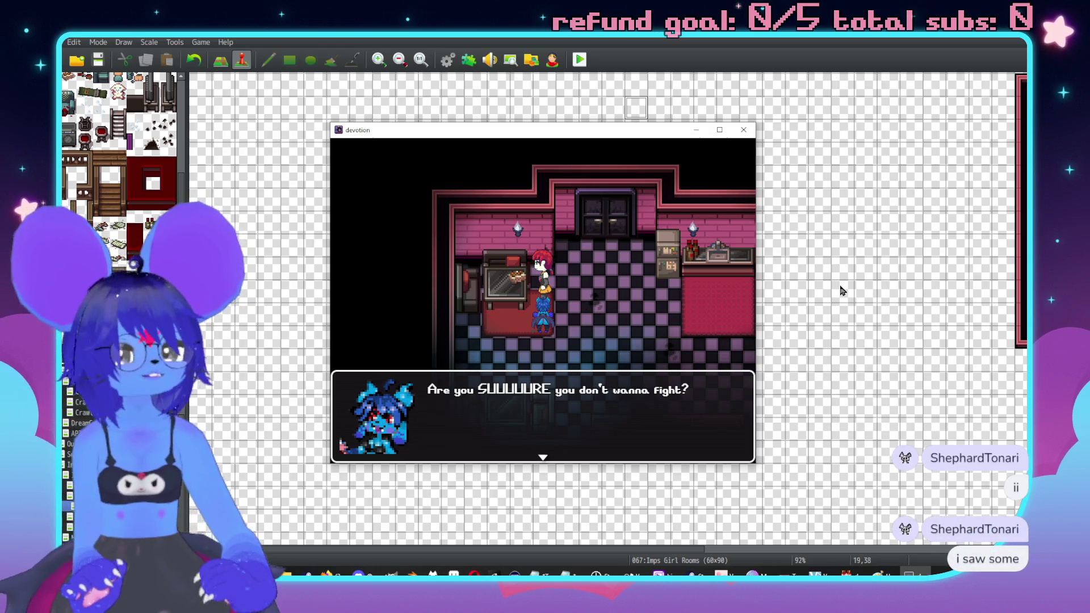
Step: Answer No again to the 'Are you SUUUURE' question and close the test game
{"action": "key", "text": "Return"}
{"action": "key", "text": "Down"}
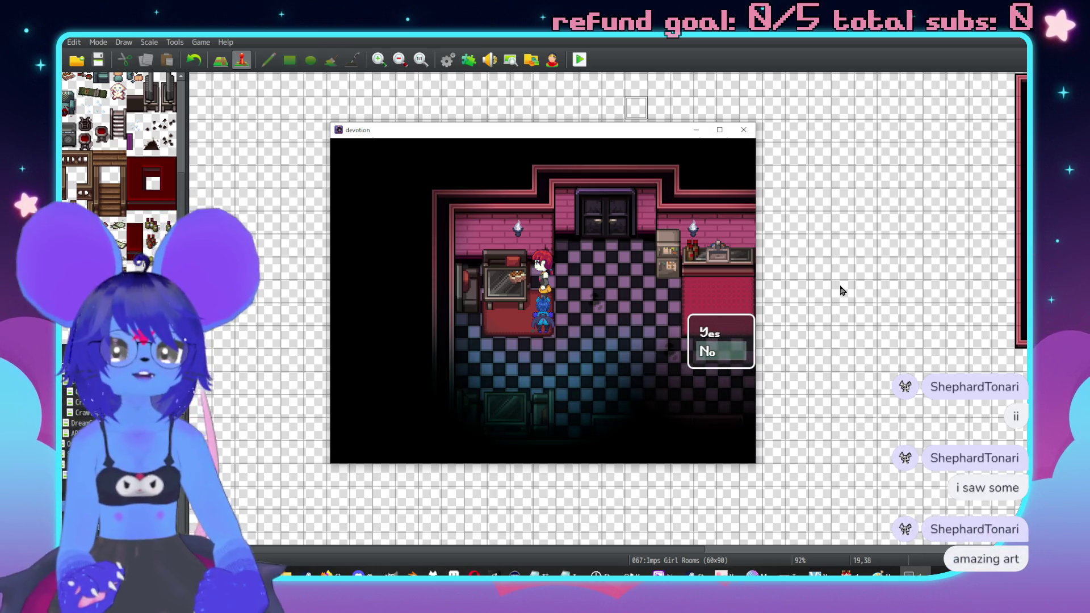
{"action": "key", "text": "Return"}
{"action": "key", "text": "Return"}
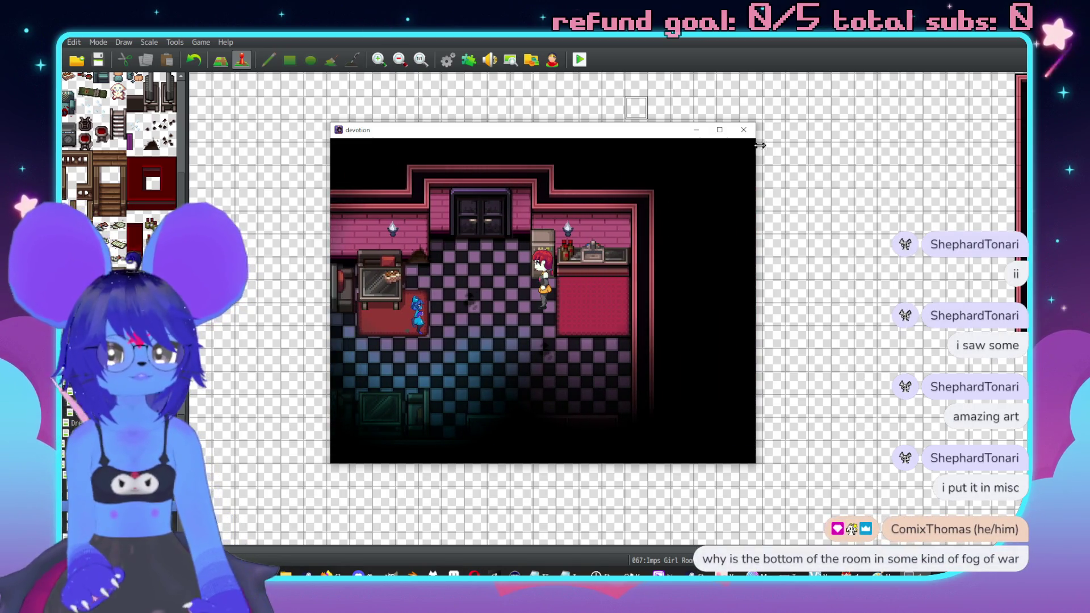
{"action": "left_click", "coordinate": [743, 130]}
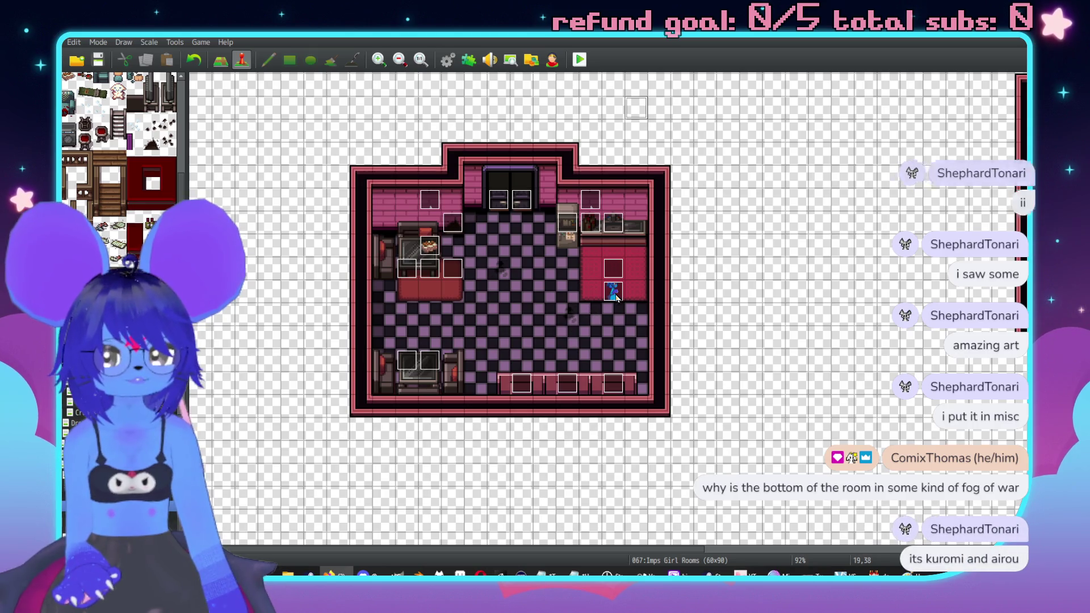
Step: Reopen the Hostess Imp event and browse its pages back to page 1
{"action": "double_click", "coordinate": [612, 297]}
{"action": "scroll", "coordinate": [561, 300], "scroll_direction": "down", "scroll_amount": 2}
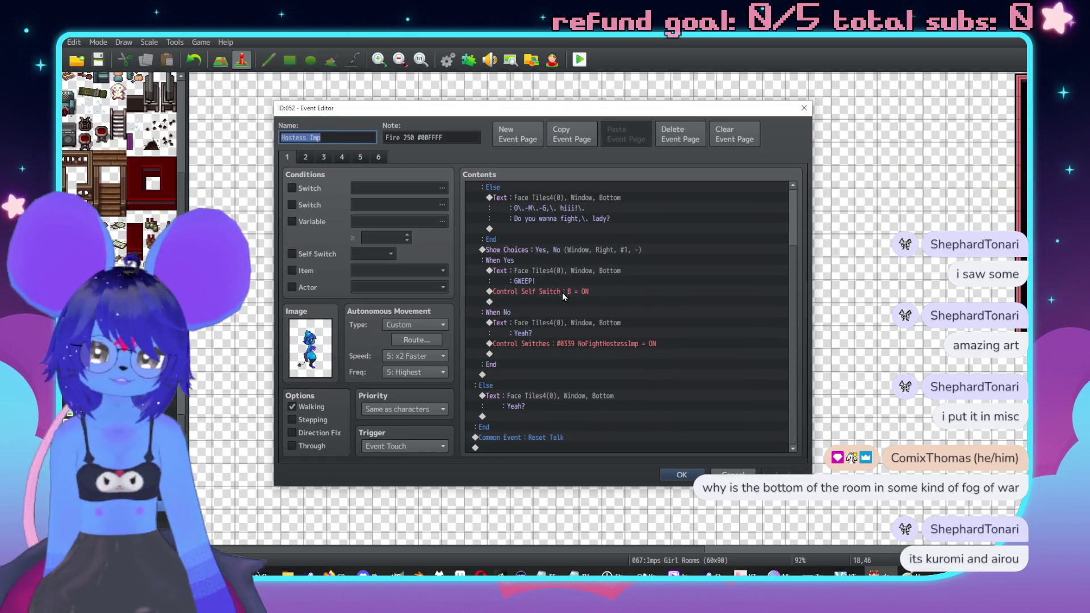
{"action": "scroll", "coordinate": [570, 306], "scroll_direction": "up", "scroll_amount": 2}
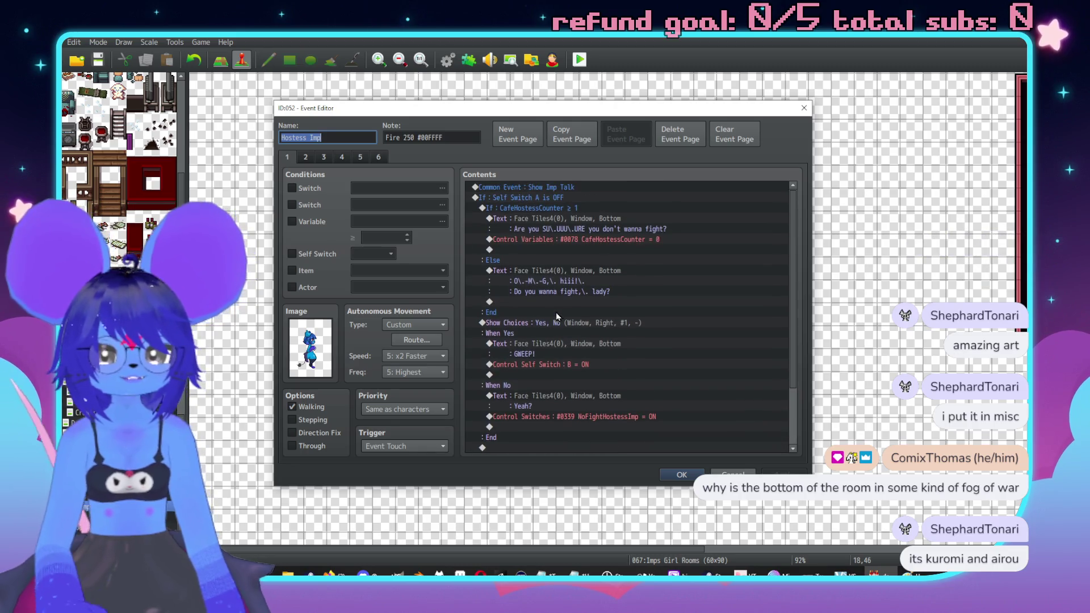
{"action": "left_click", "coordinate": [360, 157]}
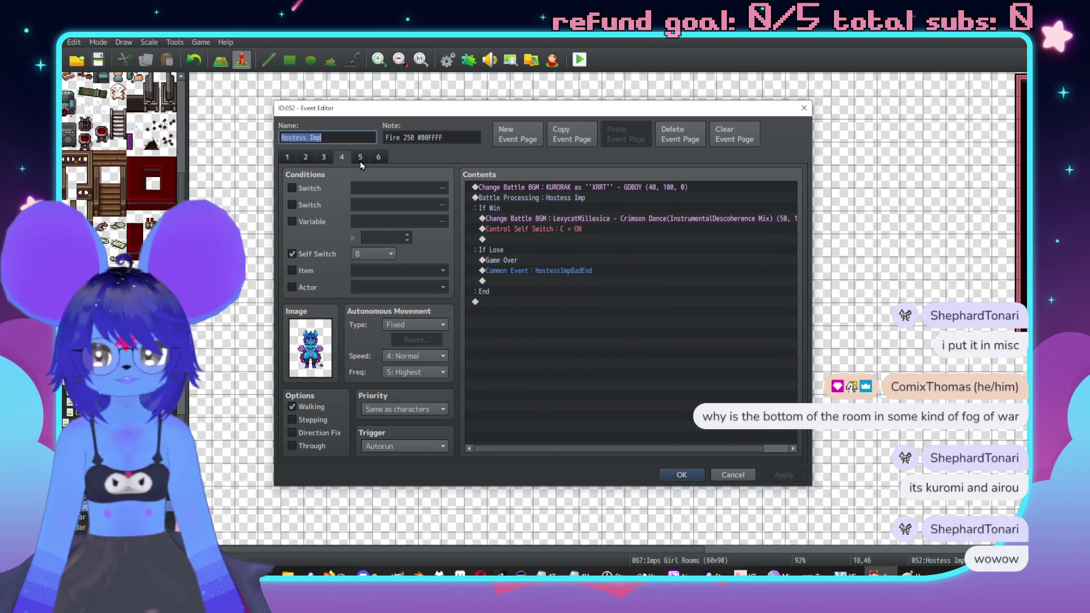
{"action": "left_click", "coordinate": [342, 157]}
{"action": "left_click", "coordinate": [324, 157]}
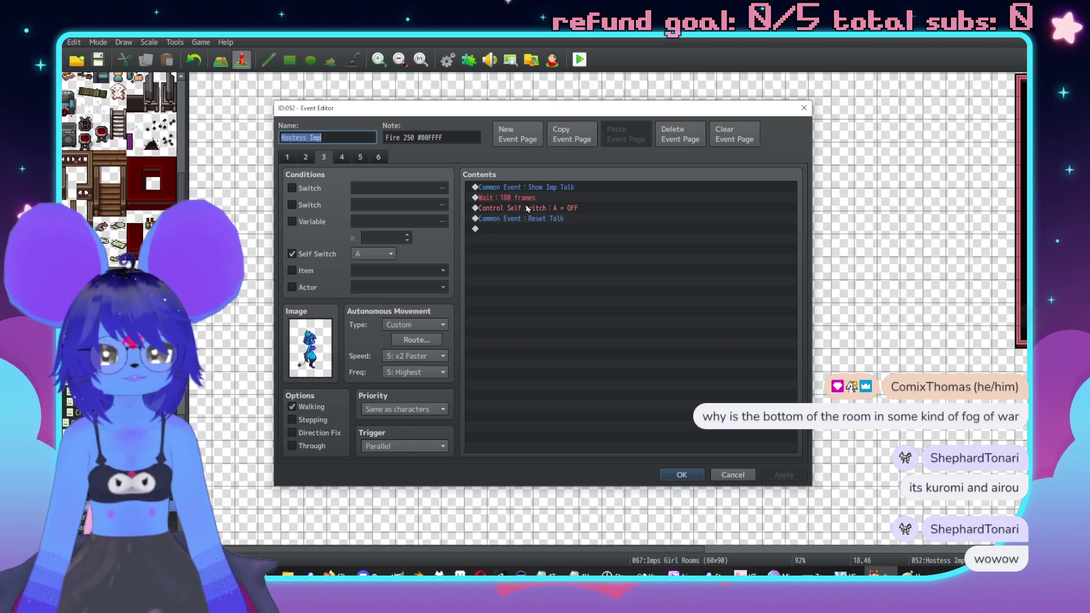
{"action": "left_click", "coordinate": [521, 199]}
{"action": "left_click", "coordinate": [306, 158]}
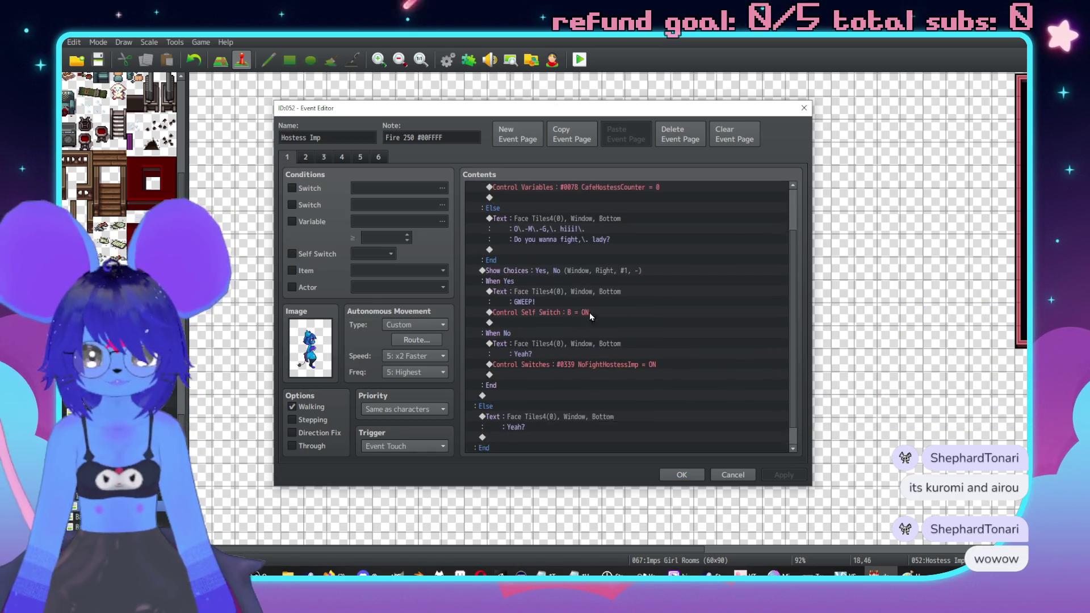
{"action": "left_click", "coordinate": [287, 157]}
{"action": "left_click", "coordinate": [305, 157]}
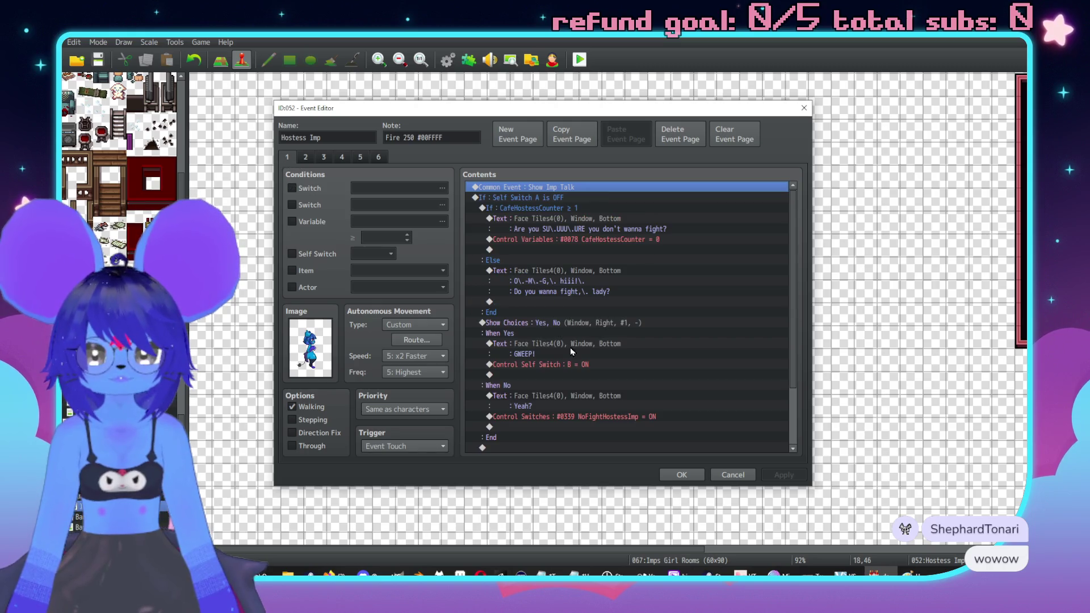
Step: Insert a Wait : 180 frames before the NoFightHostessImp switch under When No
{"action": "left_click", "coordinate": [536, 416]}
{"action": "key", "text": "ctrl+v"}
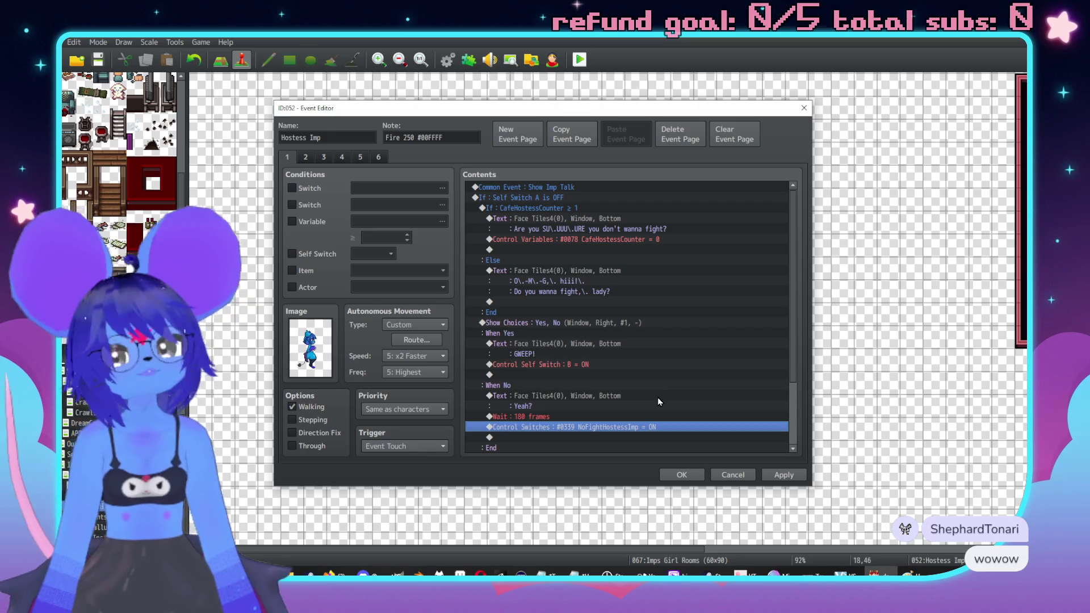
{"action": "key", "text": "Up"}
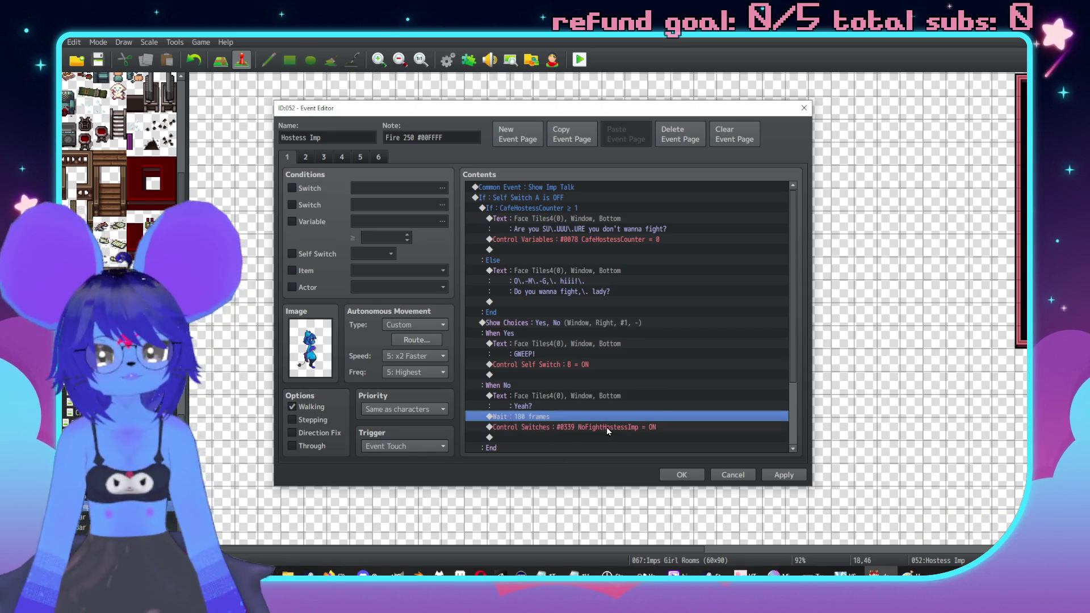
{"action": "left_click", "coordinate": [304, 157]}
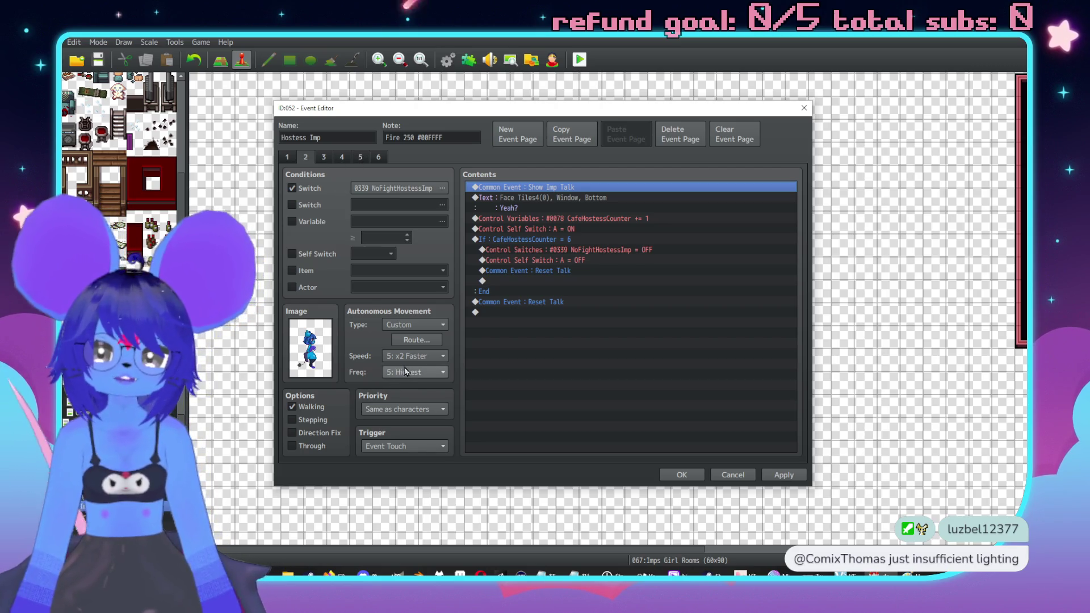
{"action": "left_click", "coordinate": [415, 340]}
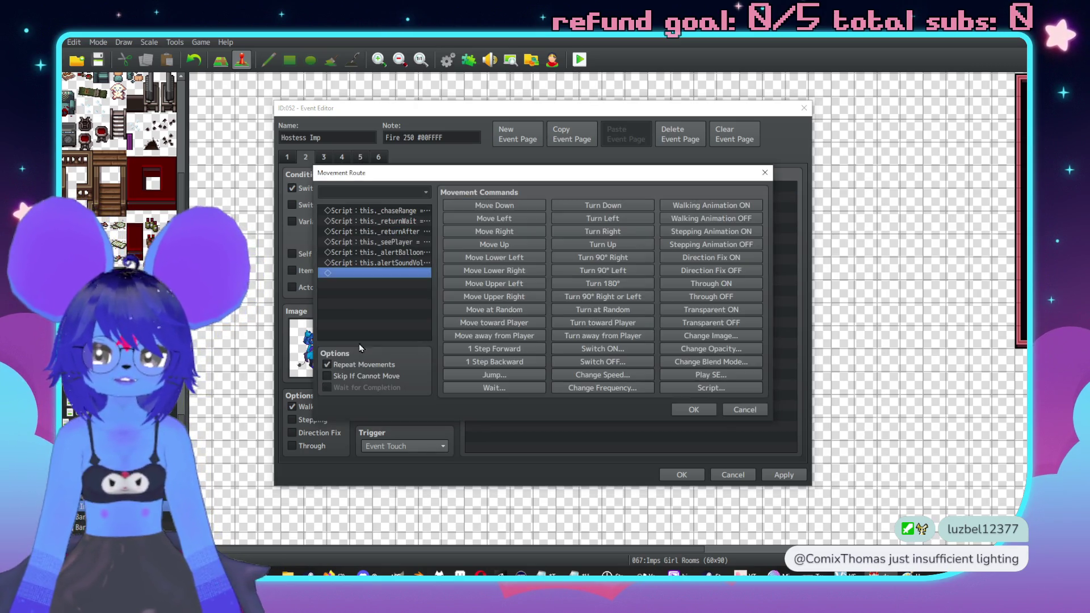
Step: Delete the this._alertBalloon script line from page 2's movement route and apply the event
{"action": "left_click", "coordinate": [389, 255]}
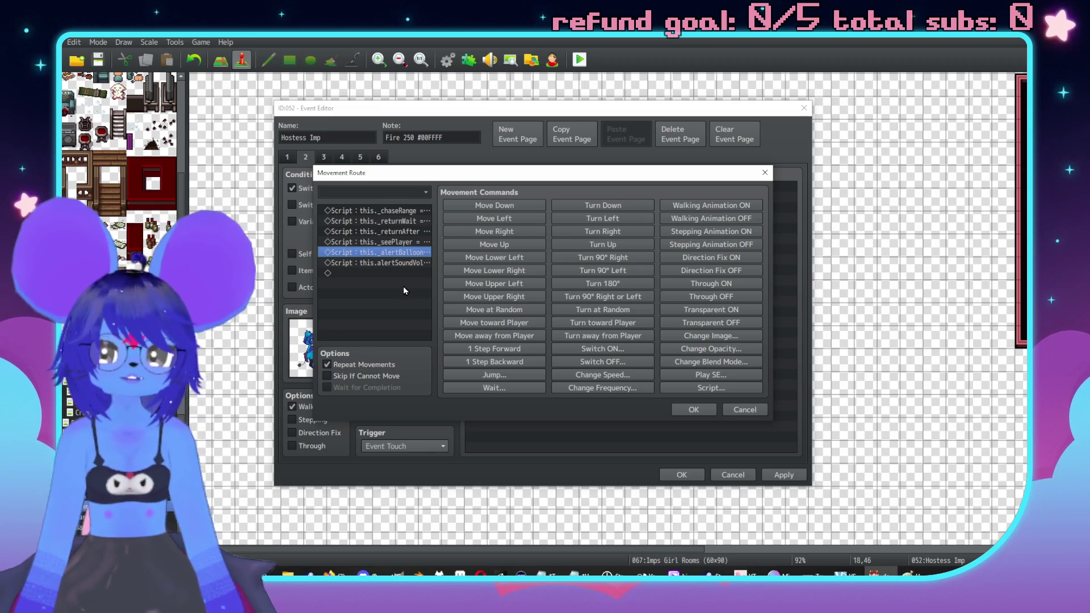
{"action": "key", "text": "Delete"}
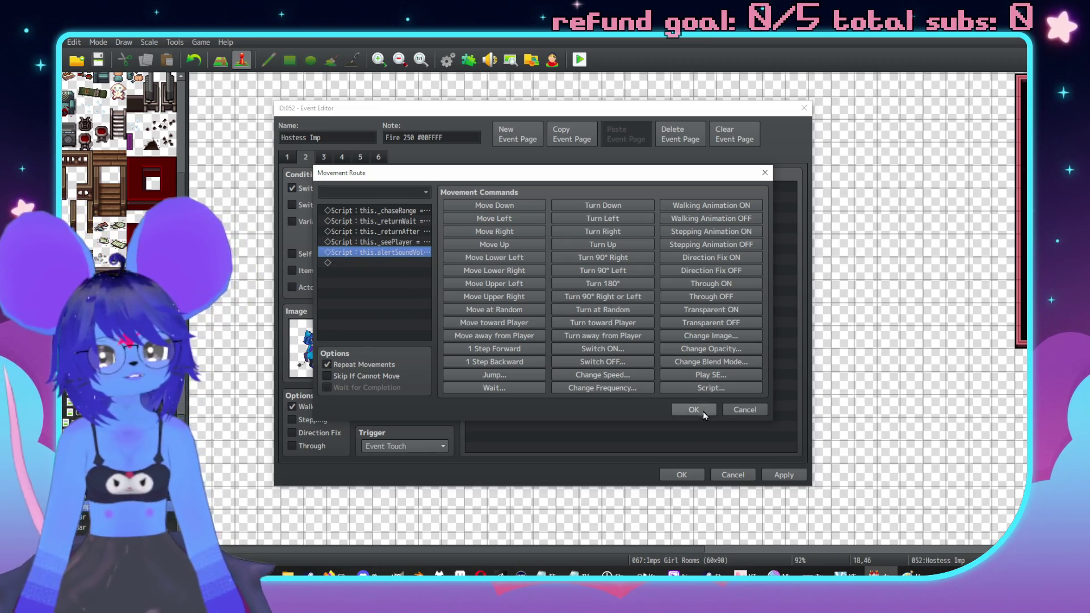
{"action": "left_click", "coordinate": [694, 410]}
{"action": "left_click", "coordinate": [784, 475]}
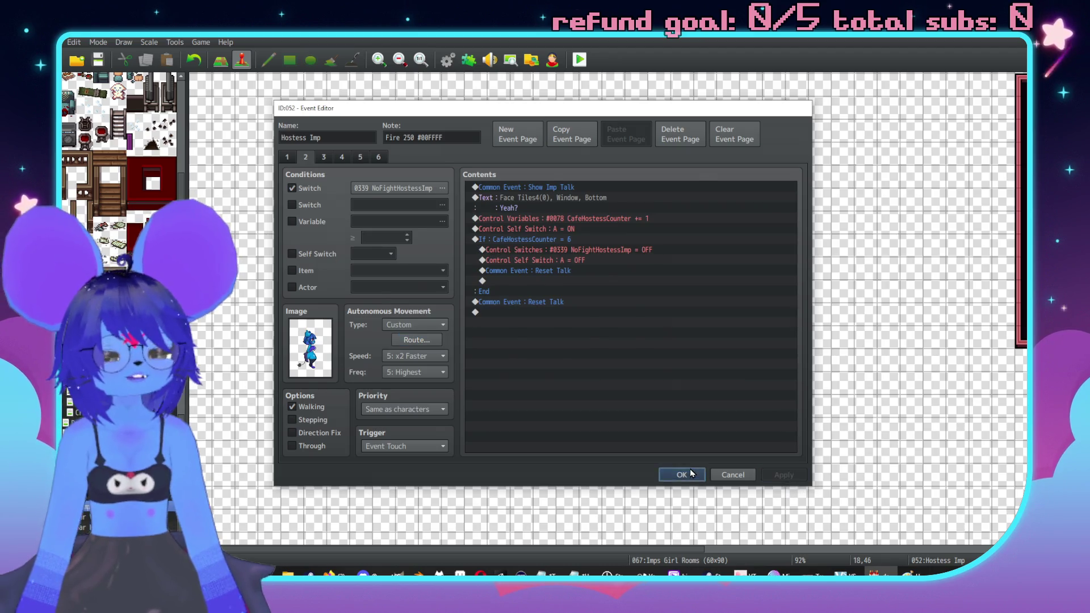
{"action": "left_click", "coordinate": [681, 475]}
{"action": "left_click", "coordinate": [175, 42]}
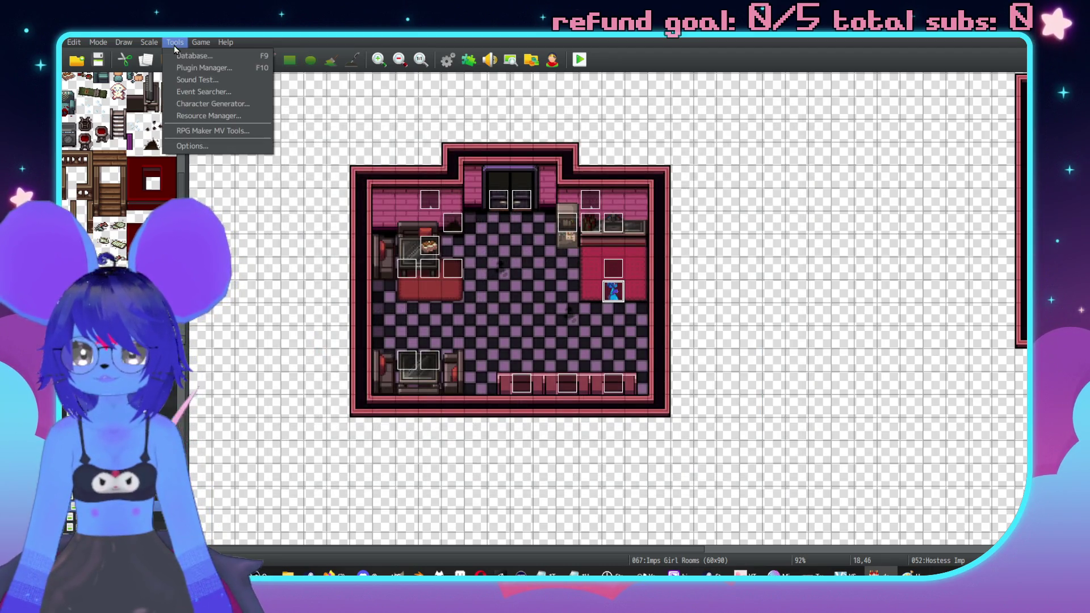
Step: Read the YEP_EventChasePlayer plugin's help in the Plugin Manager
{"action": "left_click", "coordinate": [206, 68]}
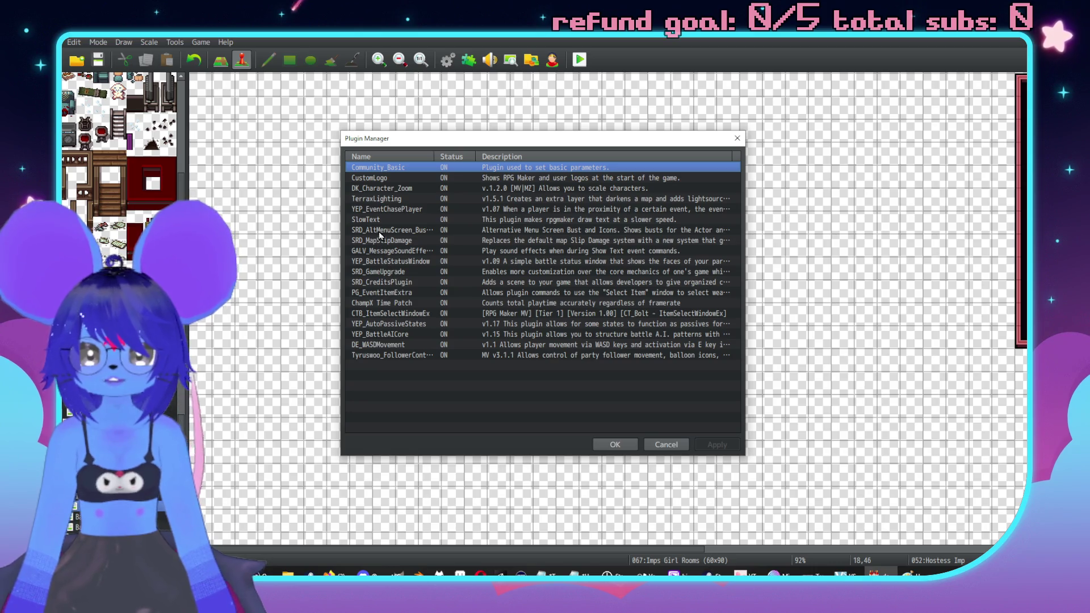
{"action": "double_click", "coordinate": [377, 210]}
{"action": "scroll", "coordinate": [434, 326], "scroll_direction": "down", "scroll_amount": 3}
{"action": "scroll", "coordinate": [437, 323], "scroll_direction": "down", "scroll_amount": 2}
{"action": "scroll", "coordinate": [469, 320], "scroll_direction": "down", "scroll_amount": 3}
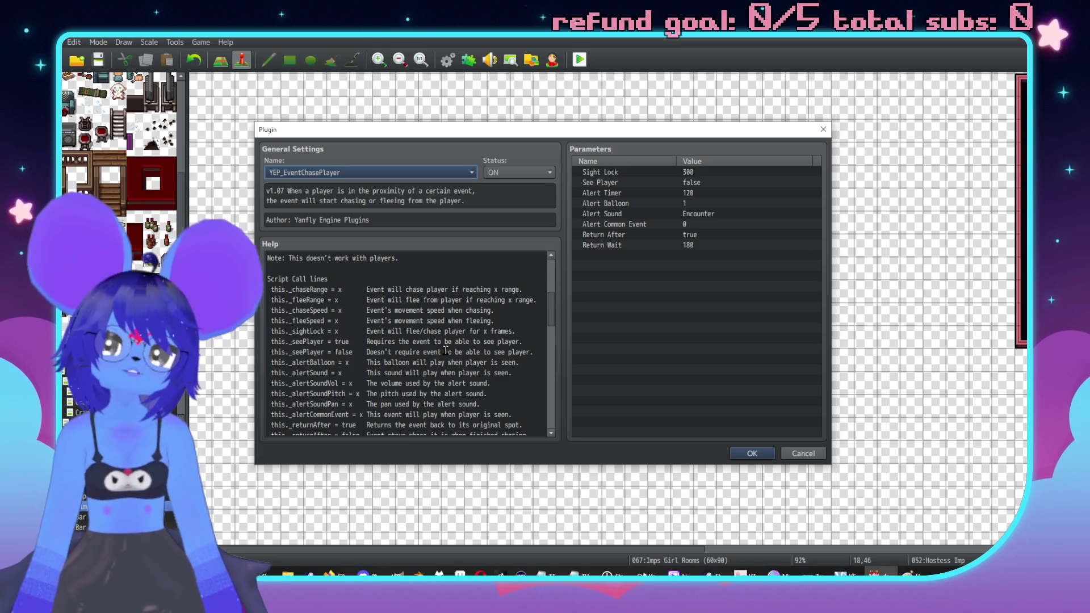
{"action": "scroll", "coordinate": [427, 377], "scroll_direction": "down", "scroll_amount": 1}
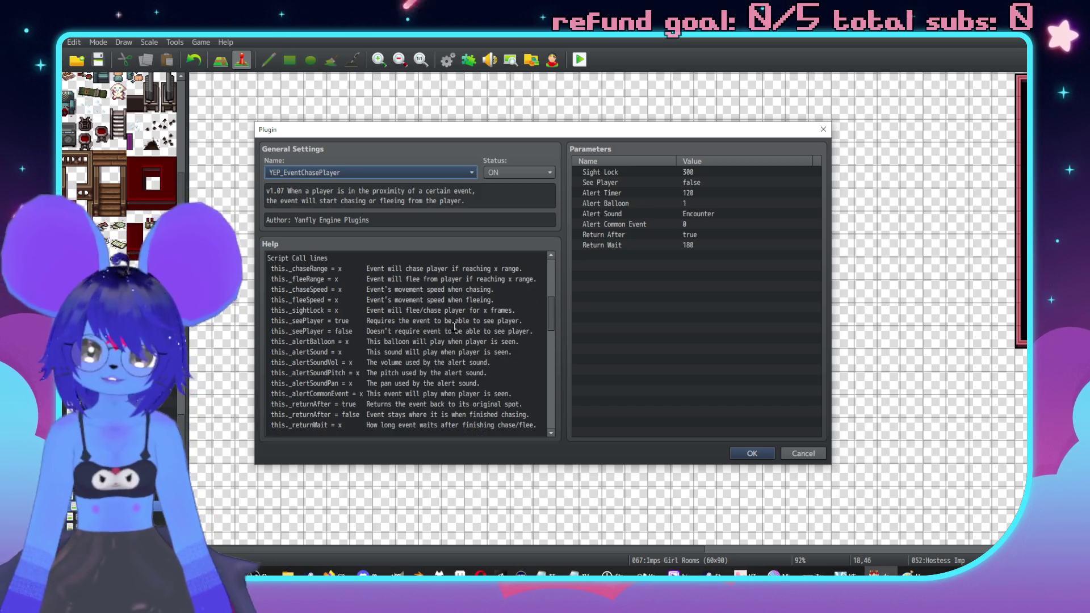
{"action": "scroll", "coordinate": [454, 326], "scroll_direction": "down", "scroll_amount": 2}
{"action": "scroll", "coordinate": [454, 347], "scroll_direction": "down", "scroll_amount": 8}
{"action": "scroll", "coordinate": [492, 367], "scroll_direction": "up", "scroll_amount": 4}
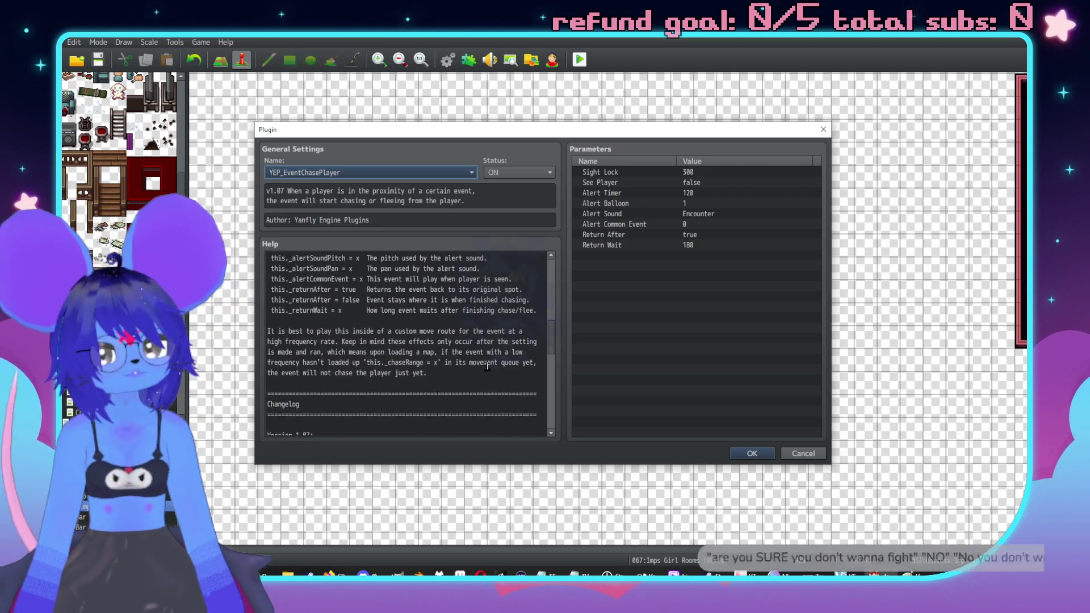
{"action": "scroll", "coordinate": [489, 365], "scroll_direction": "up", "scroll_amount": 5}
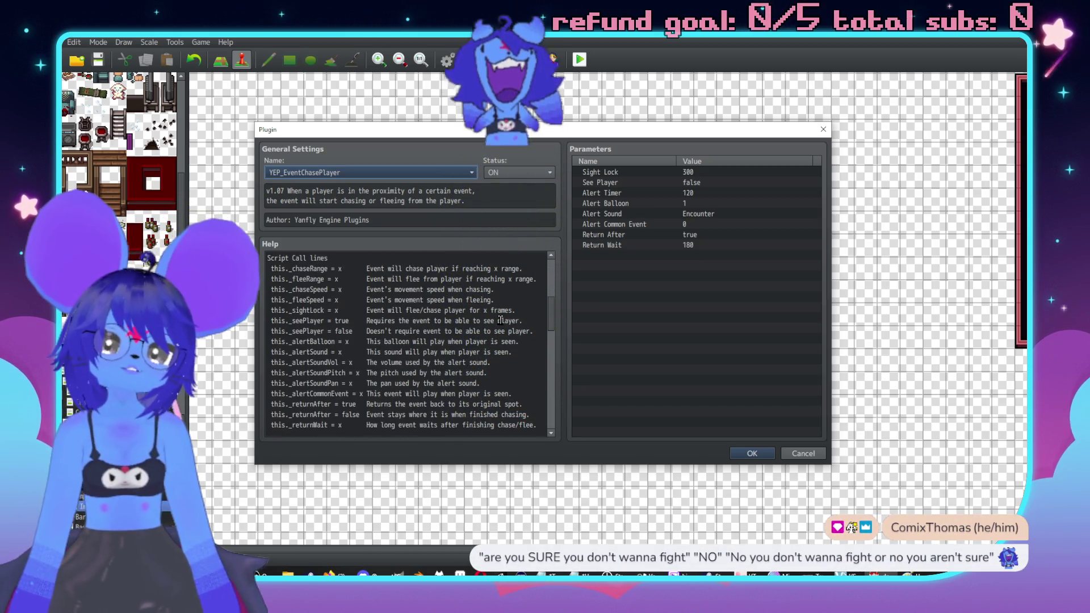
{"action": "scroll", "coordinate": [506, 332], "scroll_direction": "down", "scroll_amount": 2}
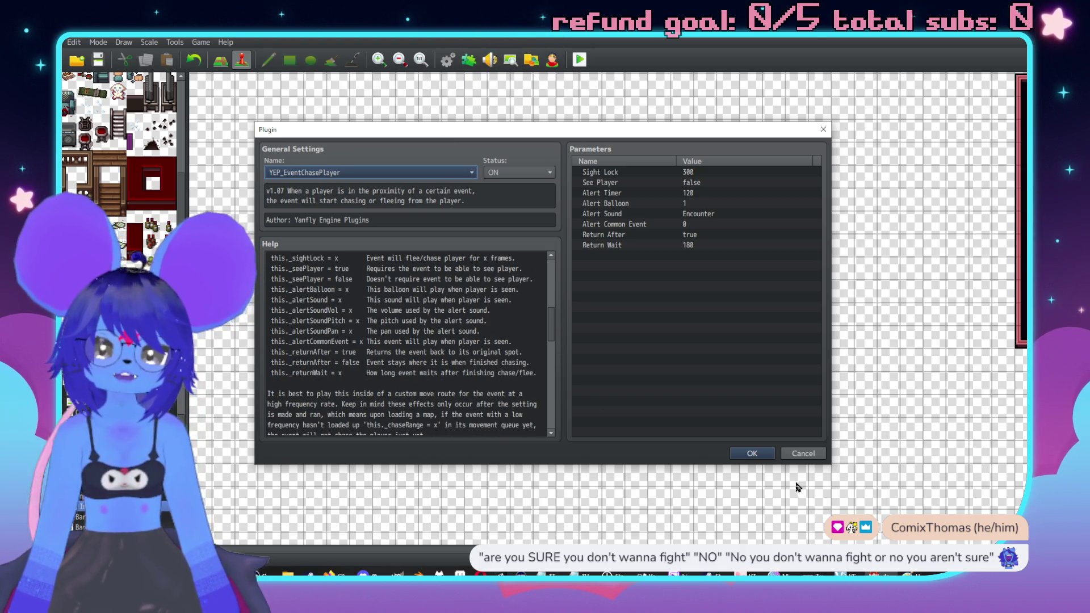
Step: Close the Plugin Manager and reopen the Hostess Imp event
{"action": "left_click", "coordinate": [751, 448]}
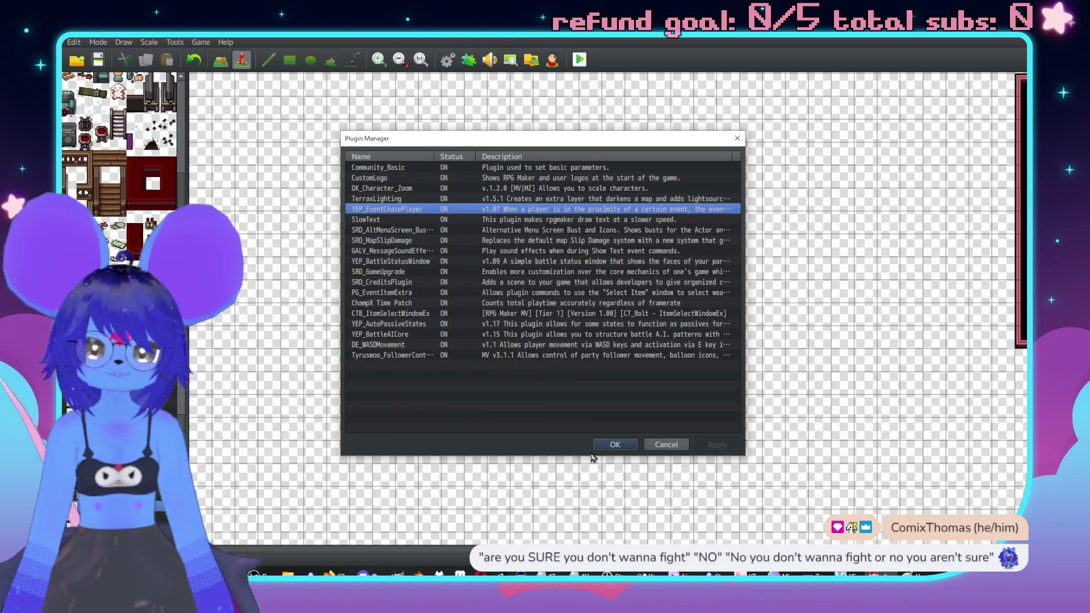
{"action": "left_click", "coordinate": [603, 445]}
{"action": "double_click", "coordinate": [594, 309]}
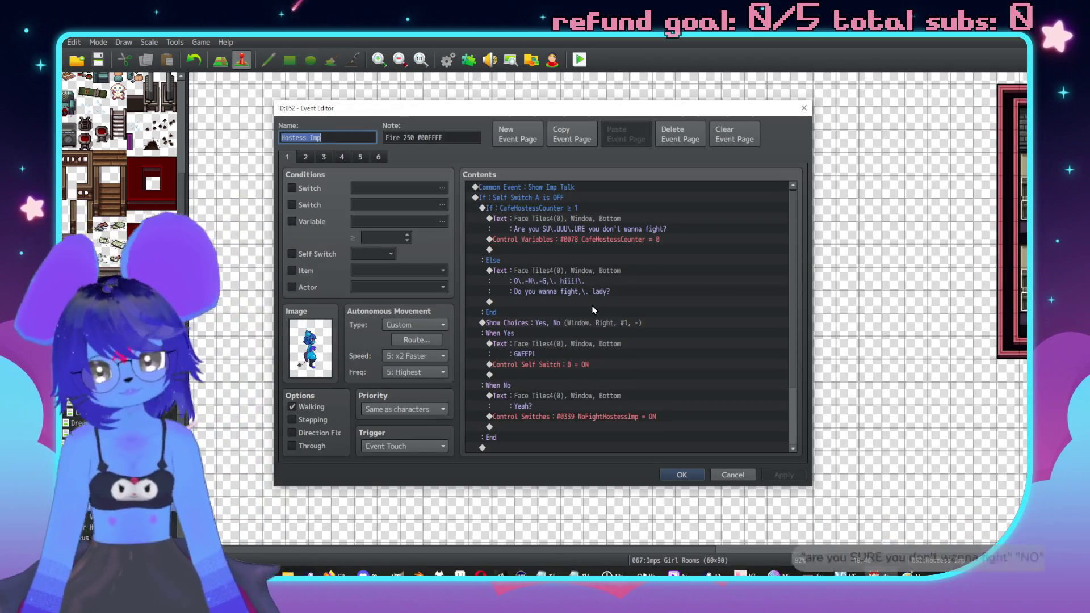
Step: Move the Show Choices block into both the Else and If branches
{"action": "left_click", "coordinate": [531, 328]}
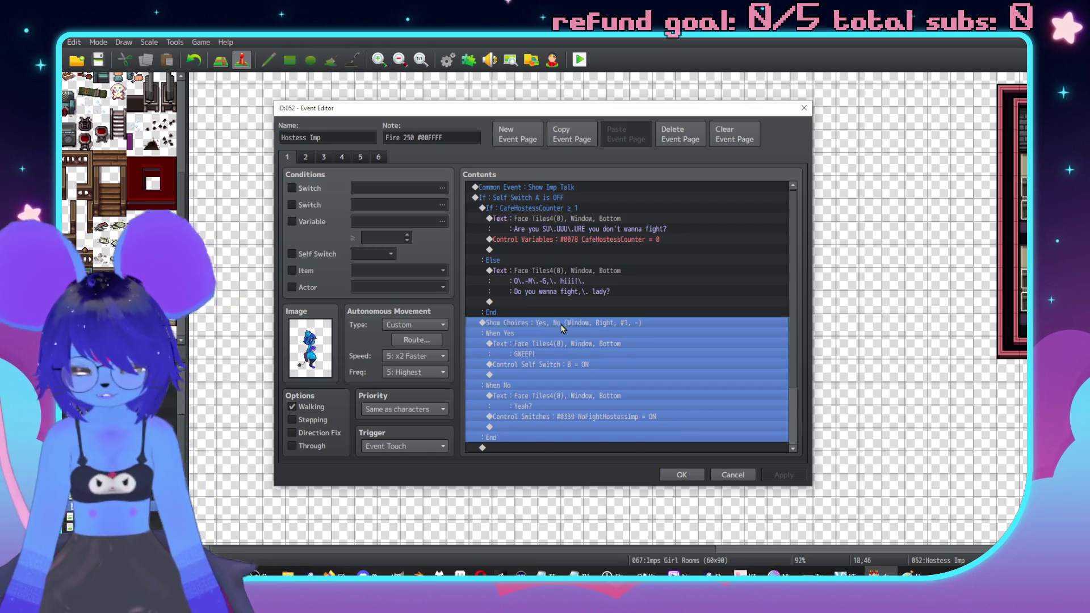
{"action": "key", "text": "ctrl+x"}
{"action": "left_click", "coordinate": [576, 301]}
{"action": "key", "text": "ctrl+v"}
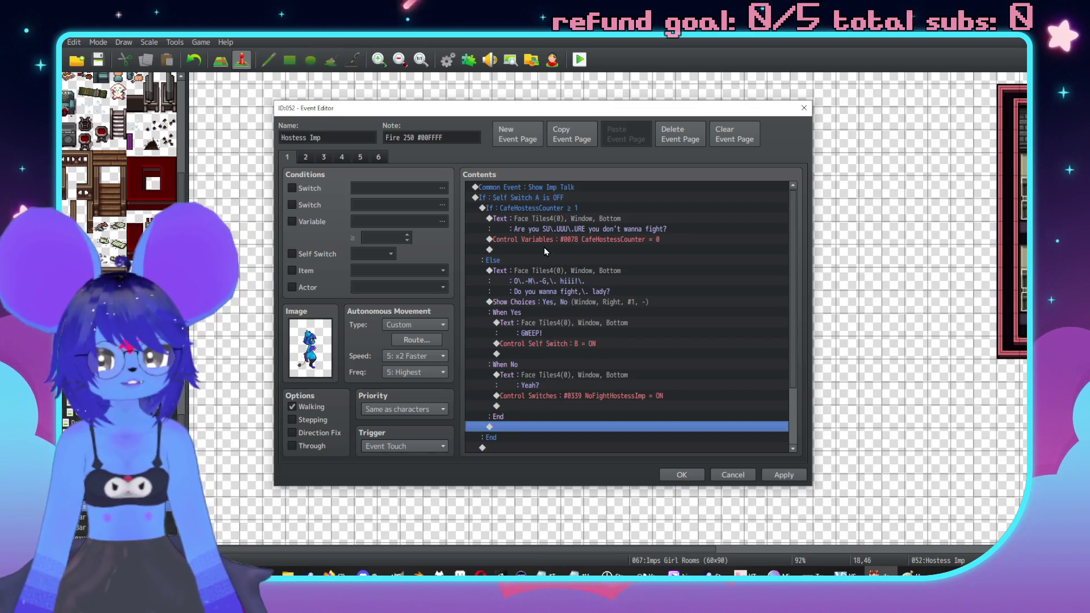
{"action": "left_click", "coordinate": [545, 249]}
{"action": "key", "text": "ctrl+v"}
Step: Swap the choice outcomes: GWEEP rows under When No, NoFightHostessImp switch under When Yes
{"action": "left_click_drag", "start_coordinate": [537, 272], "coordinate": [554, 293]}
{"action": "key", "text": "ctrl+x"}
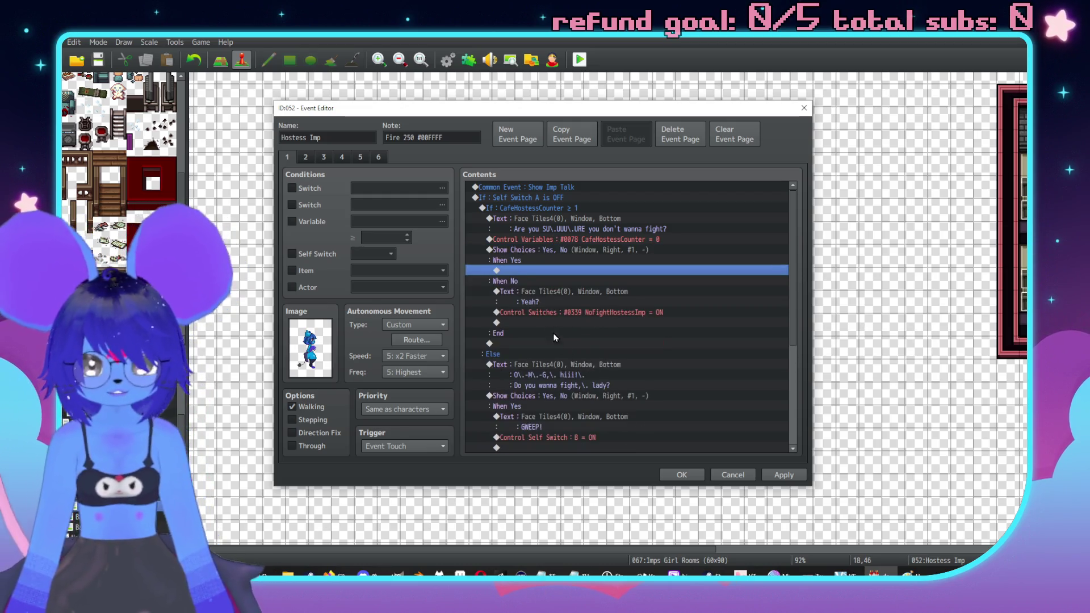
{"action": "left_click", "coordinate": [536, 290]}
{"action": "key", "text": "ctrl+v"}
{"action": "left_click", "coordinate": [565, 344], "text": "shift"}
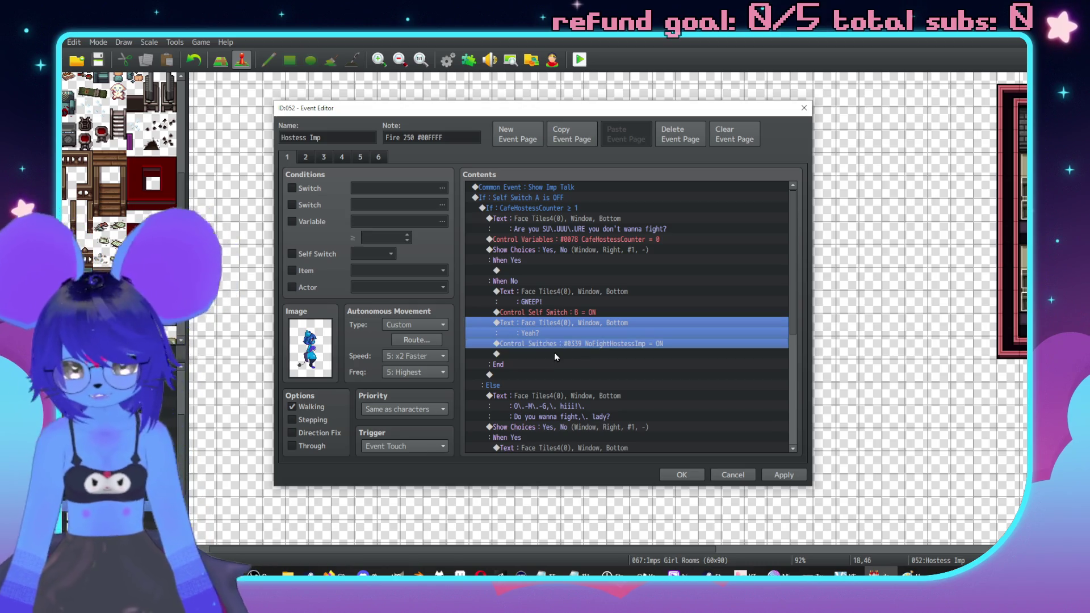
{"action": "key", "text": "ctrl+x"}
{"action": "left_click", "coordinate": [576, 270]}
{"action": "key", "text": "ctrl+v"}
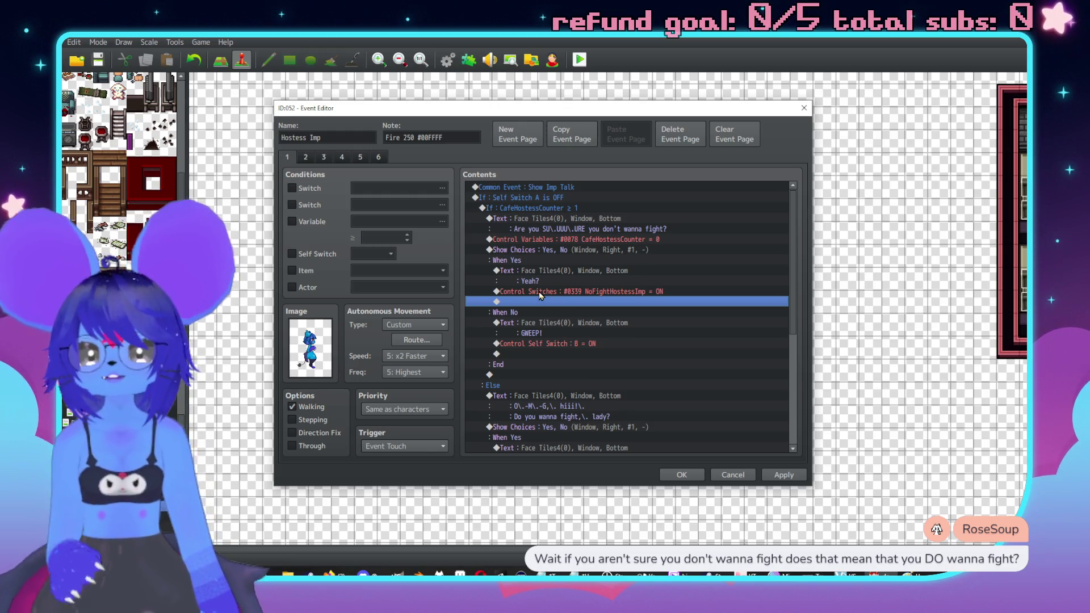
Step: Remove the leftover 'Yeah?' text lines from the choice branches
{"action": "left_click", "coordinate": [528, 278]}
{"action": "key", "text": "ctrl+x"}
{"action": "scroll", "coordinate": [562, 294], "scroll_direction": "down", "scroll_amount": 2}
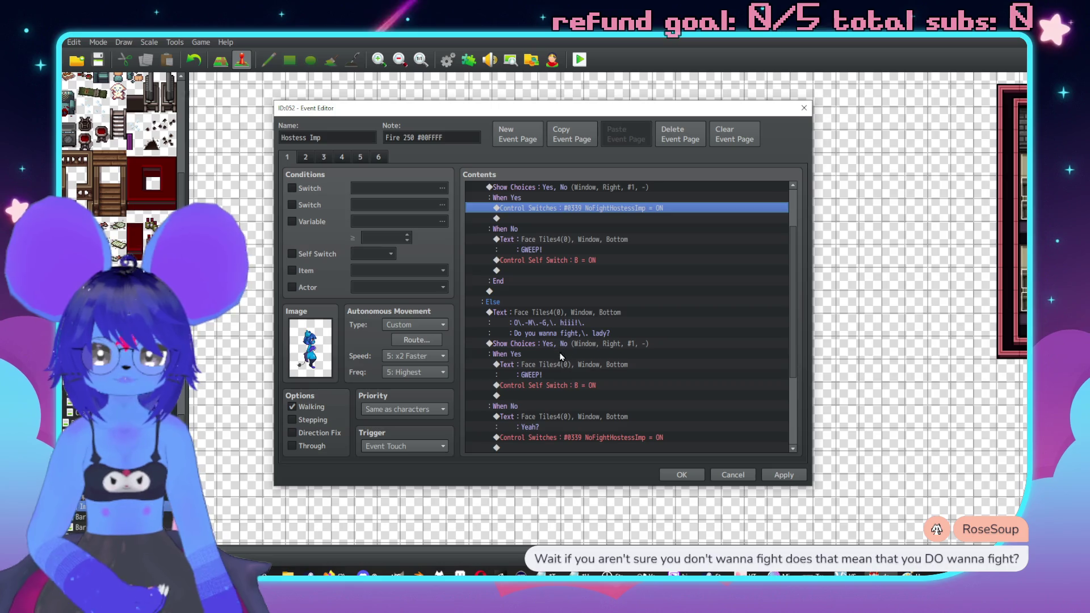
{"action": "left_click", "coordinate": [537, 418]}
{"action": "key", "text": "ctrl+v"}
{"action": "key", "text": "Delete"}
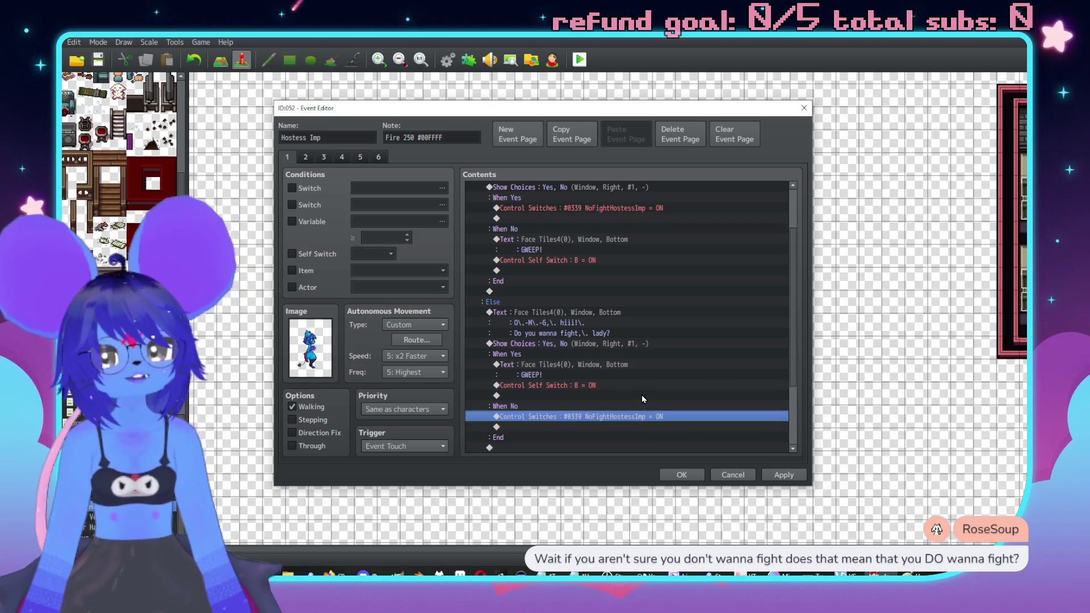
{"action": "left_click", "coordinate": [304, 158]}
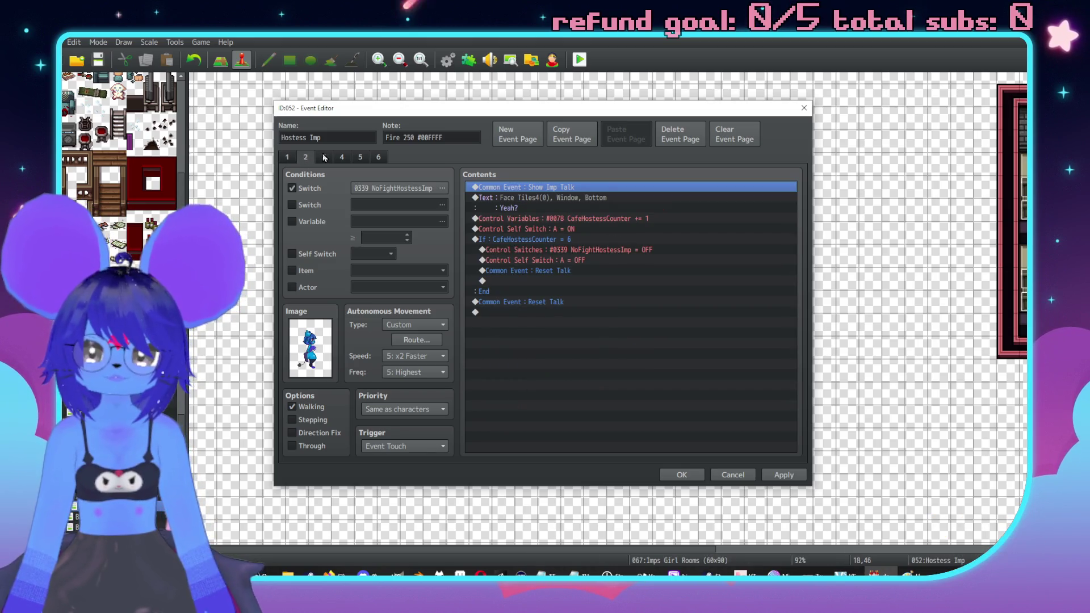
{"action": "left_click", "coordinate": [417, 340]}
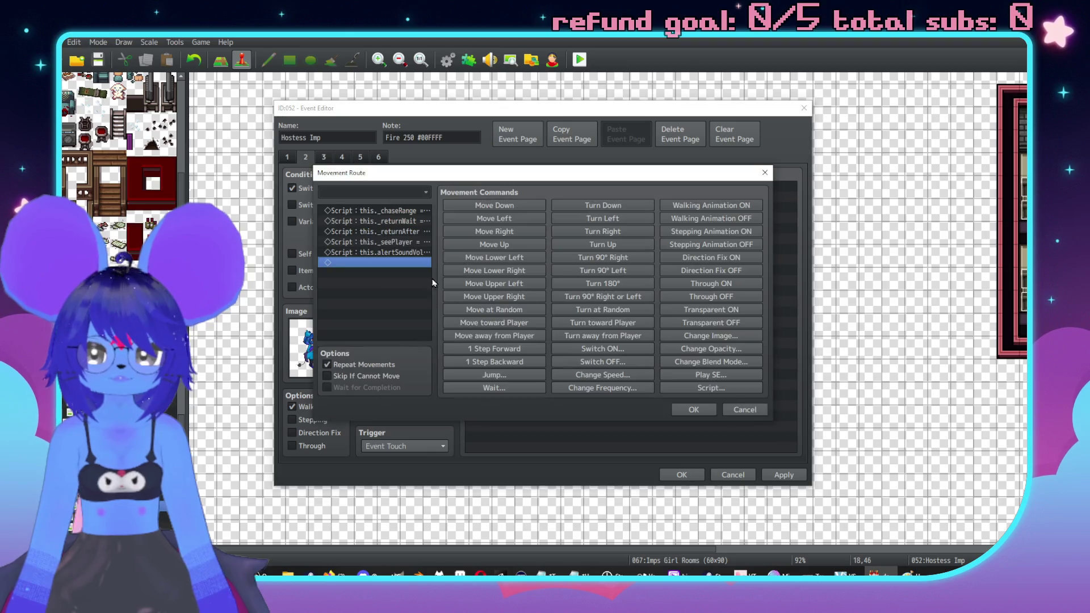
{"action": "double_click", "coordinate": [404, 252]}
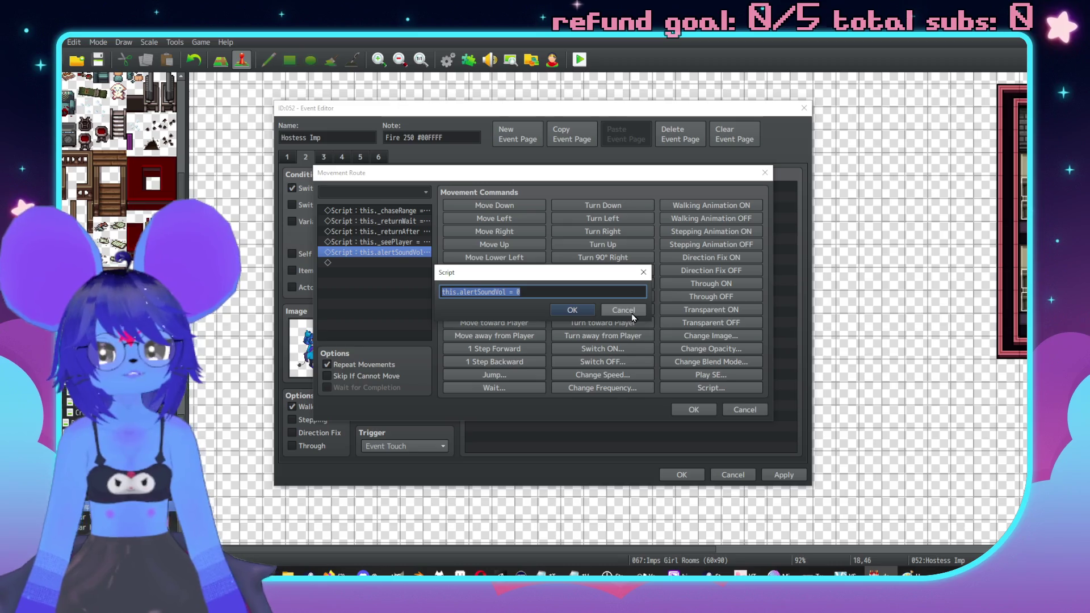
{"action": "left_click", "coordinate": [591, 310]}
{"action": "left_click", "coordinate": [380, 211]}
{"action": "key", "text": "Return"}
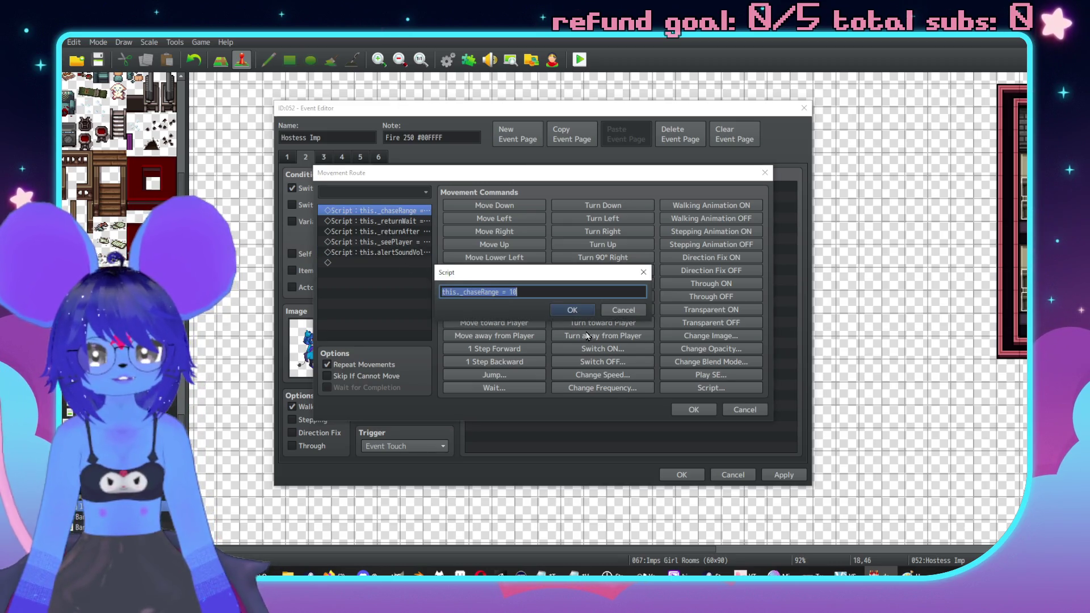
{"action": "left_click", "coordinate": [627, 313]}
{"action": "double_click", "coordinate": [403, 222]}
{"action": "left_click", "coordinate": [623, 310]}
{"action": "double_click", "coordinate": [415, 232]}
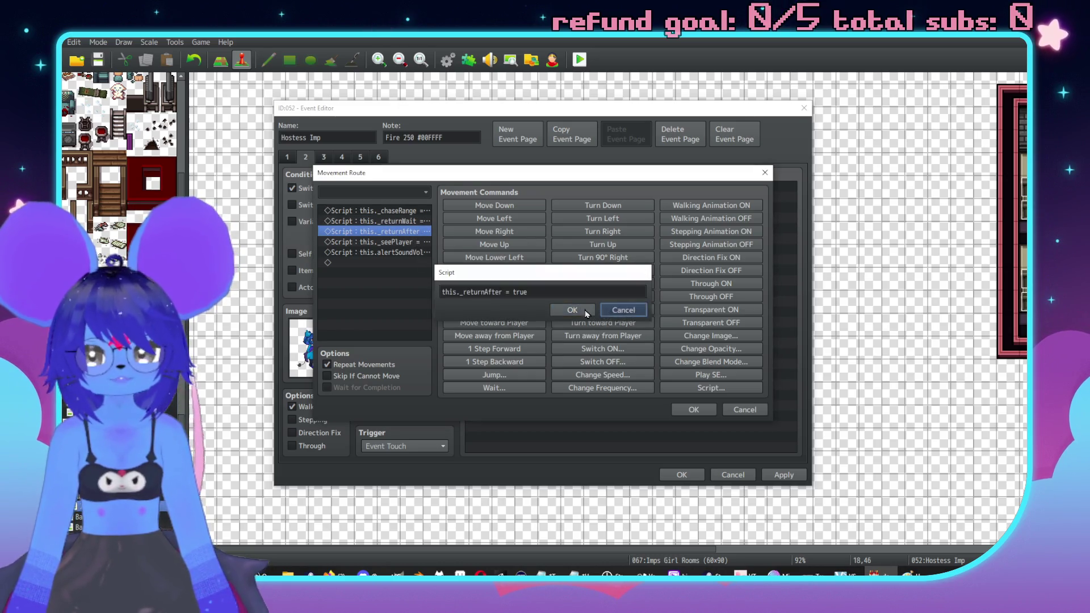
{"action": "left_click", "coordinate": [625, 312]}
{"action": "left_click", "coordinate": [390, 244]}
{"action": "double_click", "coordinate": [403, 253]}
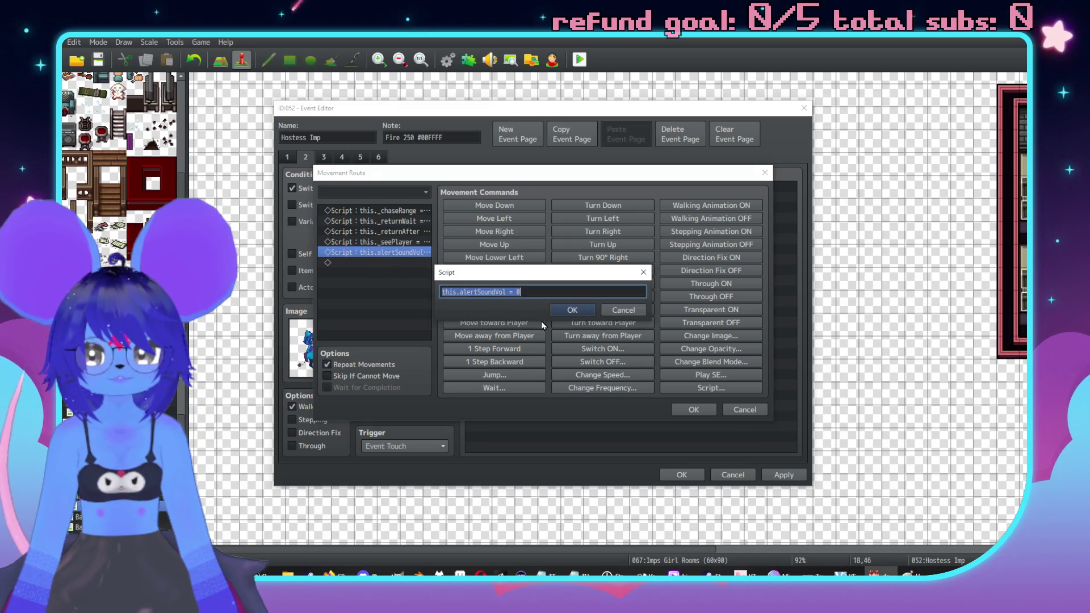
{"action": "left_click", "coordinate": [593, 313]}
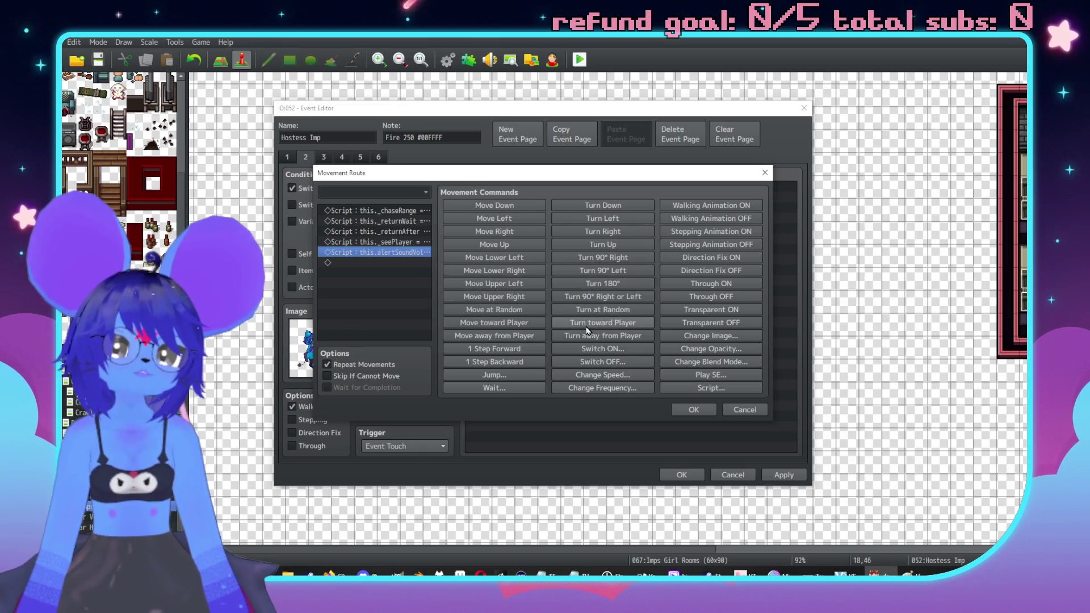
{"action": "left_click", "coordinate": [701, 411]}
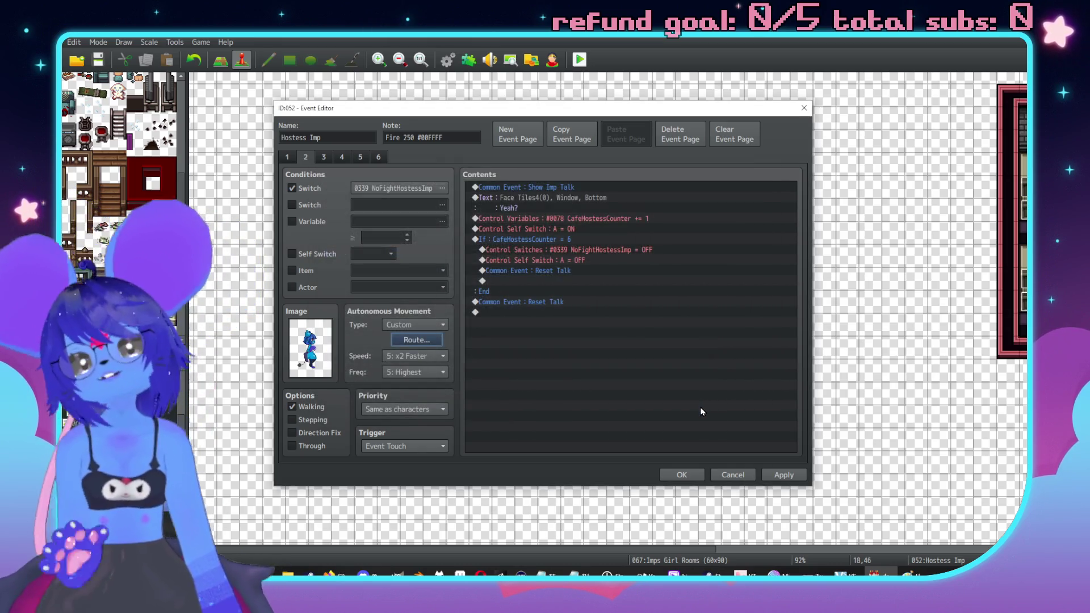
Step: Copy the café's lower right section and stamp it one tile further right
{"action": "left_click", "coordinate": [682, 475]}
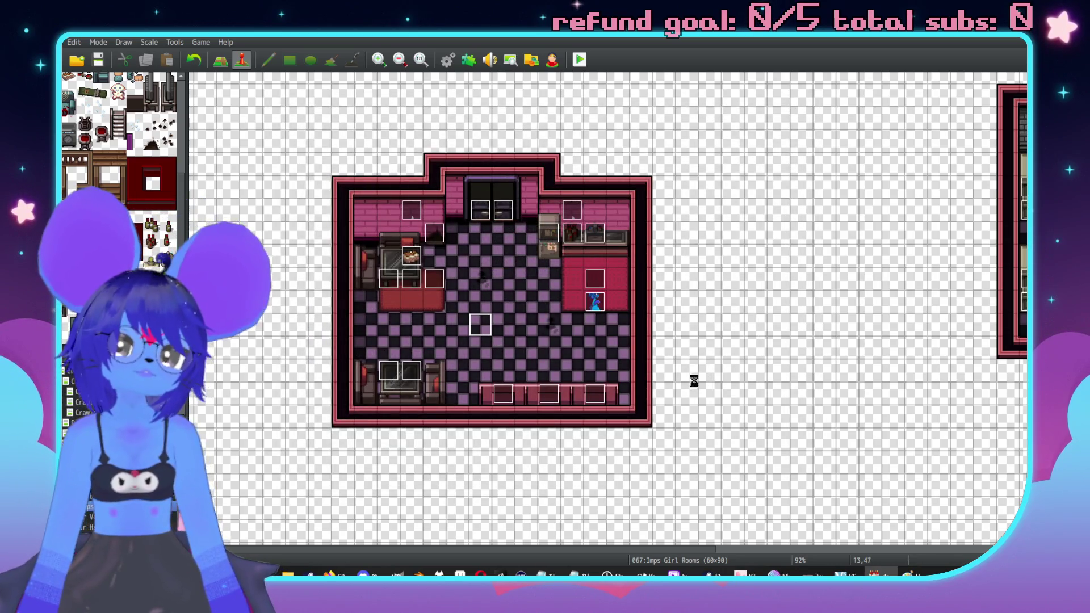
{"action": "scroll", "coordinate": [682, 380], "scroll_direction": "down", "scroll_amount": 1}
{"action": "scroll", "coordinate": [647, 375], "scroll_direction": "right", "scroll_amount": 1}
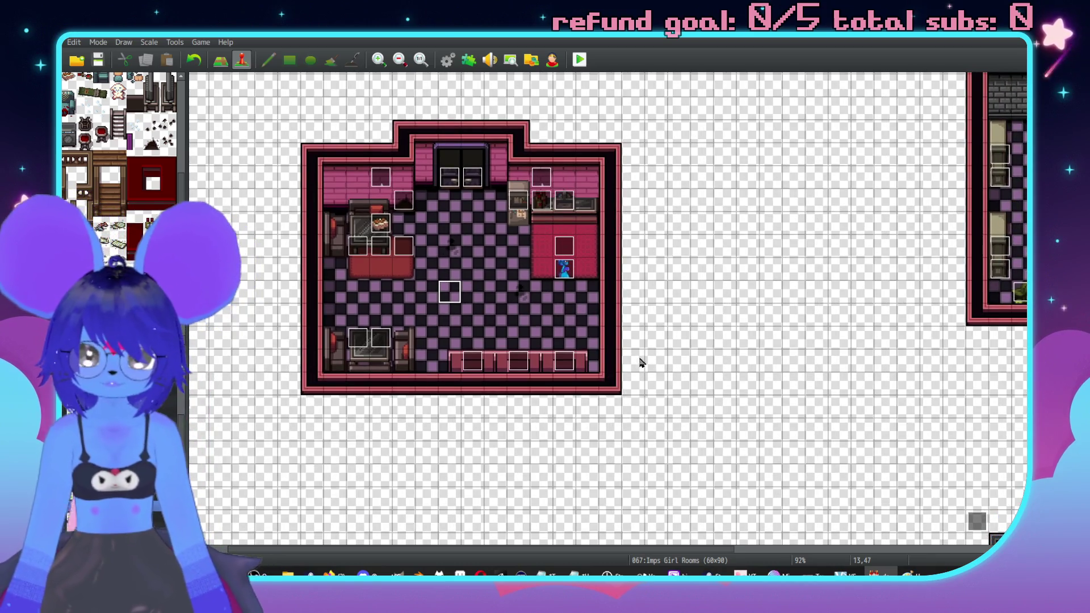
{"action": "scroll", "coordinate": [617, 330], "scroll_direction": "left", "scroll_amount": 2}
{"action": "key", "text": "F5"}
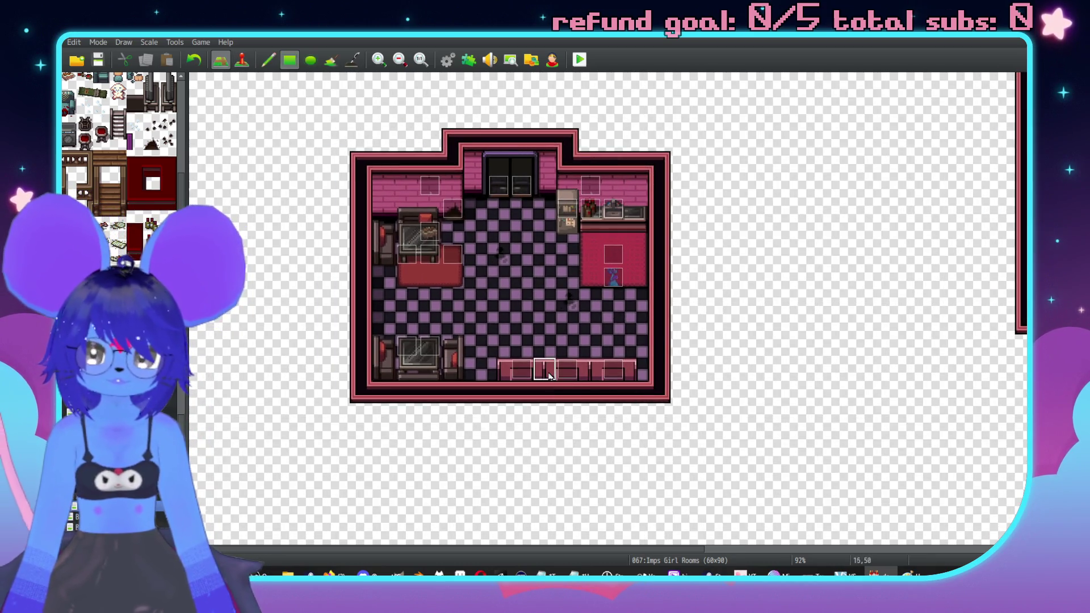
{"action": "mouse_move", "coordinate": [482, 352]}
{"action": "left_mouse_down"}
{"action": "mouse_move", "coordinate": [658, 387]}
{"action": "mouse_move", "coordinate": [533, 296]}
{"action": "mouse_move", "coordinate": [507, 306]}
{"action": "left_mouse_up"}
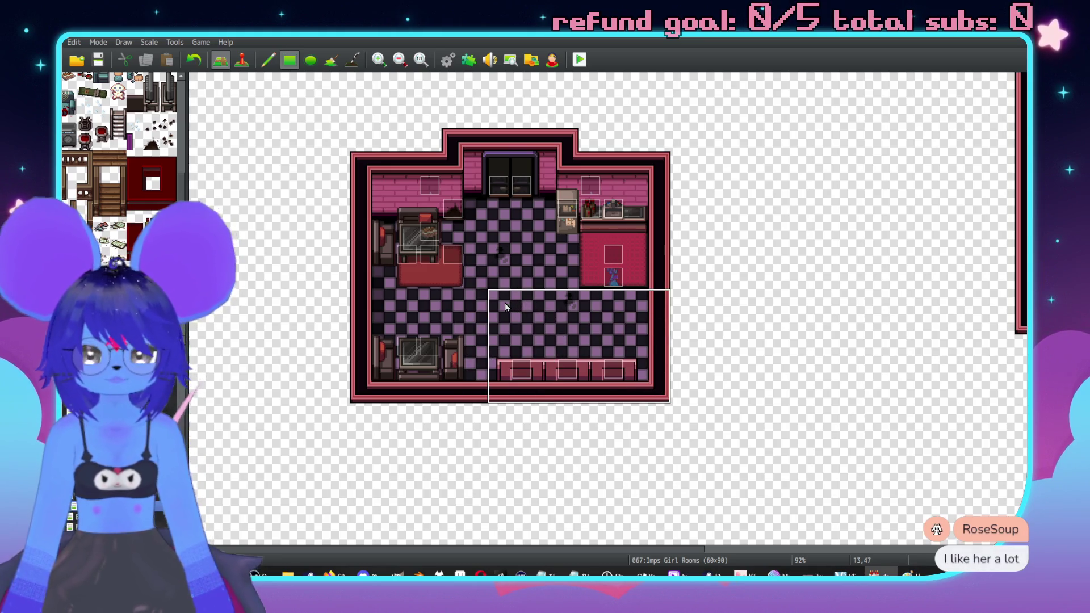
{"action": "left_click", "coordinate": [687, 395]}
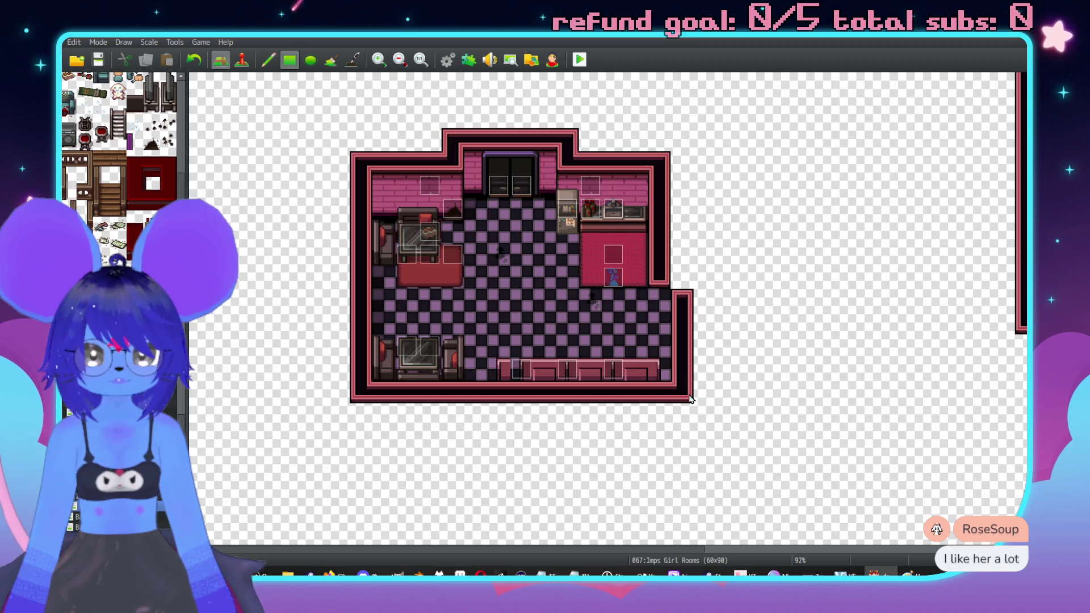
Step: Fill the new wall gap beside the bed with pink brick tiles
{"action": "right_click", "coordinate": [661, 261]}
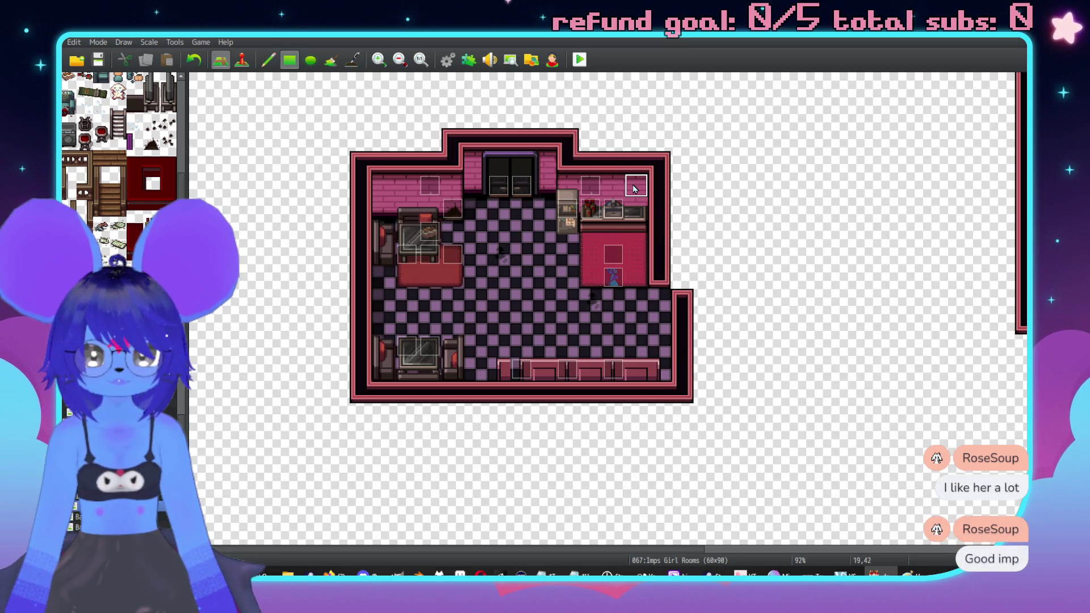
{"action": "mouse_move", "coordinate": [661, 275]}
{"action": "left_mouse_down"}
{"action": "mouse_move", "coordinate": [660, 254]}
{"action": "mouse_move", "coordinate": [682, 297]}
{"action": "left_mouse_up"}
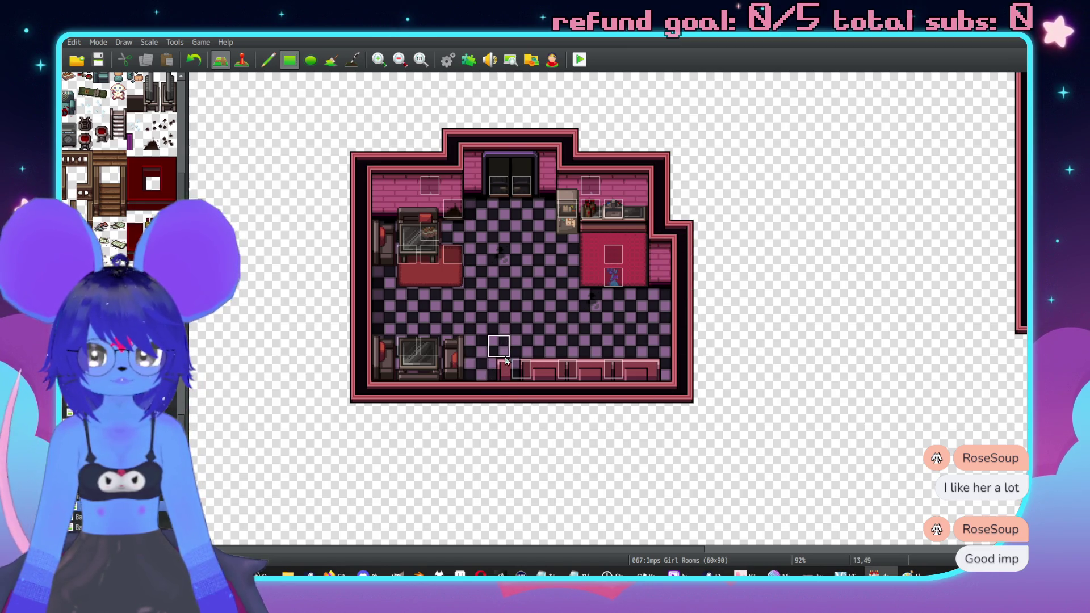
{"action": "key", "text": "F6"}
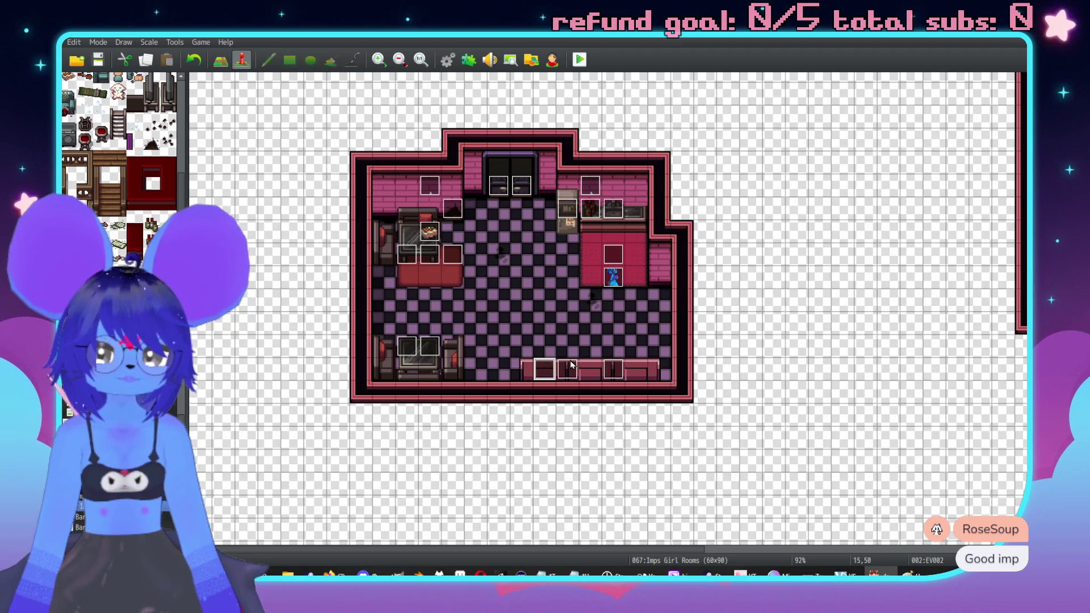
{"action": "key", "text": "F5"}
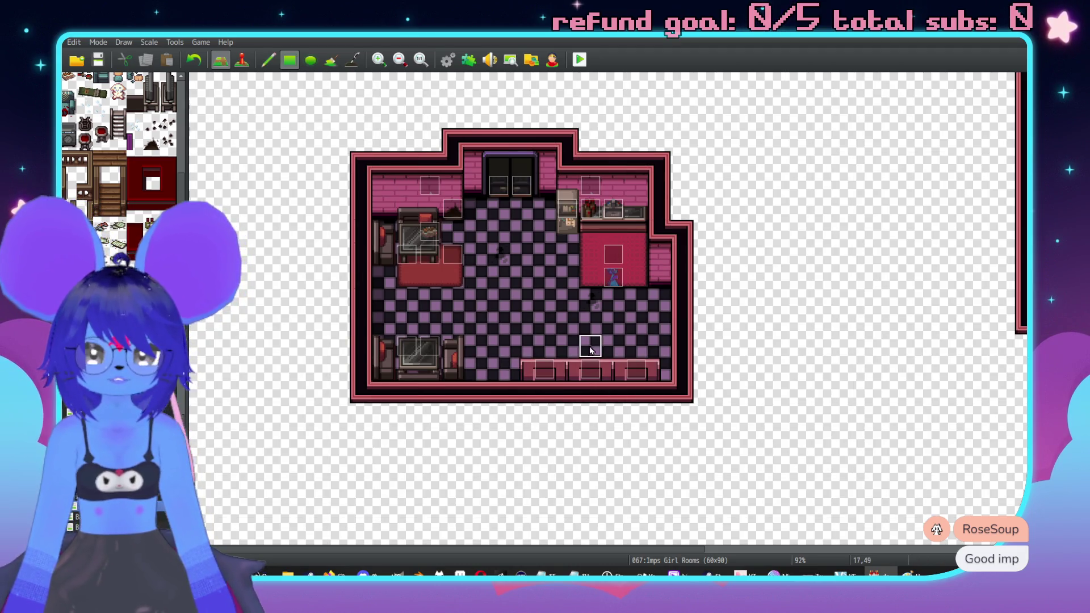
{"action": "key", "text": "F6"}
Step: Relocate the Lightsource event to tile 9,47 on the café's left side
{"action": "double_click", "coordinate": [615, 278]}
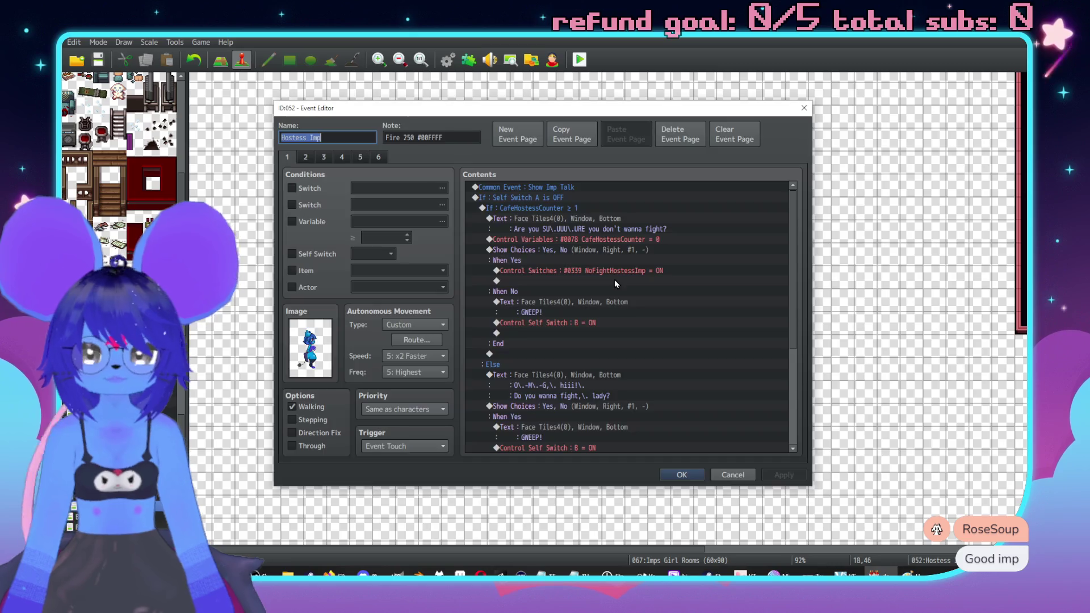
{"action": "key", "text": "Escape"}
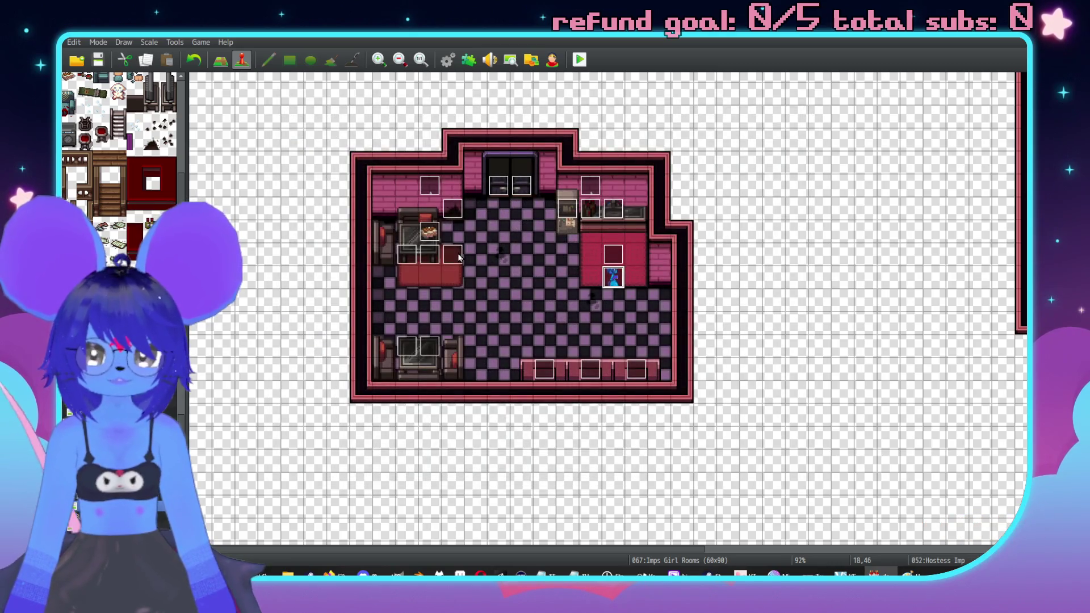
{"action": "double_click", "coordinate": [459, 257]}
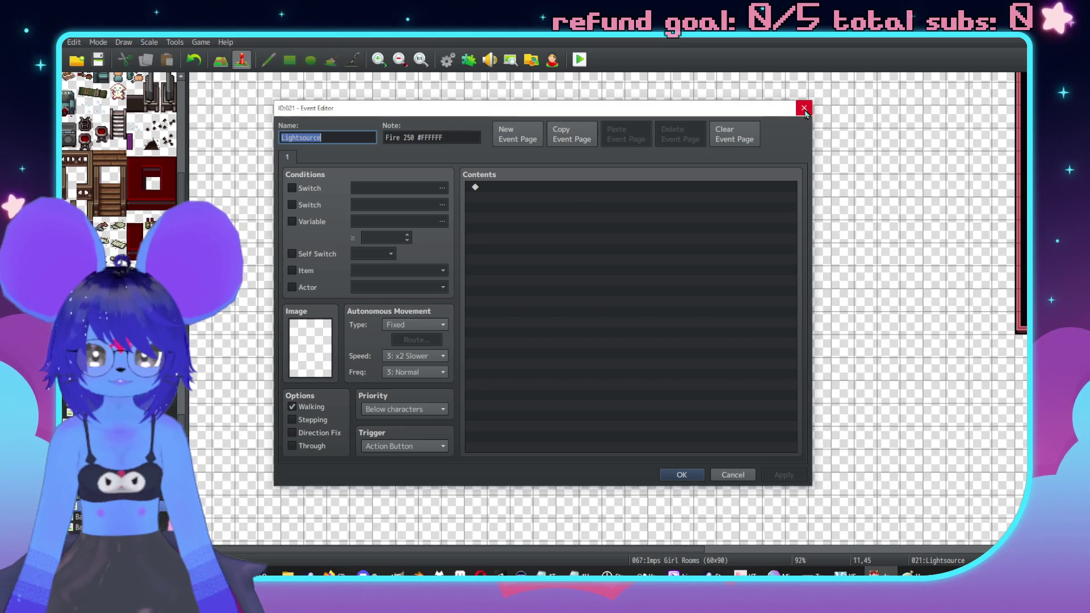
{"action": "left_click", "coordinate": [803, 106]}
{"action": "left_click_drag", "start_coordinate": [453, 260], "coordinate": [408, 300]}
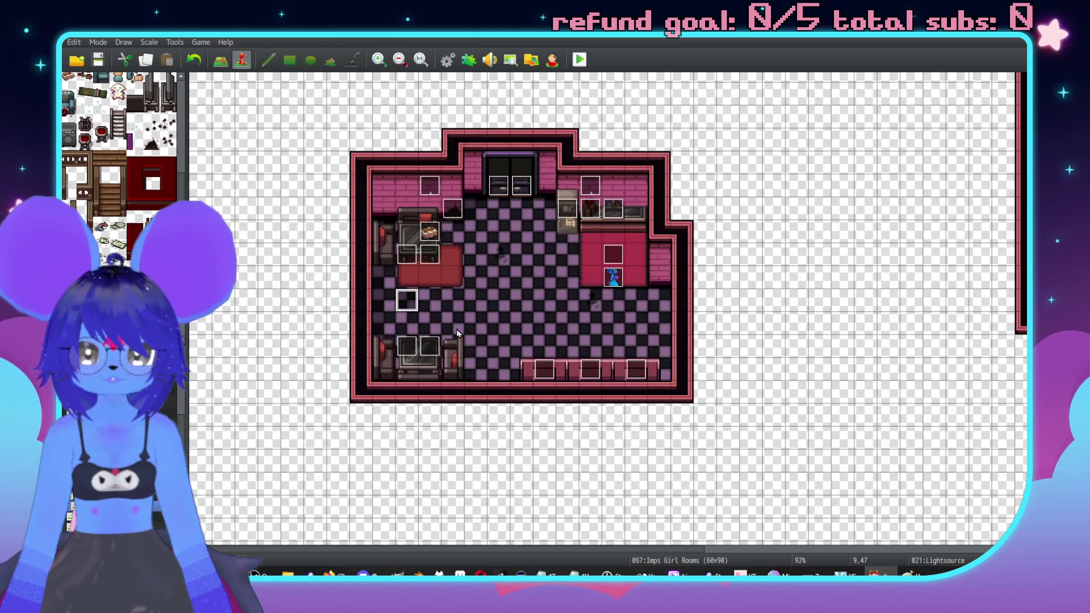
{"action": "double_click", "coordinate": [401, 297]}
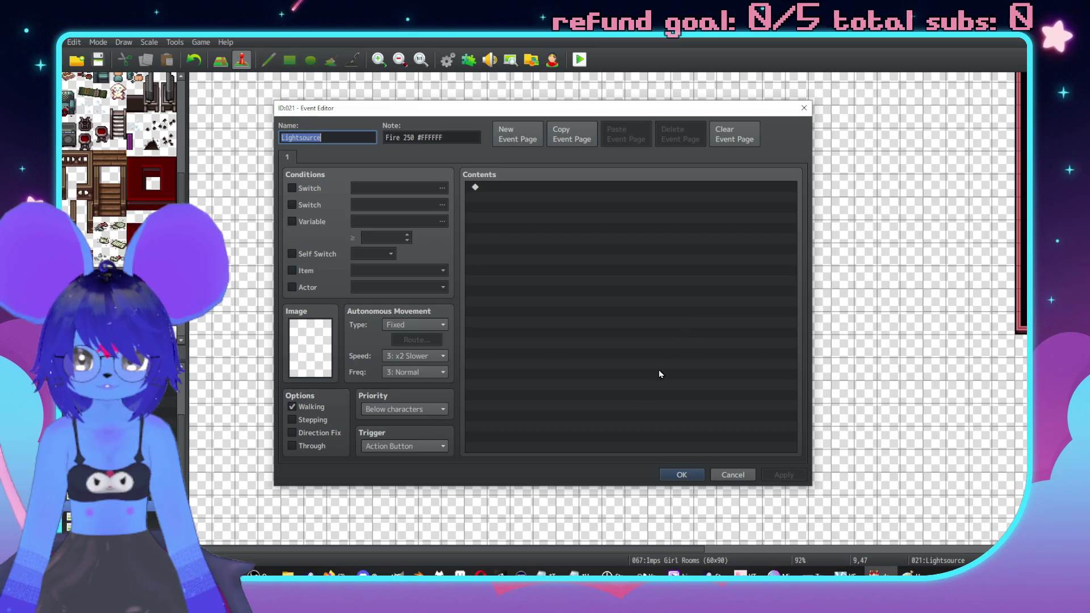
{"action": "left_click", "coordinate": [684, 476]}
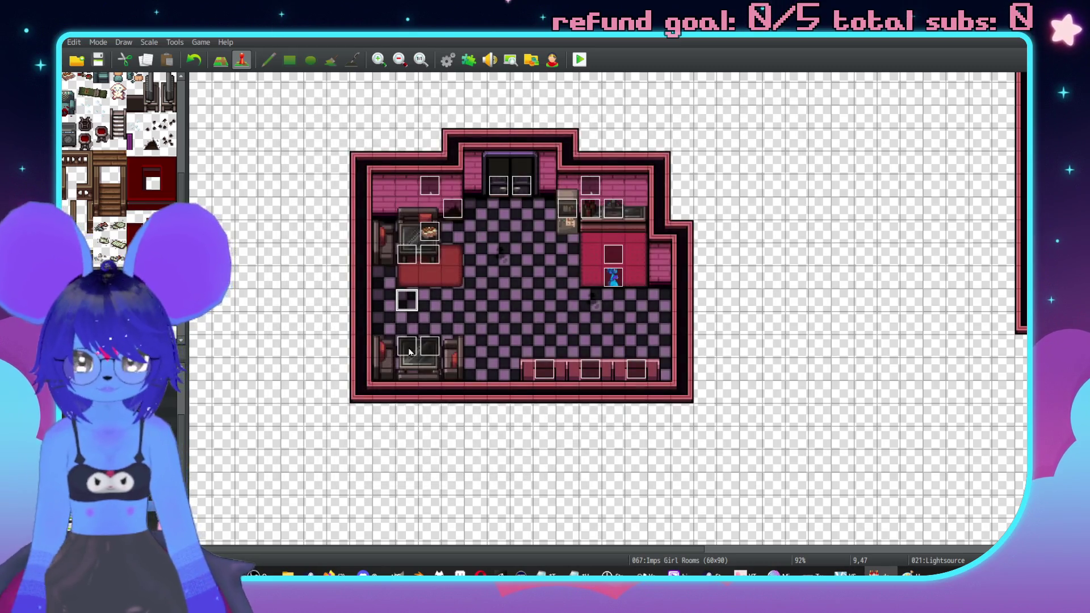
{"action": "left_click", "coordinate": [591, 349]}
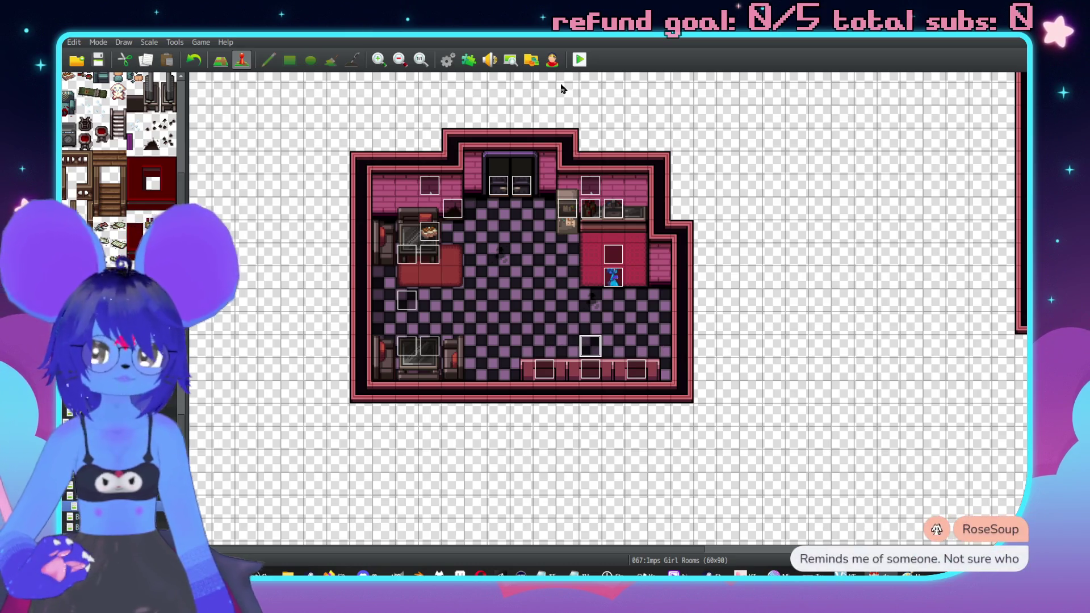
Step: Start a playtest, saving the project changes when asked
{"action": "left_click", "coordinate": [580, 63]}
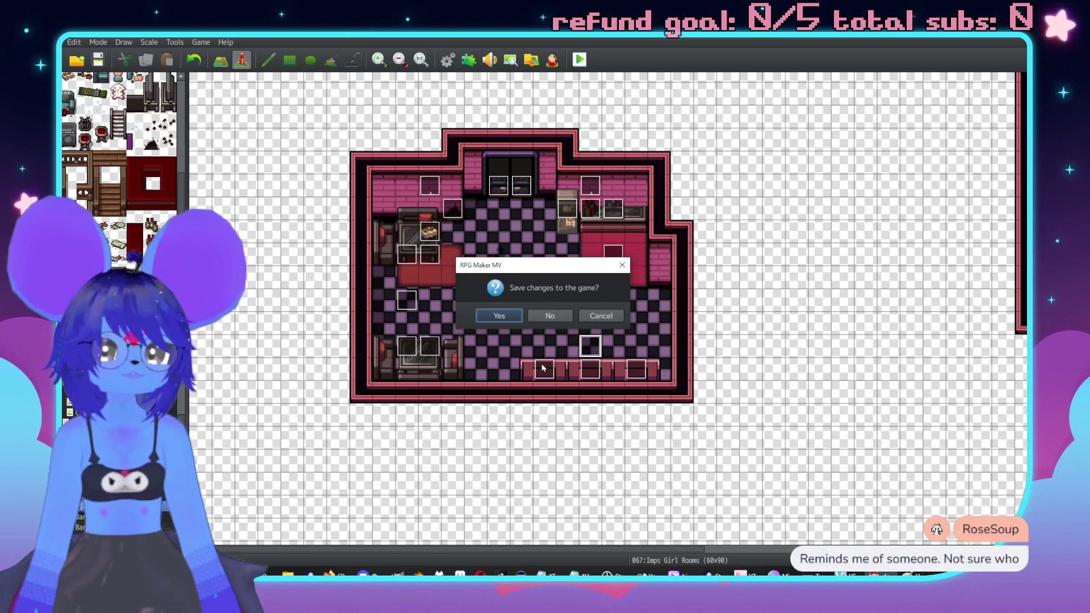
{"action": "left_click", "coordinate": [514, 319]}
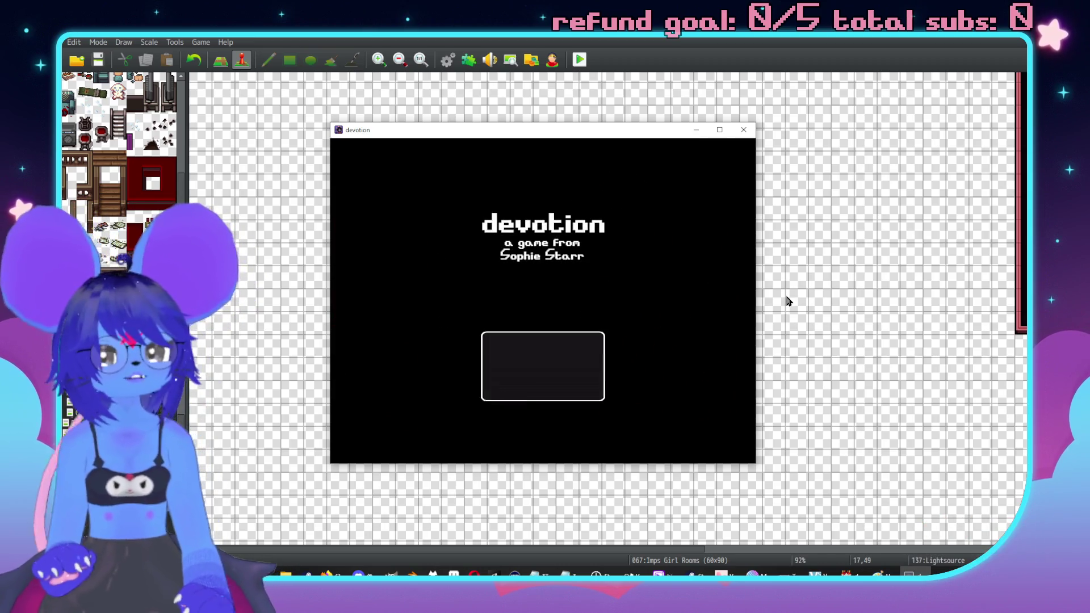
Step: Start a new game, answer No to the Hostess Imp, and advance through her 'Yeah?' lines
{"action": "key", "text": "Return"}
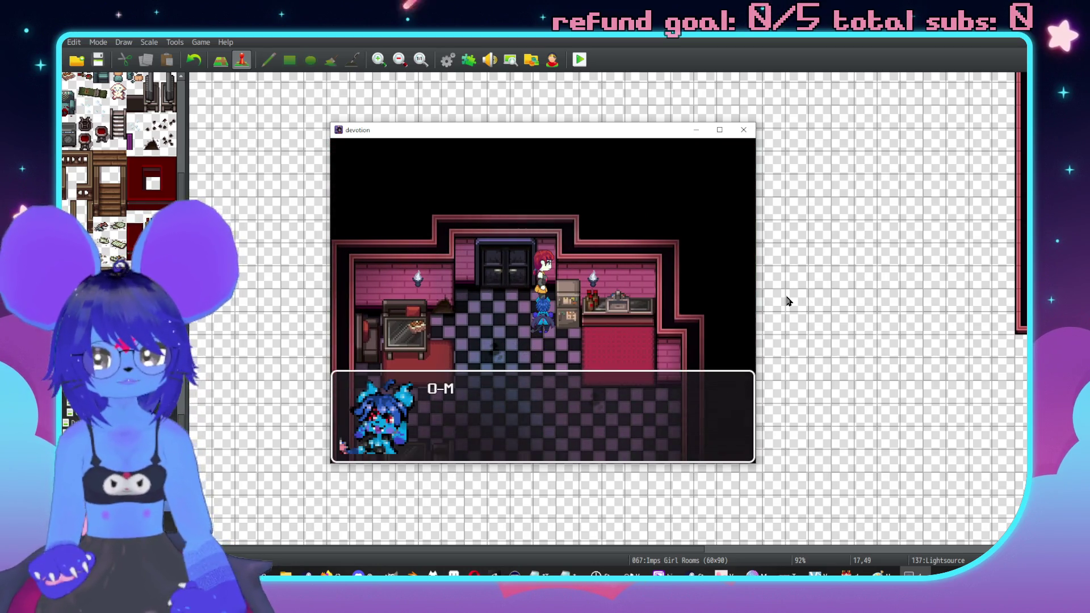
{"action": "key", "text": "Down"}
{"action": "key", "text": "Return"}
{"action": "key", "text": "Return"}
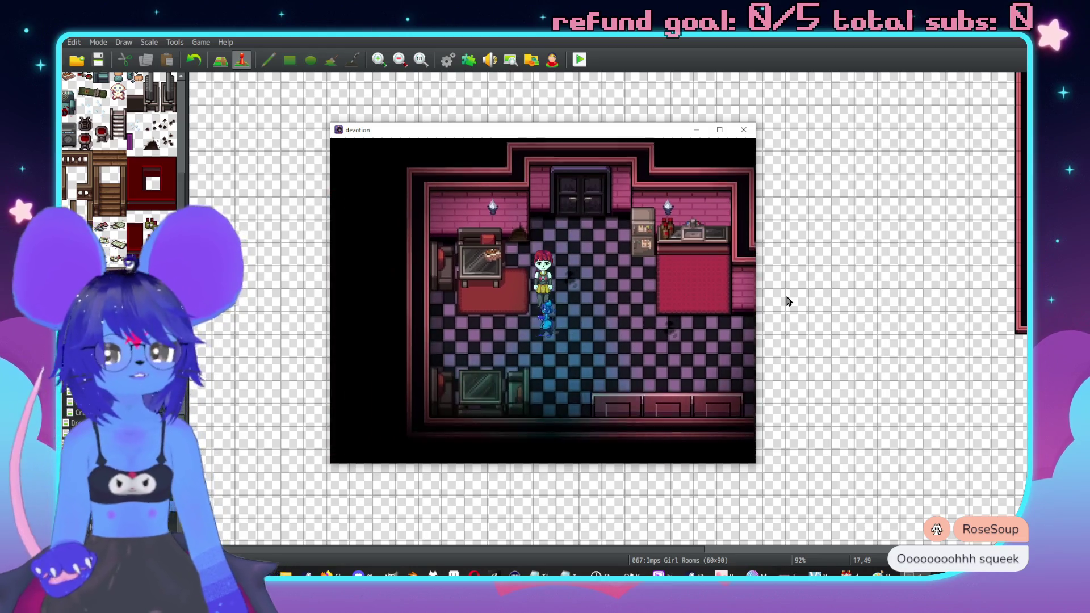
{"action": "key", "text": "Return"}
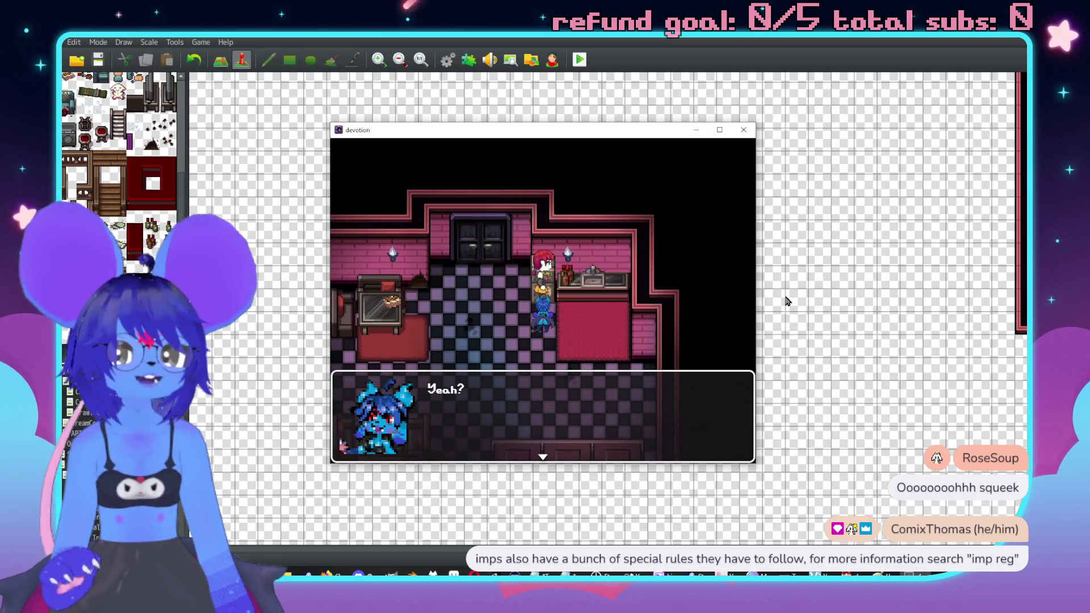
{"action": "key", "text": "Return"}
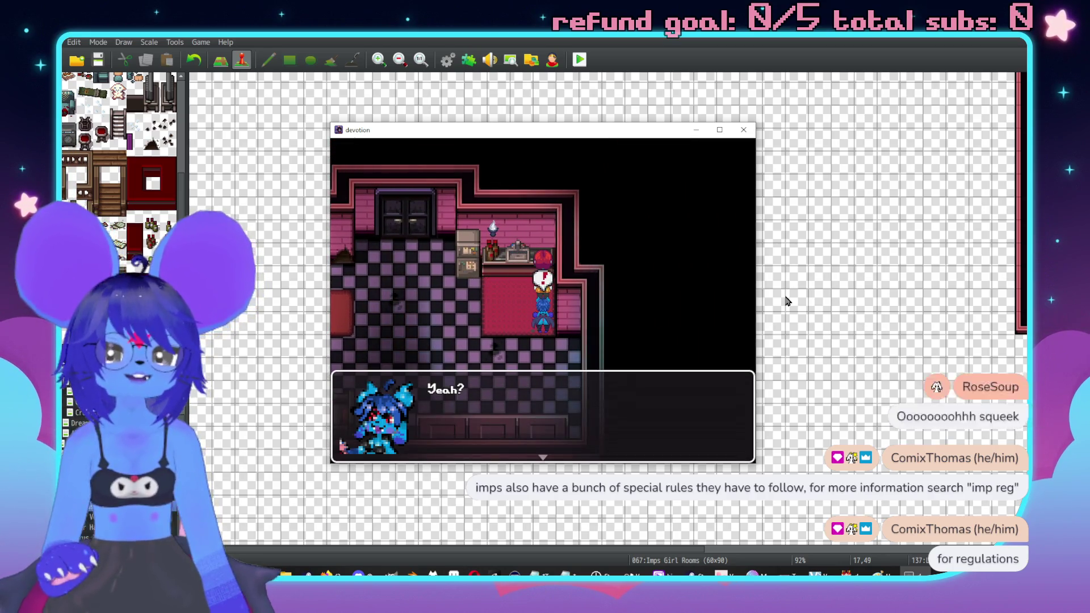
{"action": "key", "text": "Return"}
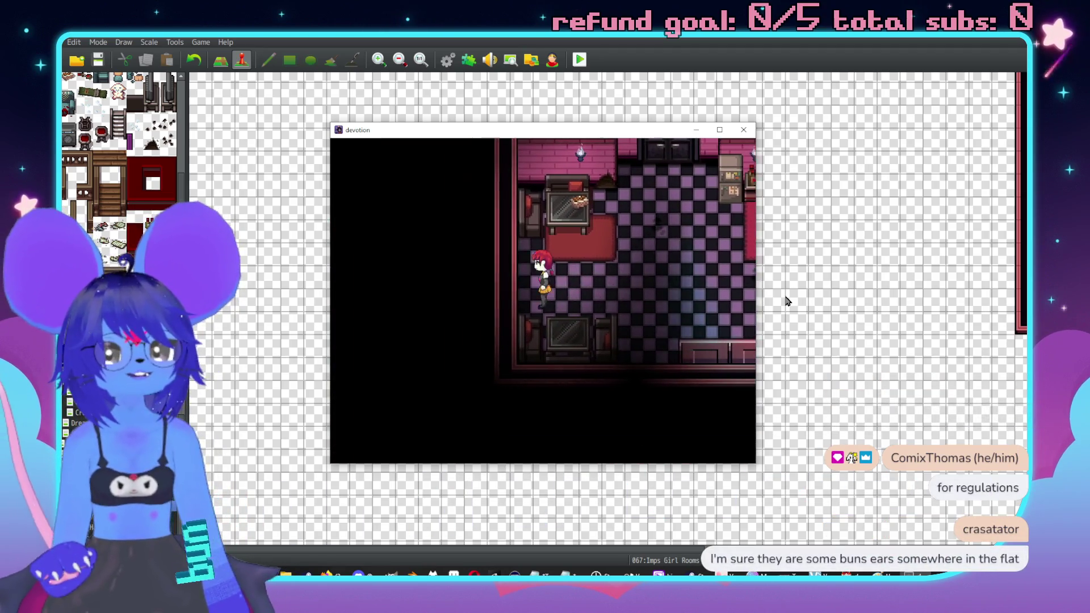
{"action": "key", "text": "Return"}
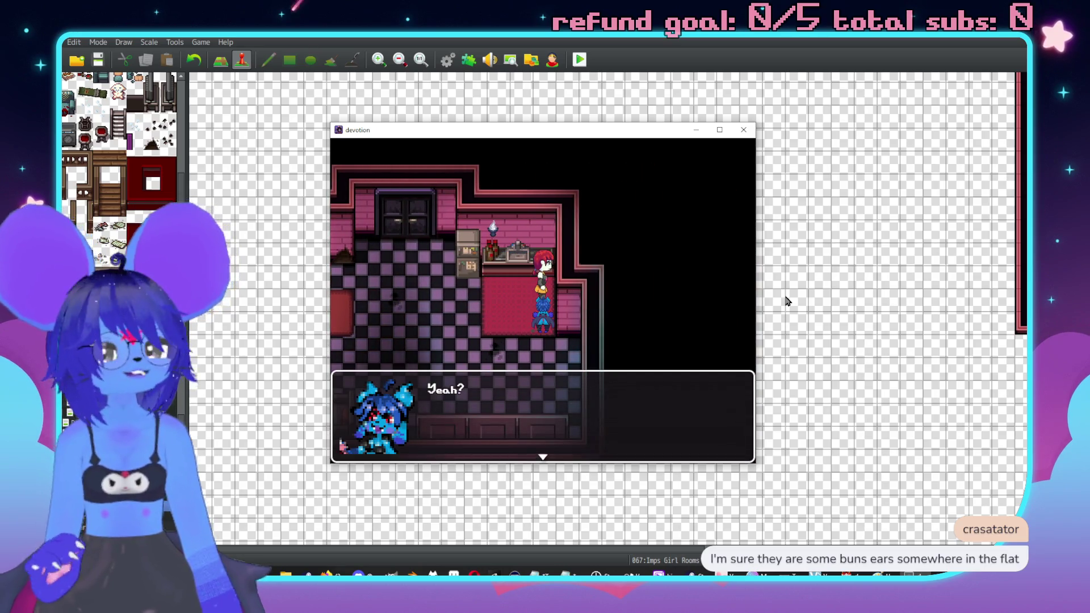
{"action": "key", "text": "Return"}
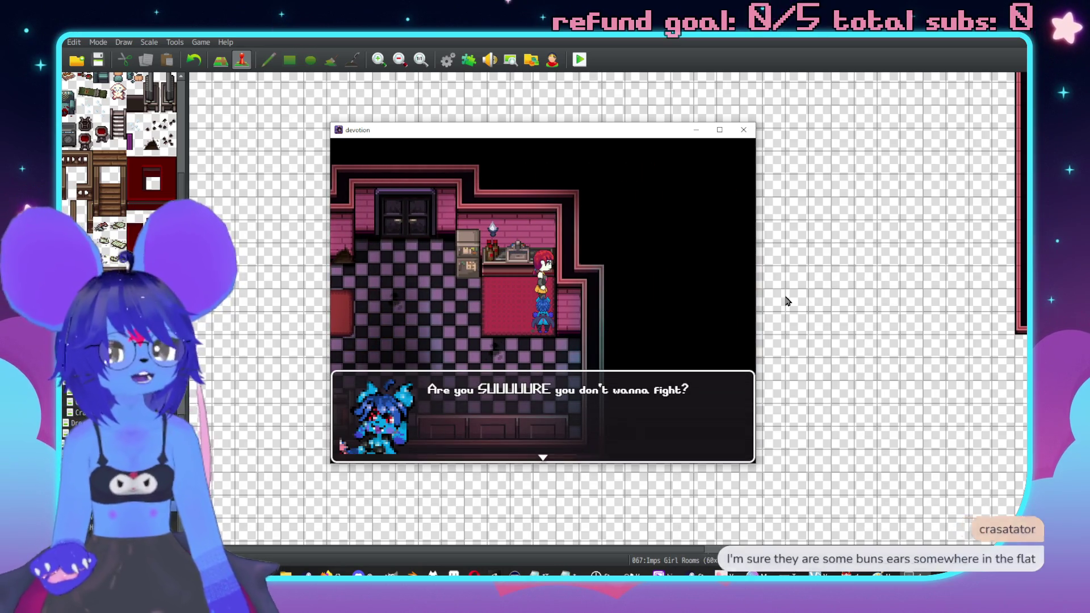
{"action": "key", "text": "Return"}
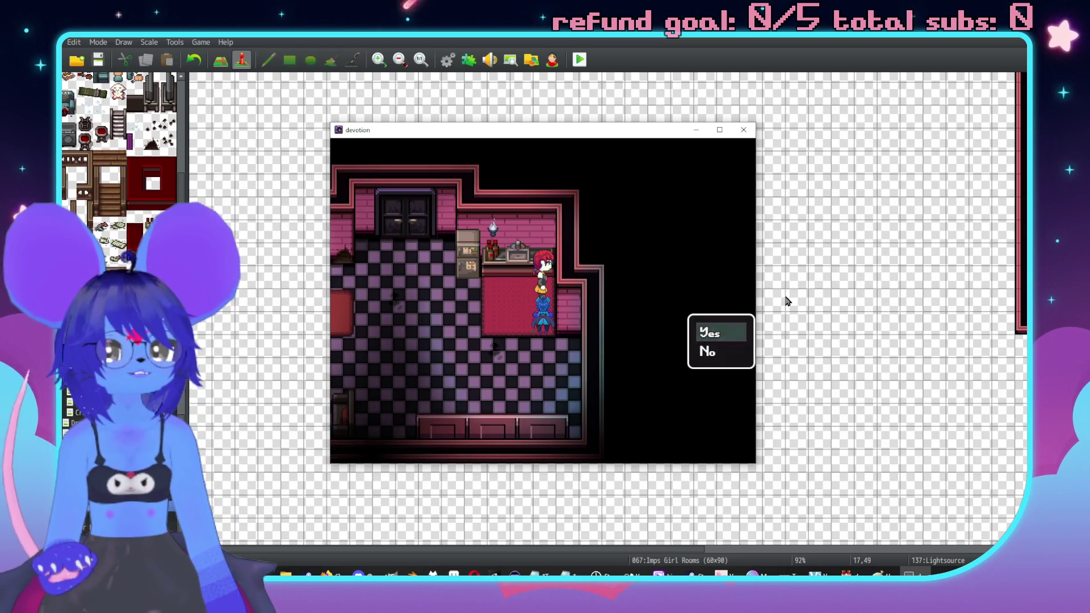
Step: Answer the fight question, collect the Health Drink, and close the test game
{"action": "key", "text": "Return"}
{"action": "key", "text": "Return"}
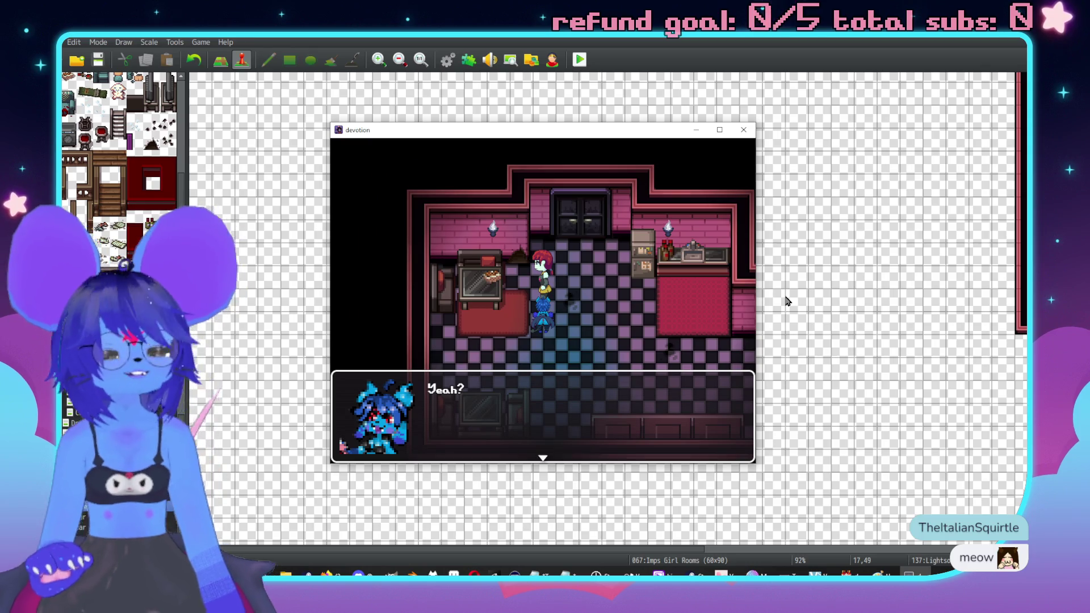
{"action": "key", "text": "Return"}
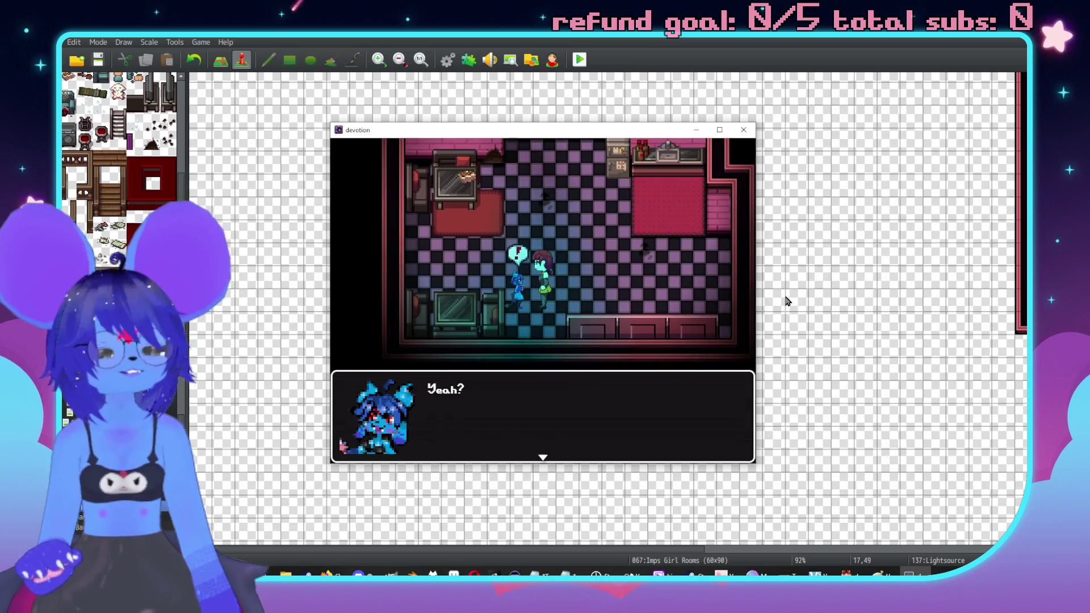
{"action": "key", "text": "Return"}
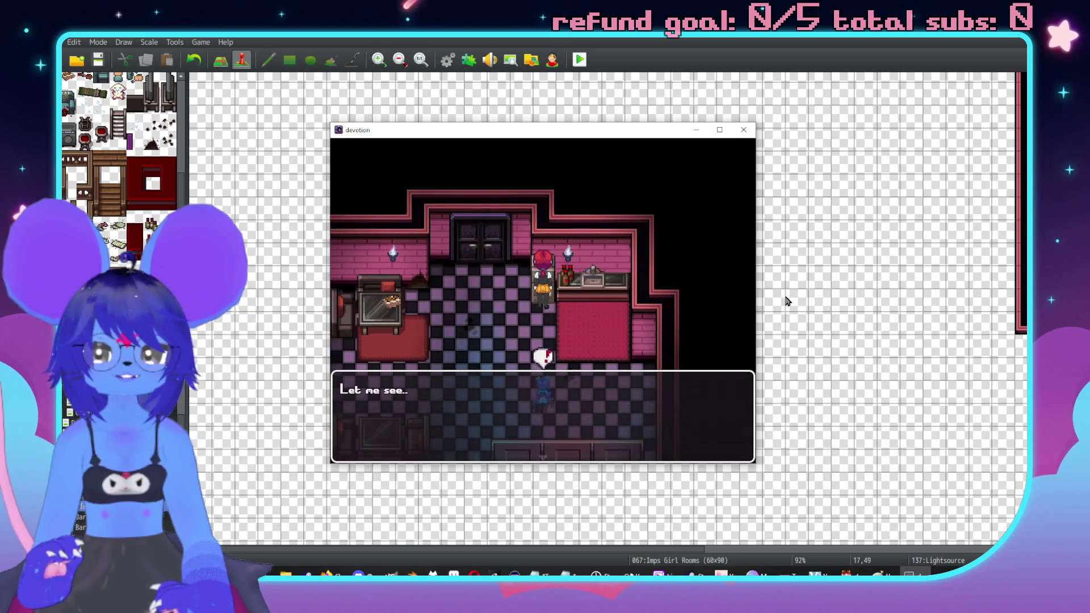
{"action": "key", "text": "Return"}
{"action": "key", "text": "Return"}
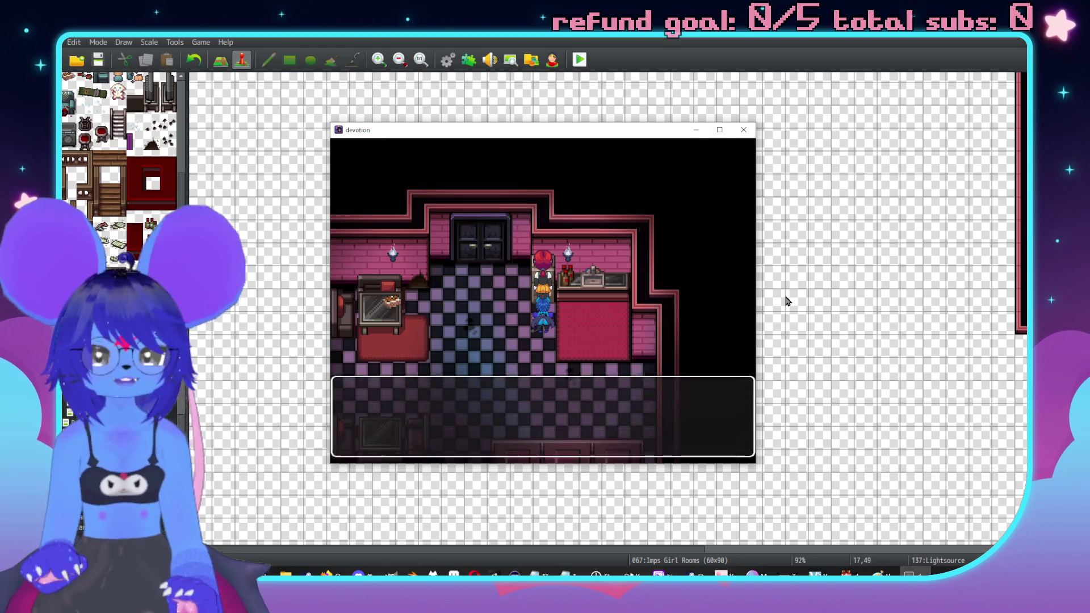
{"action": "key", "text": "Return"}
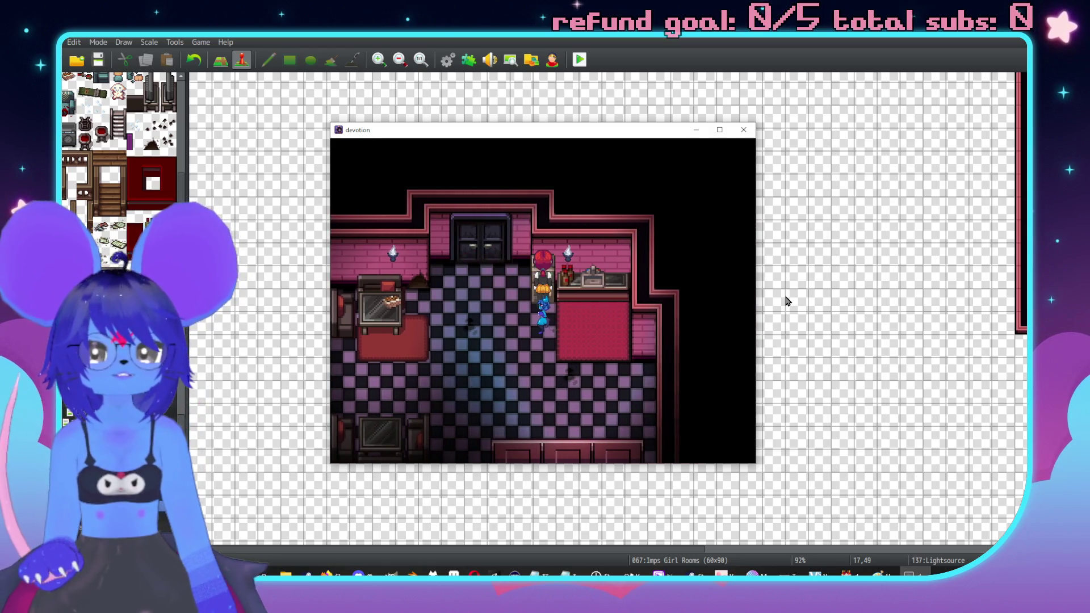
{"action": "key", "text": "Return"}
{"action": "key", "text": "Return"}
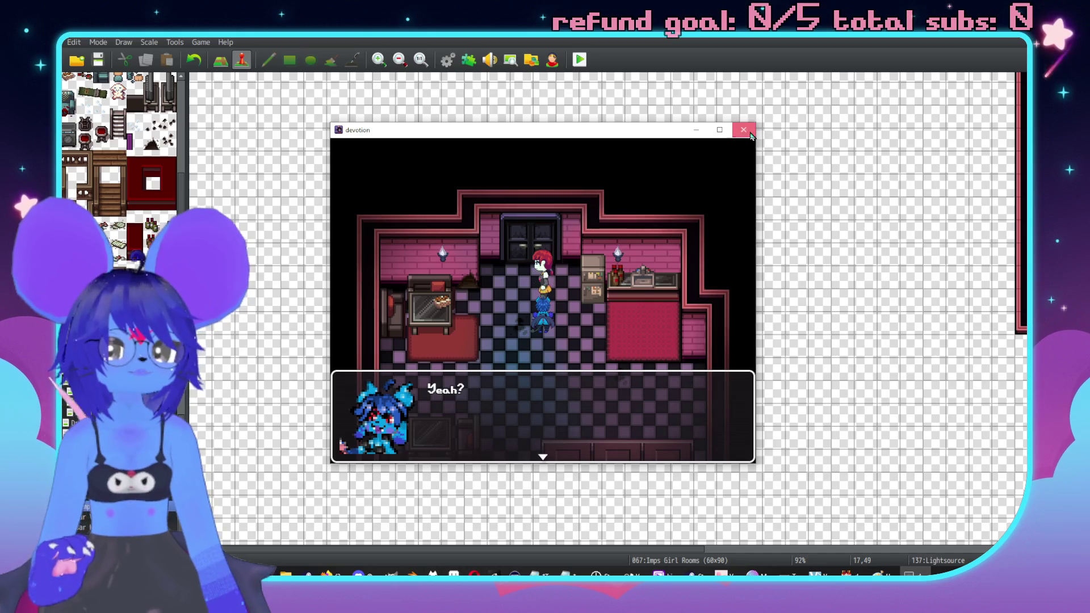
{"action": "left_click", "coordinate": [743, 130]}
Step: On Hostess Imp page 2, move Reset Talk directly under 'Yeah?' and delete the Reset Talk after End
{"action": "double_click", "coordinate": [611, 286]}
{"action": "left_click", "coordinate": [325, 157]}
{"action": "left_click", "coordinate": [340, 157]}
{"action": "left_click", "coordinate": [321, 157]}
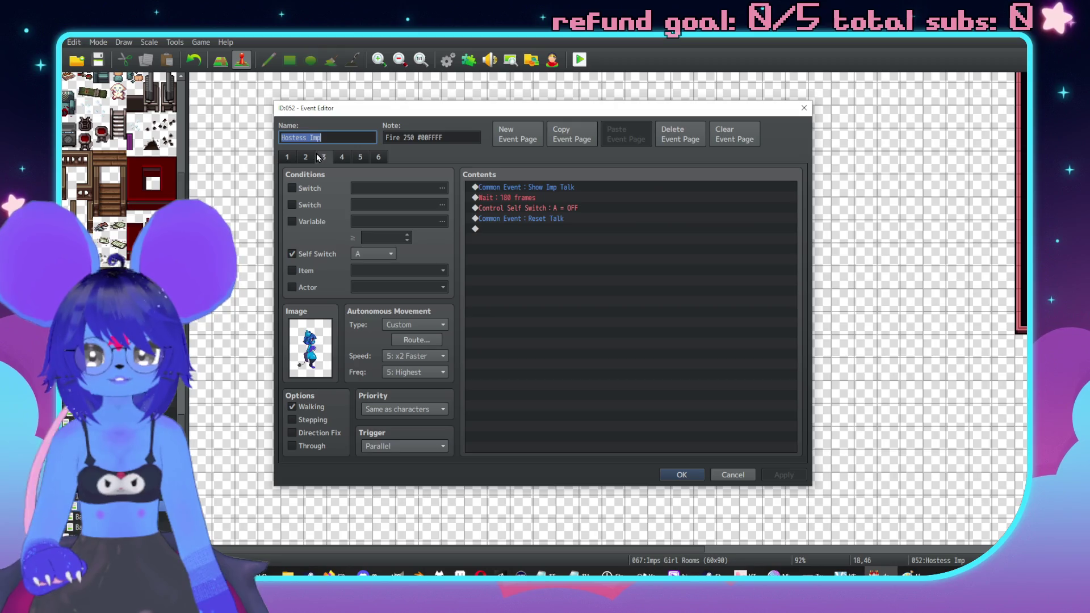
{"action": "left_click", "coordinate": [310, 155]}
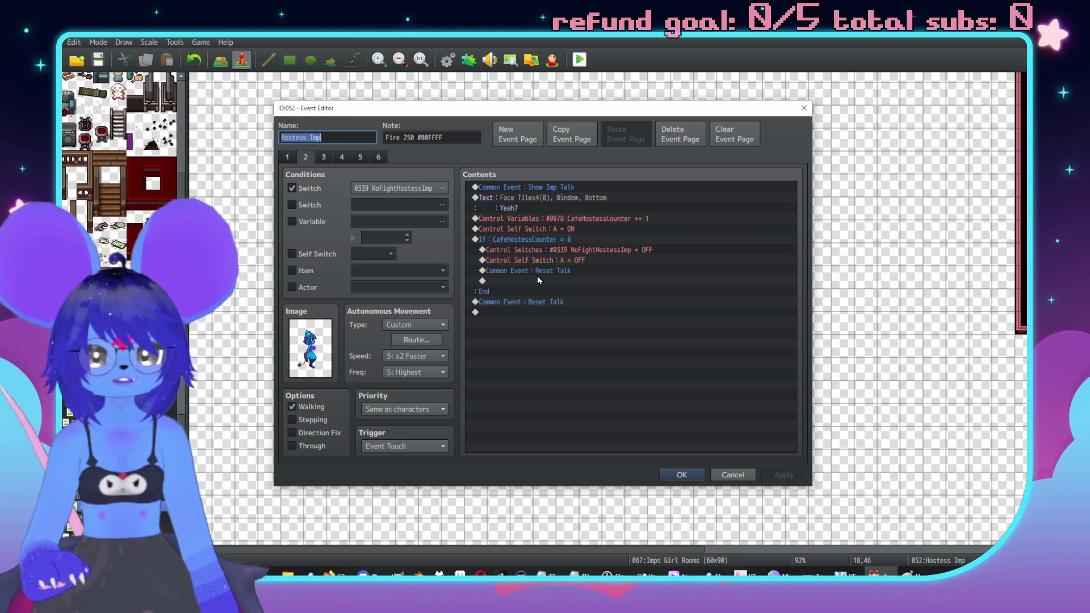
{"action": "left_click", "coordinate": [543, 303]}
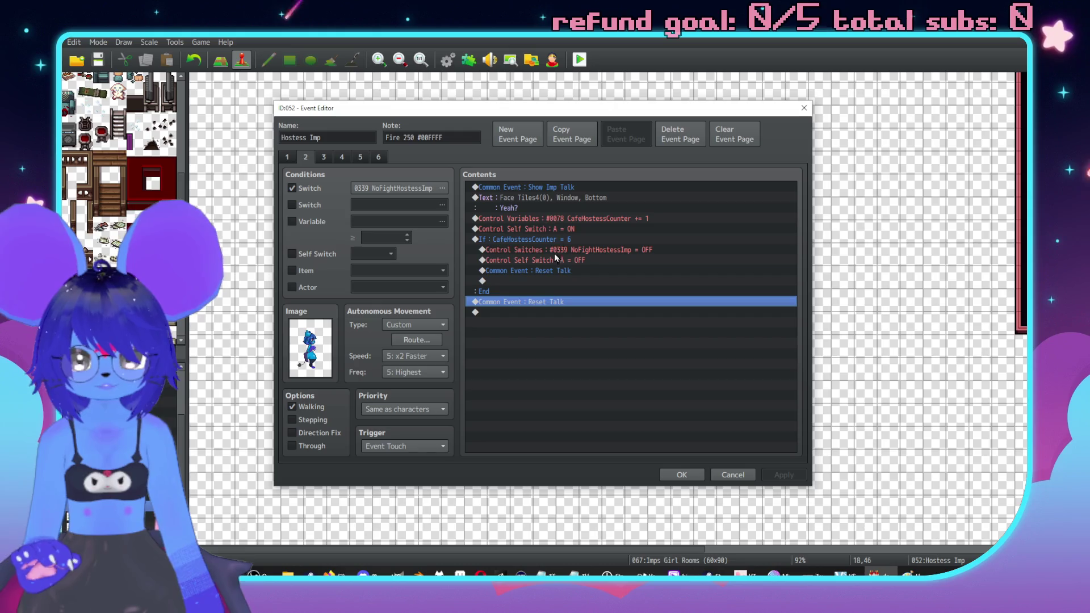
{"action": "left_click", "coordinate": [548, 270]}
{"action": "left_click_drag", "start_coordinate": [547, 269], "coordinate": [550, 226]}
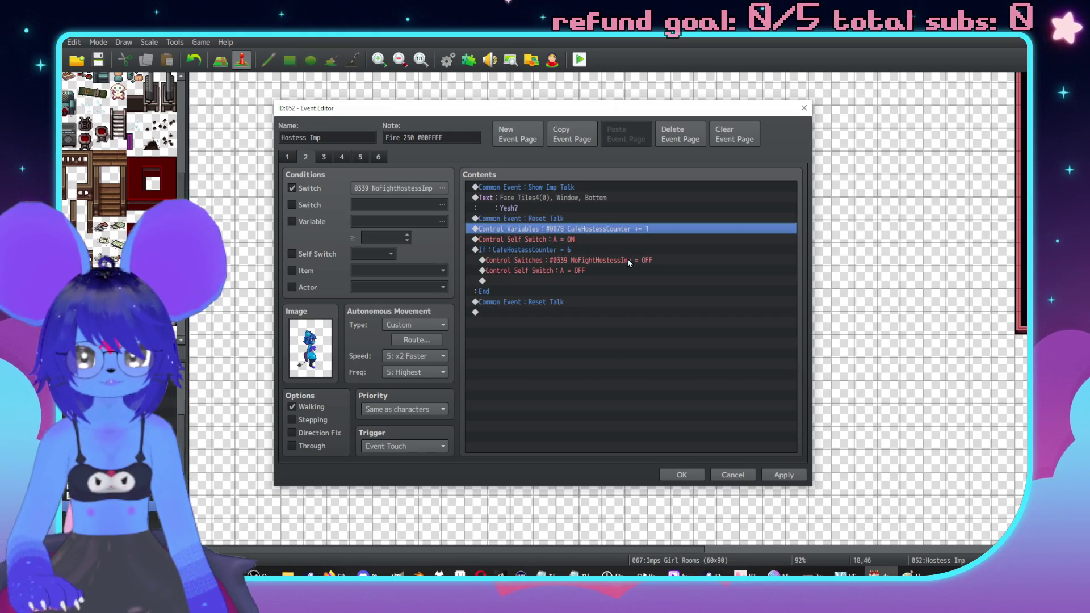
{"action": "left_click", "coordinate": [576, 301]}
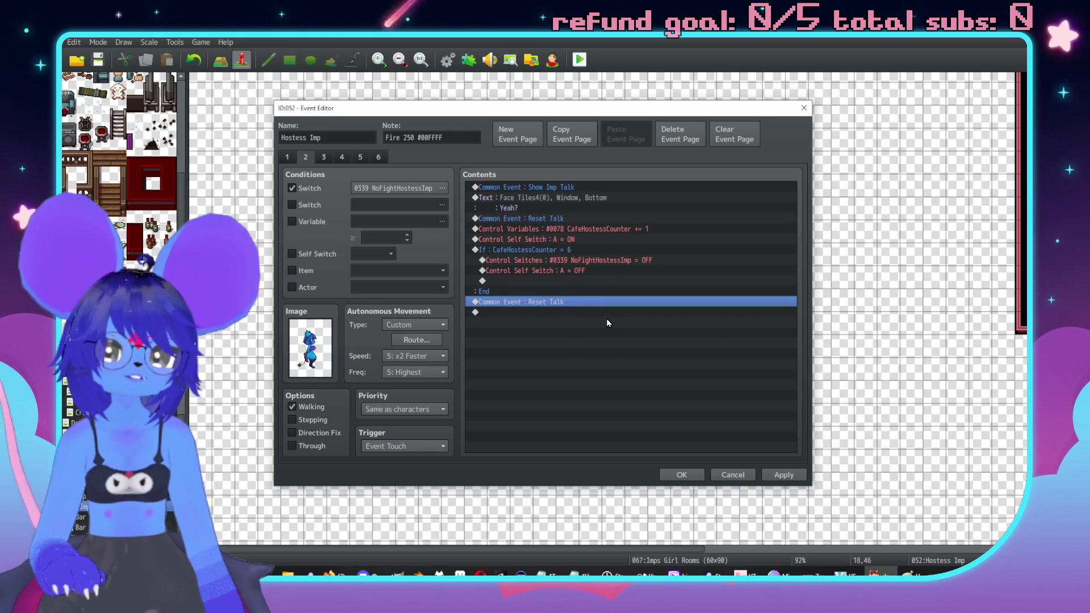
{"action": "key", "text": "Delete"}
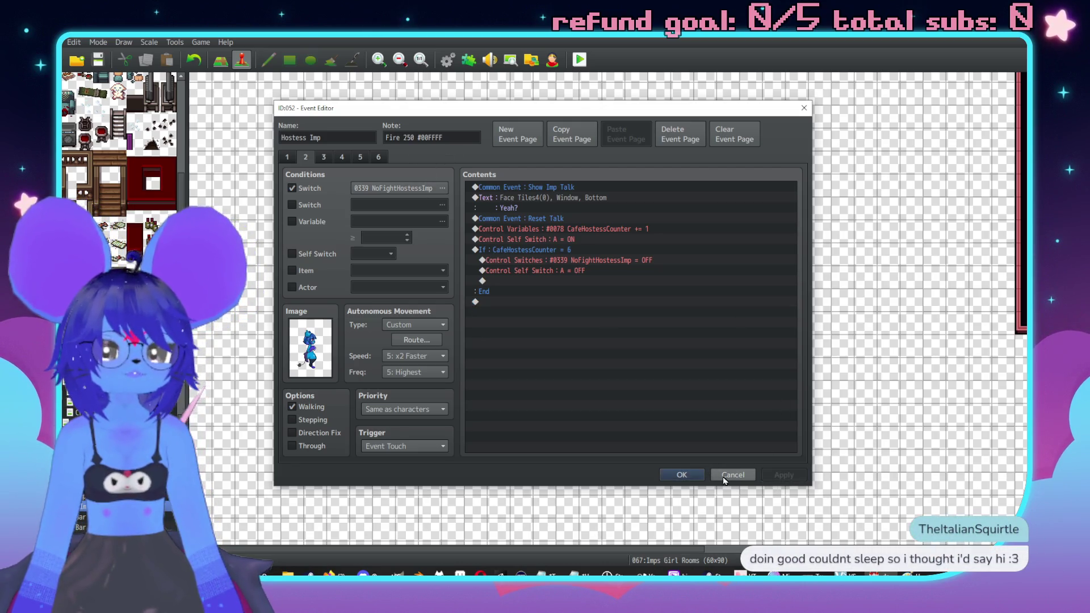
{"action": "left_click", "coordinate": [682, 474]}
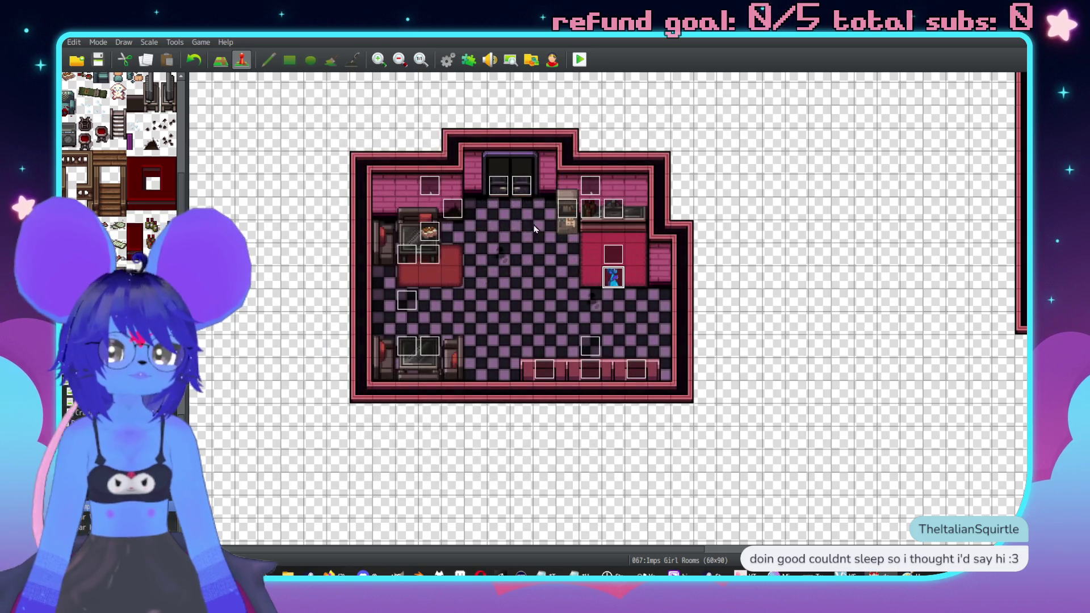
Step: Save the project and run two brief playtests, closing the game window each time
{"action": "left_click", "coordinate": [585, 61]}
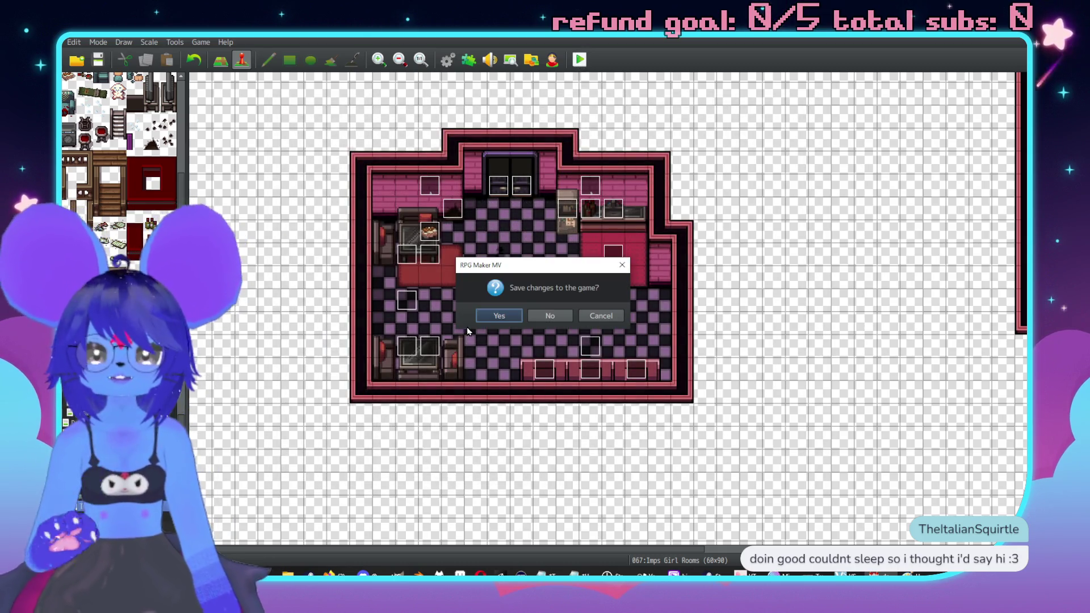
{"action": "left_click", "coordinate": [499, 316]}
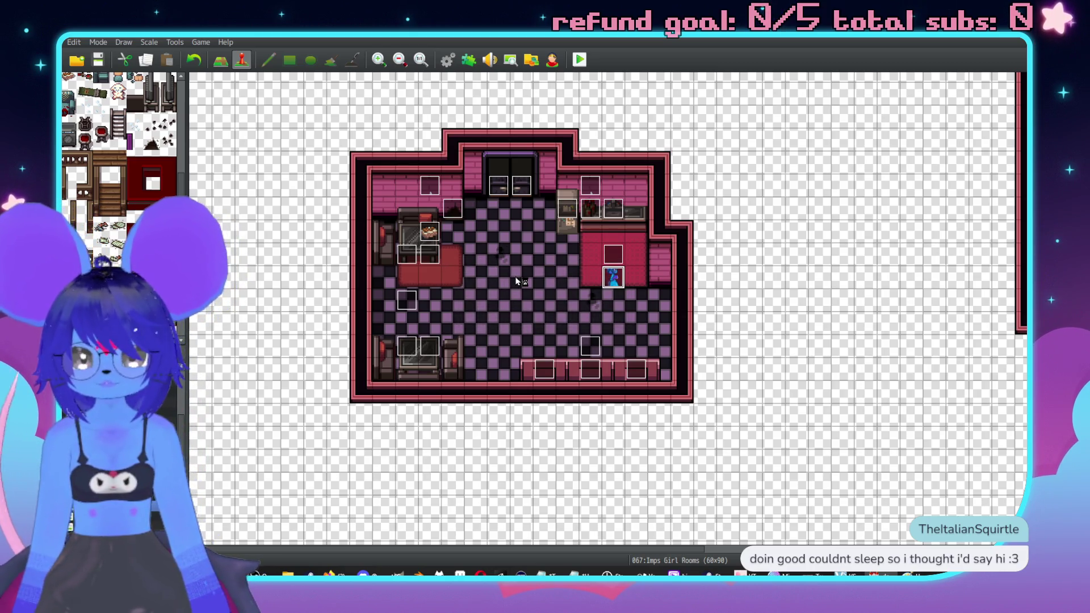
{"action": "left_click", "coordinate": [743, 131]}
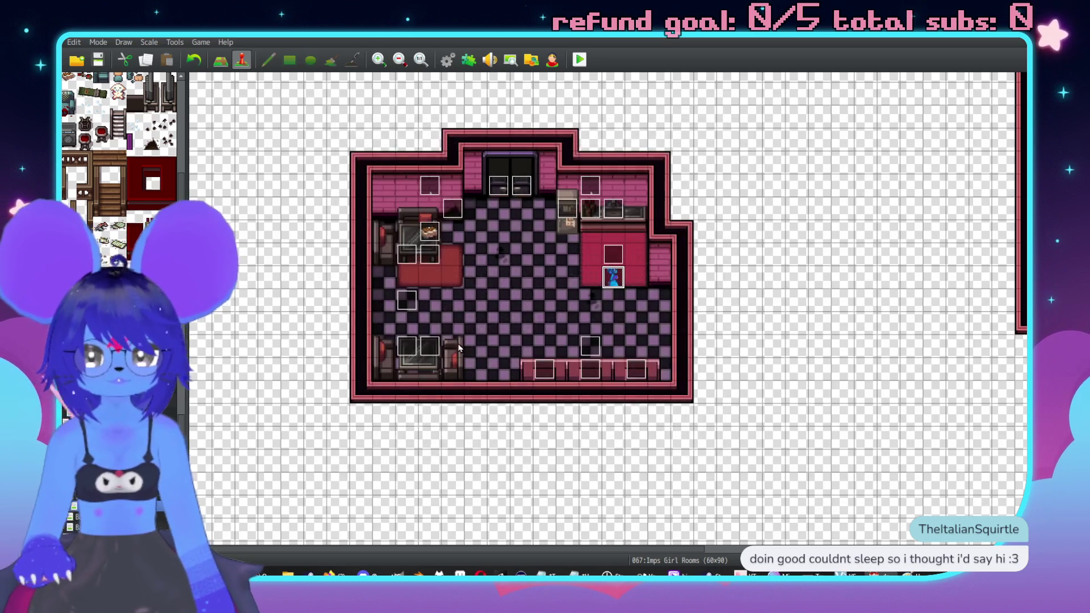
{"action": "left_click", "coordinate": [402, 377]}
{"action": "left_click", "coordinate": [580, 60]}
{"action": "key", "text": "Return"}
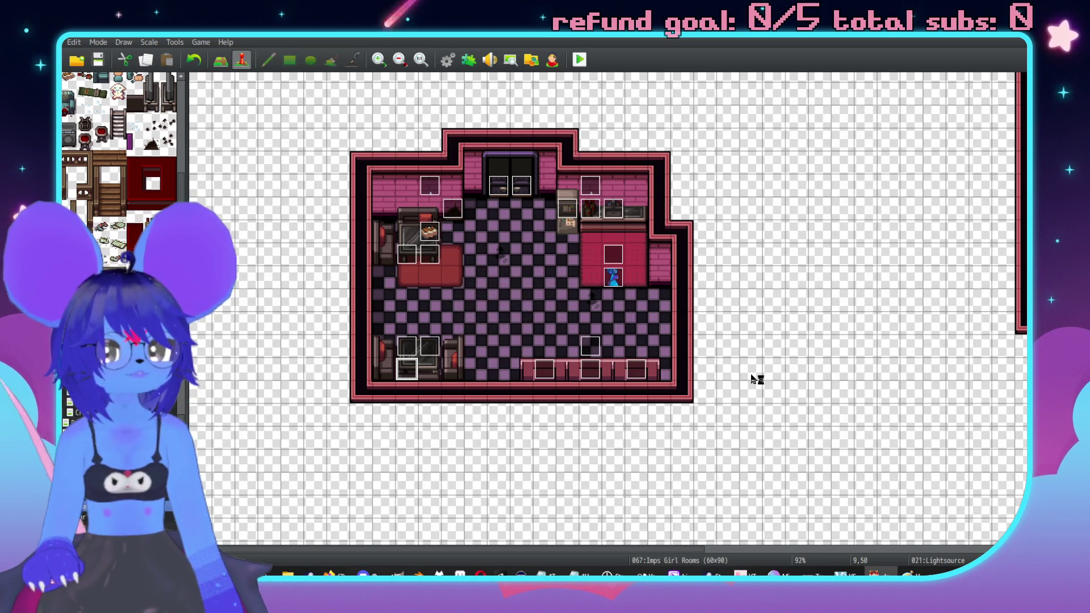
{"action": "left_click", "coordinate": [743, 130]}
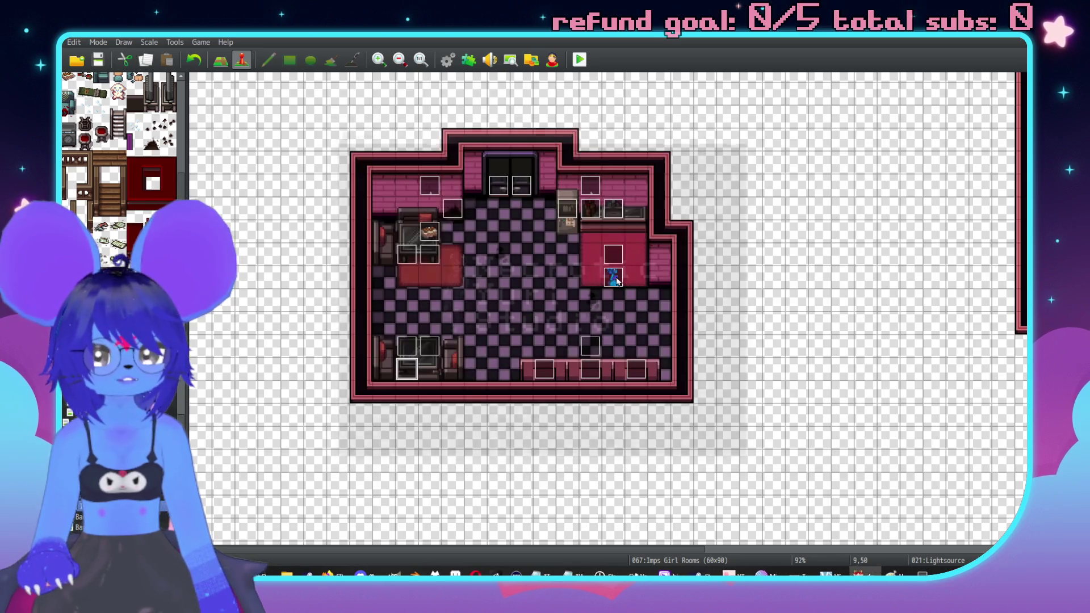
Step: Set the bathroom stall event EV002's priority to Same as characters
{"action": "double_click", "coordinate": [544, 364]}
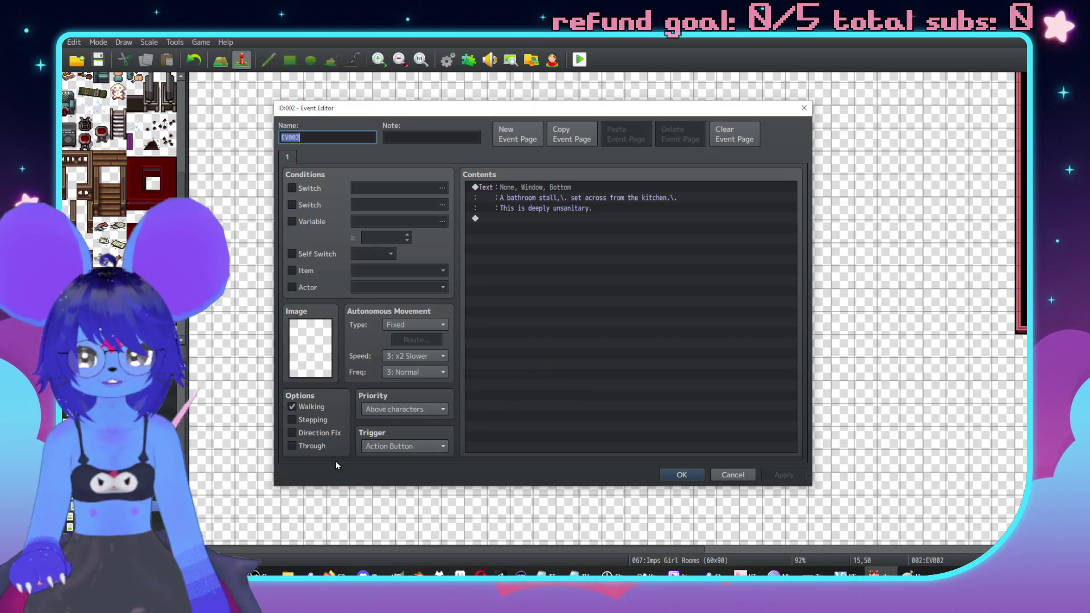
{"action": "left_click", "coordinate": [420, 409]}
{"action": "left_click", "coordinate": [396, 434]}
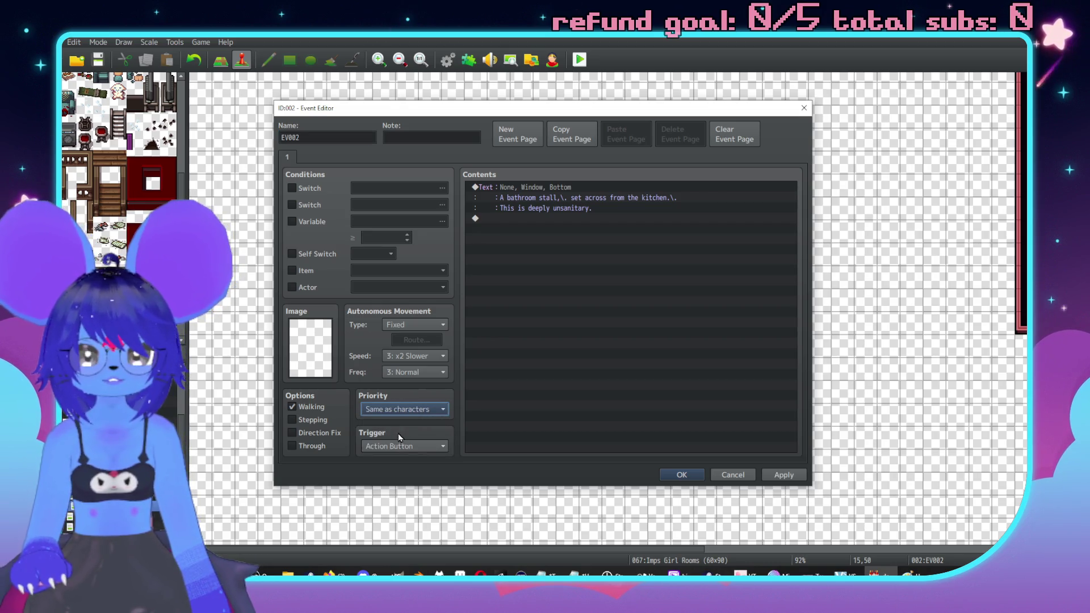
{"action": "left_click", "coordinate": [764, 477]}
{"action": "left_click", "coordinate": [685, 477]}
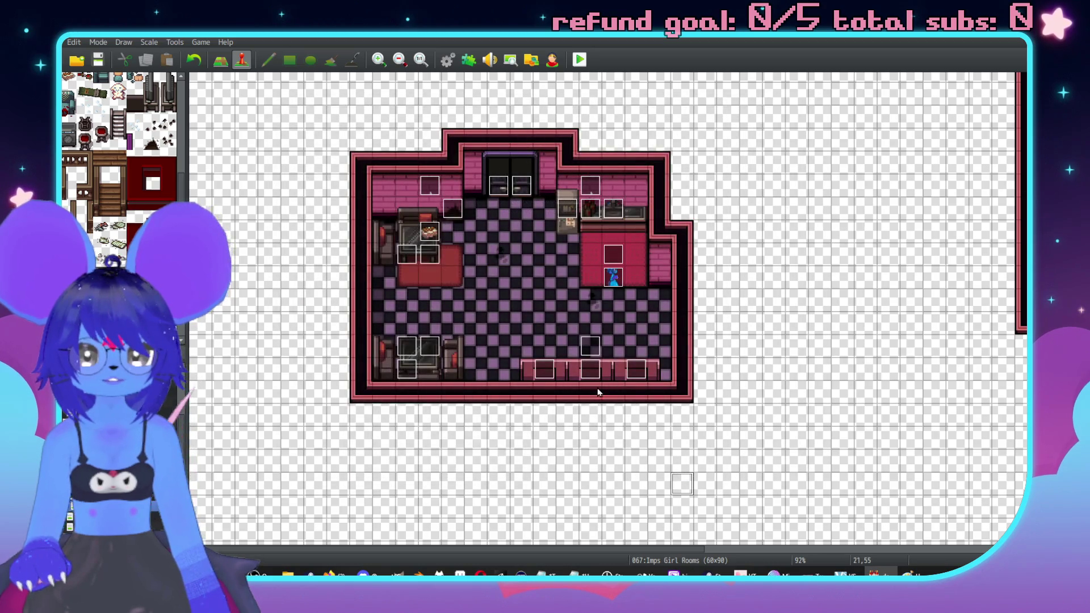
Step: Set event EV003's priority to Same as characters
{"action": "double_click", "coordinate": [590, 371]}
{"action": "left_click", "coordinate": [405, 408]}
{"action": "left_click", "coordinate": [398, 430]}
{"action": "left_click", "coordinate": [782, 475]}
{"action": "left_click", "coordinate": [682, 475]}
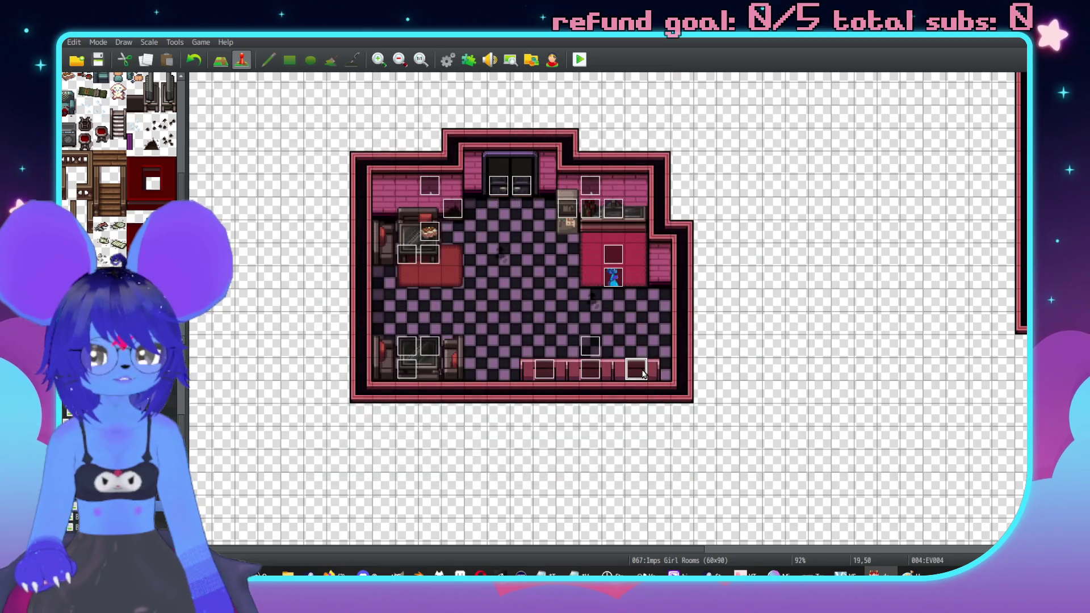
Step: Set event EV004's priority to Same as characters
{"action": "double_click", "coordinate": [643, 373]}
{"action": "left_click", "coordinate": [404, 409]}
{"action": "left_click", "coordinate": [398, 430]}
{"action": "left_click", "coordinate": [782, 476]}
{"action": "left_click", "coordinate": [684, 475]}
{"action": "scroll", "coordinate": [706, 401], "scroll_direction": "up", "scroll_amount": 1}
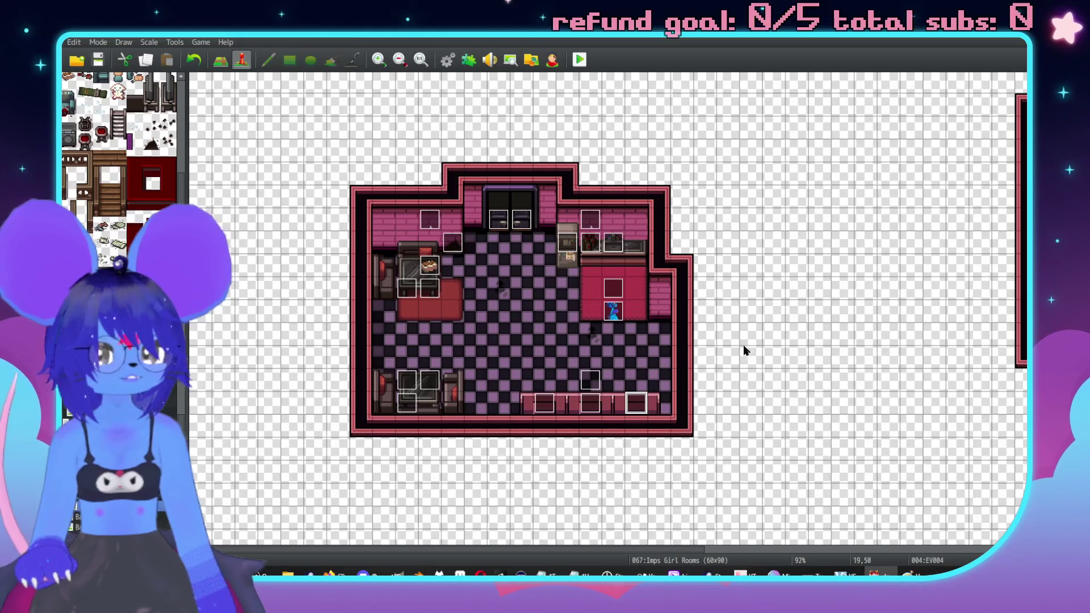
Step: Paint a pink brick wall strip and checkered floor extending right of the café room
{"action": "key", "text": "F5"}
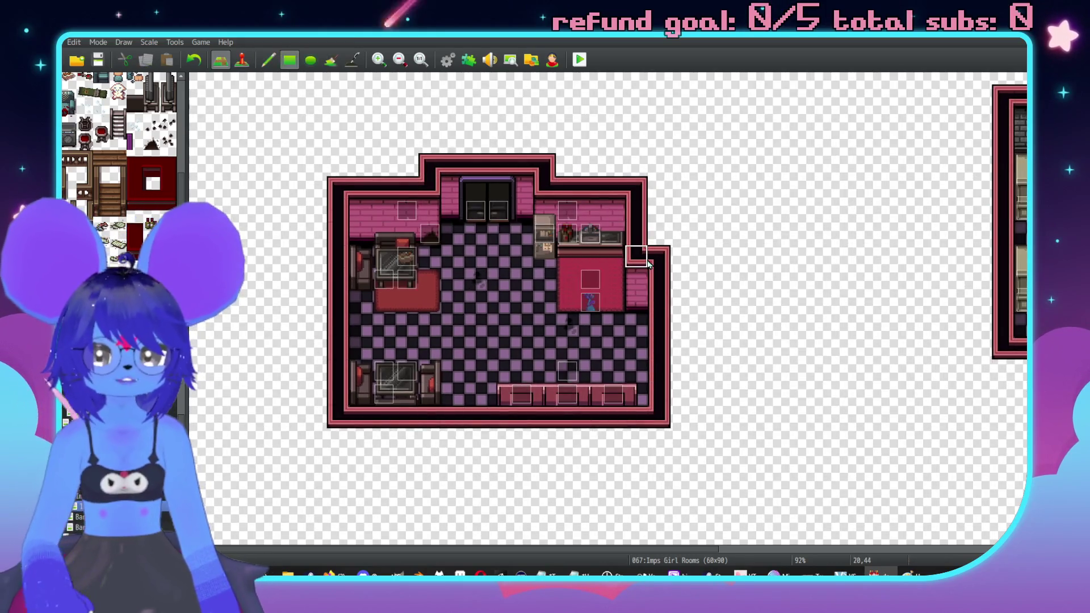
{"action": "left_click_drag", "start_coordinate": [665, 261], "coordinate": [723, 265]}
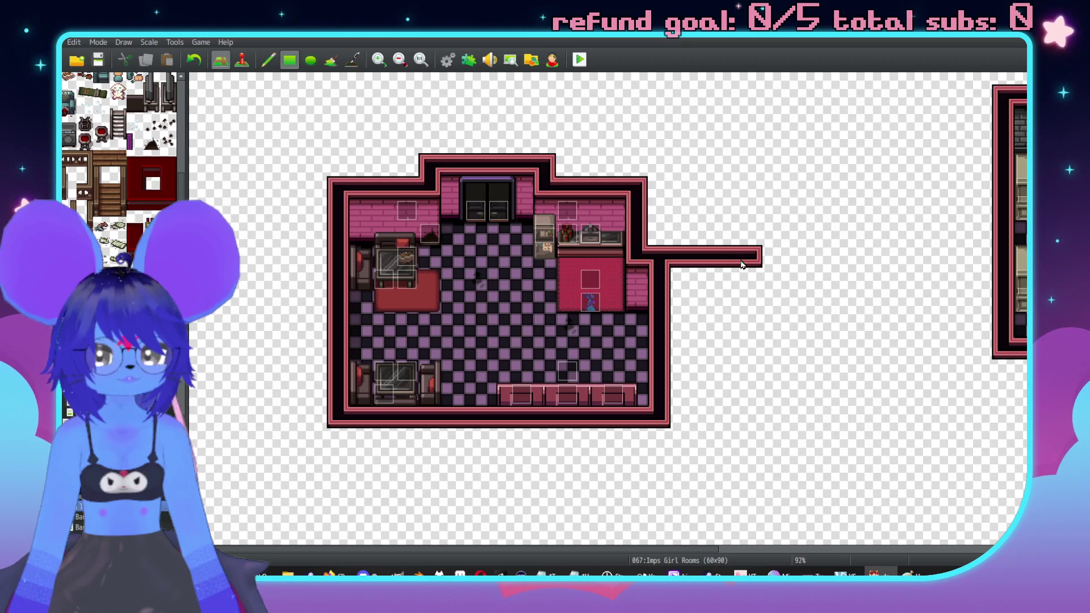
{"action": "left_click_drag", "start_coordinate": [636, 279], "coordinate": [743, 306]}
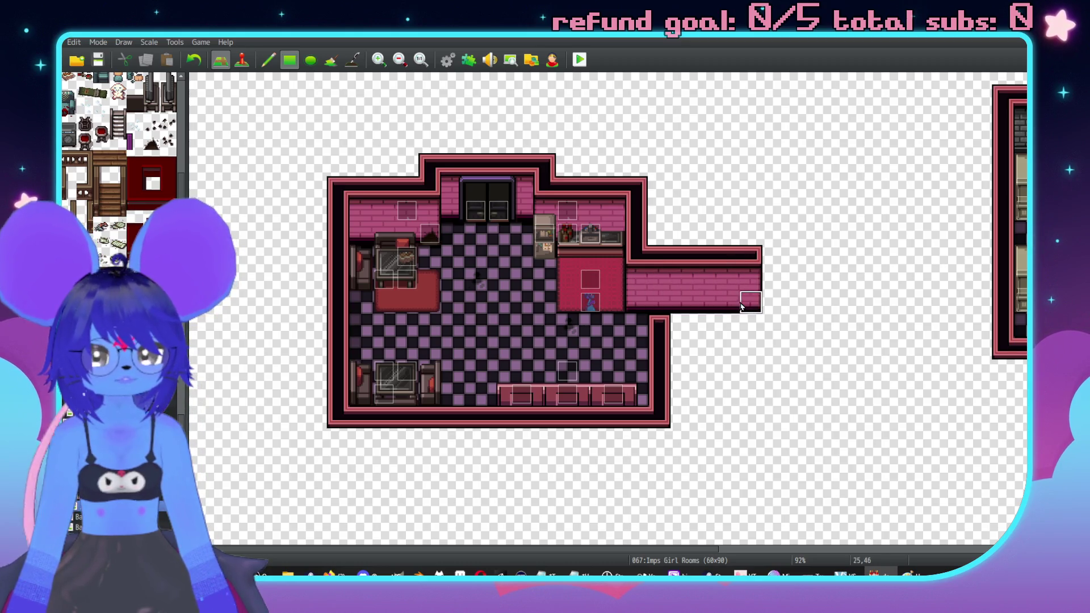
{"action": "left_click_drag", "start_coordinate": [653, 341], "coordinate": [740, 338]}
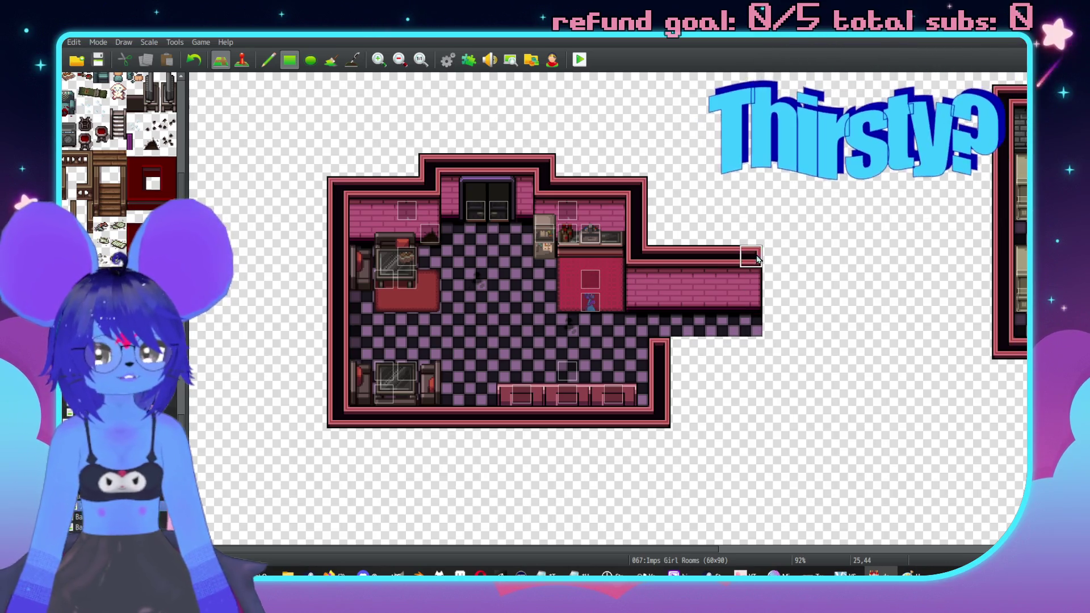
Step: Wall off the right end, undo the stray dark wall column, and fill the notch with floor
{"action": "left_click_drag", "start_coordinate": [774, 258], "coordinate": [772, 404]}
{"action": "mouse_move", "coordinate": [749, 261]}
{"action": "left_mouse_down"}
{"action": "mouse_move", "coordinate": [748, 401]}
{"action": "mouse_move", "coordinate": [732, 403]}
{"action": "mouse_move", "coordinate": [751, 294]}
{"action": "left_mouse_up"}
{"action": "key", "text": "ctrl+z"}
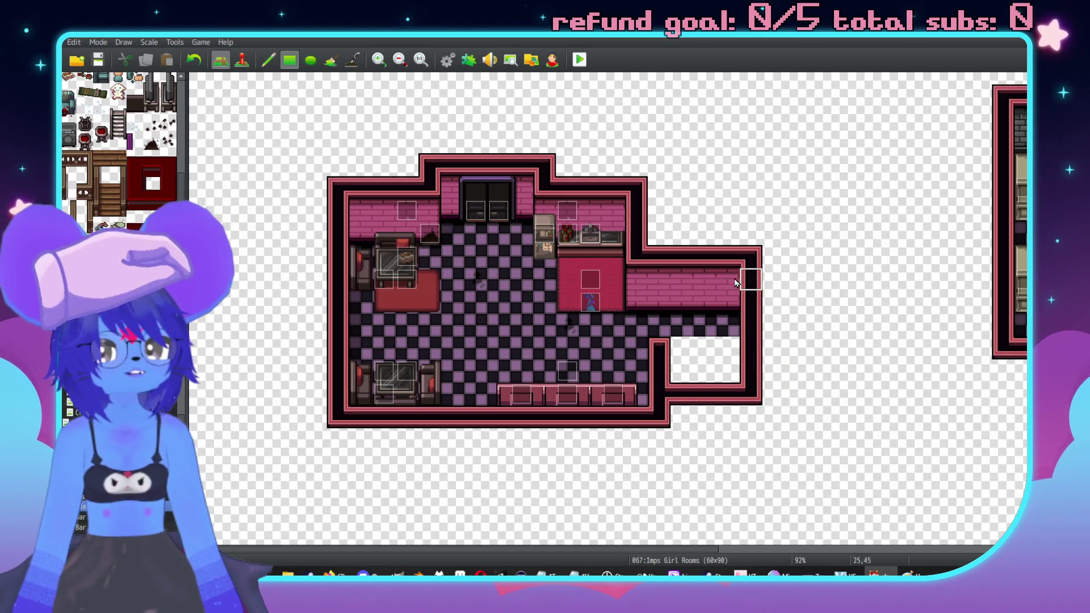
{"action": "mouse_move", "coordinate": [653, 341]}
{"action": "left_mouse_down"}
{"action": "mouse_move", "coordinate": [658, 370]}
{"action": "mouse_move", "coordinate": [741, 380]}
{"action": "left_mouse_up"}
{"action": "scroll", "coordinate": [682, 455], "scroll_direction": "left", "scroll_amount": 1}
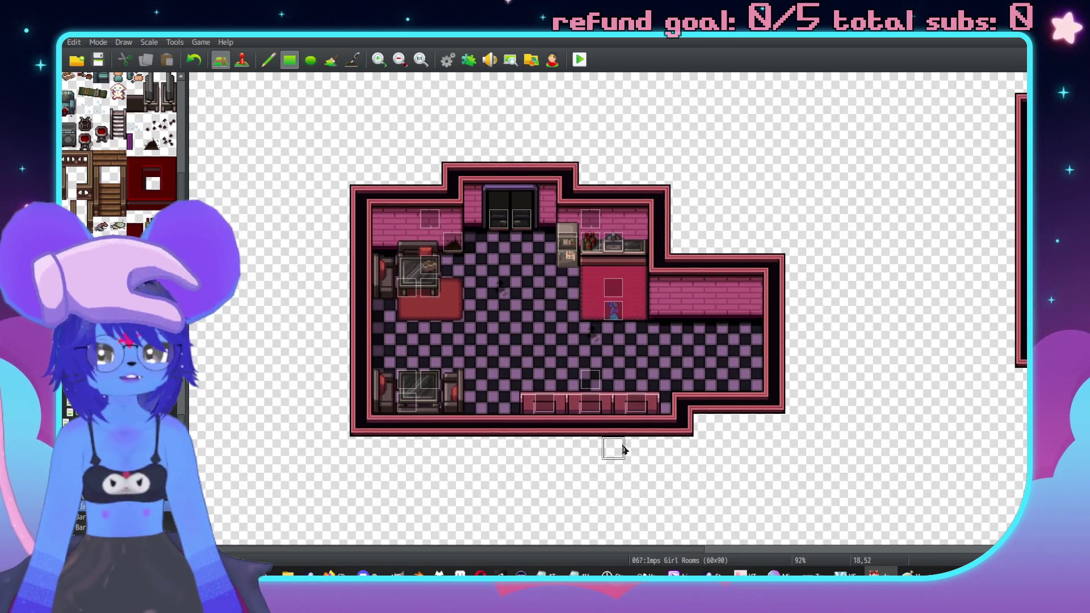
{"action": "scroll", "coordinate": [596, 486], "scroll_direction": "down", "scroll_amount": 2}
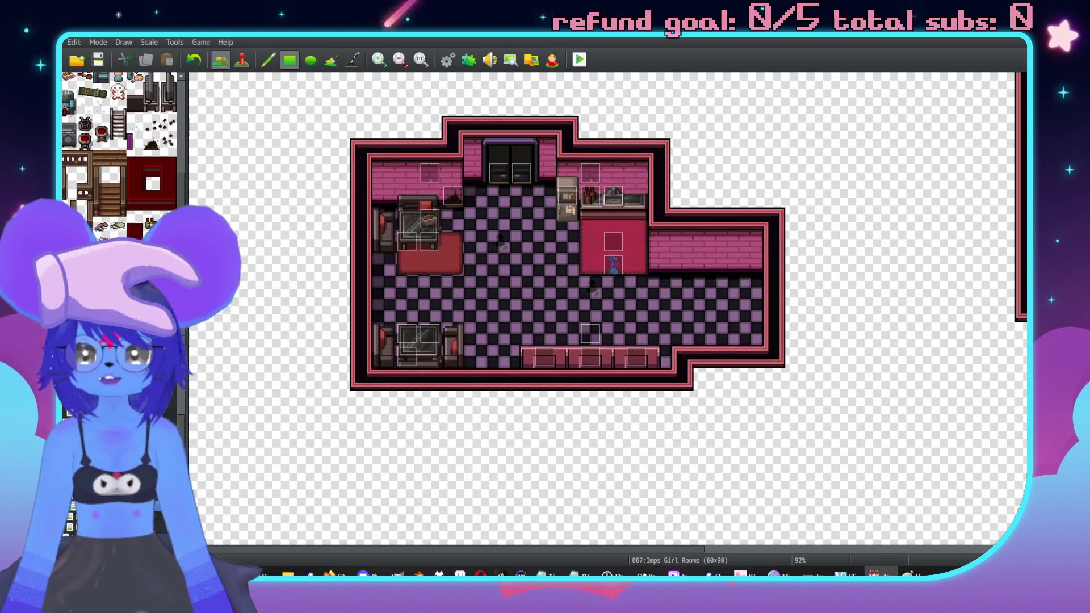
Step: In event mode on Imps Girl Rooms, paste the vending machine event onto the new floor and start a playtest
{"action": "left_click", "coordinate": [165, 462]}
{"action": "scroll", "coordinate": [668, 360], "scroll_direction": "up", "scroll_amount": 5}
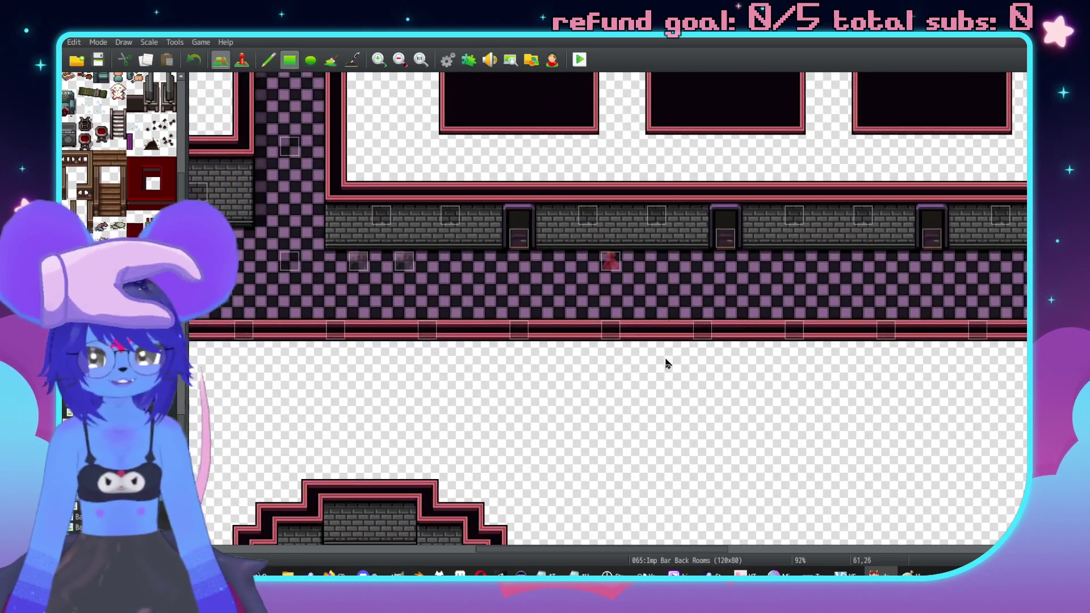
{"action": "key", "text": "F6"}
{"action": "key", "text": "Down"}
{"action": "key", "text": "Down"}
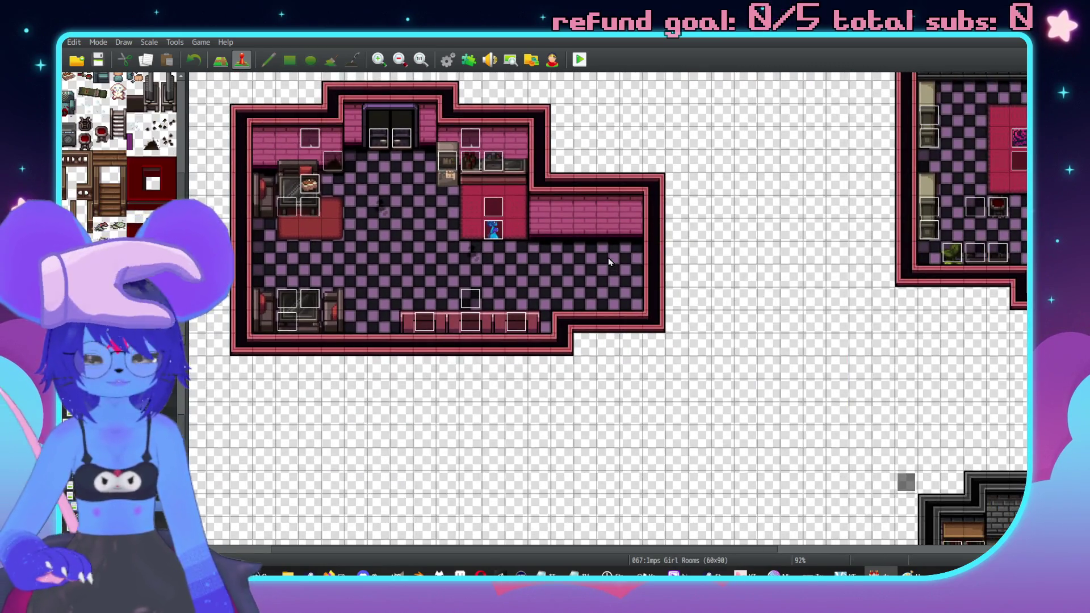
{"action": "left_click", "coordinate": [609, 261]}
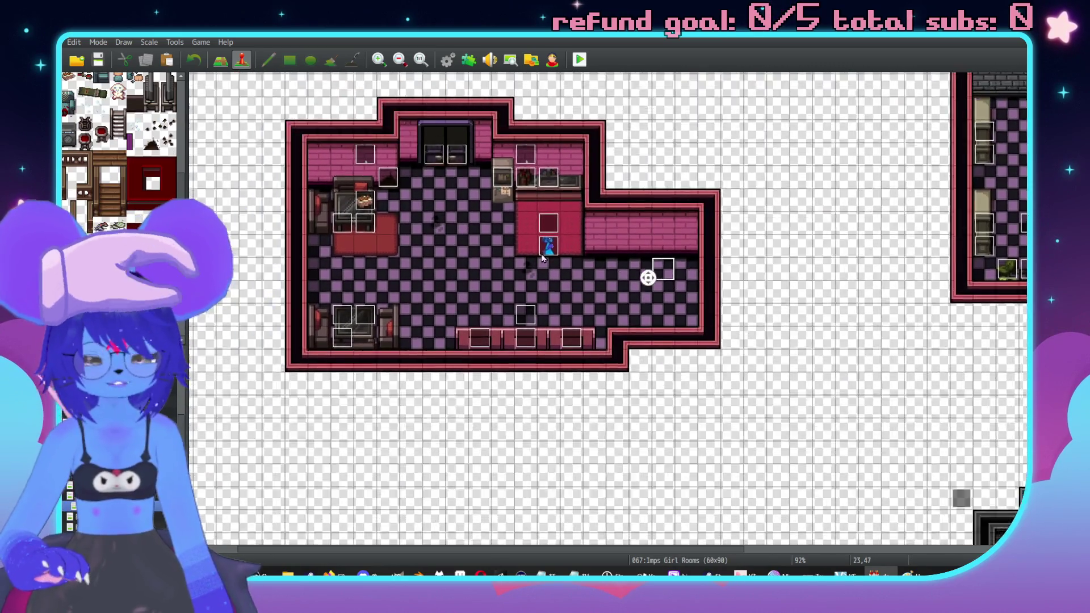
{"action": "key", "text": "ctrl+v"}
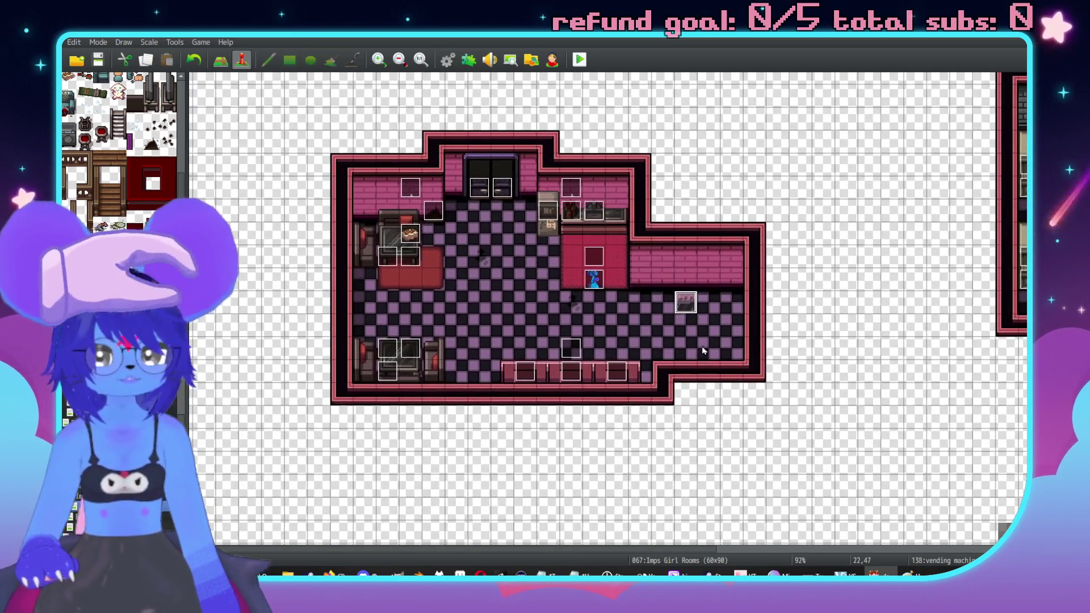
{"action": "left_click", "coordinate": [659, 301]}
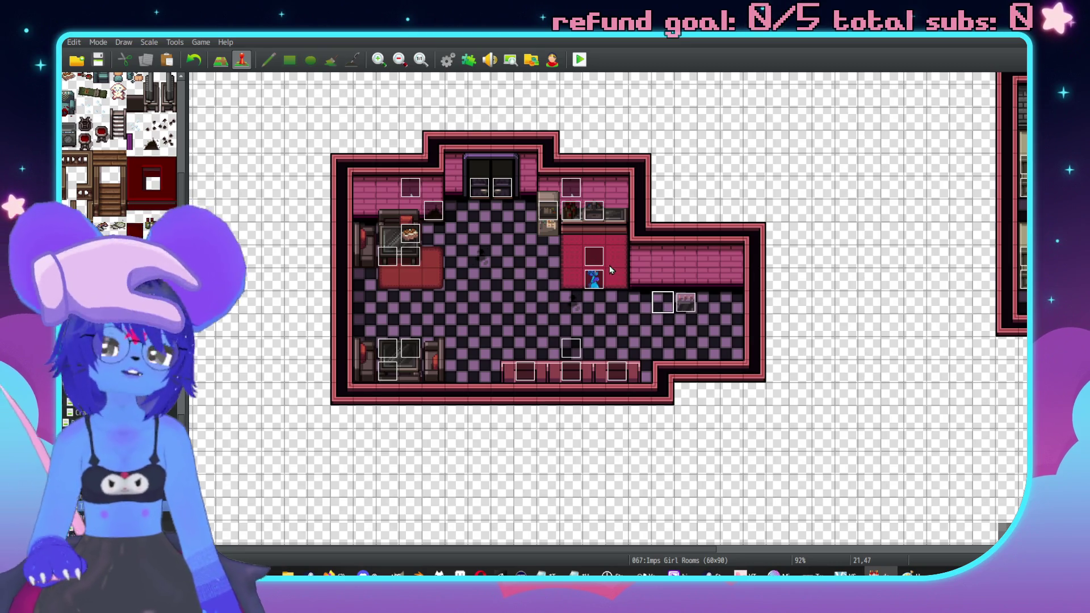
{"action": "left_click", "coordinate": [579, 59]}
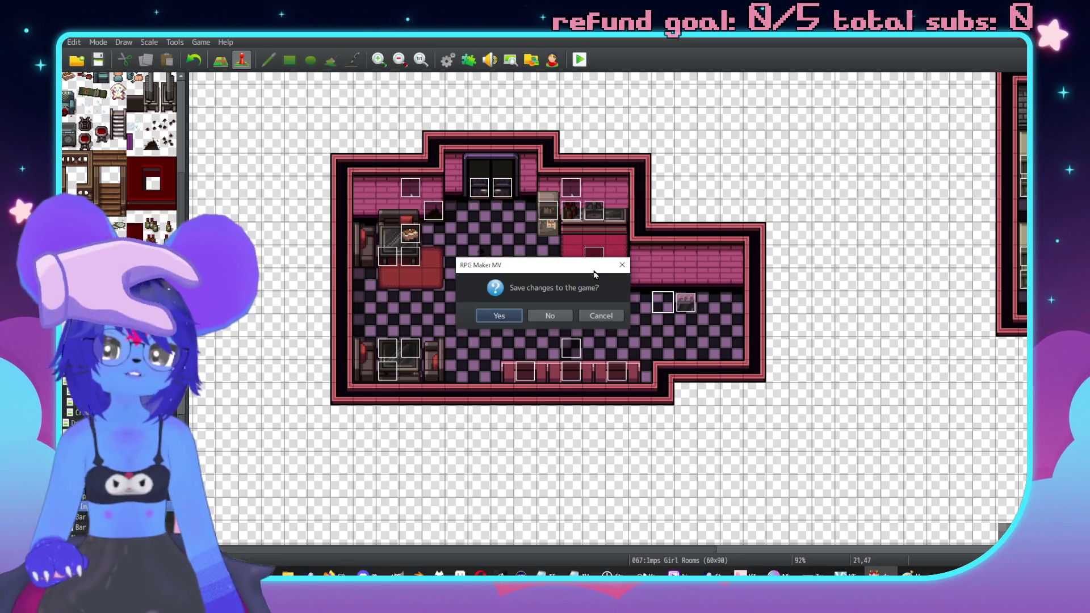
Step: Save and playtest, answering the imp and reading the glass-tabletop text, then open the Hostess Imp event
{"action": "left_click", "coordinate": [506, 320]}
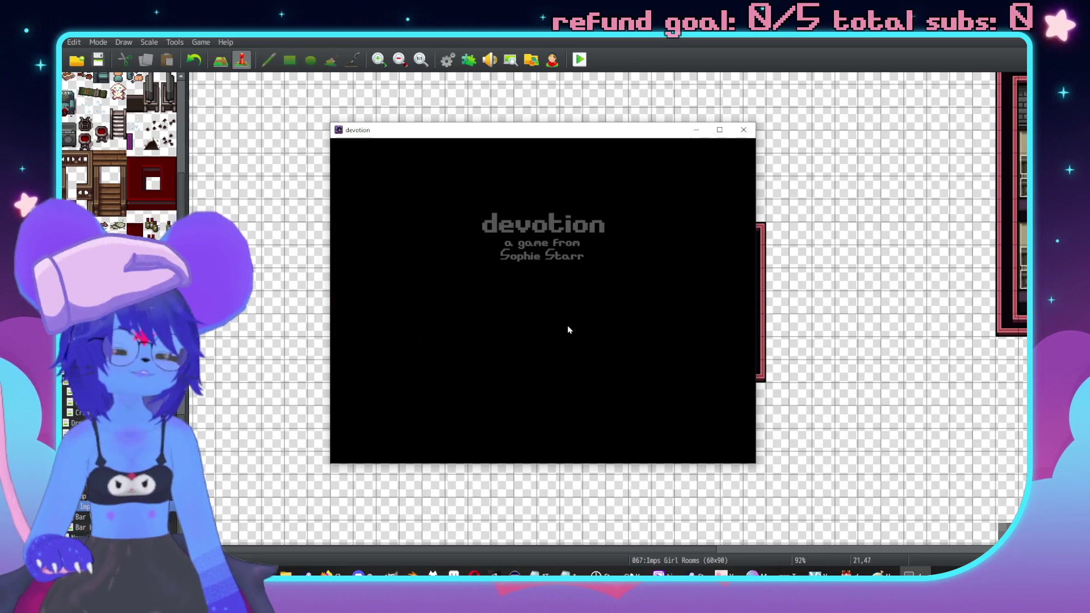
{"action": "key", "text": "Return"}
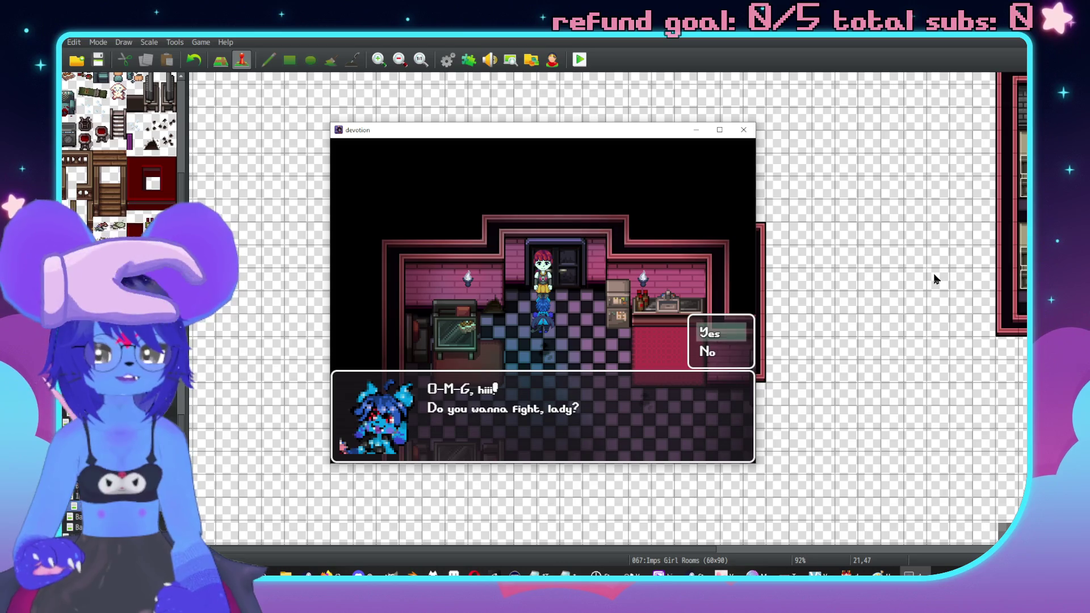
{"action": "key", "text": "Return"}
{"action": "key", "text": "Return"}
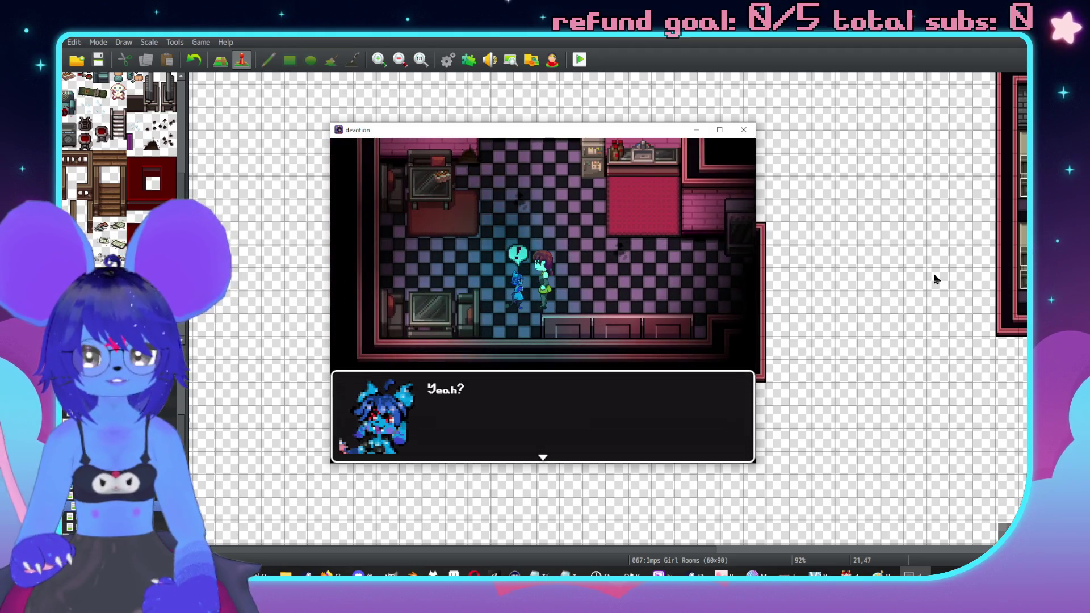
{"action": "key", "text": "Return"}
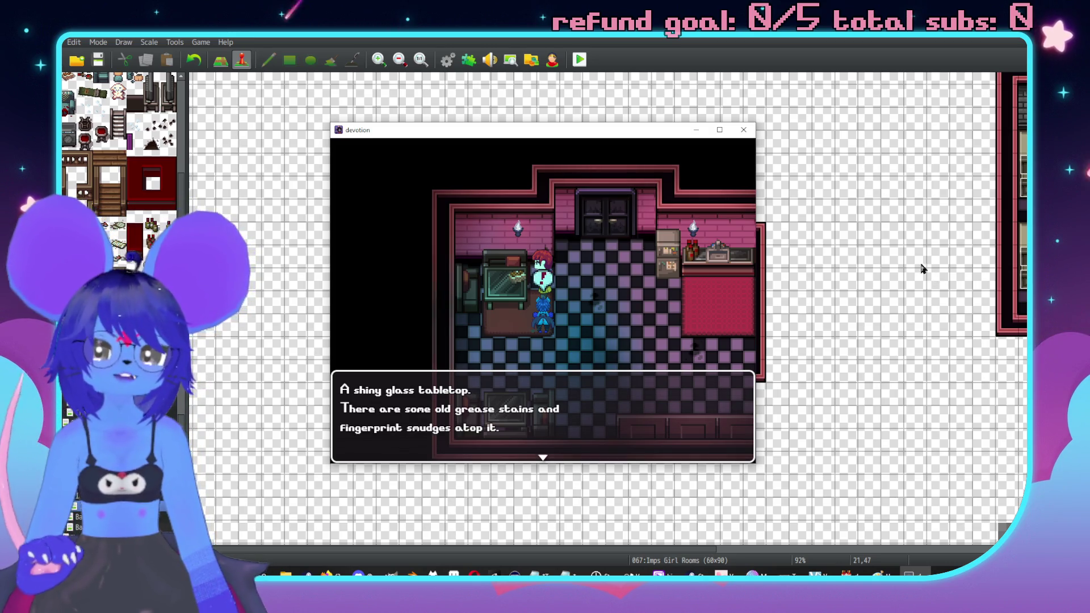
{"action": "key", "text": "Return"}
{"action": "key", "text": "Return"}
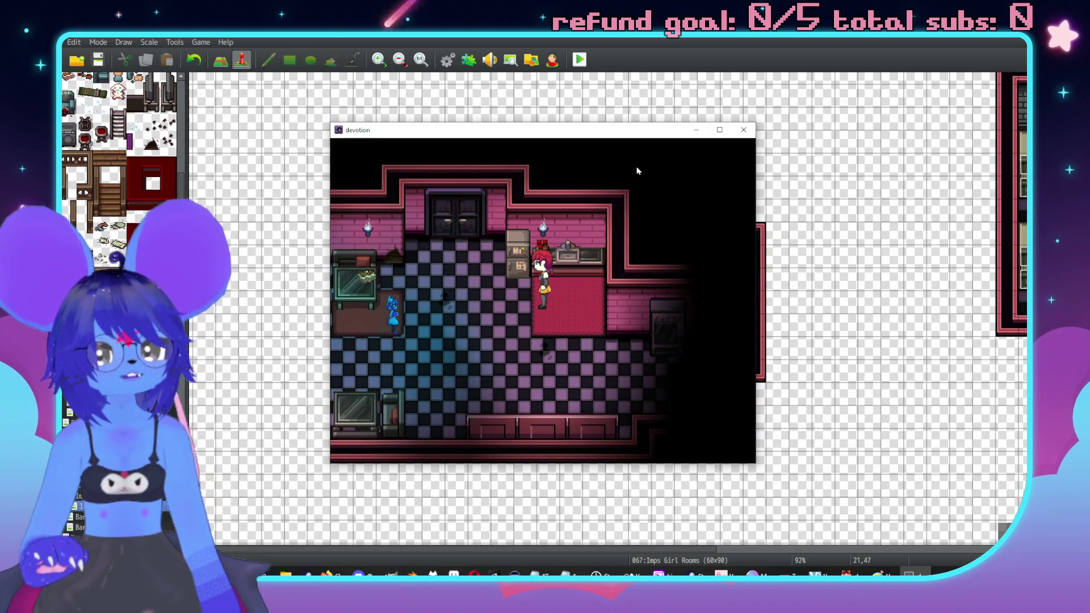
{"action": "left_click", "coordinate": [744, 130]}
{"action": "double_click", "coordinate": [593, 281]}
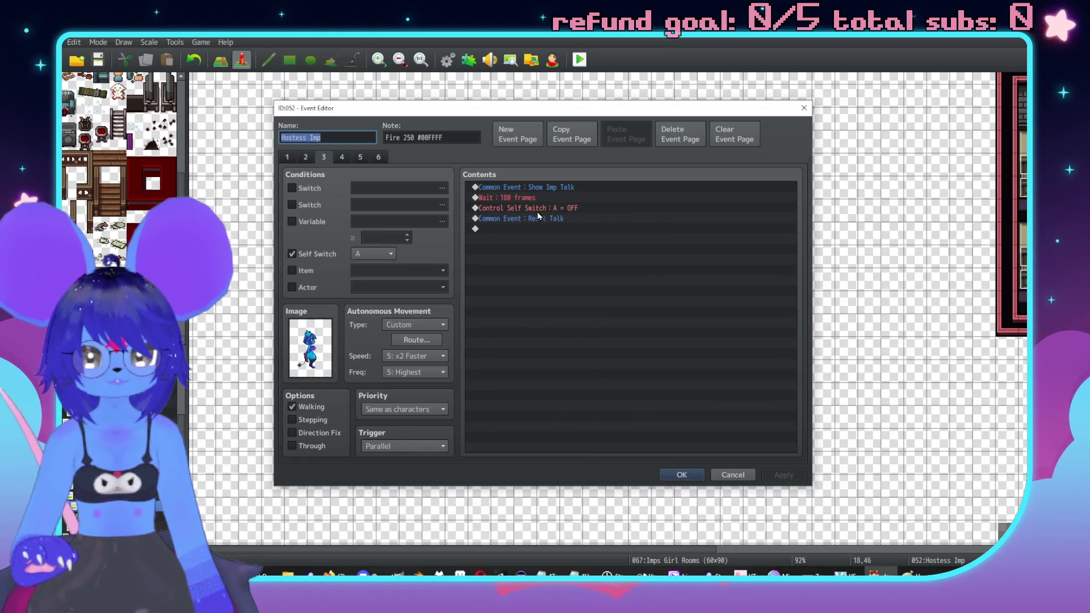
Step: Delete the Show Imp Talk and Reset Talk common event lines, confirm the event, and start a playtest
{"action": "left_click", "coordinate": [550, 189]}
{"action": "key", "text": "Delete"}
{"action": "left_click", "coordinate": [553, 210]}
{"action": "key", "text": "Delete"}
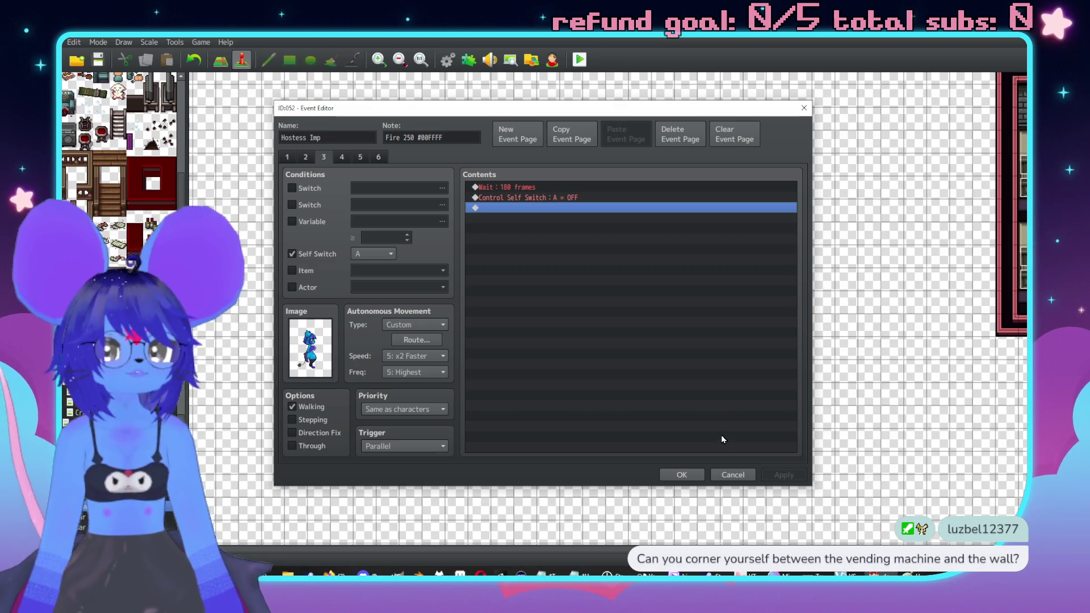
{"action": "left_click", "coordinate": [684, 475]}
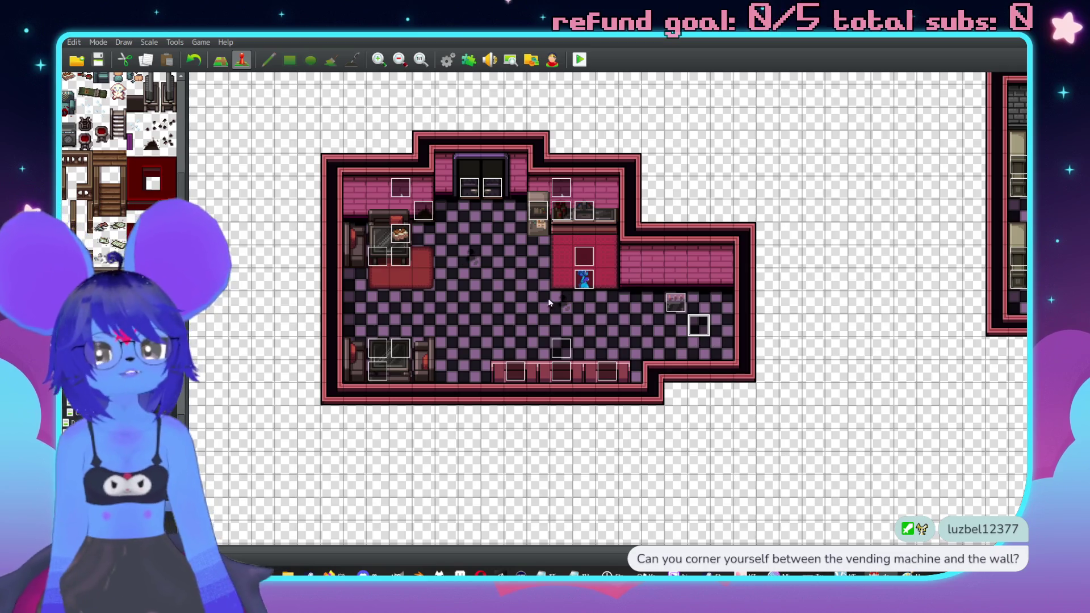
{"action": "left_click", "coordinate": [580, 60]}
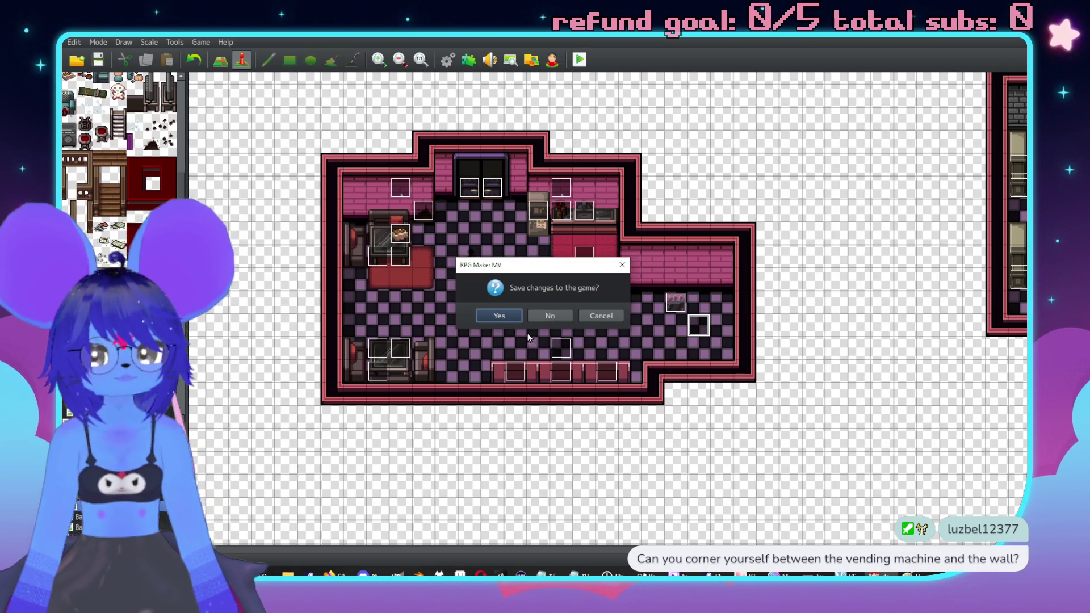
Step: Save, read through the vending machine message, and walk around the café
{"action": "left_click", "coordinate": [502, 314]}
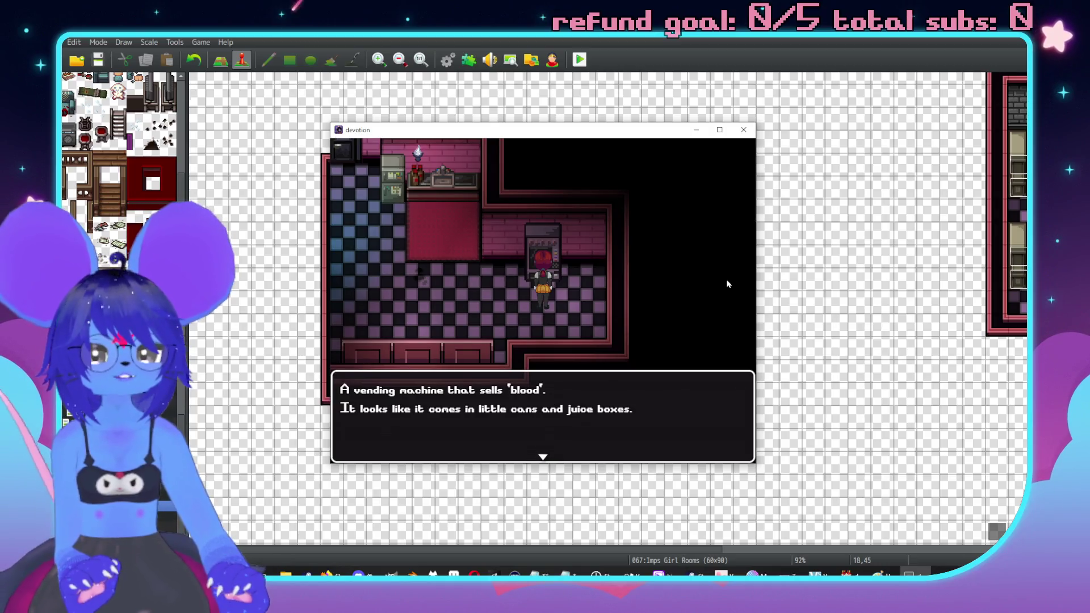
{"action": "key", "text": "Return"}
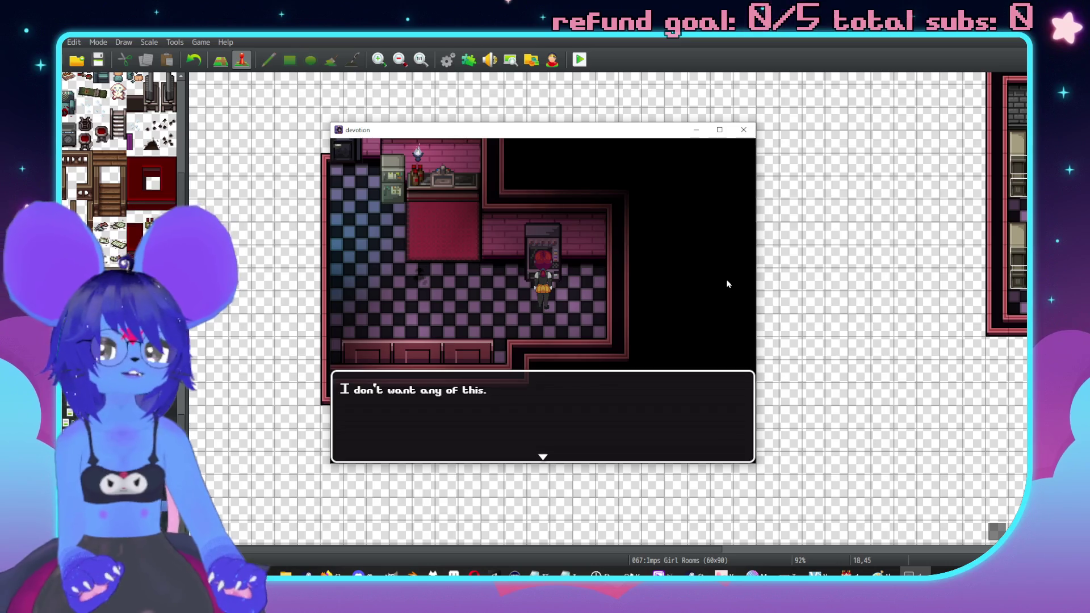
{"action": "key", "text": "Return"}
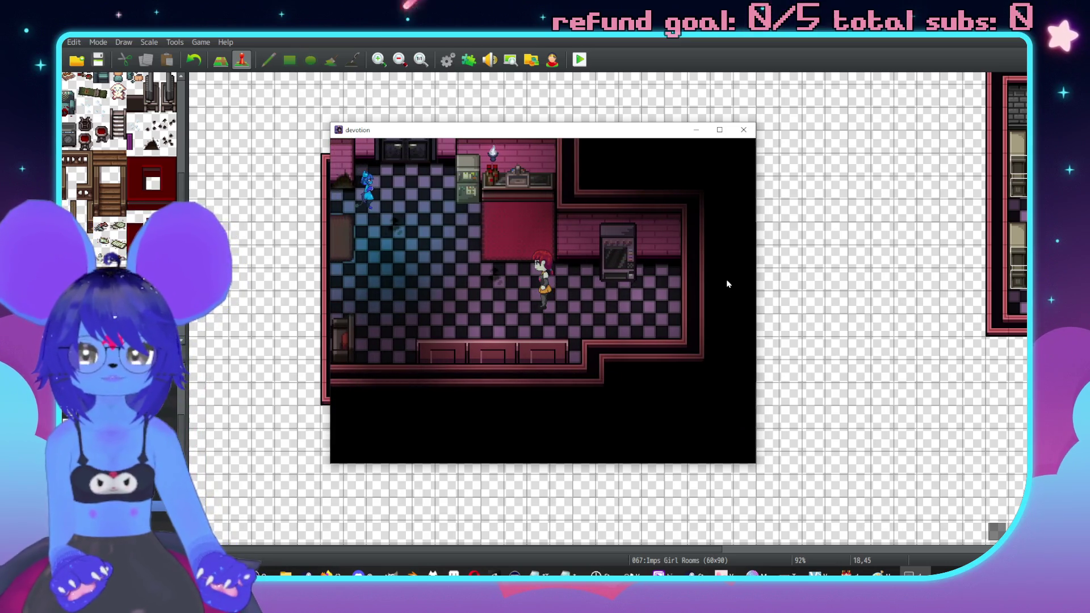
{"action": "key", "text": "Down"}
{"action": "key", "text": "Left"}
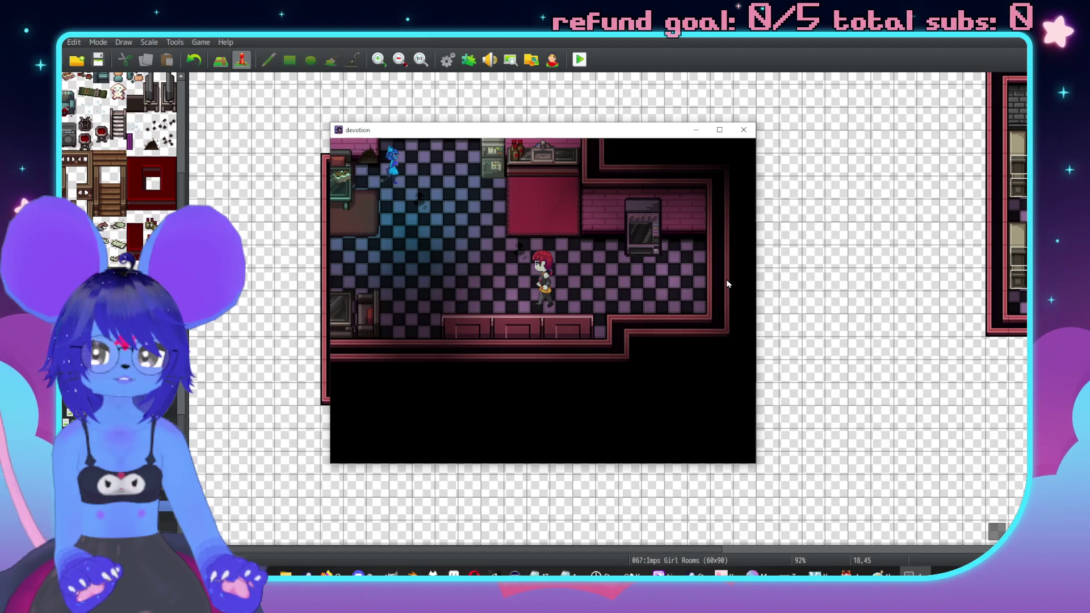
{"action": "key", "text": "Left"}
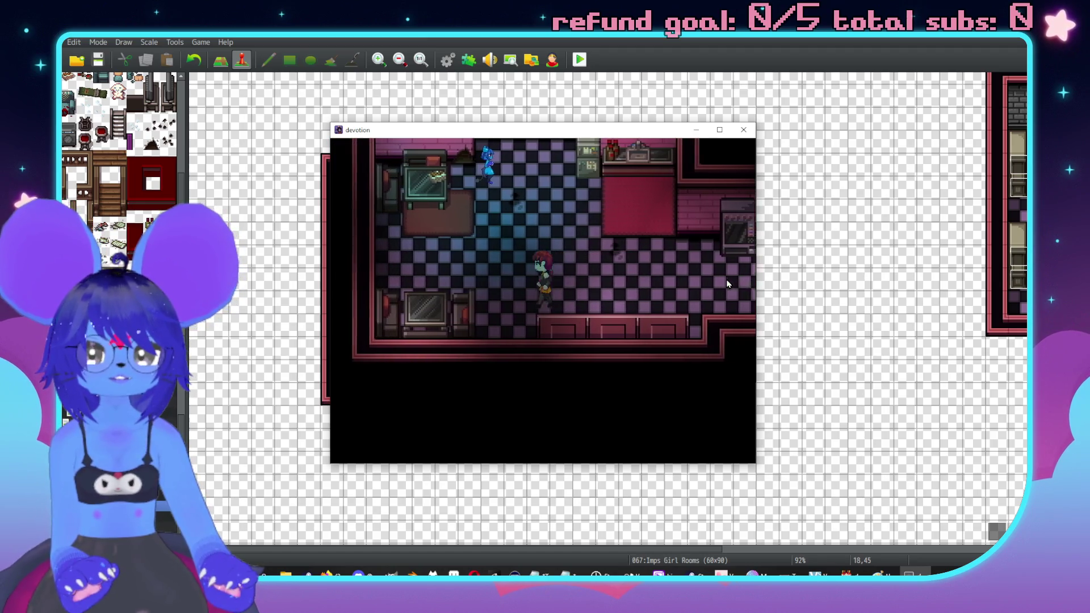
{"action": "key", "text": "Up"}
{"action": "key", "text": "Up"}
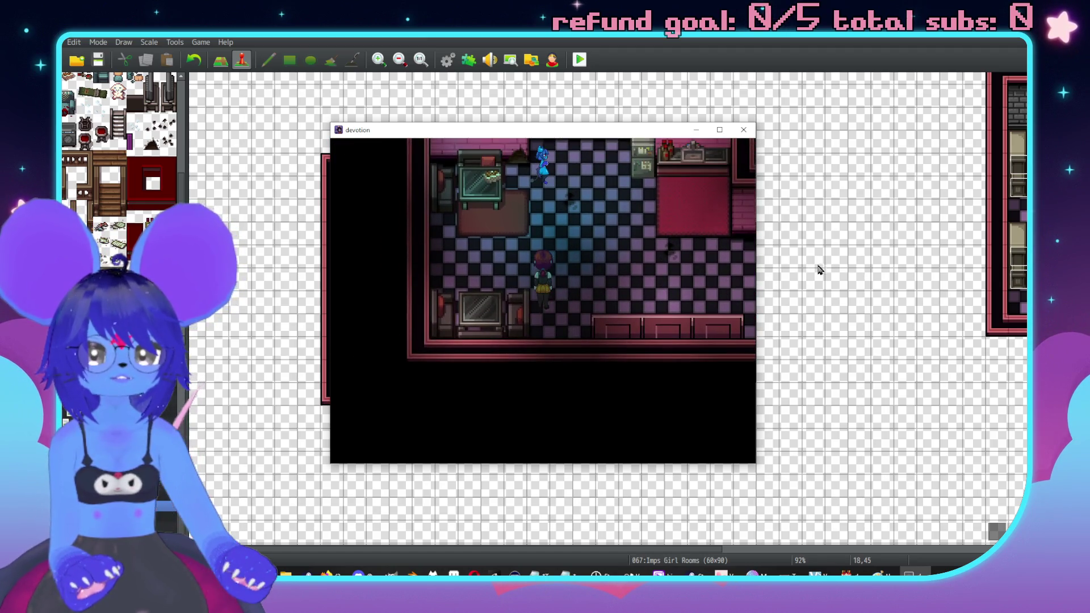
{"action": "key", "text": "Up"}
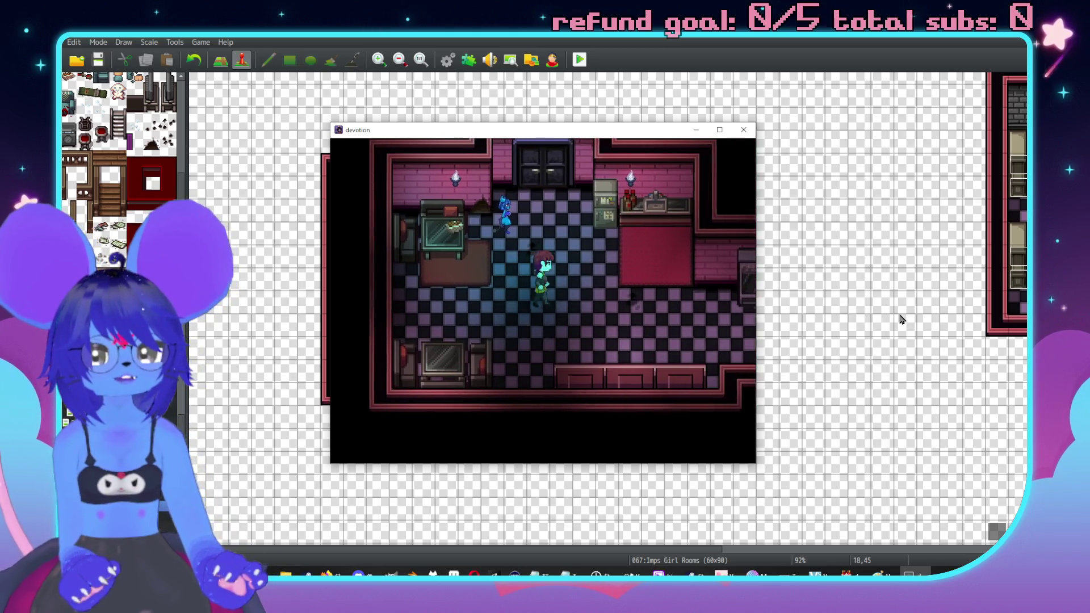
{"action": "key", "text": "Return"}
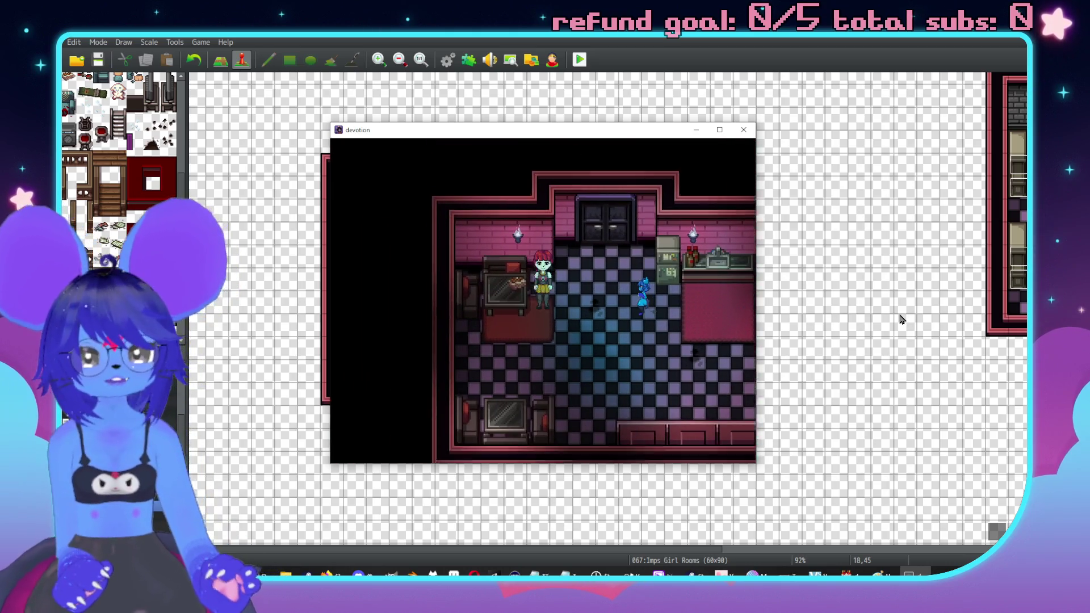
Step: Talk to the blue character, walk back toward them, and end the test with Alt+F4
{"action": "key", "text": "Right"}
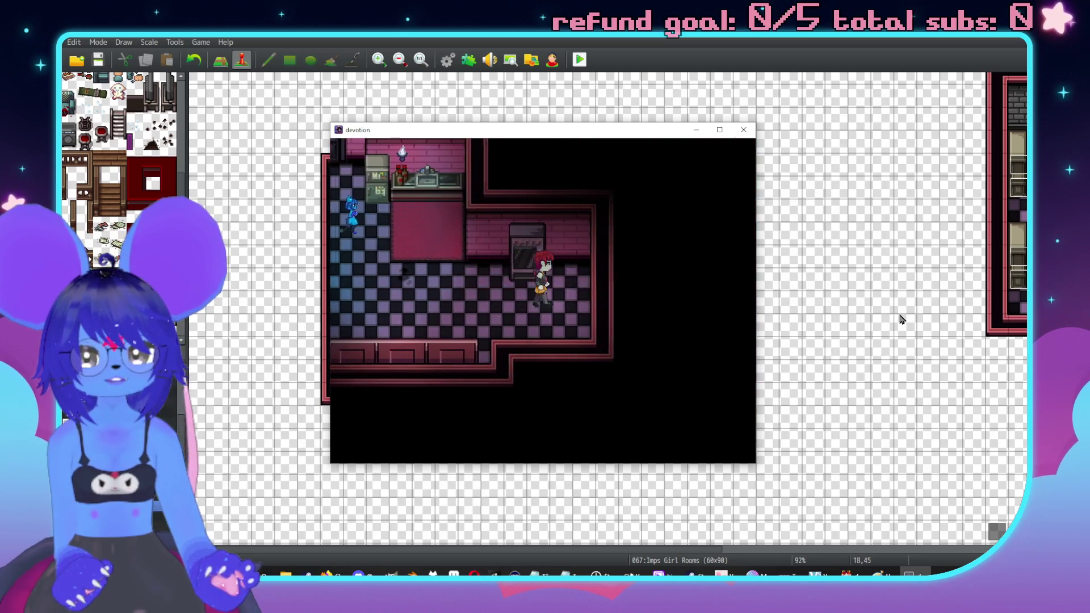
{"action": "key", "text": "Return"}
{"action": "key", "text": "Return"}
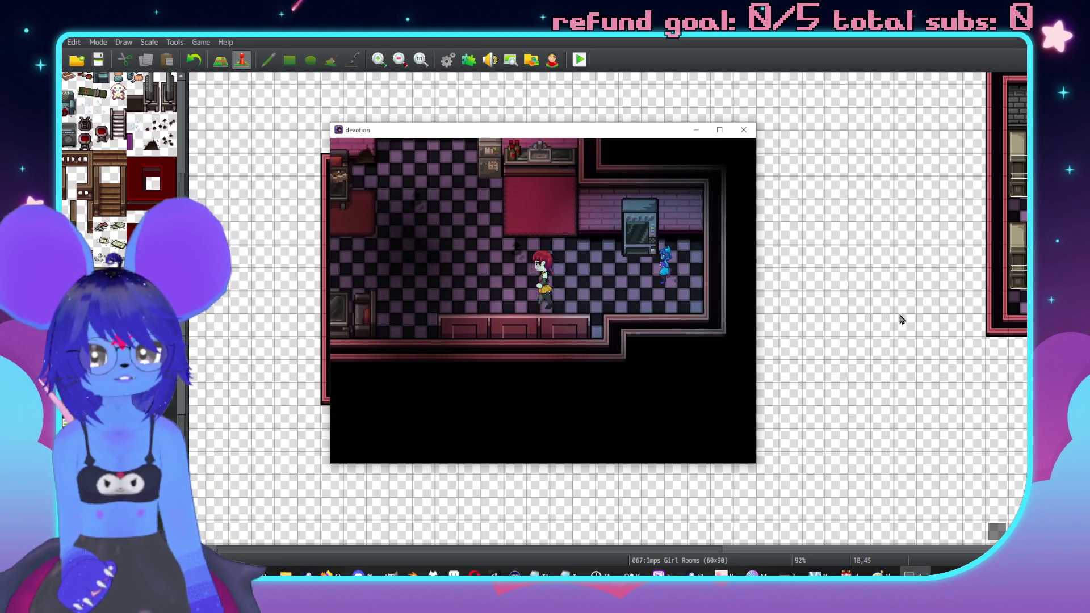
{"action": "key", "text": "Up"}
{"action": "key", "text": "Left"}
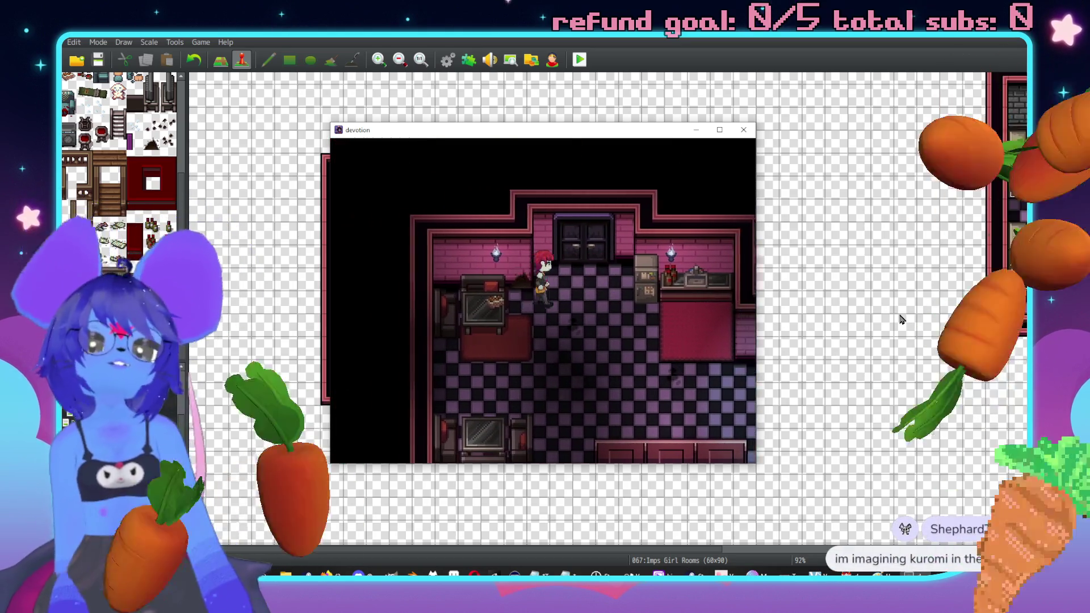
{"action": "key", "text": "Right"}
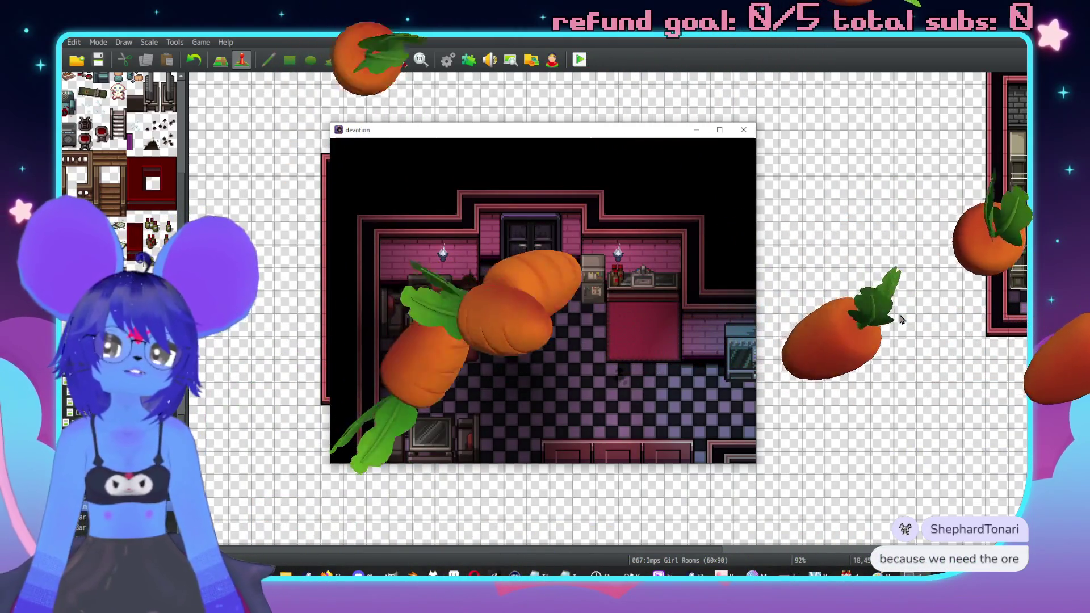
{"action": "key", "text": "Down"}
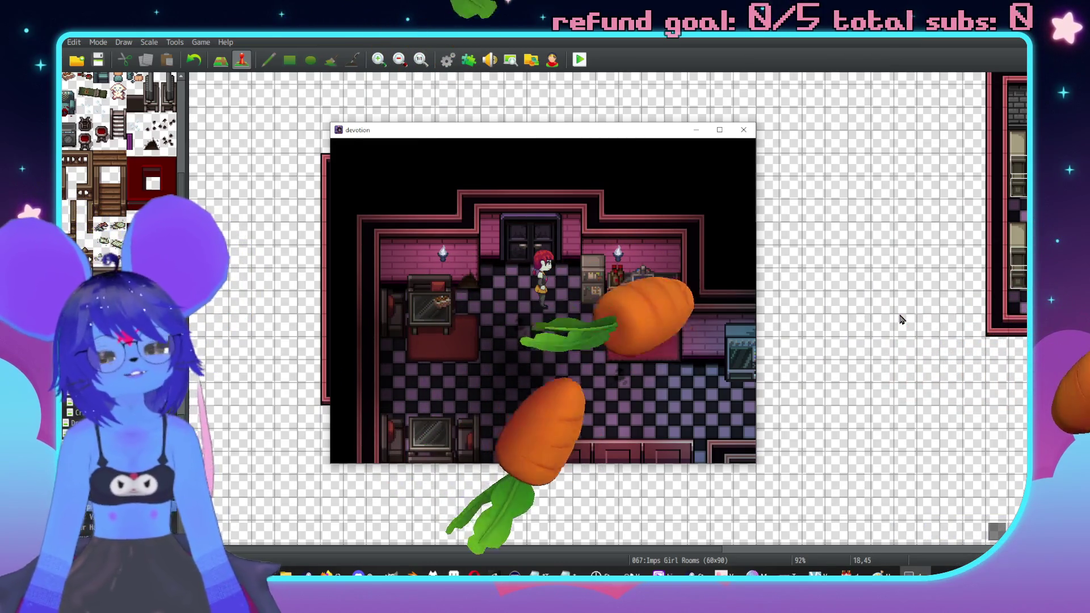
{"action": "key", "text": "Right"}
{"action": "key", "text": "Right"}
{"action": "key", "text": "Down"}
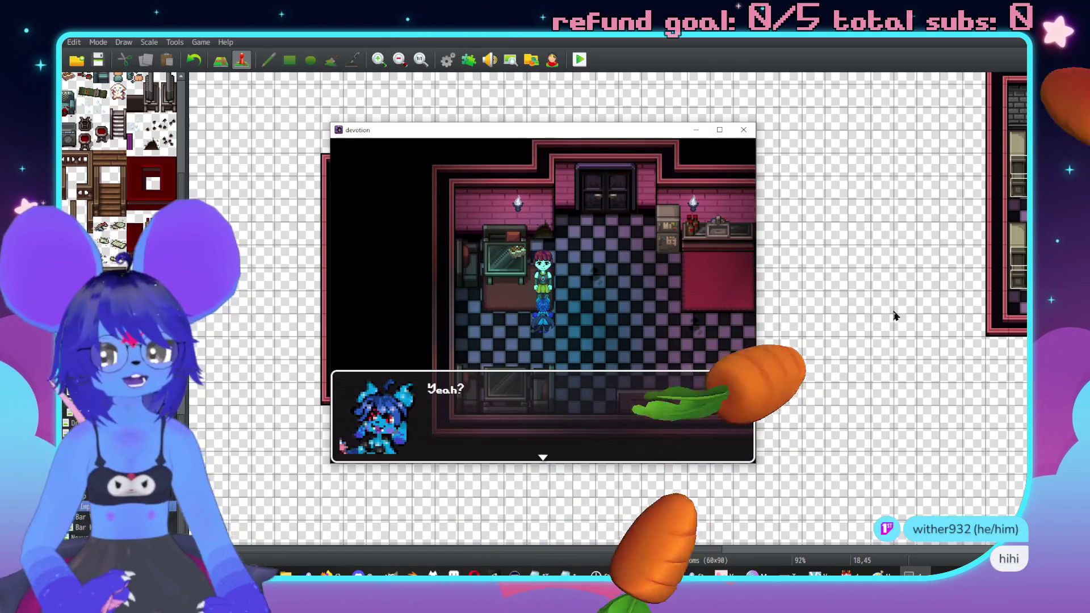
{"action": "key", "text": "alt+F4"}
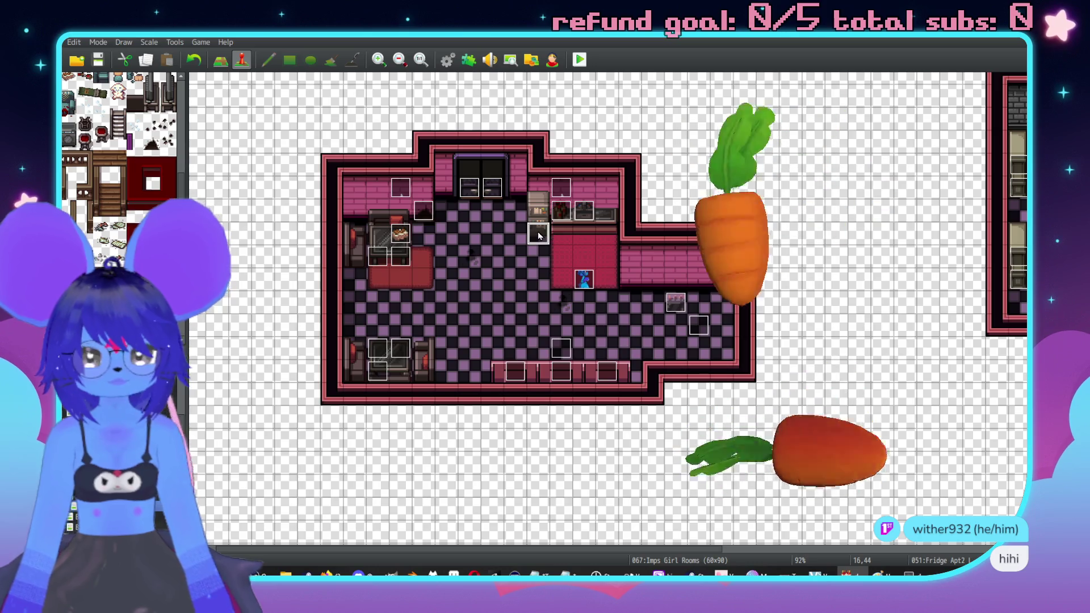
Step: Create a new event on the countertop beside the fridge with Same as characters priority
{"action": "double_click", "coordinate": [539, 224]}
{"action": "left_click", "coordinate": [732, 474]}
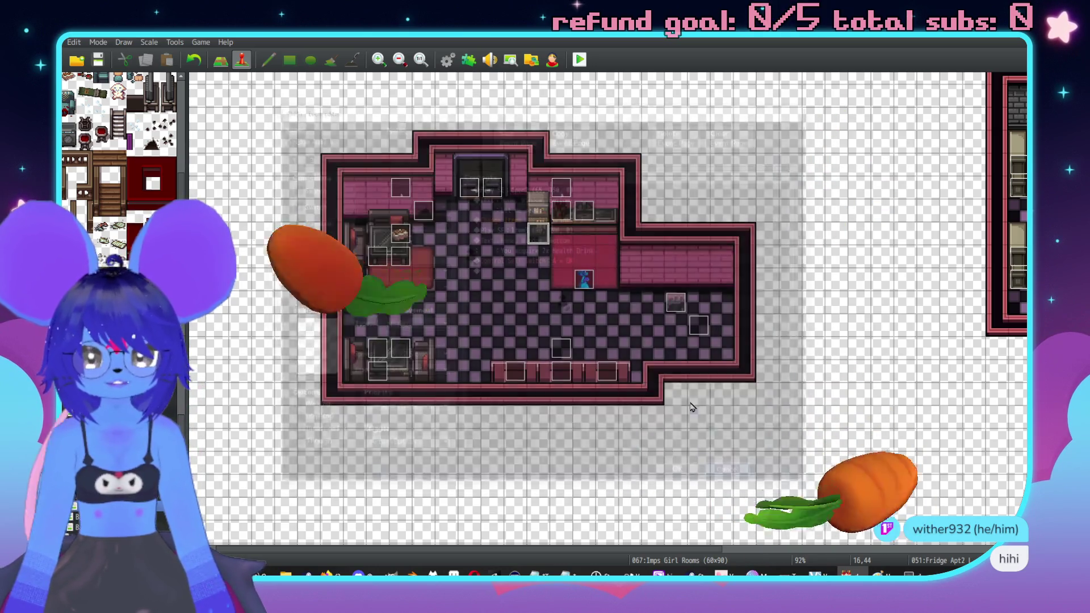
{"action": "left_click", "coordinate": [561, 237]}
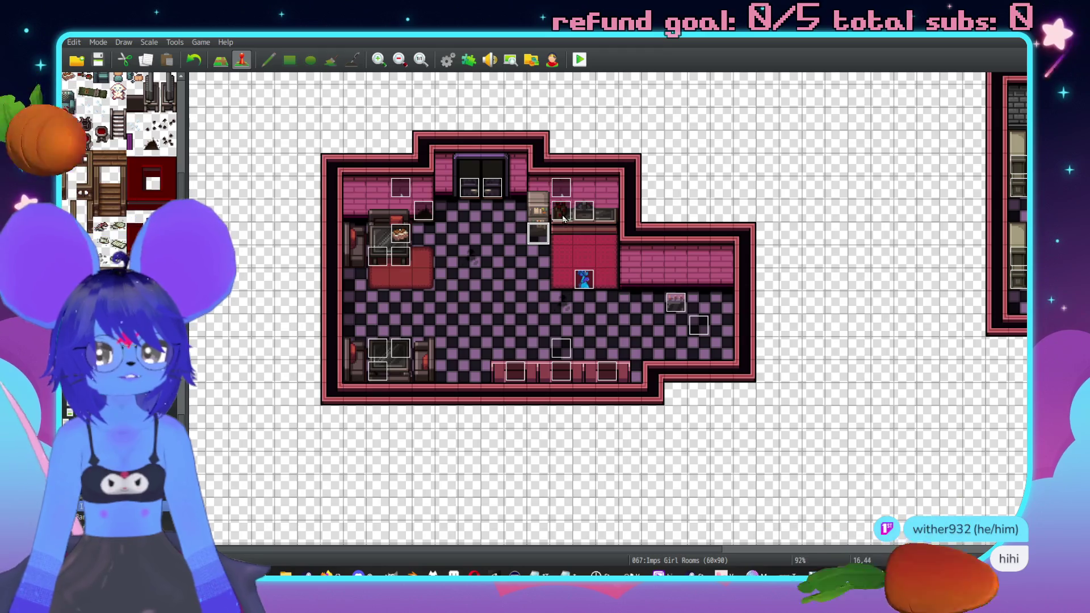
{"action": "left_click", "coordinate": [580, 230]}
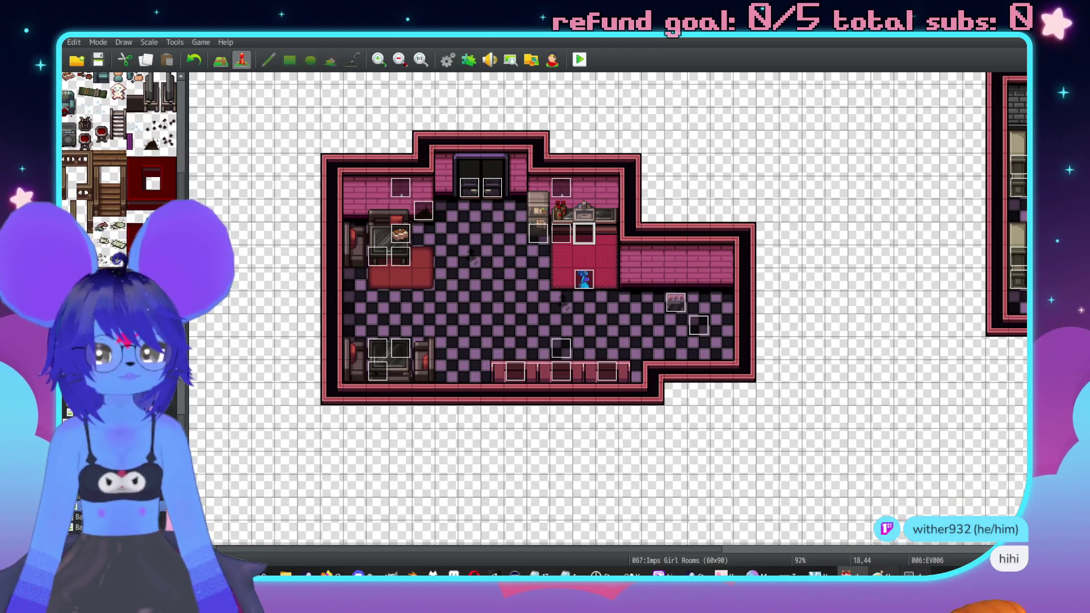
{"action": "double_click", "coordinate": [613, 232]}
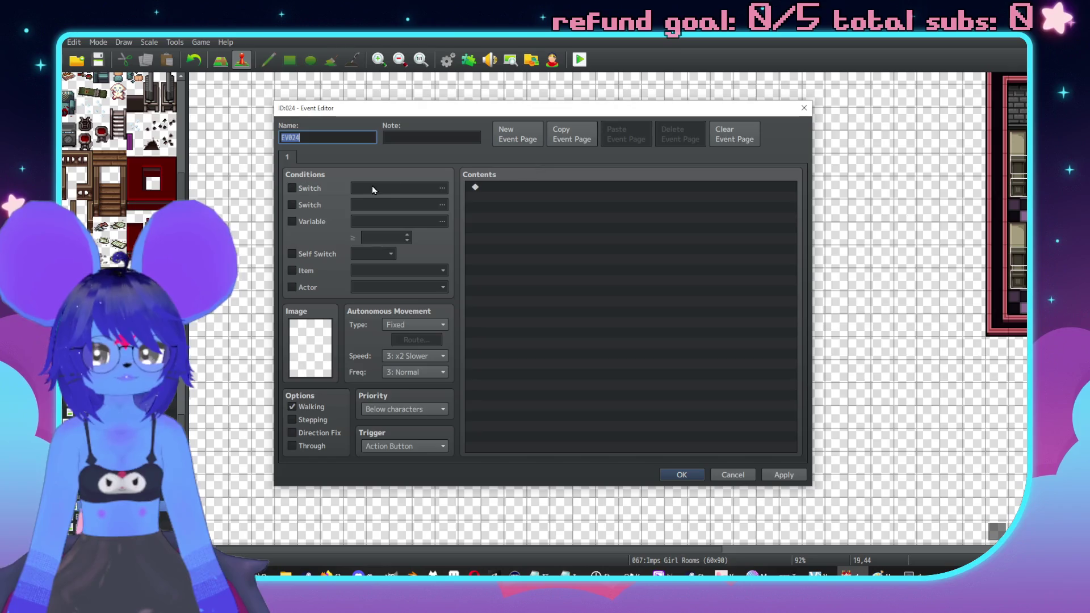
{"action": "left_click", "coordinate": [404, 408]}
{"action": "left_click", "coordinate": [401, 433]}
Step: Add Show Text 'A shiny countertop. It has many fingerprints. There is a visible butt-print as well.' and save
{"action": "left_click", "coordinate": [503, 188]}
{"action": "double_click", "coordinate": [503, 190]}
{"action": "left_click", "coordinate": [535, 191]}
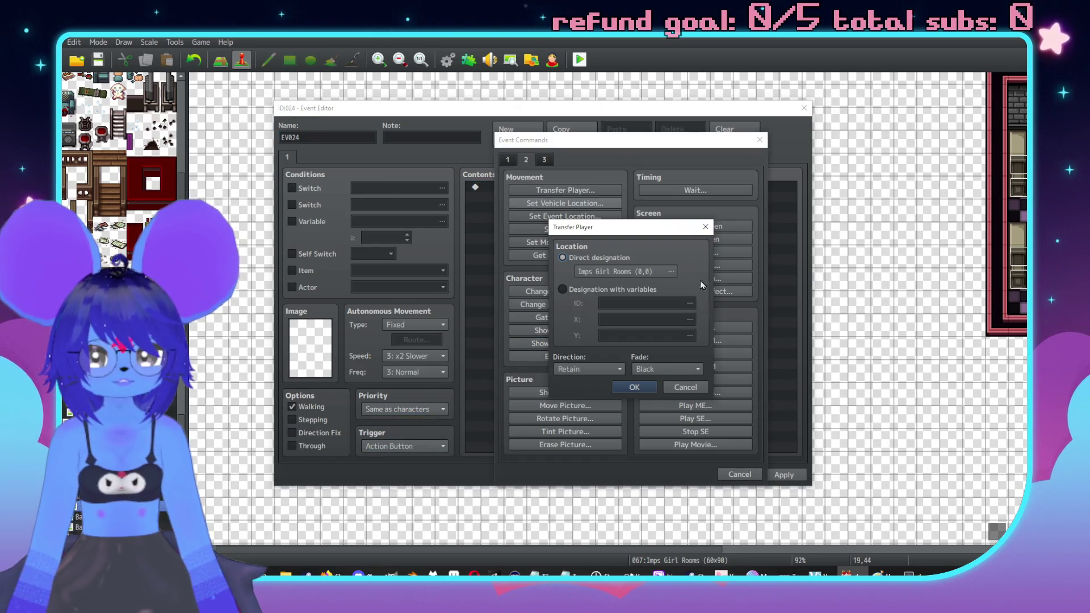
{"action": "left_click", "coordinate": [677, 390]}
{"action": "left_click", "coordinate": [525, 160]}
{"action": "left_click", "coordinate": [566, 192]}
{"action": "type", "text": "There is a visible butt-print as we;"}
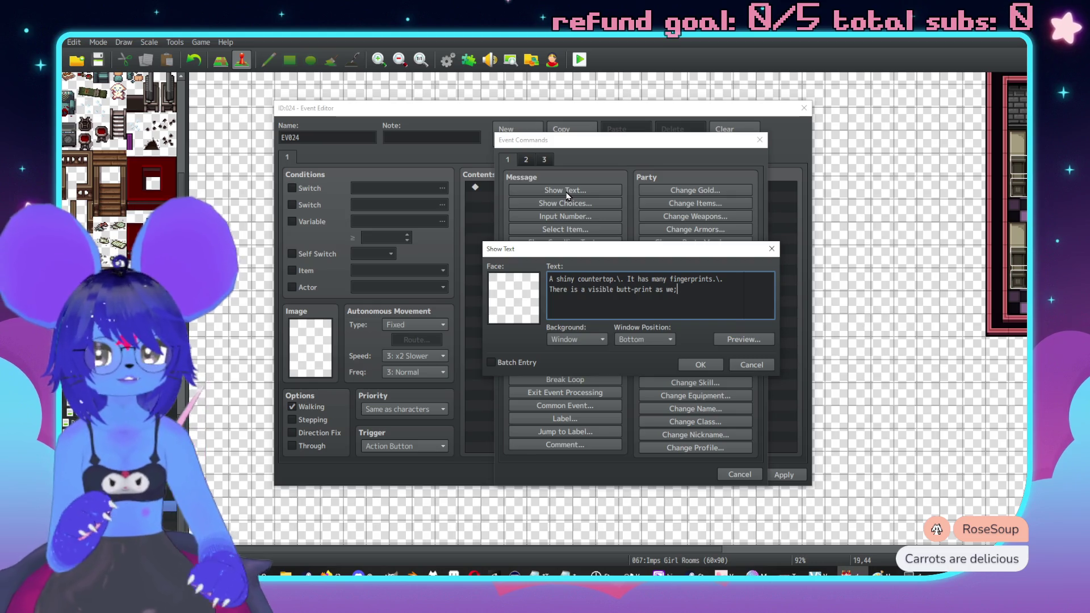
{"action": "key", "text": "BackSpace"}
{"action": "key", "text": "BackSpace"}
{"action": "type", "text": "ll."}
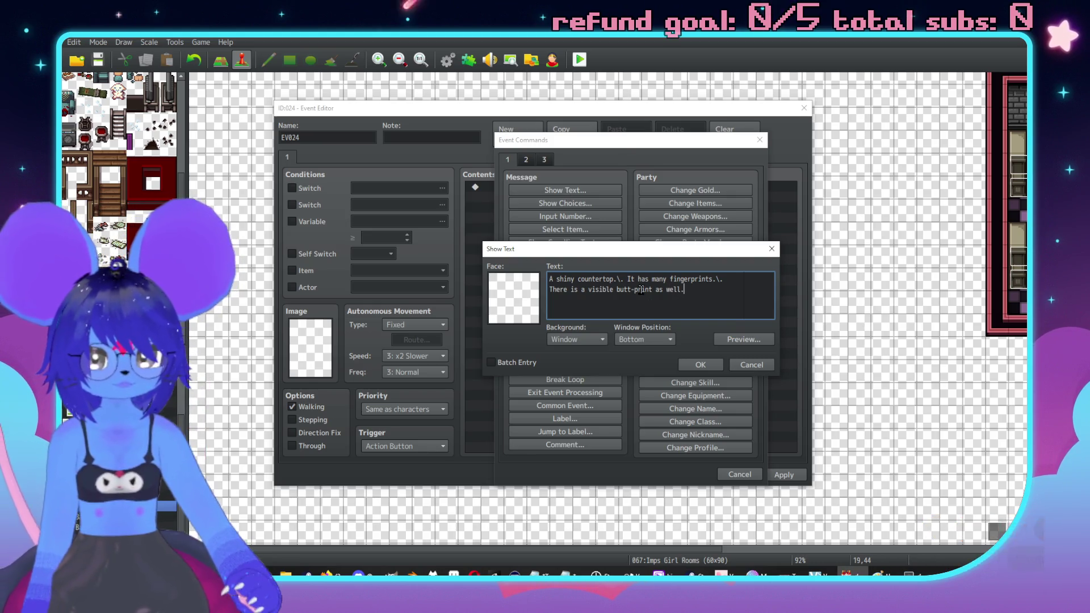
{"action": "left_click", "coordinate": [697, 365]}
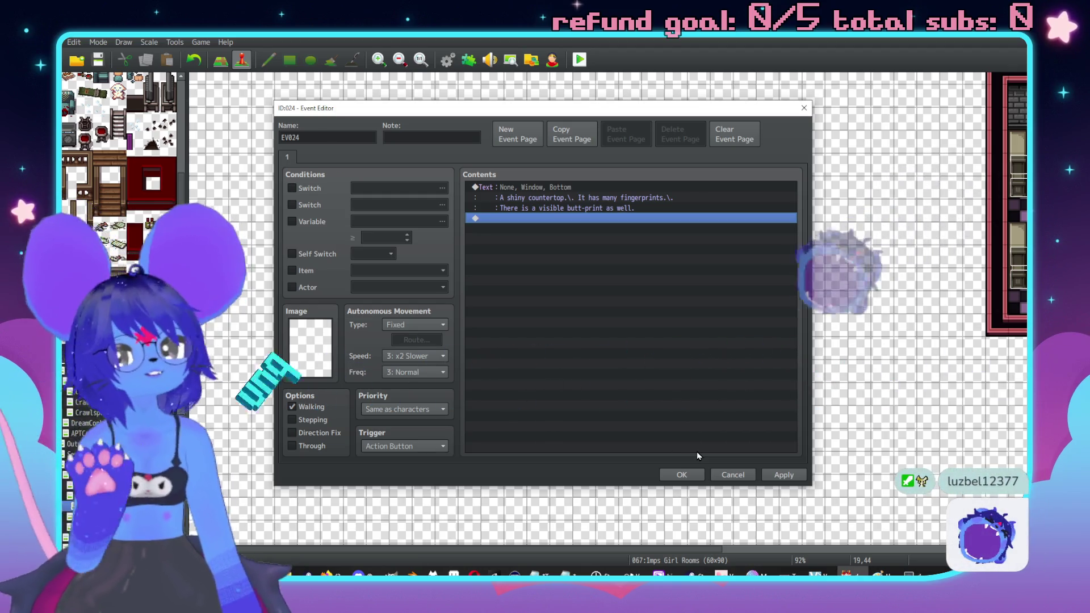
{"action": "left_click", "coordinate": [674, 474]}
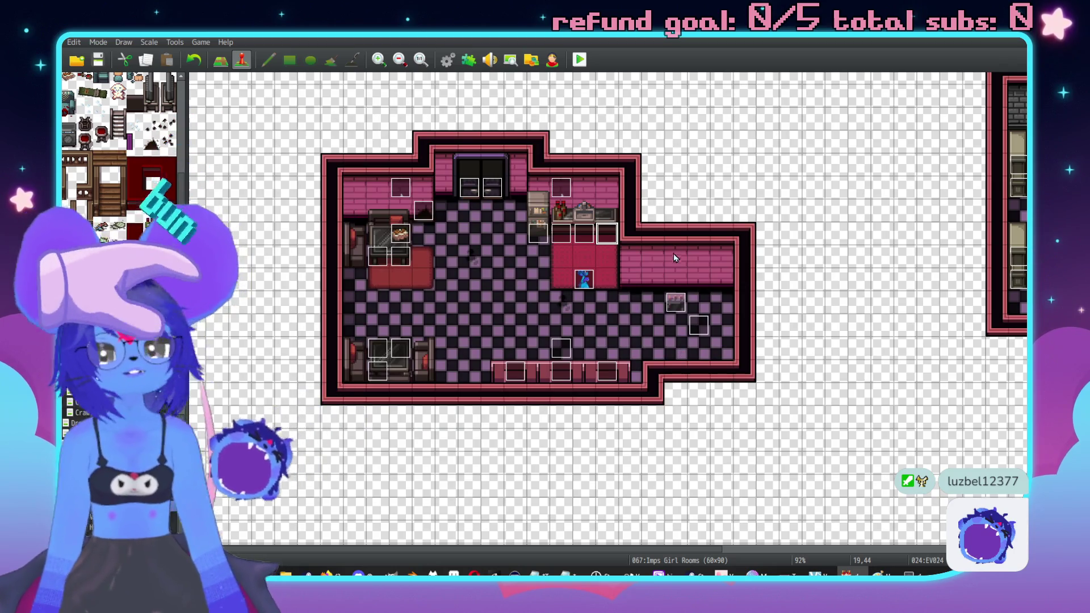
Step: Close the test play and review the leather sofa event's examine text
{"action": "left_click", "coordinate": [908, 574]}
{"action": "left_click", "coordinate": [745, 129]}
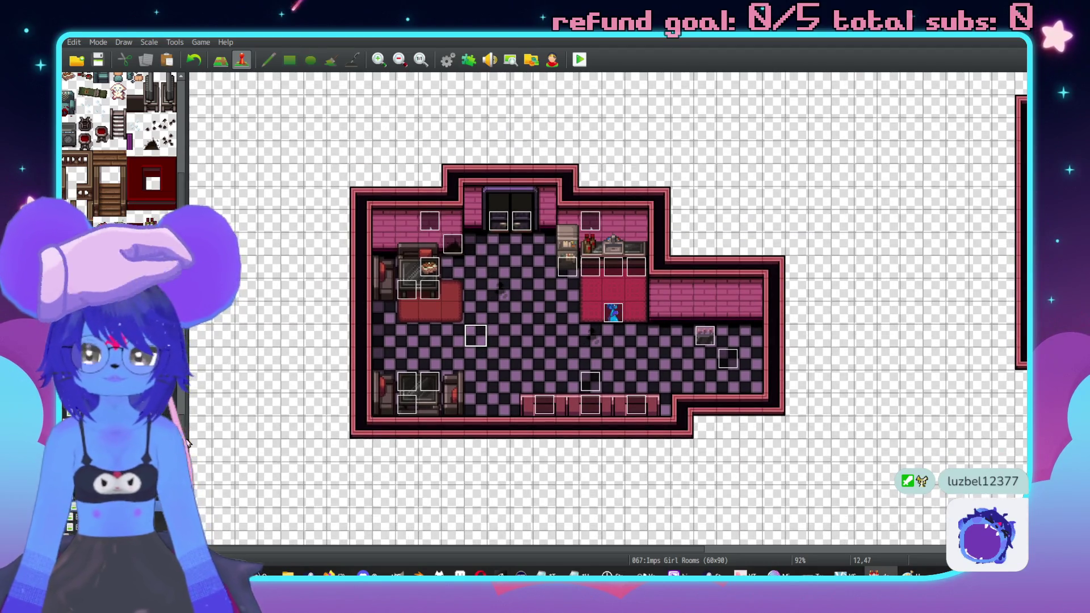
{"action": "scroll", "coordinate": [549, 189], "scroll_direction": "up", "scroll_amount": 5}
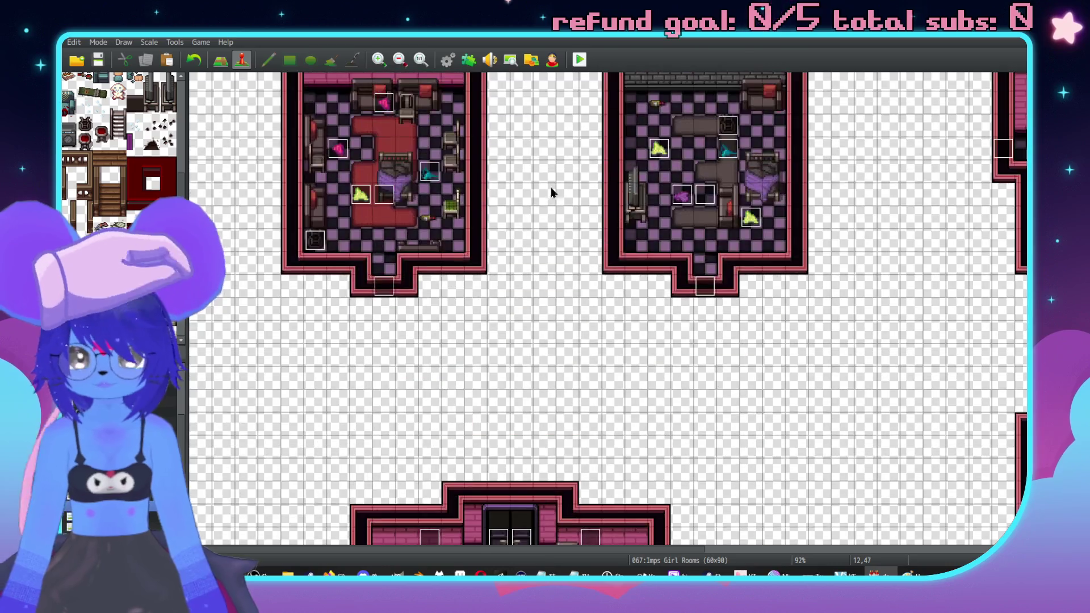
{"action": "scroll", "coordinate": [336, 283], "scroll_direction": "right", "scroll_amount": 5}
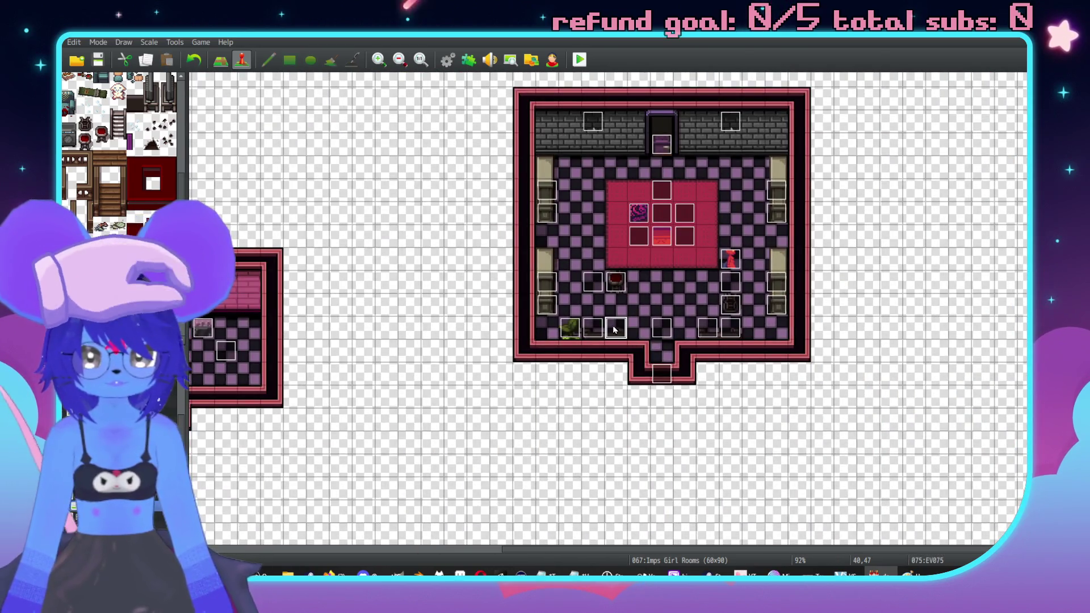
{"action": "scroll", "coordinate": [386, 350], "scroll_direction": "right", "scroll_amount": 5}
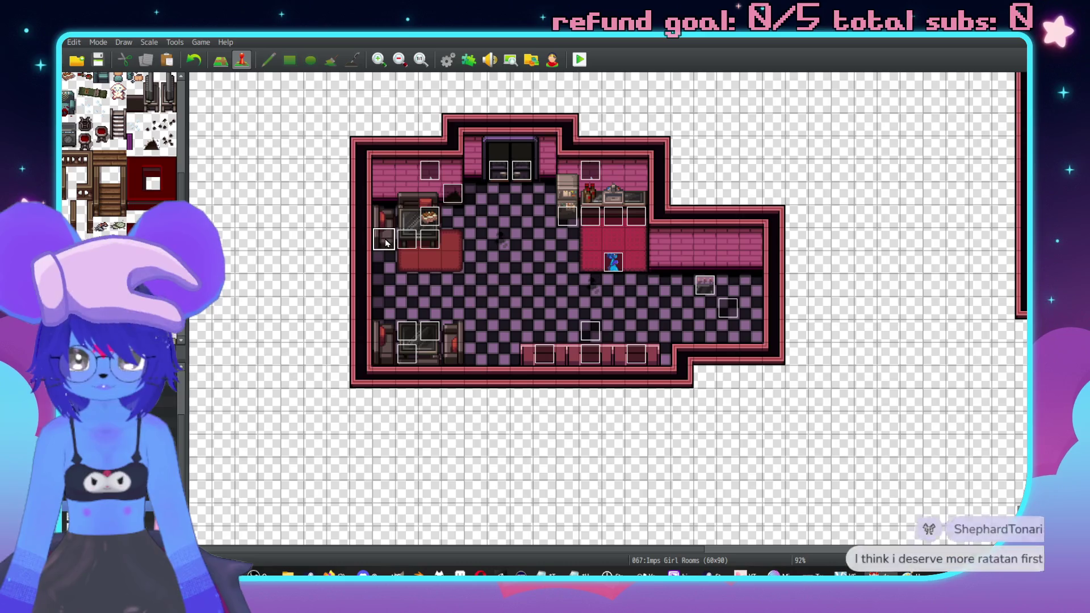
{"action": "double_click", "coordinate": [397, 238]}
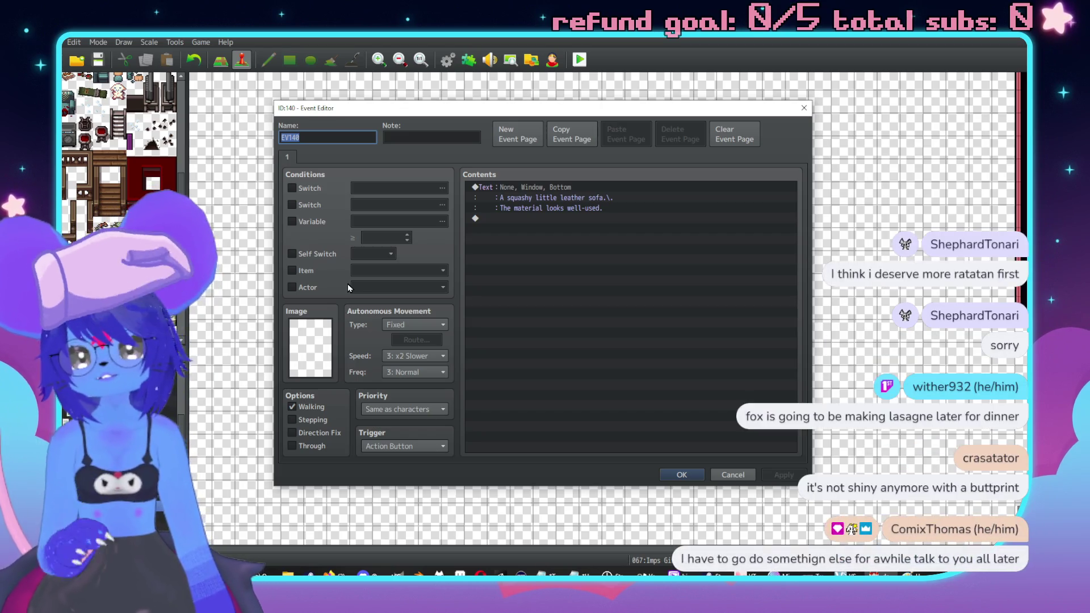
{"action": "left_click", "coordinate": [682, 475]}
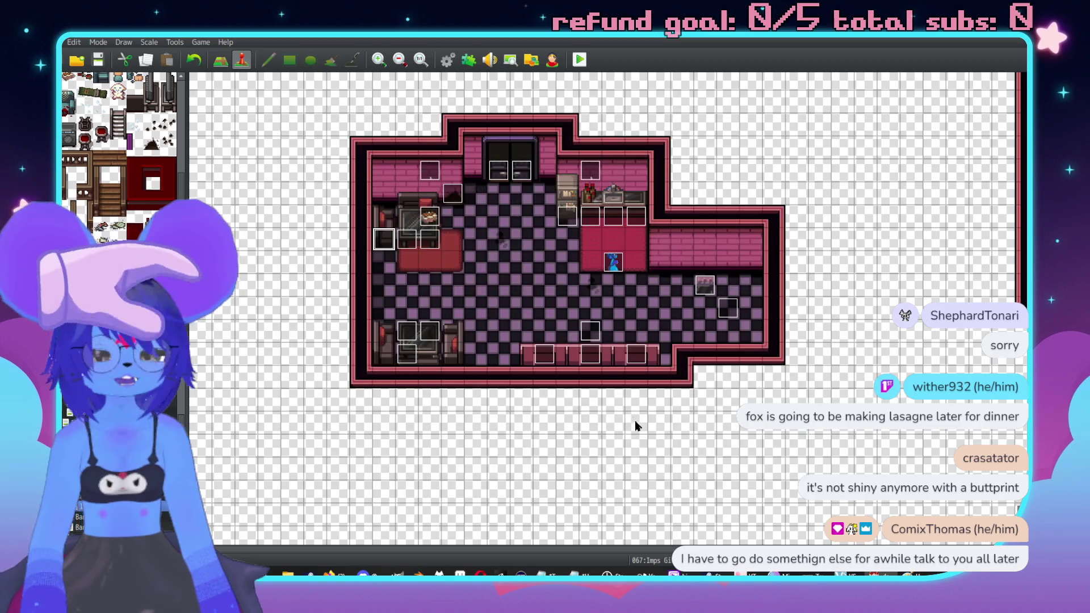
Step: Copy the leather sofa event and paste it onto the lower-left sofa's tiles
{"action": "left_click", "coordinate": [389, 322]}
{"action": "key", "text": "ctrl+v"}
{"action": "left_click", "coordinate": [453, 331]}
{"action": "key", "text": "ctrl+v"}
{"action": "left_click", "coordinate": [454, 355]}
{"action": "key", "text": "ctrl+v"}
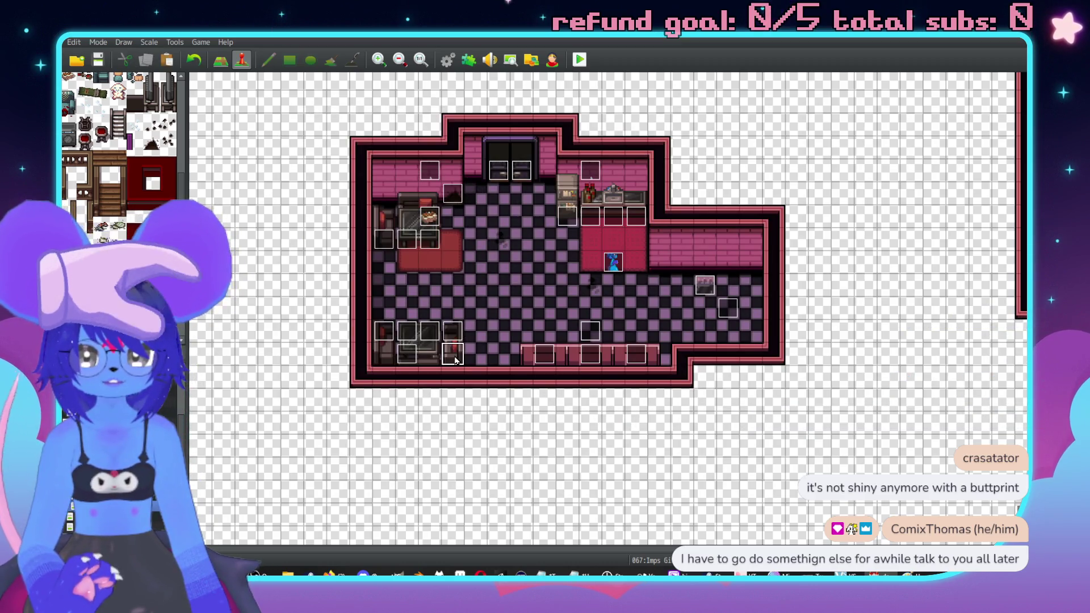
{"action": "left_click", "coordinate": [456, 360]}
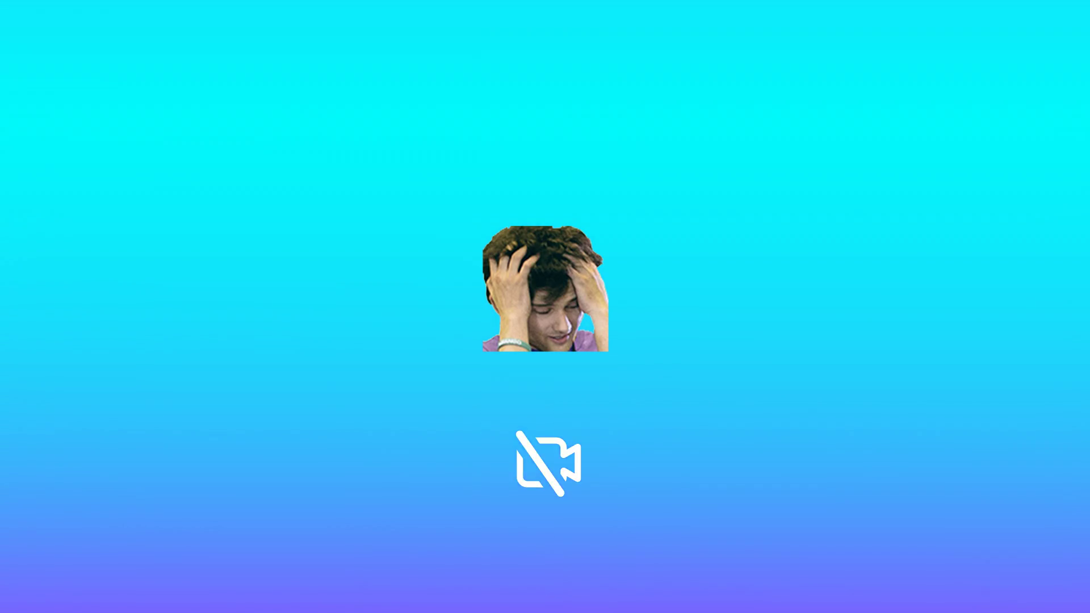
{"action": "scroll", "coordinate": [565, 144], "scroll_direction": "down", "scroll_amount": 10}
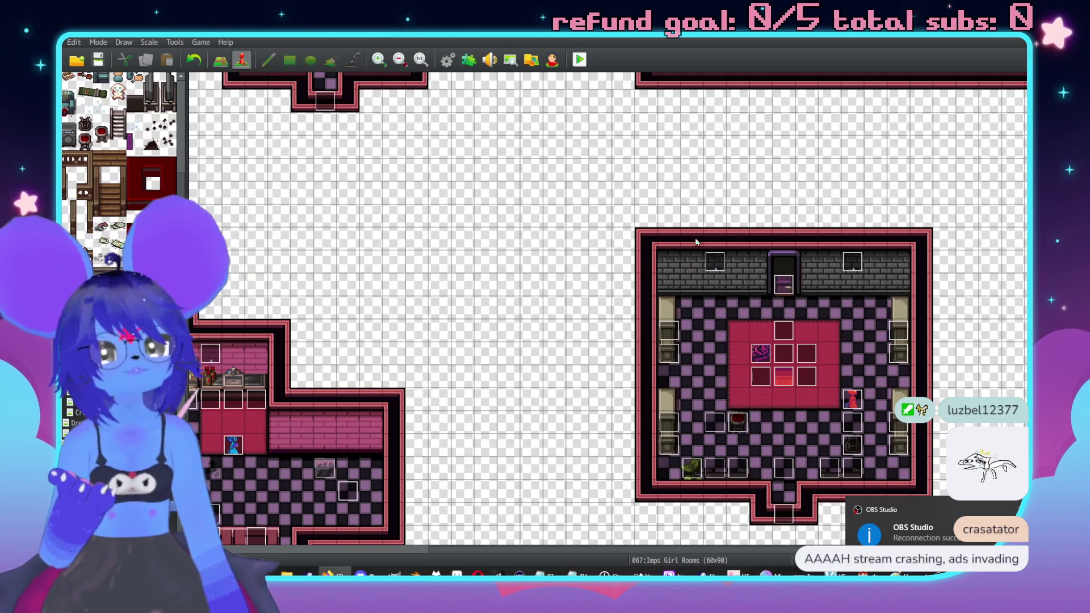
Step: Find the countertop event and open its Show Text command for editing
{"action": "scroll", "coordinate": [633, 290], "scroll_direction": "down", "scroll_amount": 4}
{"action": "scroll", "coordinate": [633, 290], "scroll_direction": "right", "scroll_amount": 3}
{"action": "scroll", "coordinate": [633, 290], "scroll_direction": "down", "scroll_amount": 10}
{"action": "scroll", "coordinate": [493, 192], "scroll_direction": "up", "scroll_amount": 6}
{"action": "scroll", "coordinate": [493, 193], "scroll_direction": "left", "scroll_amount": 6}
{"action": "scroll", "coordinate": [674, 207], "scroll_direction": "up", "scroll_amount": 5}
{"action": "scroll", "coordinate": [630, 246], "scroll_direction": "left", "scroll_amount": 5}
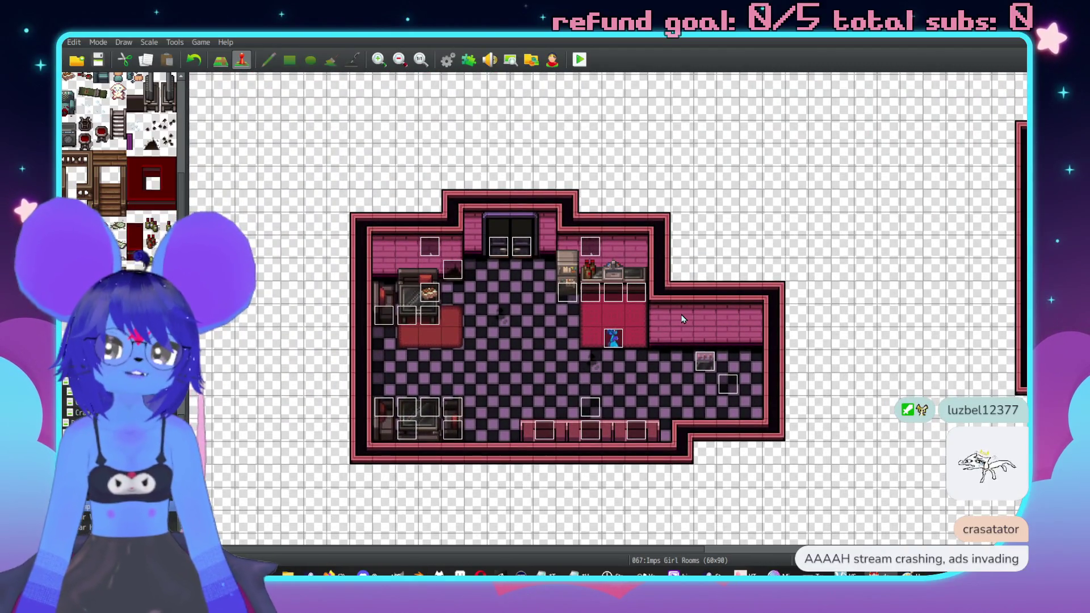
{"action": "scroll", "coordinate": [611, 321], "scroll_direction": "up", "scroll_amount": 1}
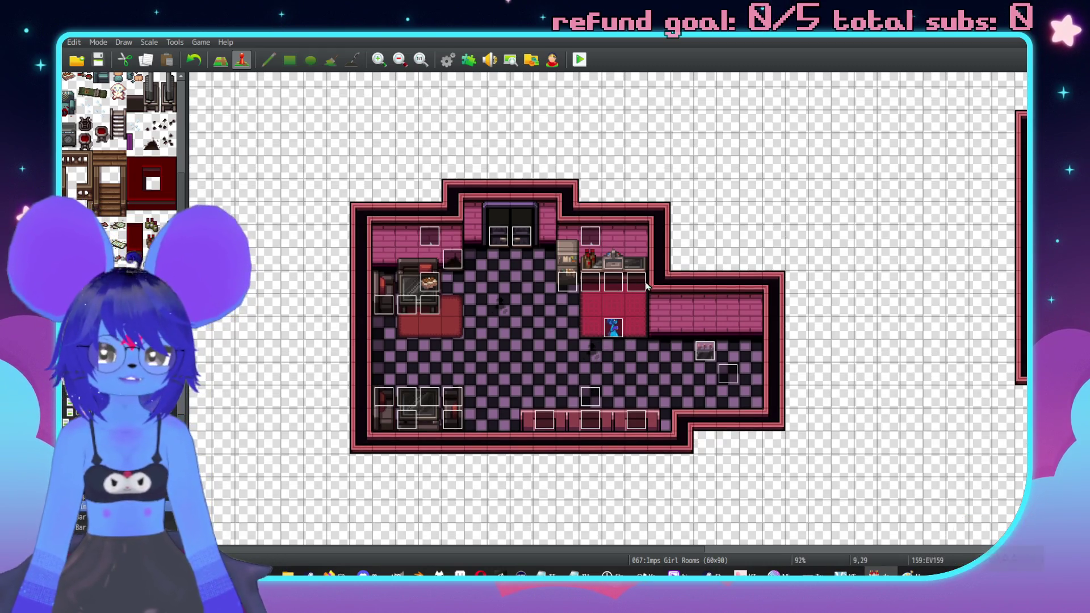
{"action": "double_click", "coordinate": [636, 294]}
{"action": "double_click", "coordinate": [551, 187]}
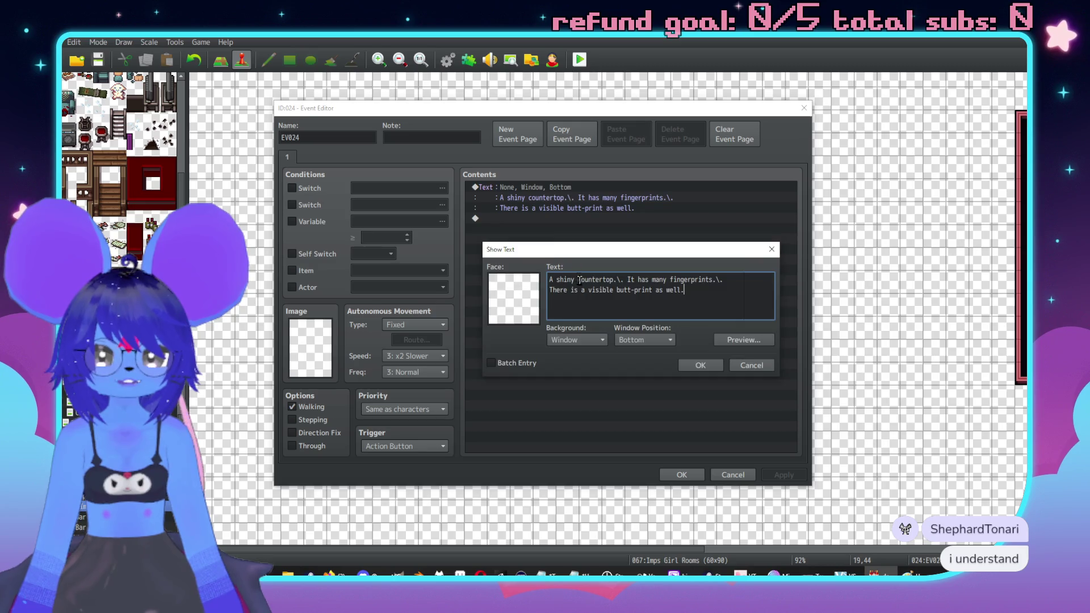
Step: Reword it to 'A glass countertop that's covered in…' with a 'large' butt-print, then save
{"action": "double_click", "coordinate": [574, 278]}
{"action": "type", "text": "glas"}
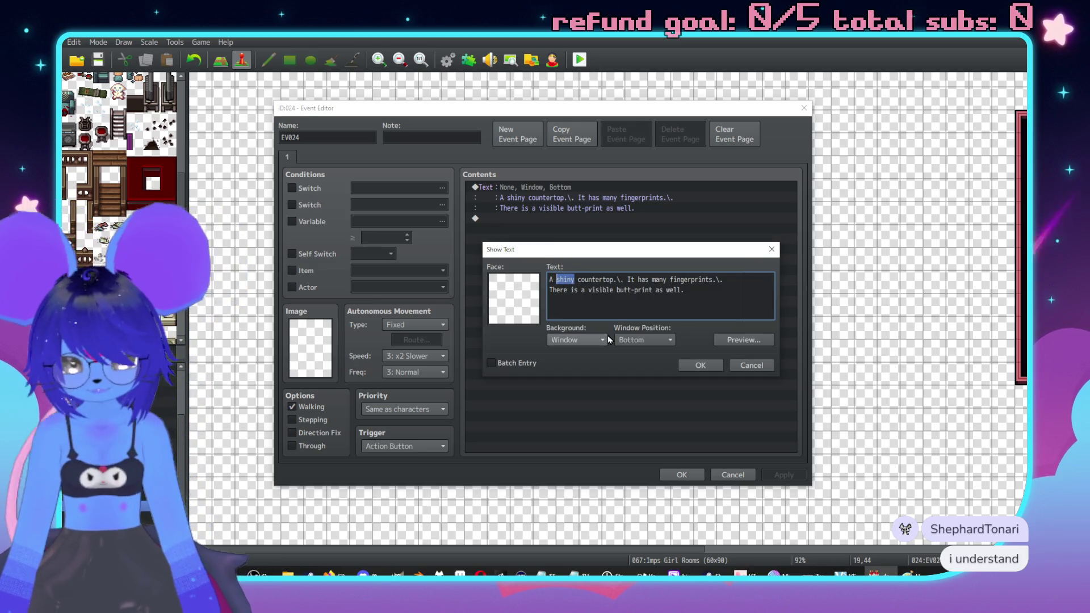
{"action": "type", "text": "s"}
{"action": "key", "text": "ctrl+Right"}
{"action": "key", "text": "ctrl+Right"}
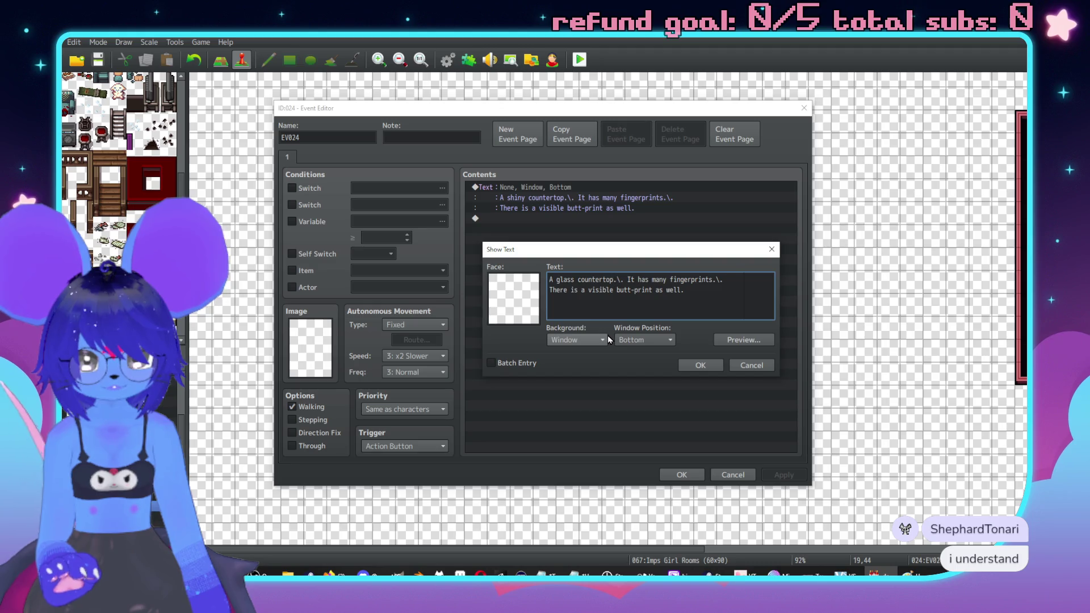
{"action": "key", "text": "shift+ctrl+Right"}
{"action": "key", "text": "shift+ctrl+Right"}
{"action": "key", "text": "shift+ctrl+Right"}
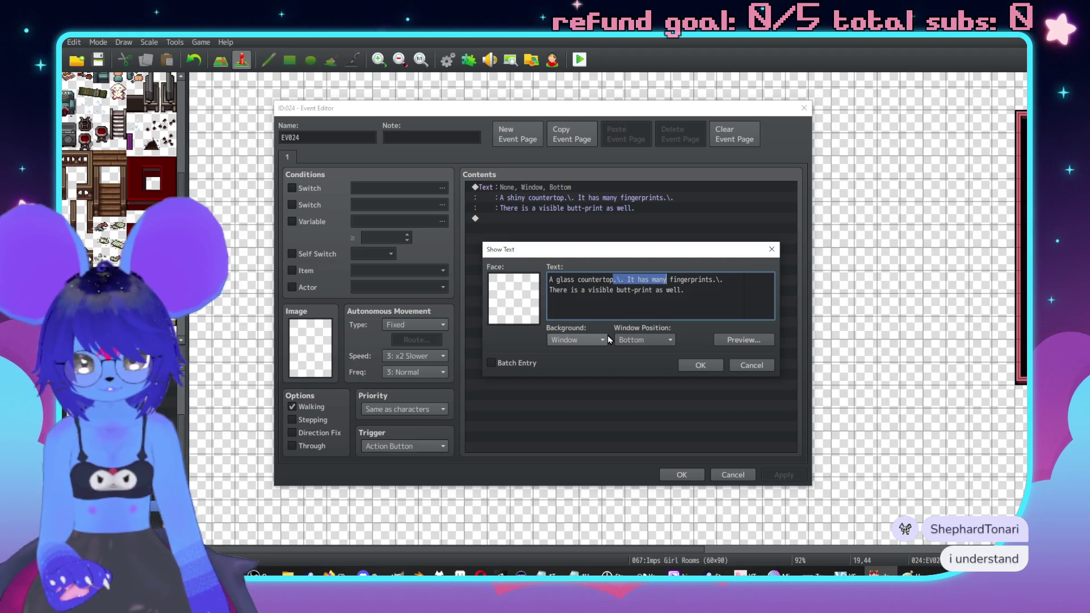
{"action": "type", "text": "that's covered i"}
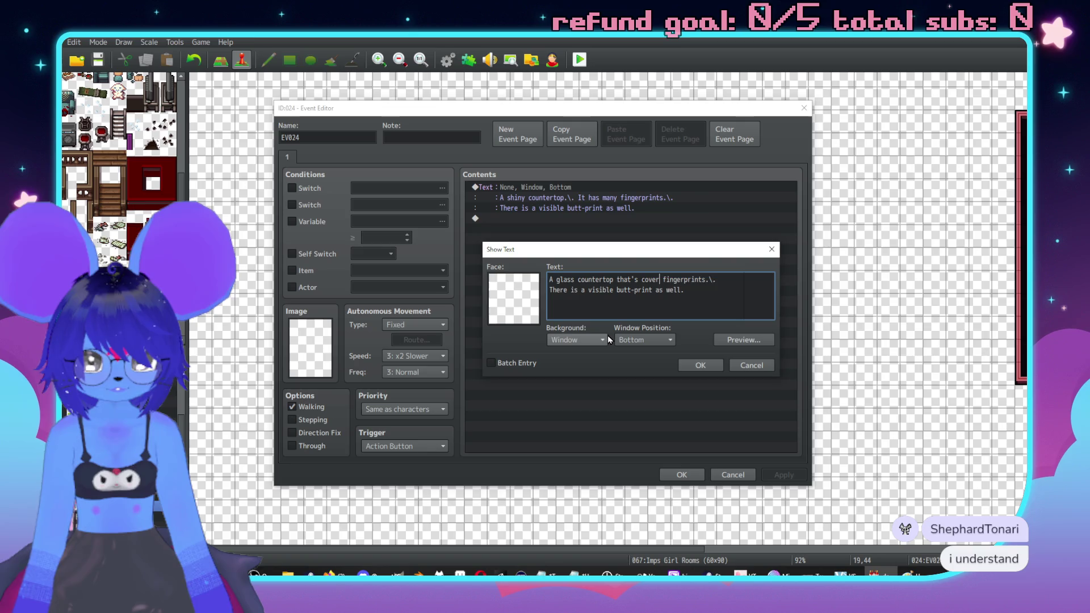
{"action": "type", "text": "n"}
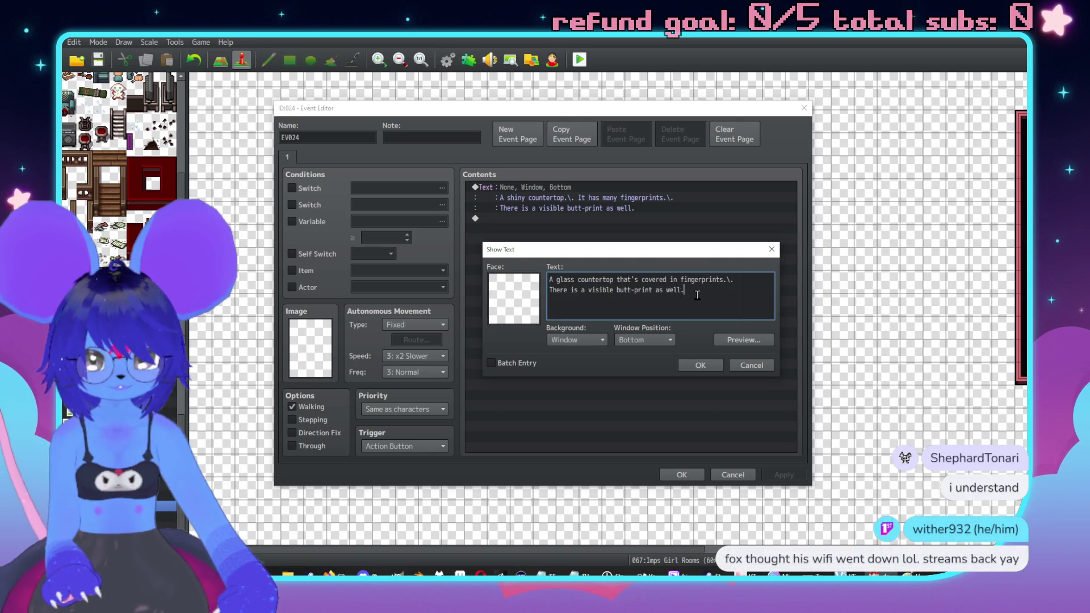
{"action": "key", "text": "ctrl+End"}
{"action": "type", "text": "large"}
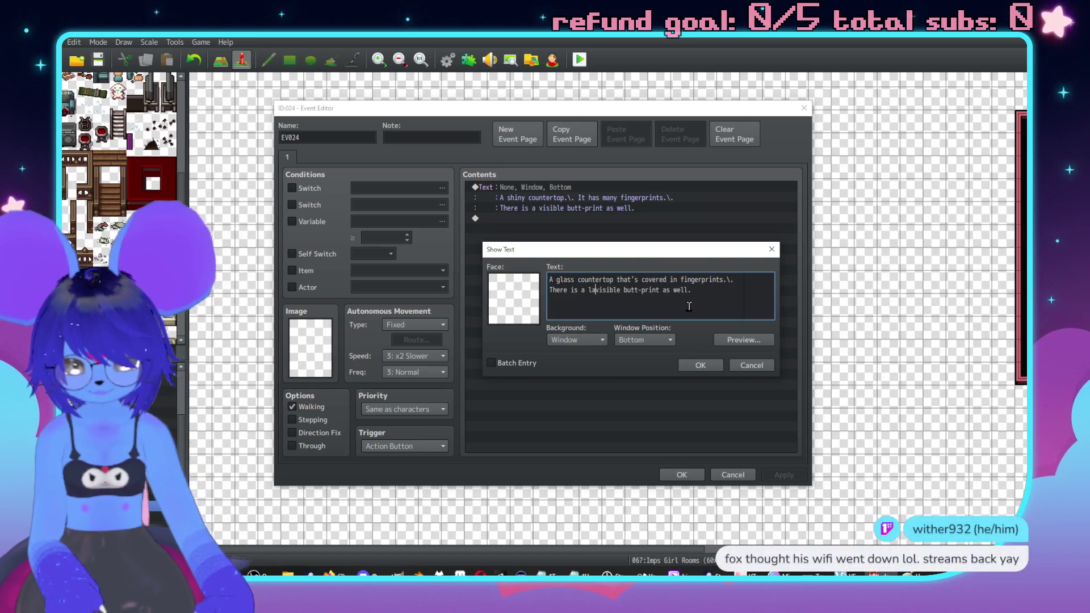
{"action": "left_click", "coordinate": [700, 365]}
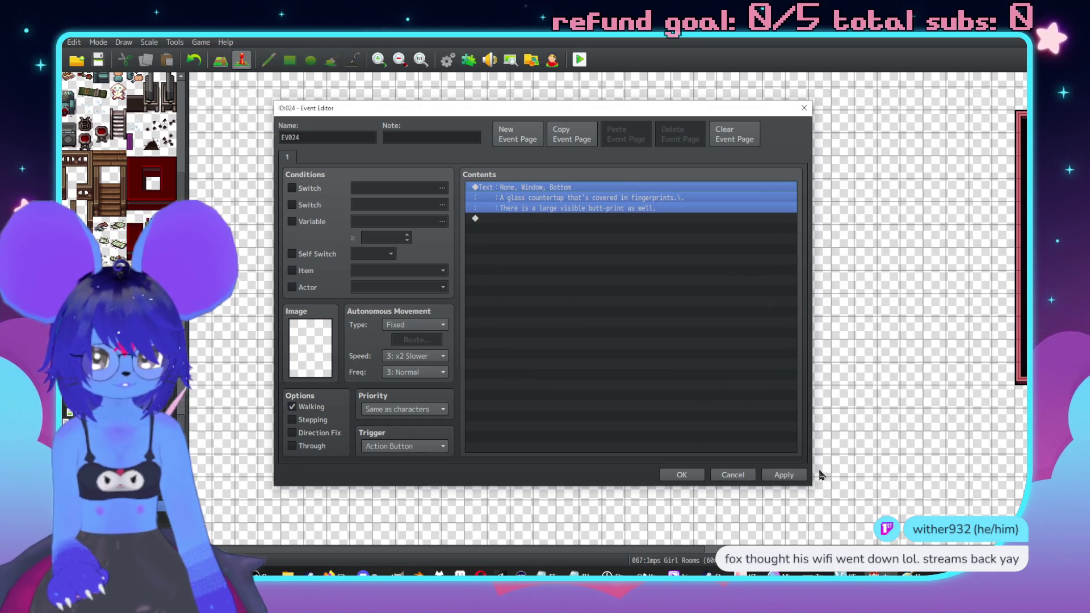
{"action": "left_click", "coordinate": [692, 479]}
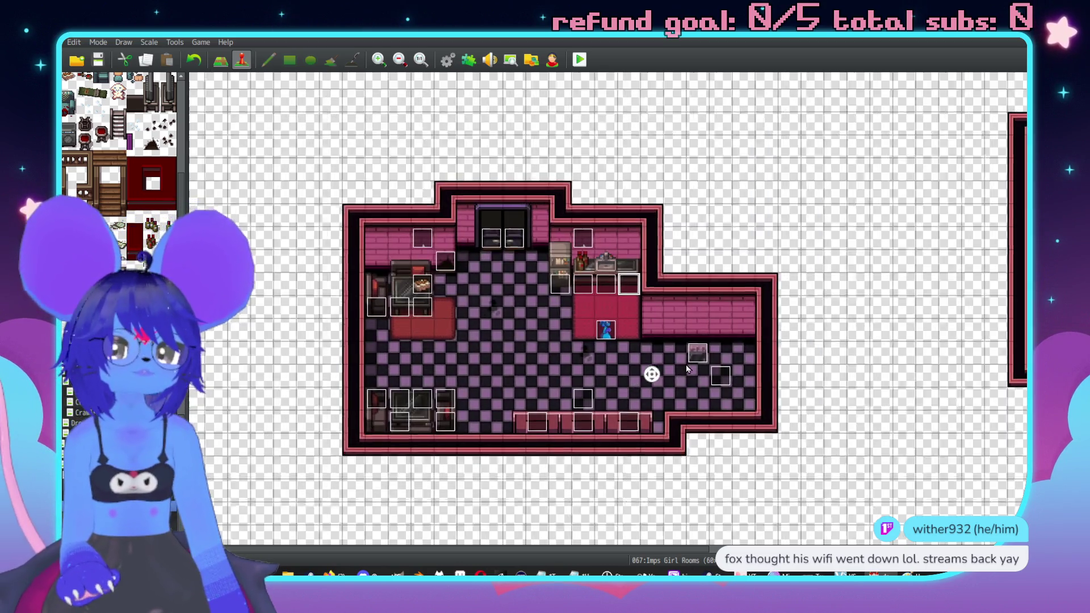
Step: Survey the furnished imp bedrooms around the café, then switch to Map mode (F5)
{"action": "scroll", "coordinate": [686, 365], "scroll_direction": "right", "scroll_amount": 4}
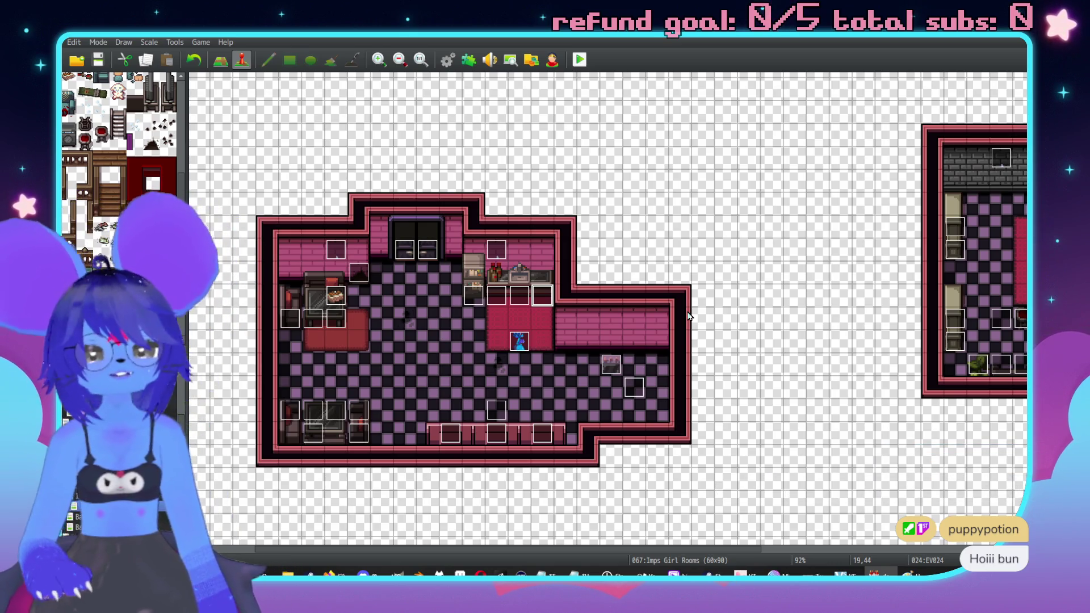
{"action": "scroll", "coordinate": [659, 370], "scroll_direction": "right", "scroll_amount": 8}
{"action": "scroll", "coordinate": [632, 360], "scroll_direction": "up", "scroll_amount": 1}
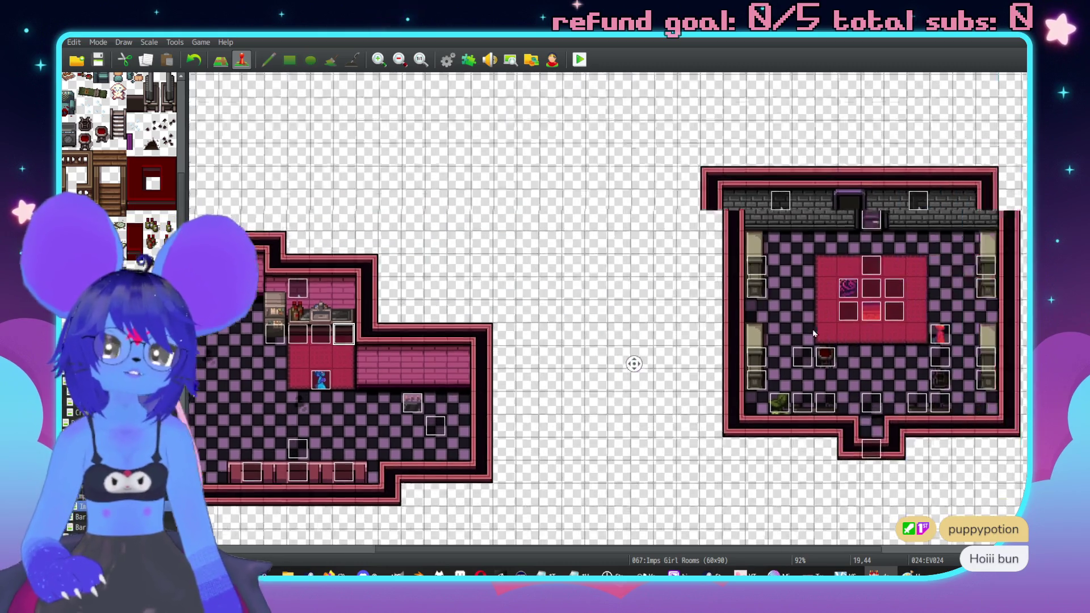
{"action": "scroll", "coordinate": [604, 348], "scroll_direction": "down", "scroll_amount": 3}
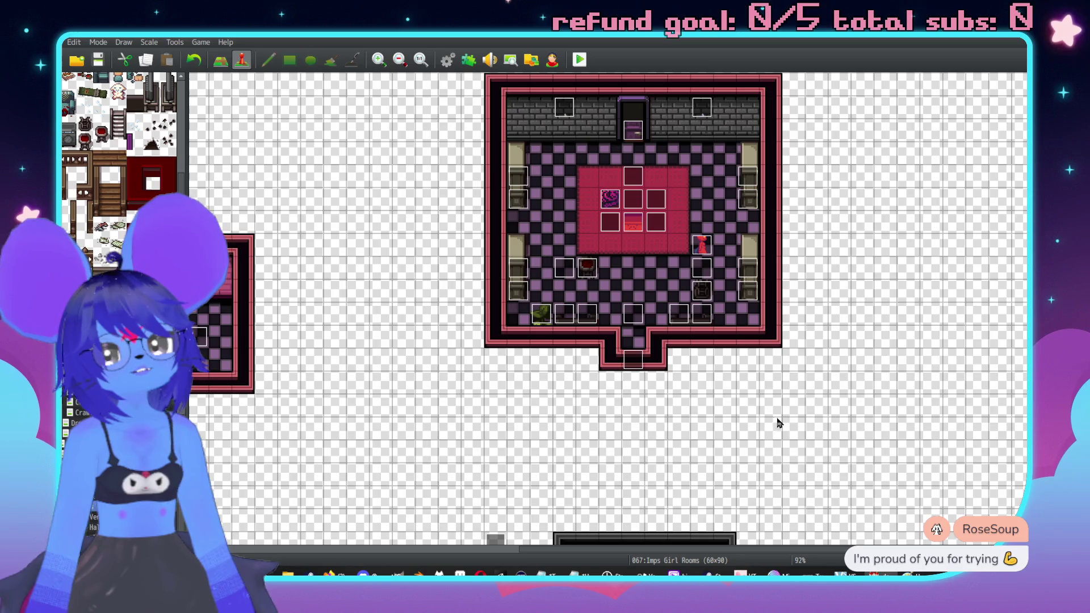
{"action": "scroll", "coordinate": [761, 377], "scroll_direction": "down", "scroll_amount": 10}
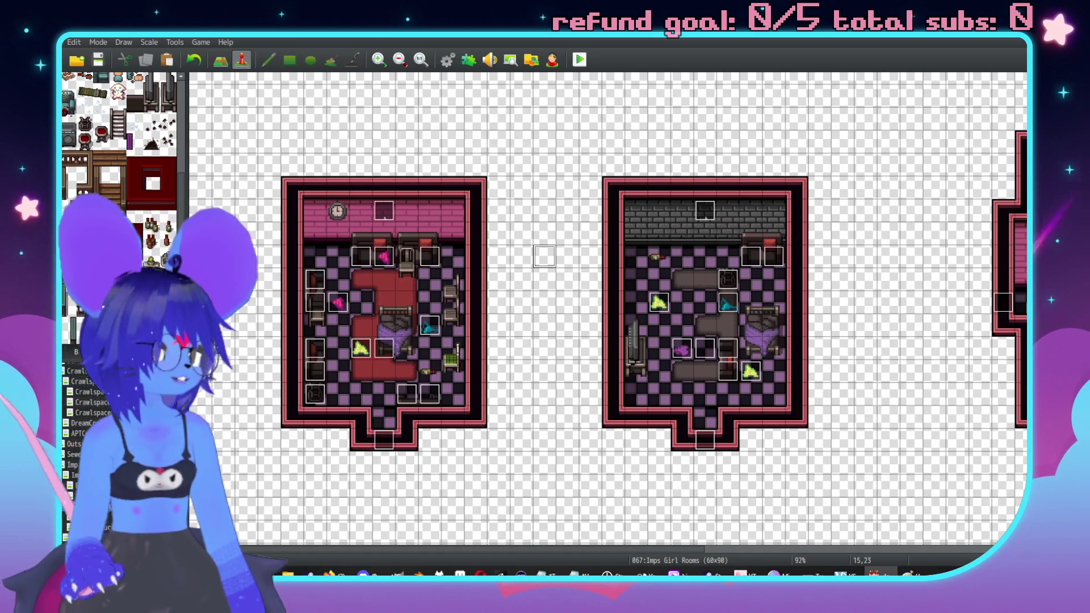
{"action": "middle_click", "coordinate": [637, 401]}
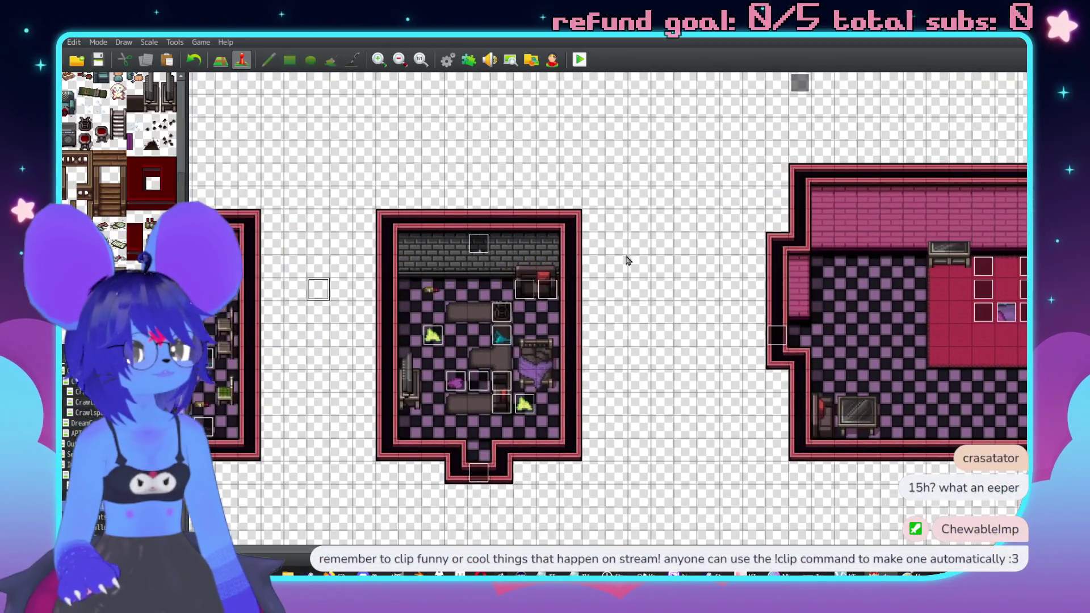
{"action": "middle_click", "coordinate": [558, 391]}
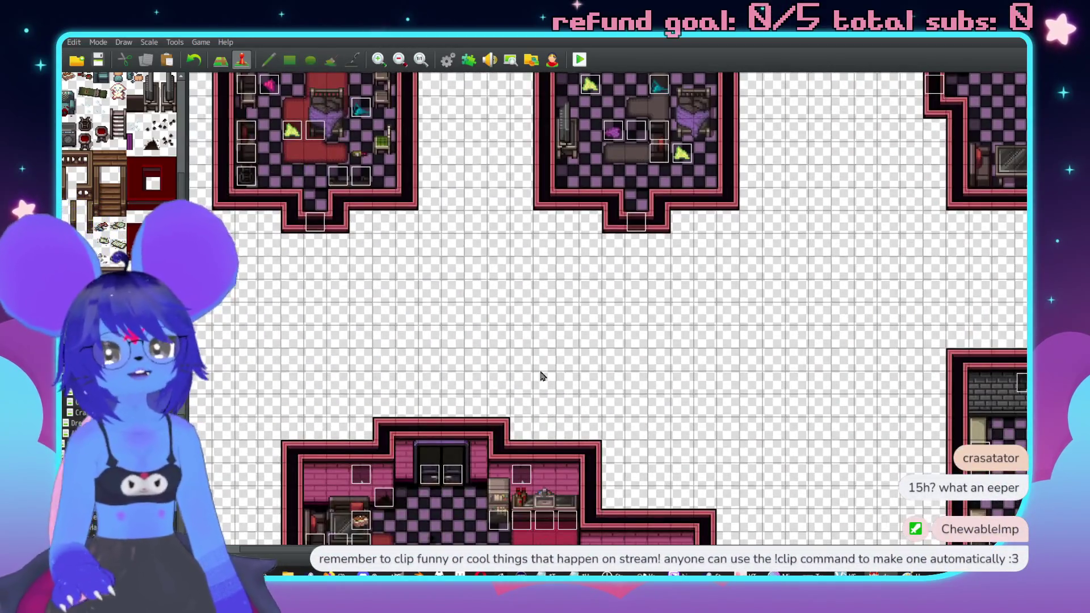
{"action": "middle_click", "coordinate": [541, 376]}
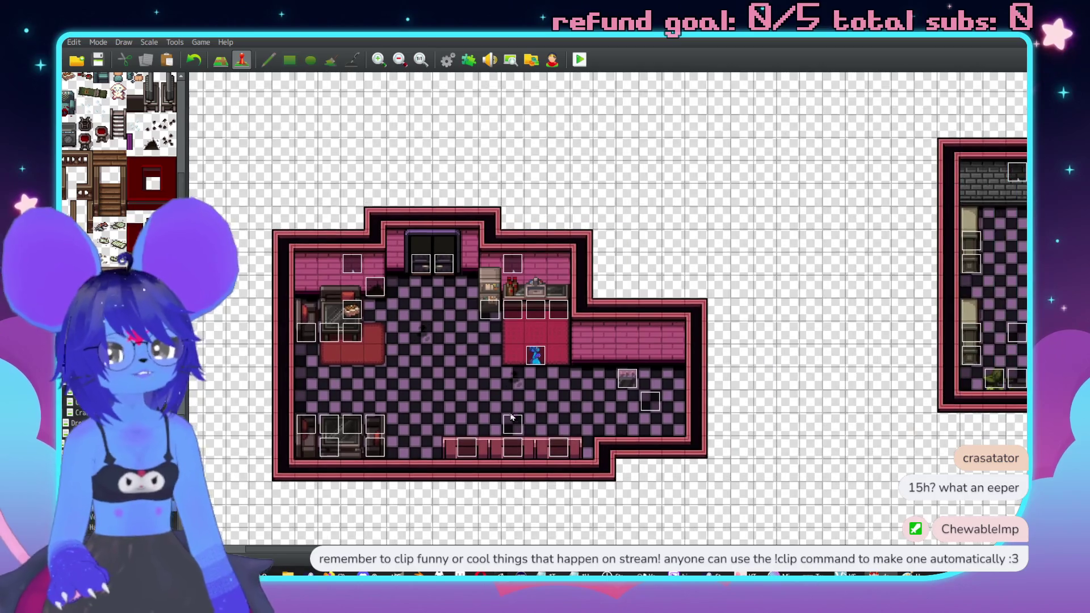
{"action": "middle_click", "coordinate": [608, 371]}
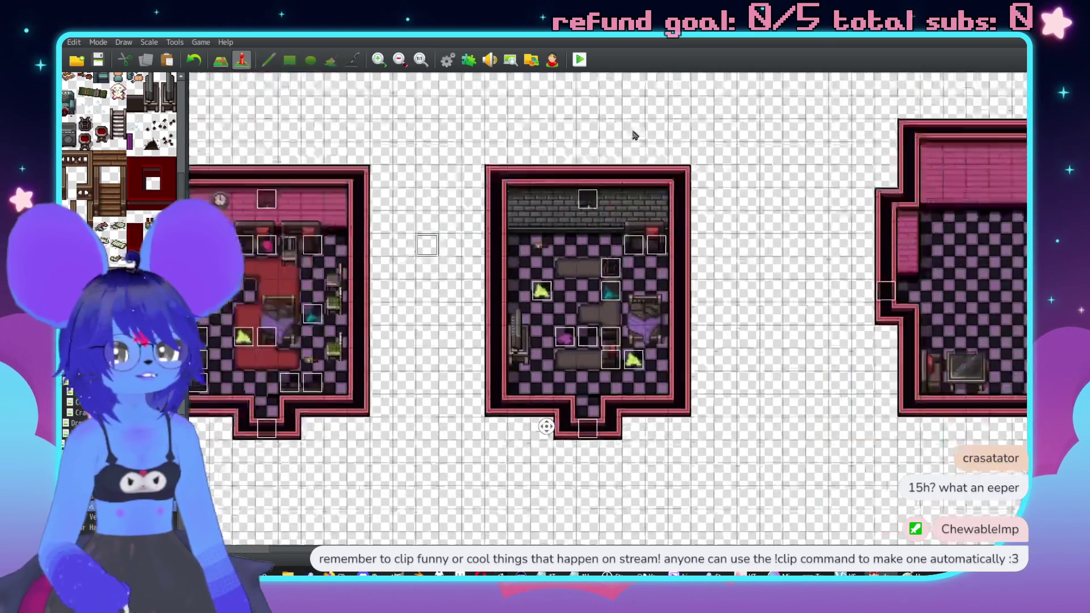
{"action": "middle_click", "coordinate": [640, 349]}
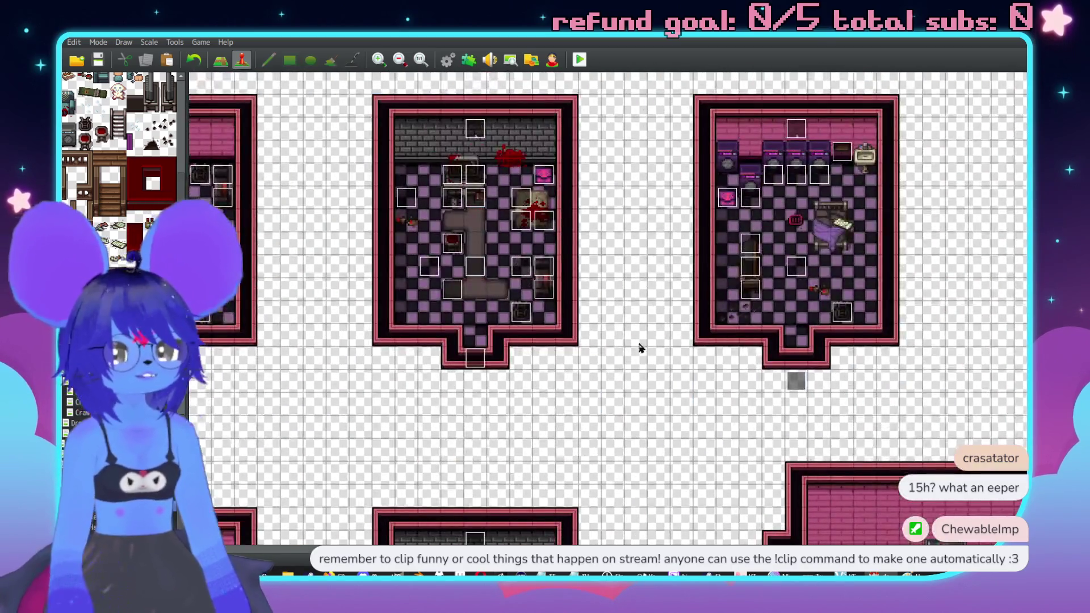
{"action": "key", "text": "F5"}
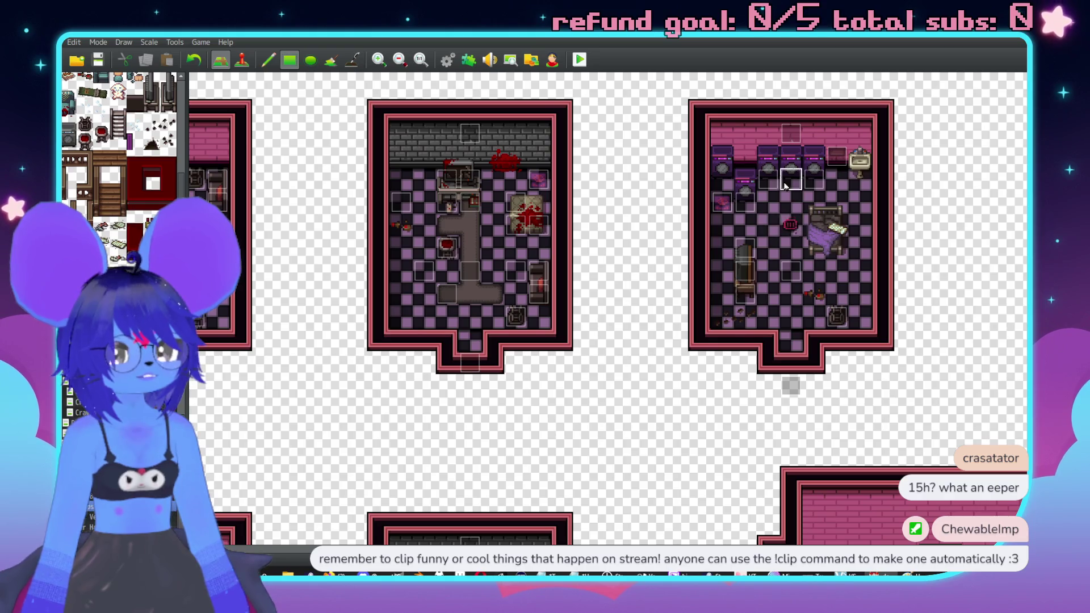
Step: Place a red tile on the café floor and recentre the room
{"action": "middle_click", "coordinate": [785, 186]}
{"action": "middle_click", "coordinate": [567, 312]}
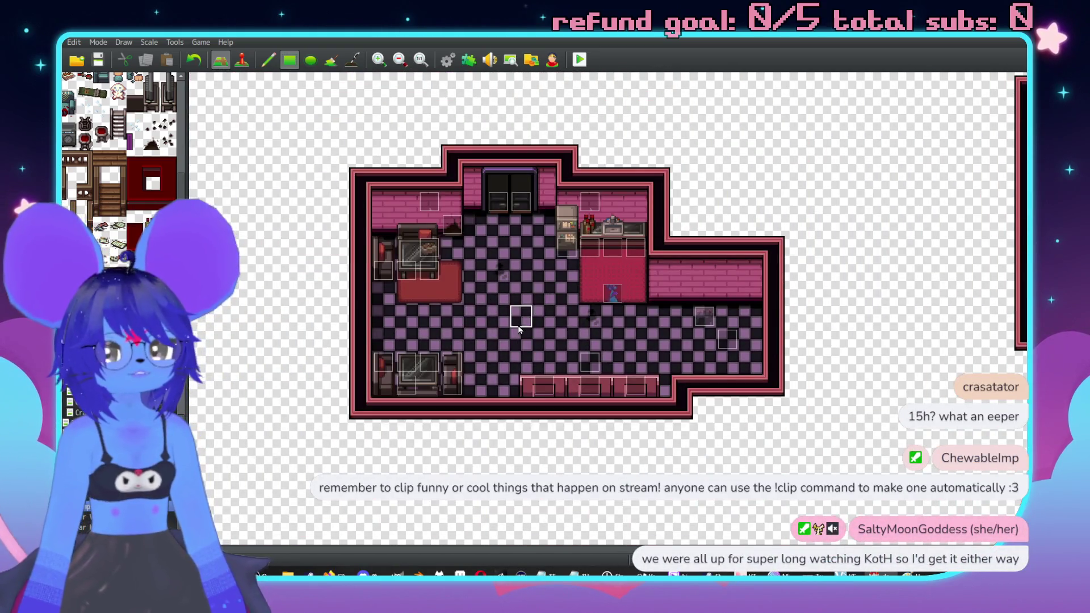
{"action": "left_click", "coordinate": [588, 338]}
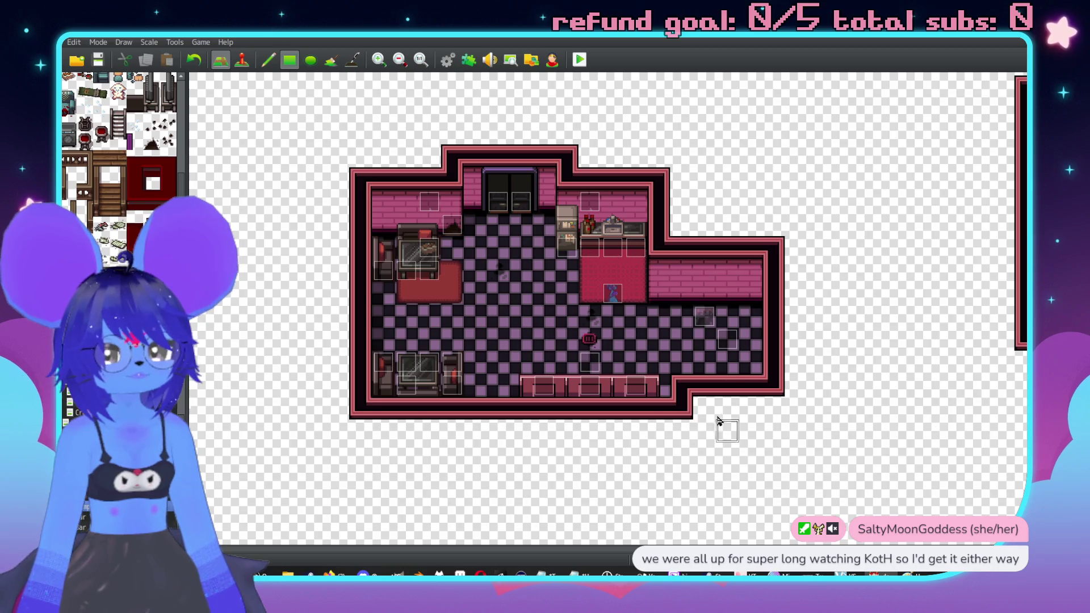
{"action": "key", "text": "F6"}
{"action": "middle_click", "coordinate": [708, 419]}
{"action": "middle_click", "coordinate": [628, 366]}
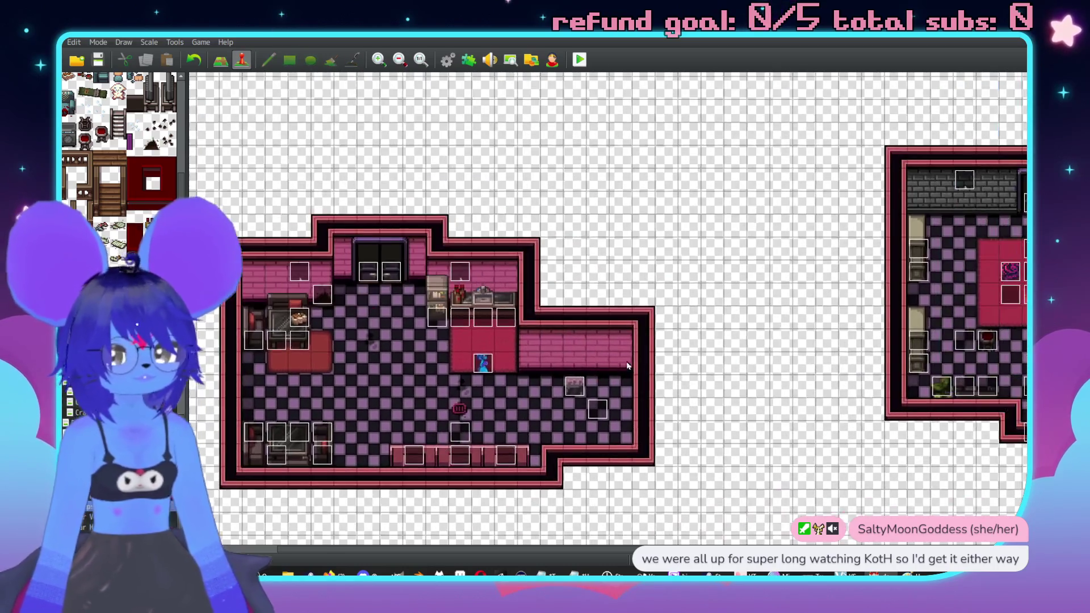
Step: Fill the right end of the café corridor with black tiles
{"action": "key", "text": "F5"}
{"action": "middle_click", "coordinate": [659, 403]}
{"action": "middle_click", "coordinate": [625, 418]}
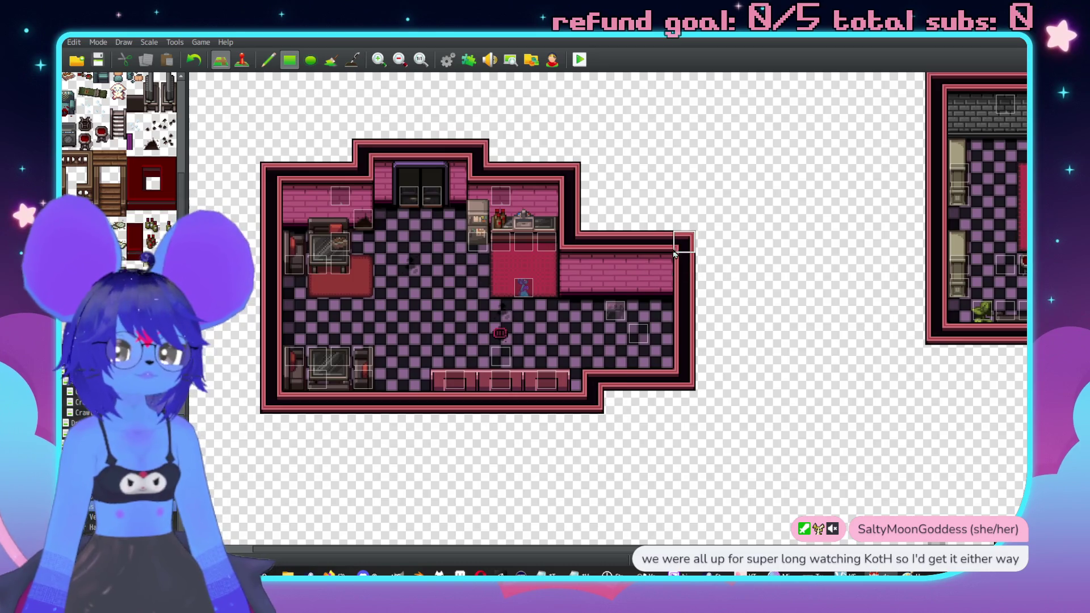
{"action": "left_click_drag", "start_coordinate": [661, 243], "coordinate": [670, 359]}
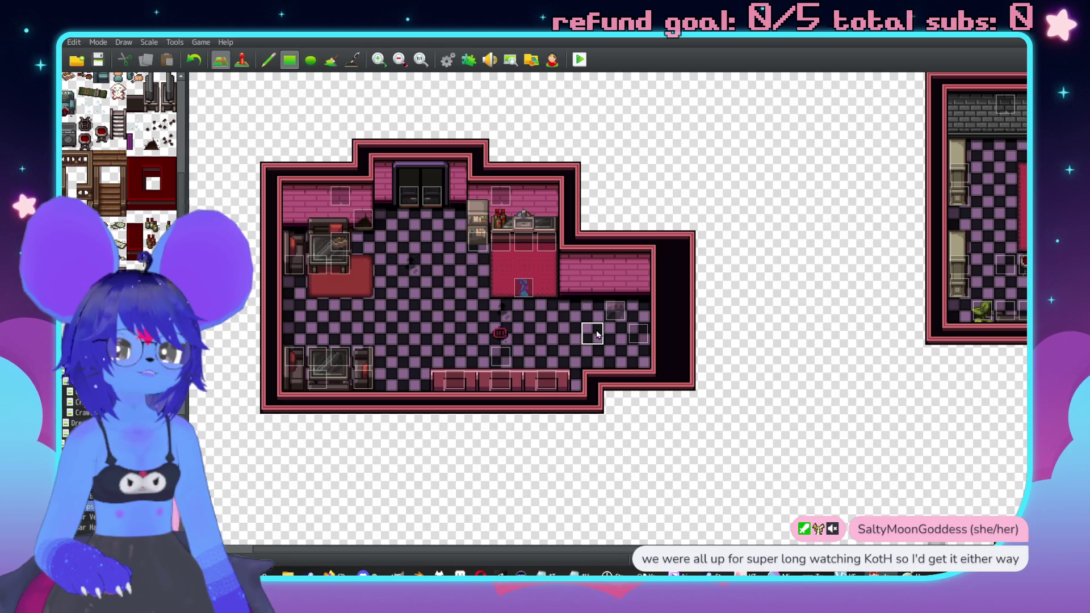
Step: Move the right-wall event one tile left and erase the outer wall column
{"action": "key", "text": "F6"}
{"action": "left_click_drag", "start_coordinate": [614, 311], "coordinate": [592, 311]}
{"action": "key", "text": "F5"}
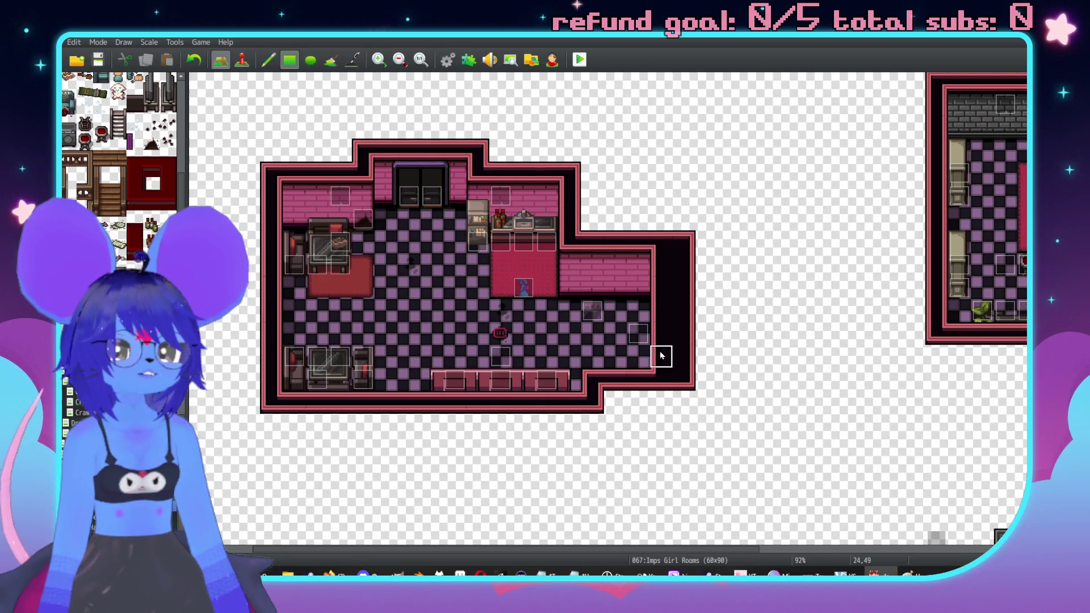
{"action": "left_click_drag", "start_coordinate": [687, 182], "coordinate": [697, 416]}
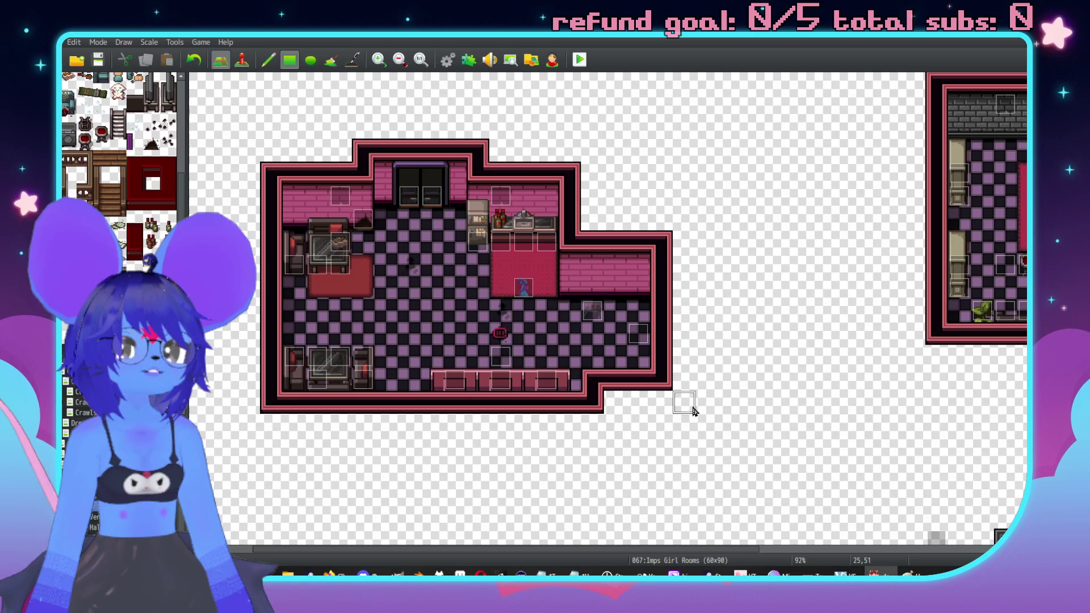